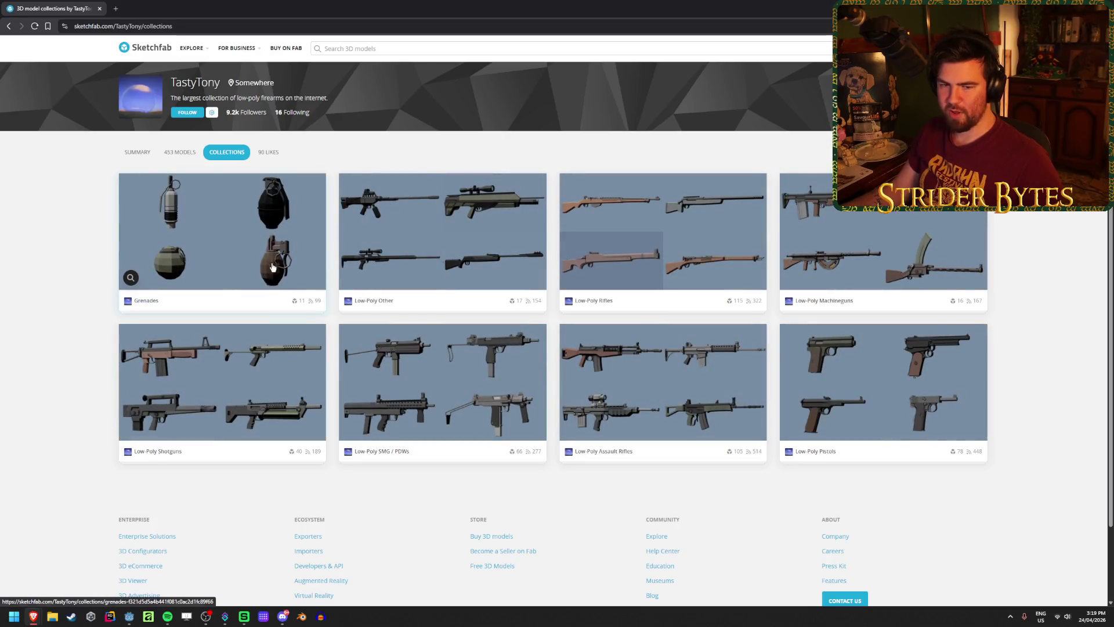
Open the Low-Poly Assault Rifles collection and load more of its models.
{"action": "left_click", "coordinate": [636, 400]}
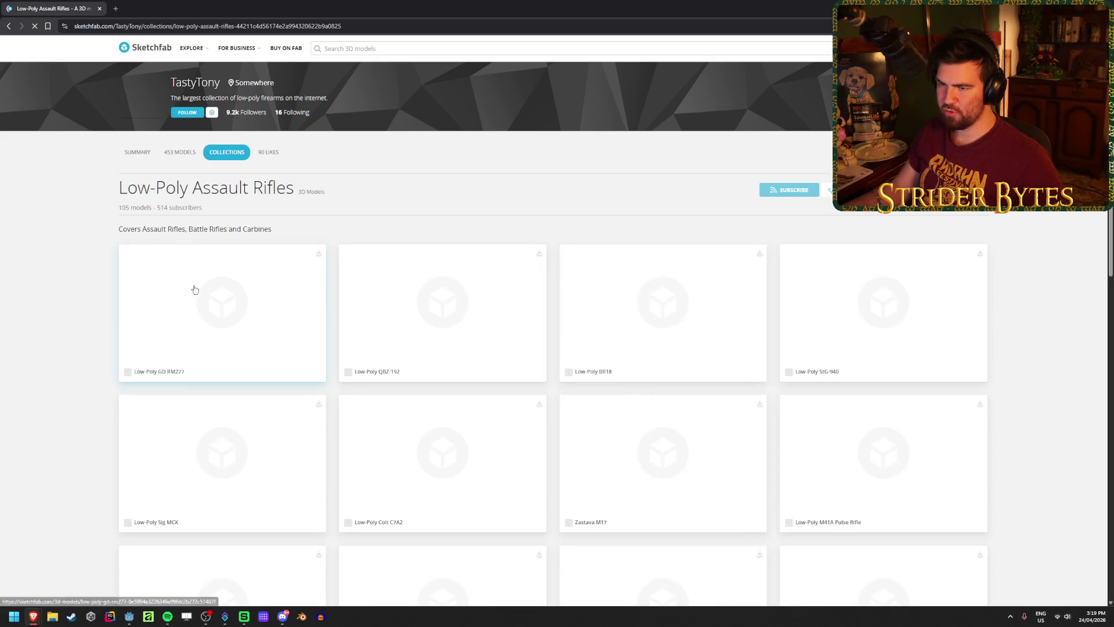
{"action": "scroll", "coordinate": [342, 296], "scroll_direction": "down", "scroll_amount": 10}
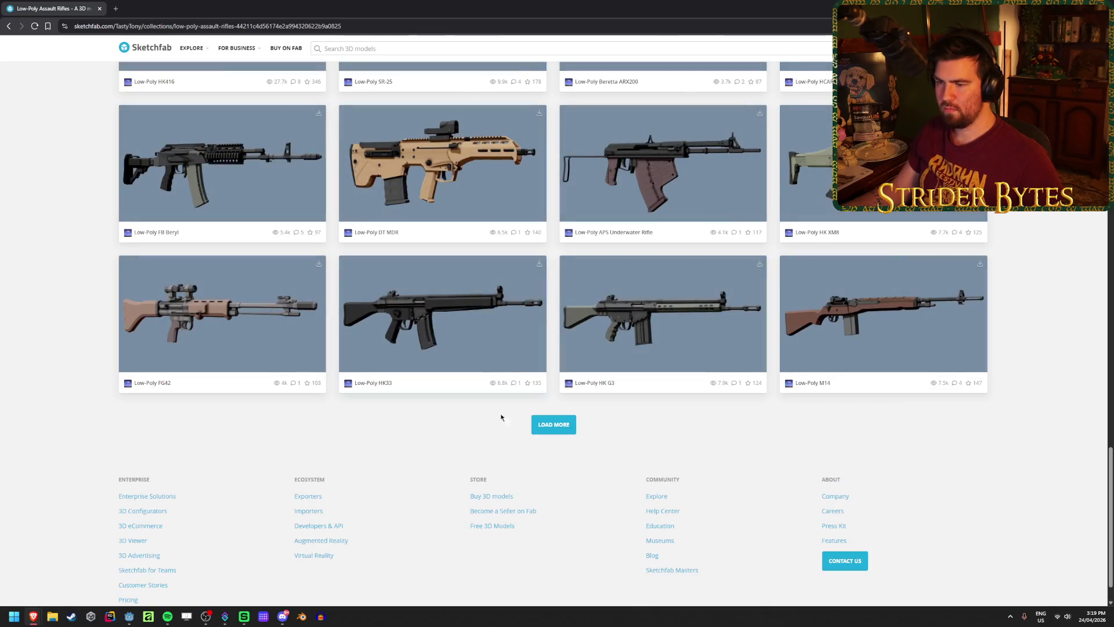
{"action": "left_click", "coordinate": [550, 428]}
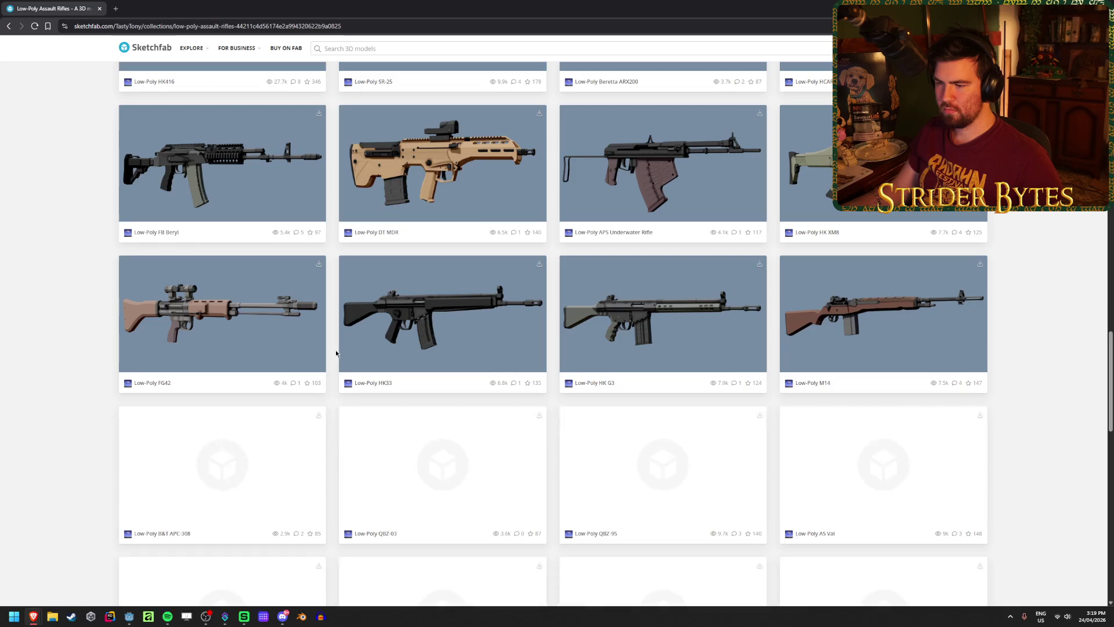
Browse the full rifle grid, including the Famas F1, AK12 and Bushmaster M17s.
{"action": "scroll", "coordinate": [336, 353], "scroll_direction": "down", "scroll_amount": 10}
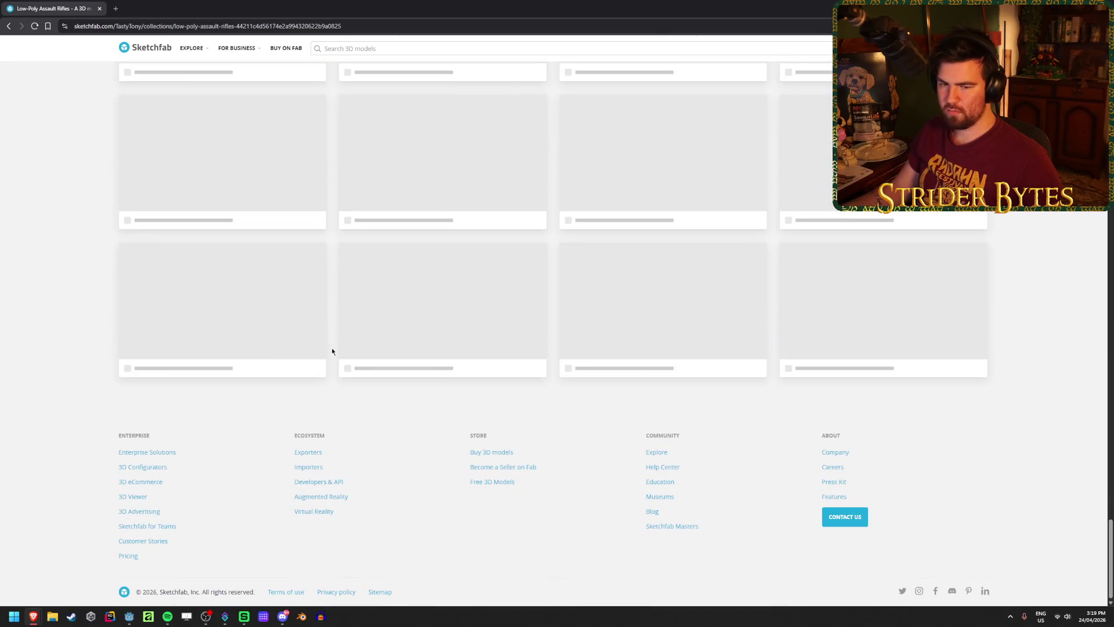
{"action": "scroll", "coordinate": [331, 349], "scroll_direction": "down", "scroll_amount": 5}
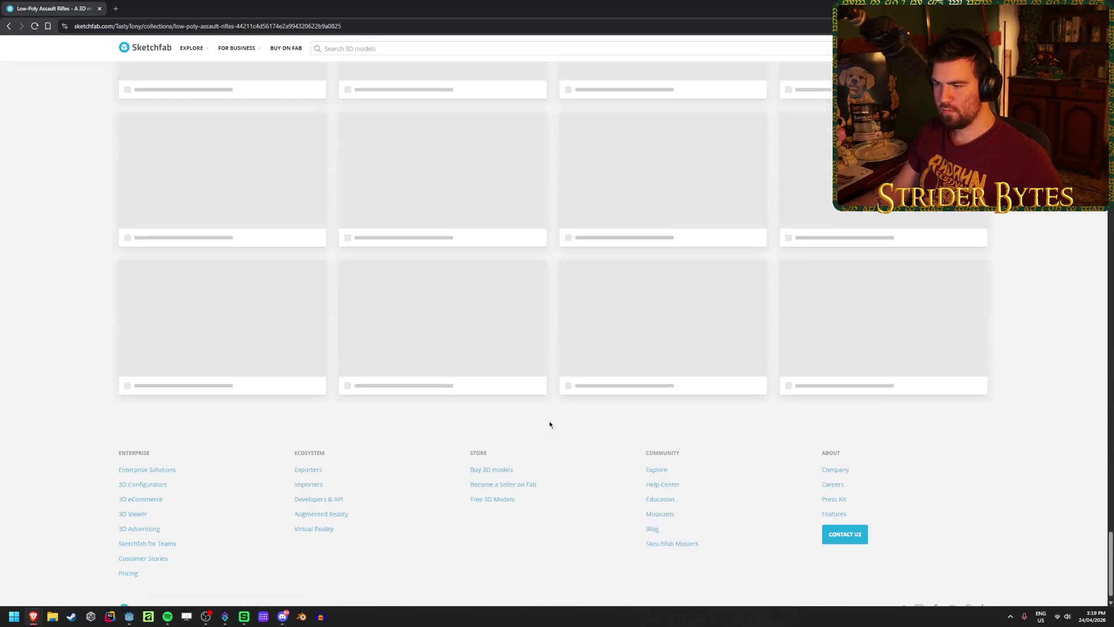
{"action": "scroll", "coordinate": [543, 377], "scroll_direction": "up", "scroll_amount": 2}
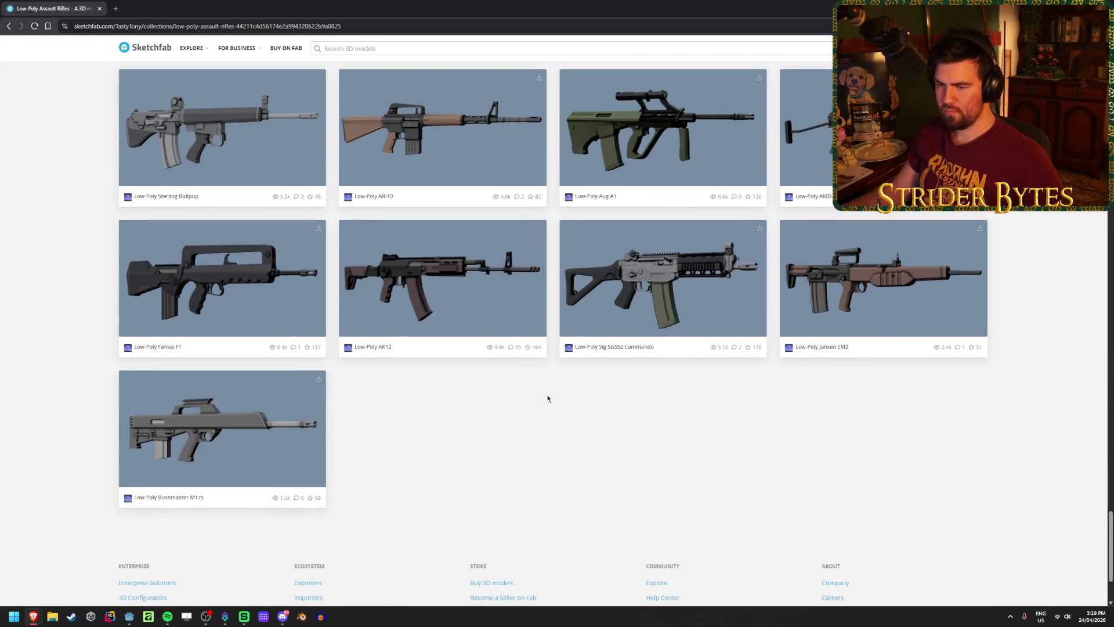
{"action": "scroll", "coordinate": [547, 398], "scroll_direction": "down", "scroll_amount": 1}
{"action": "scroll", "coordinate": [548, 398], "scroll_direction": "down", "scroll_amount": 1}
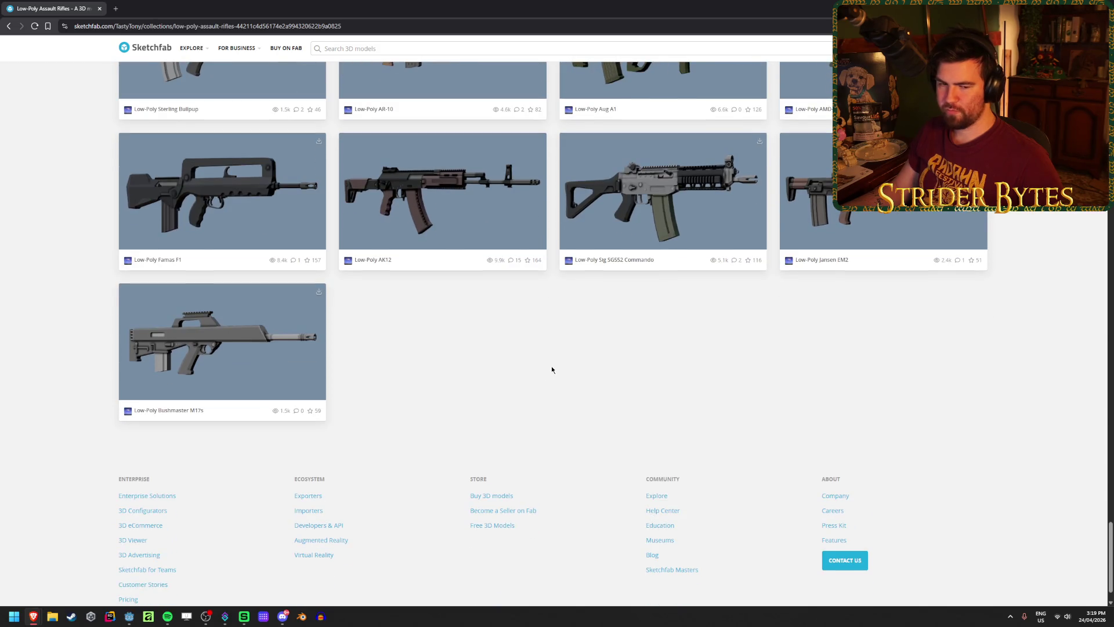
{"action": "scroll", "coordinate": [552, 370], "scroll_direction": "down", "scroll_amount": 1}
{"action": "scroll", "coordinate": [552, 370], "scroll_direction": "up", "scroll_amount": 1}
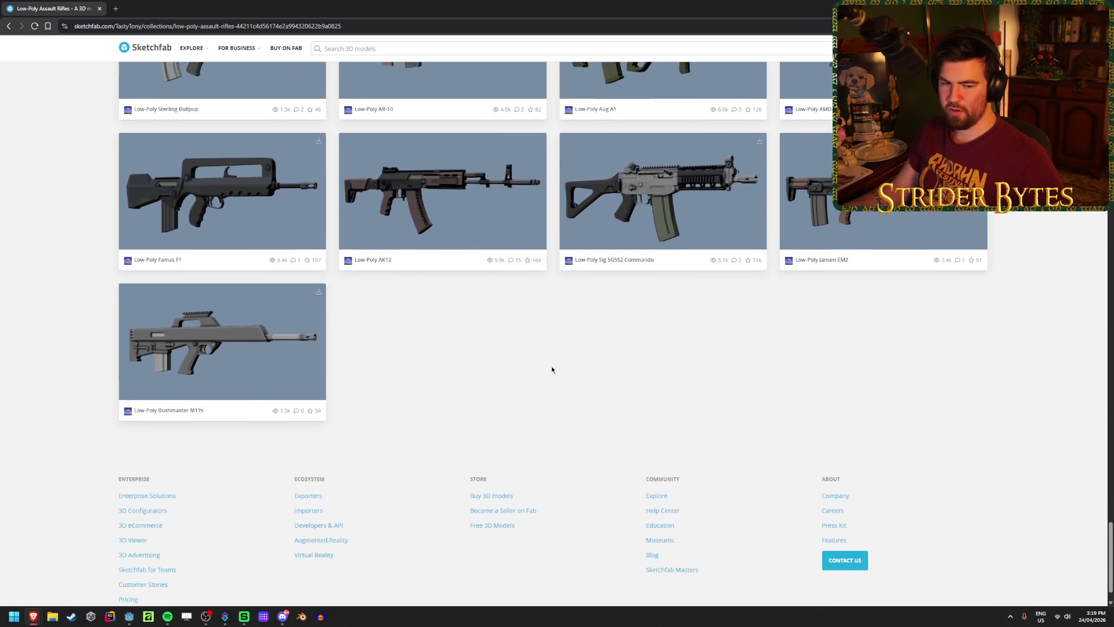
{"action": "scroll", "coordinate": [552, 370], "scroll_direction": "up", "scroll_amount": 2}
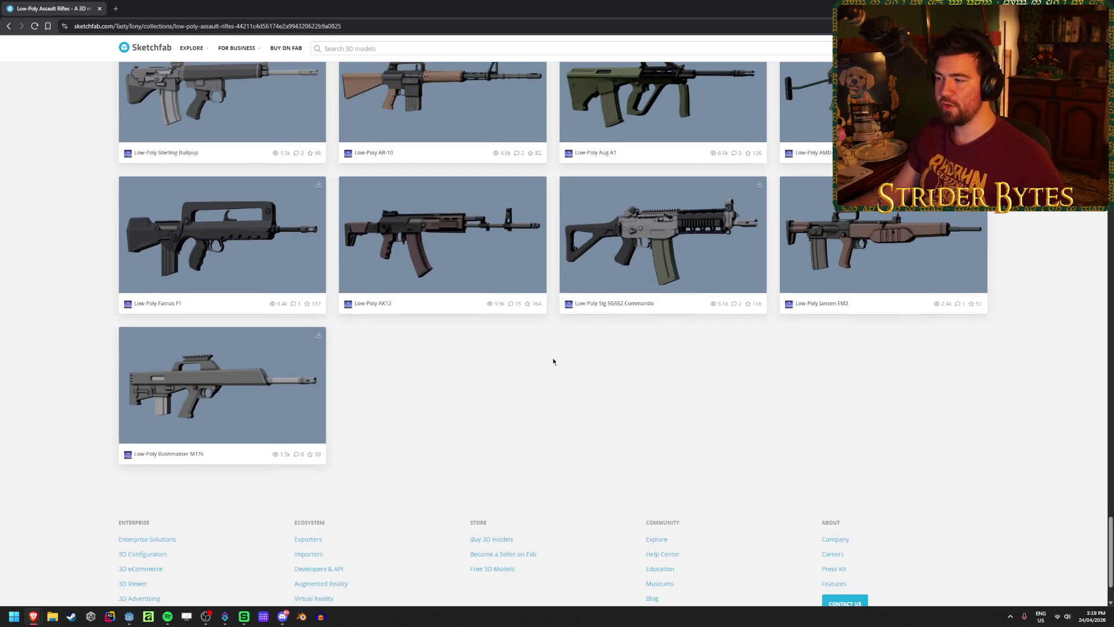
{"action": "scroll", "coordinate": [553, 361], "scroll_direction": "up", "scroll_amount": 1}
{"action": "scroll", "coordinate": [552, 361], "scroll_direction": "down", "scroll_amount": 2}
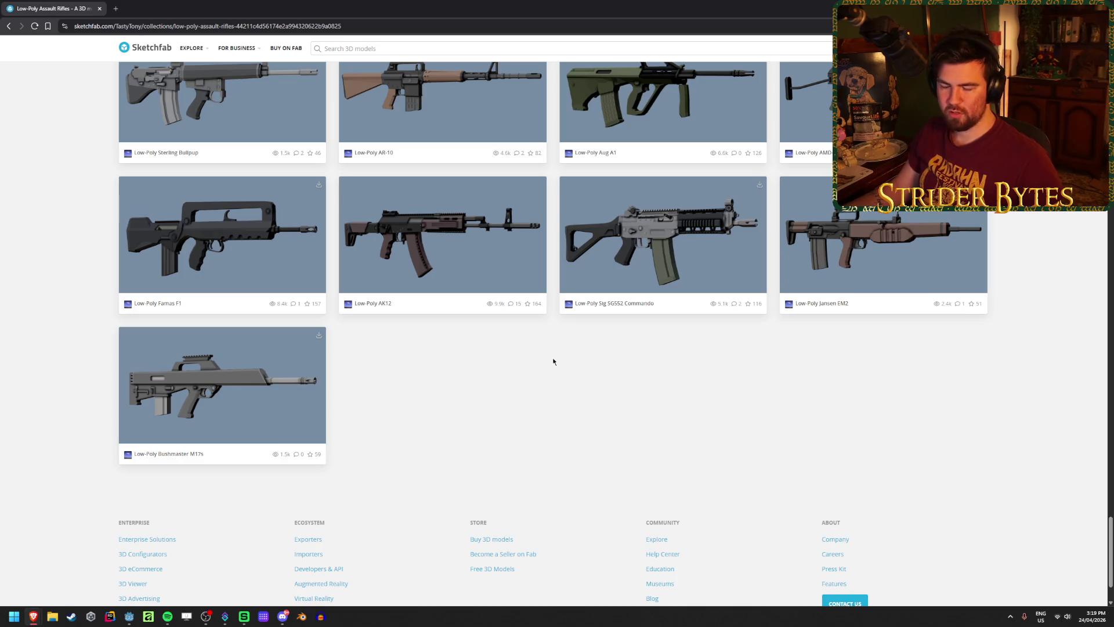
{"action": "scroll", "coordinate": [552, 361], "scroll_direction": "up", "scroll_amount": 2}
{"action": "scroll", "coordinate": [552, 361], "scroll_direction": "down", "scroll_amount": 1}
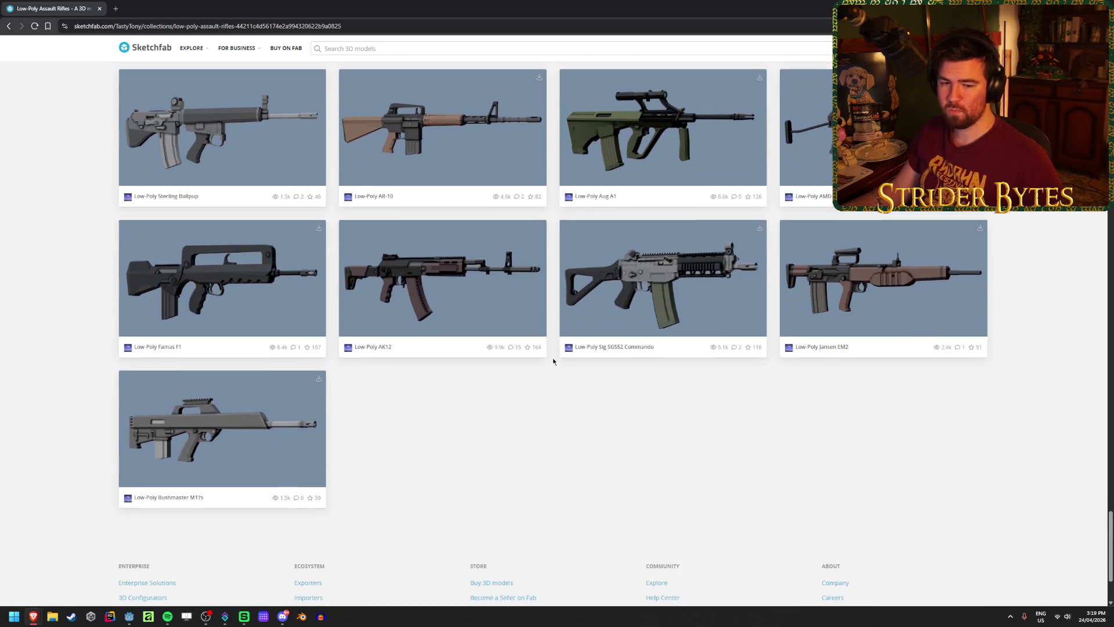
{"action": "scroll", "coordinate": [553, 361], "scroll_direction": "up", "scroll_amount": 1}
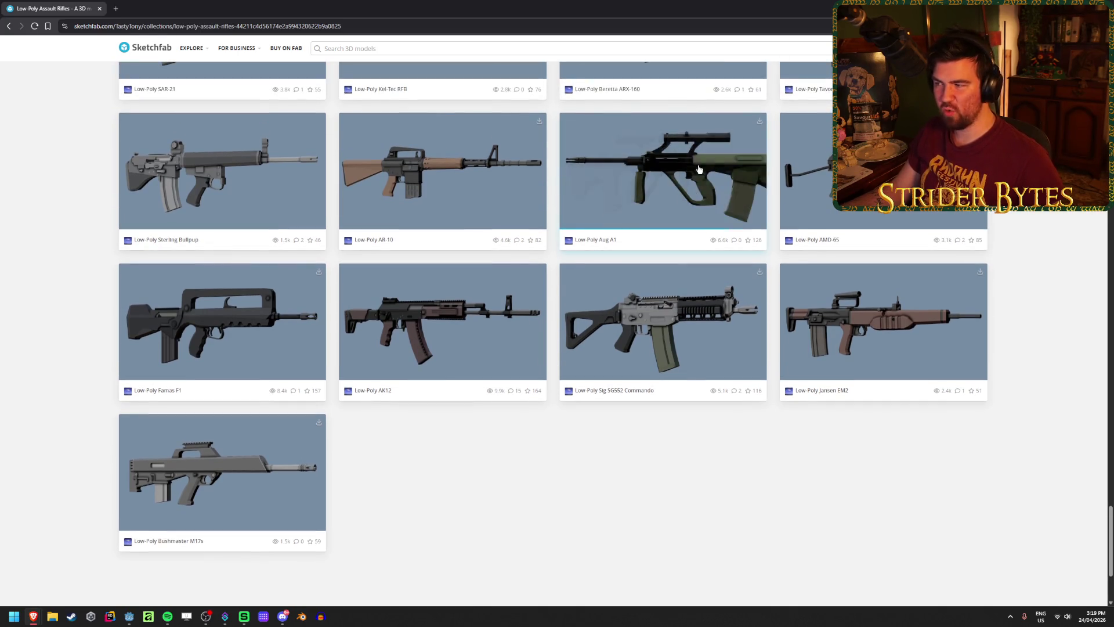
{"action": "scroll", "coordinate": [551, 195], "scroll_direction": "down", "scroll_amount": 2}
{"action": "scroll", "coordinate": [552, 195], "scroll_direction": "up", "scroll_amount": 2}
{"action": "right_click", "coordinate": [552, 195]}
{"action": "left_click", "coordinate": [514, 216]}
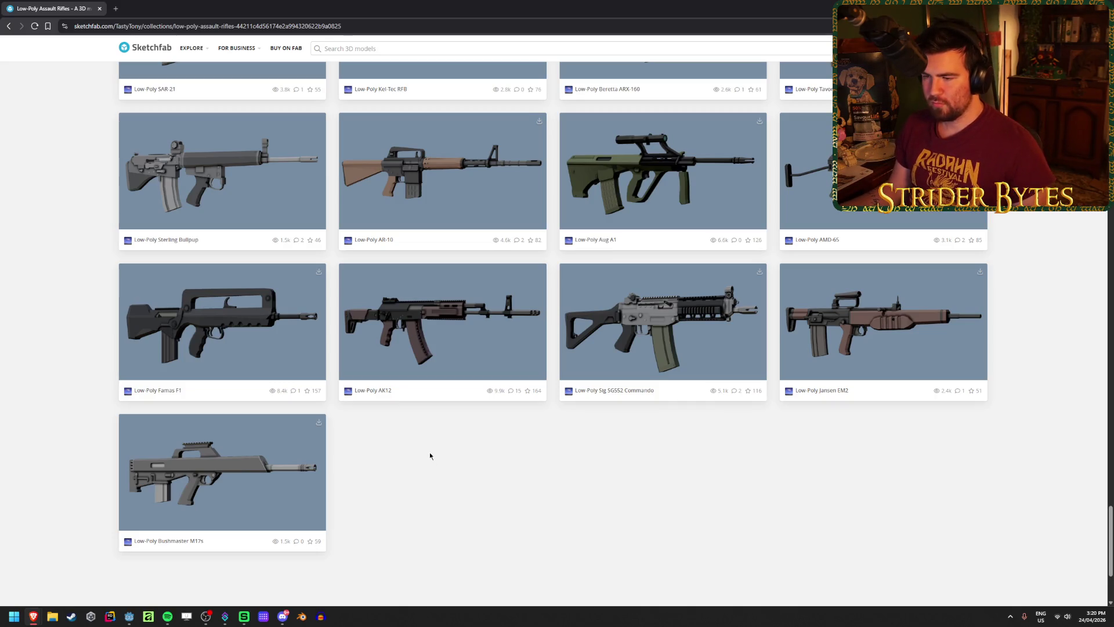
Open the SG552 Commando, AK12, AMD-65 and AR-10 models in background tabs.
{"action": "middle_click", "coordinate": [581, 331]}
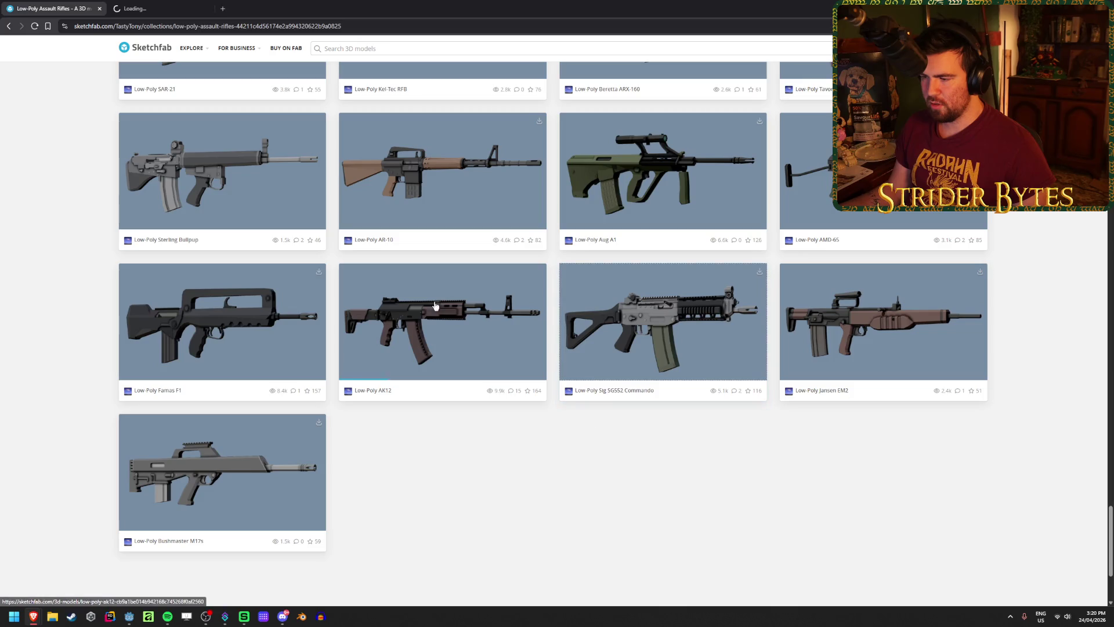
{"action": "middle_click", "coordinate": [442, 332]}
{"action": "scroll", "coordinate": [556, 475], "scroll_direction": "up", "scroll_amount": 2}
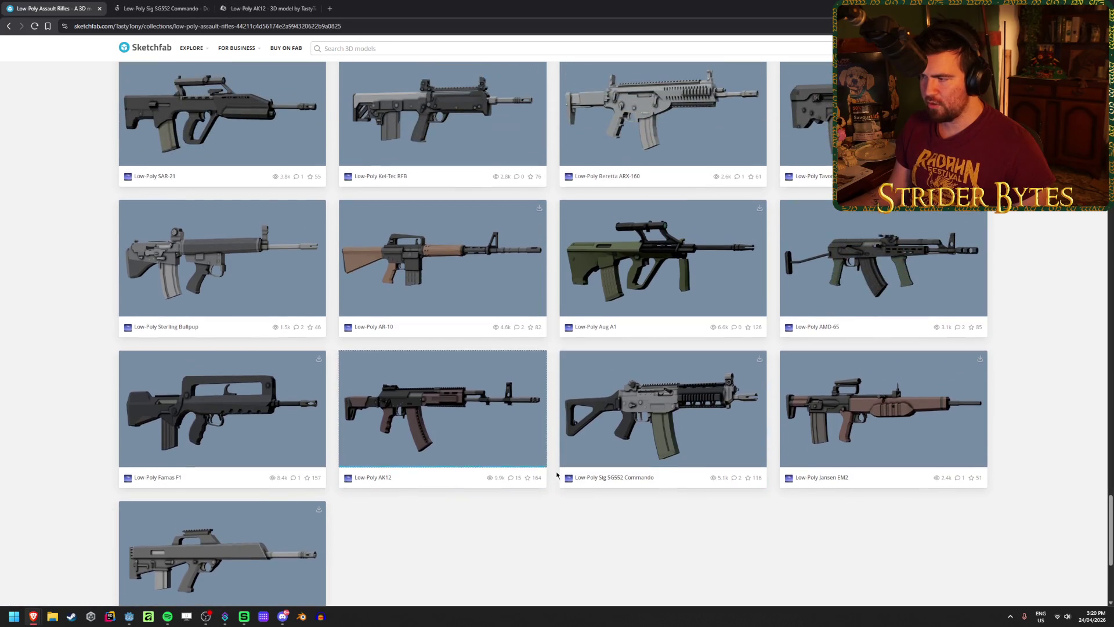
{"action": "middle_click", "coordinate": [850, 281]}
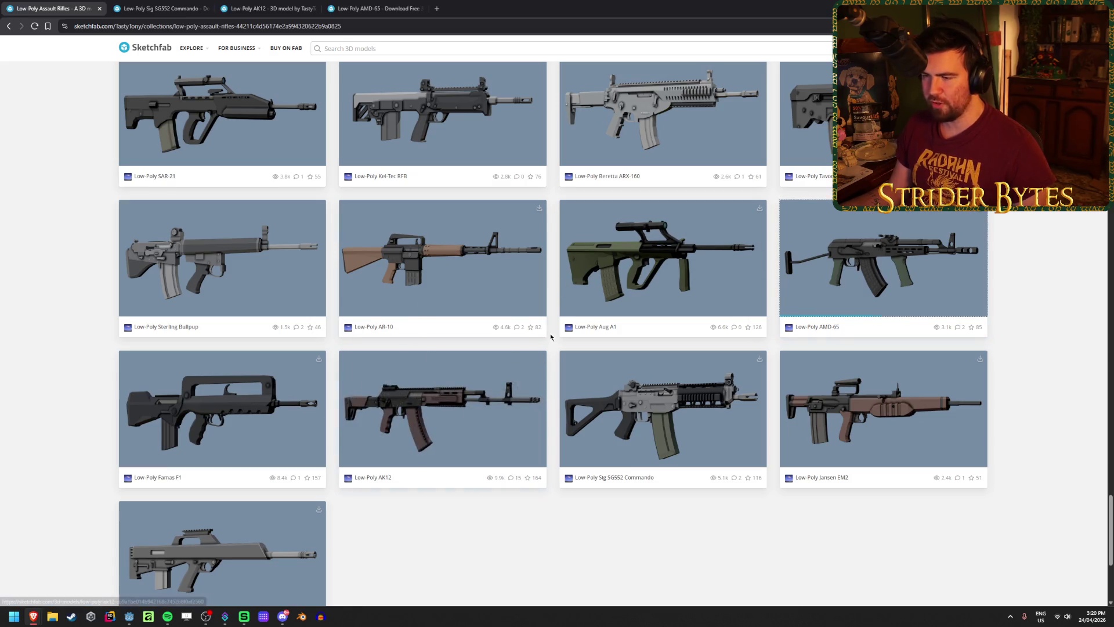
{"action": "middle_click", "coordinate": [462, 294]}
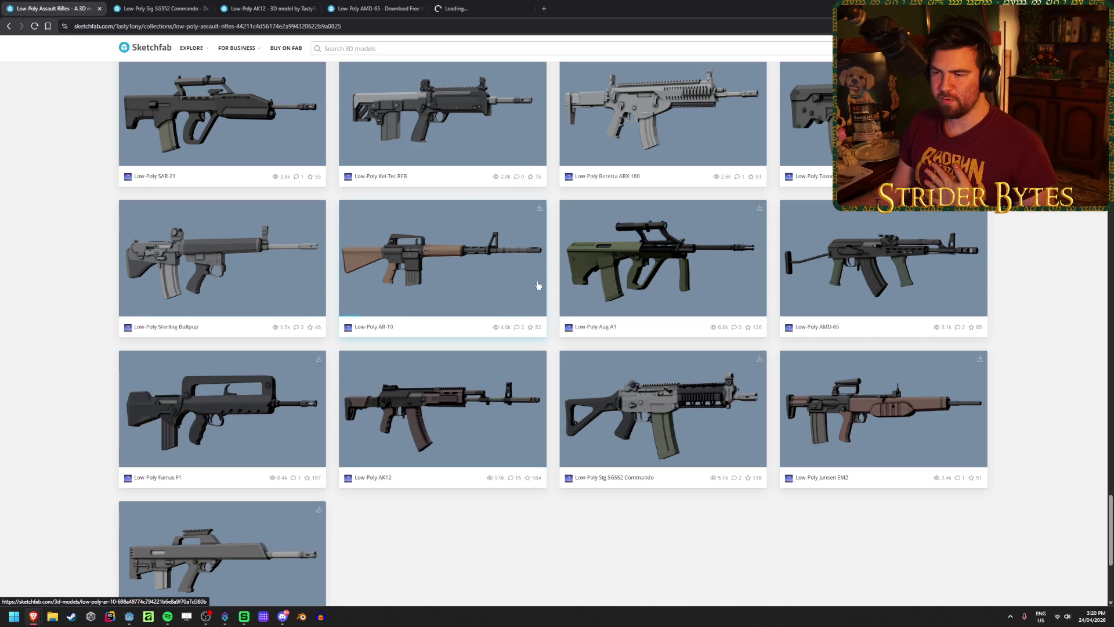
Open the Beretta ARX-160 and Daewoo K1A in background tabs, then return to the creator's collections.
{"action": "scroll", "coordinate": [550, 285], "scroll_direction": "up", "scroll_amount": 2}
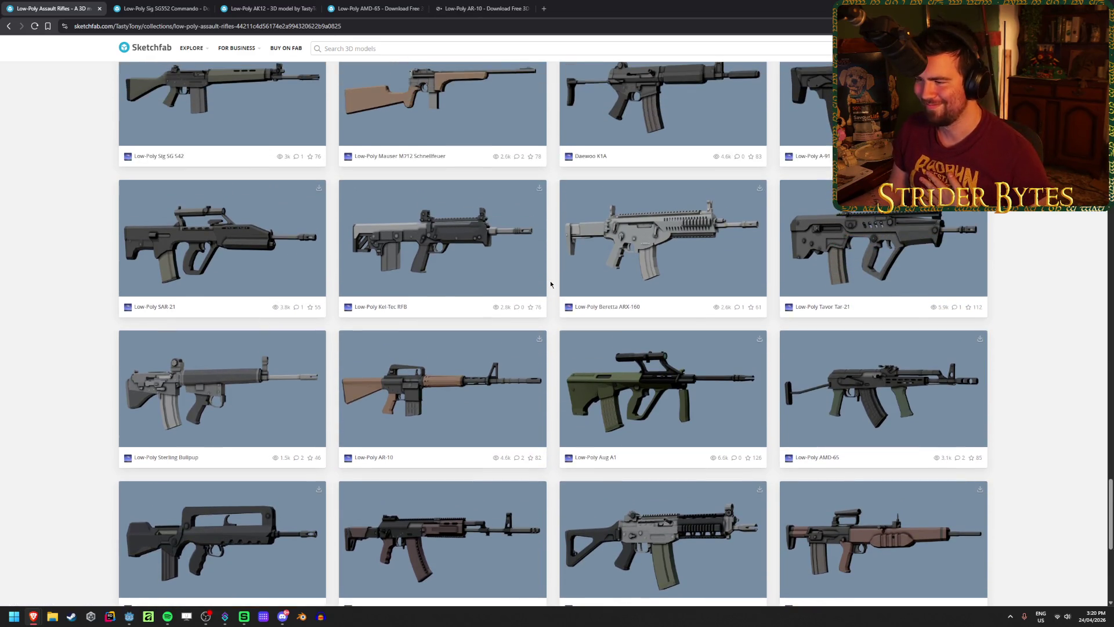
{"action": "middle_click", "coordinate": [643, 260]}
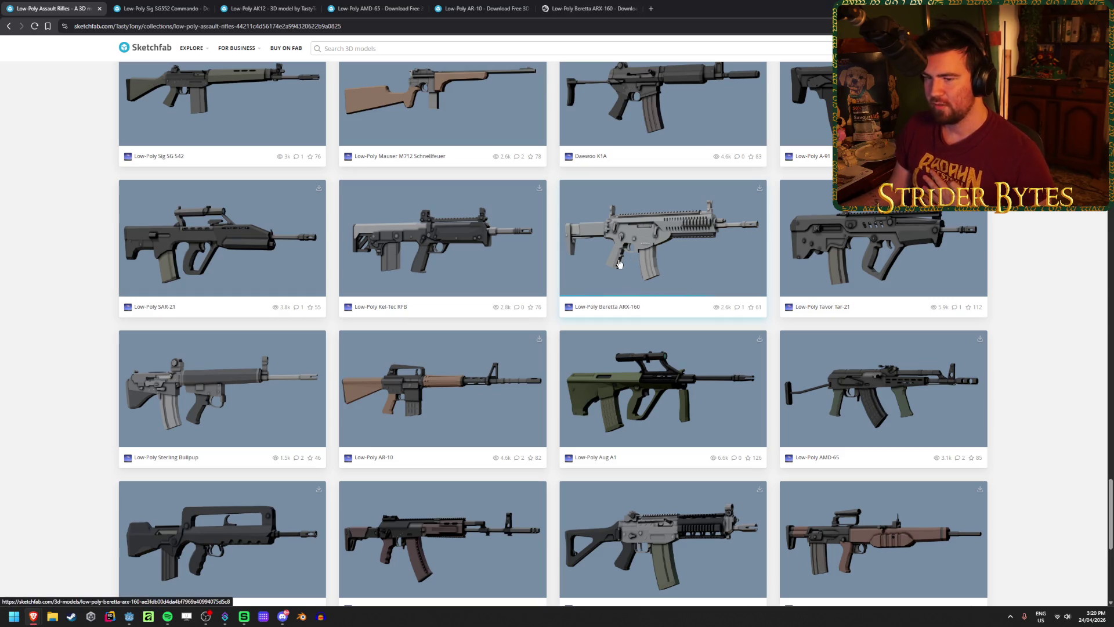
{"action": "scroll", "coordinate": [619, 264], "scroll_direction": "up", "scroll_amount": 1}
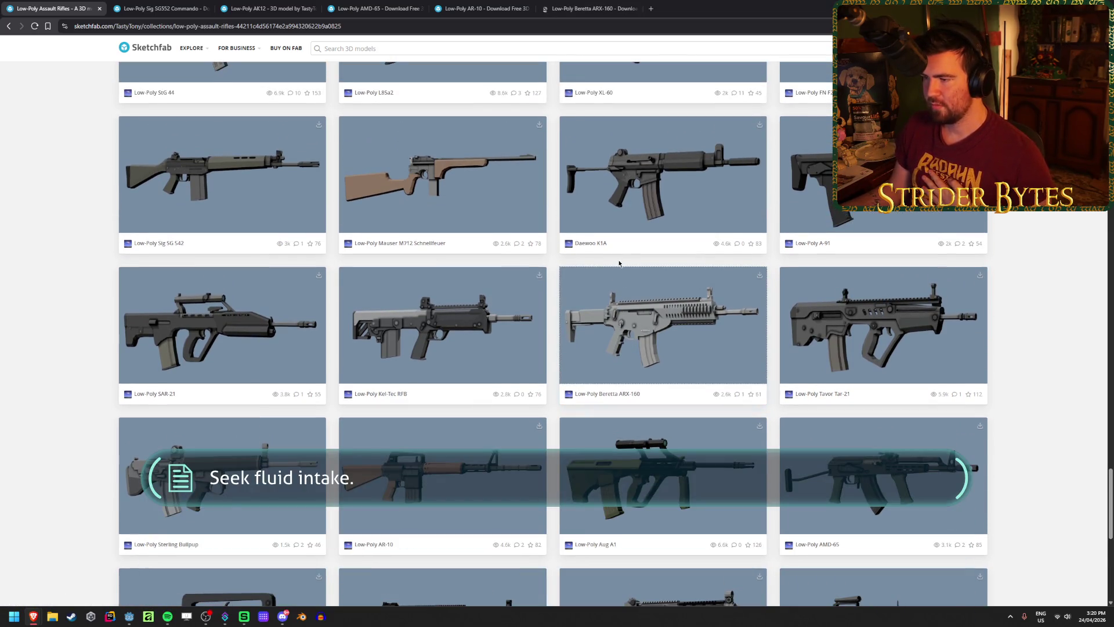
{"action": "middle_click", "coordinate": [643, 181]}
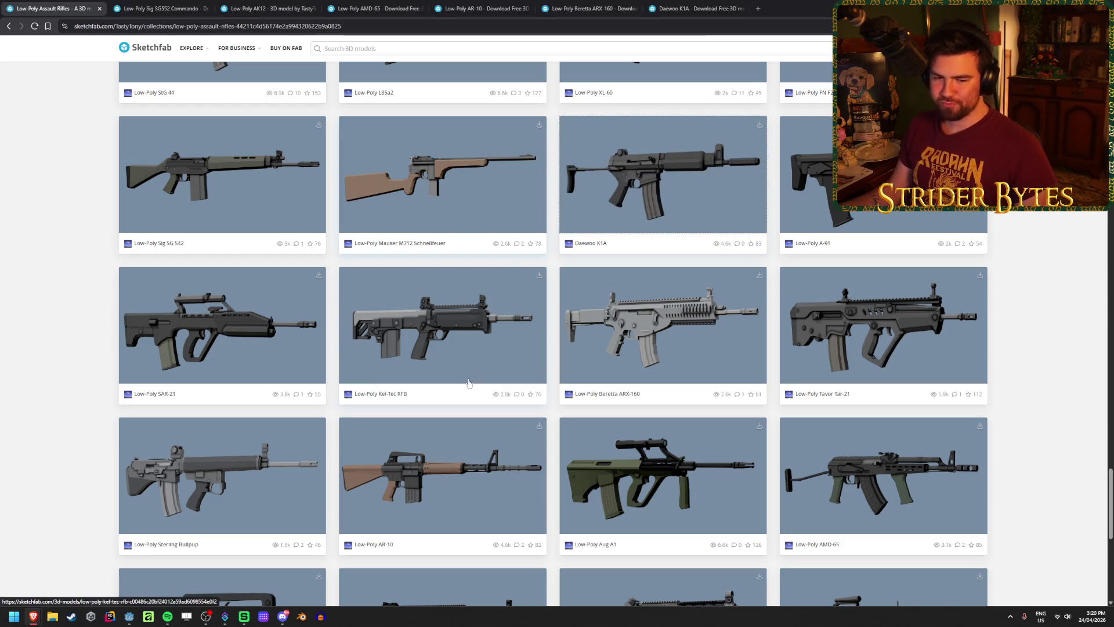
{"action": "scroll", "coordinate": [55, 335], "scroll_direction": "up", "scroll_amount": 15}
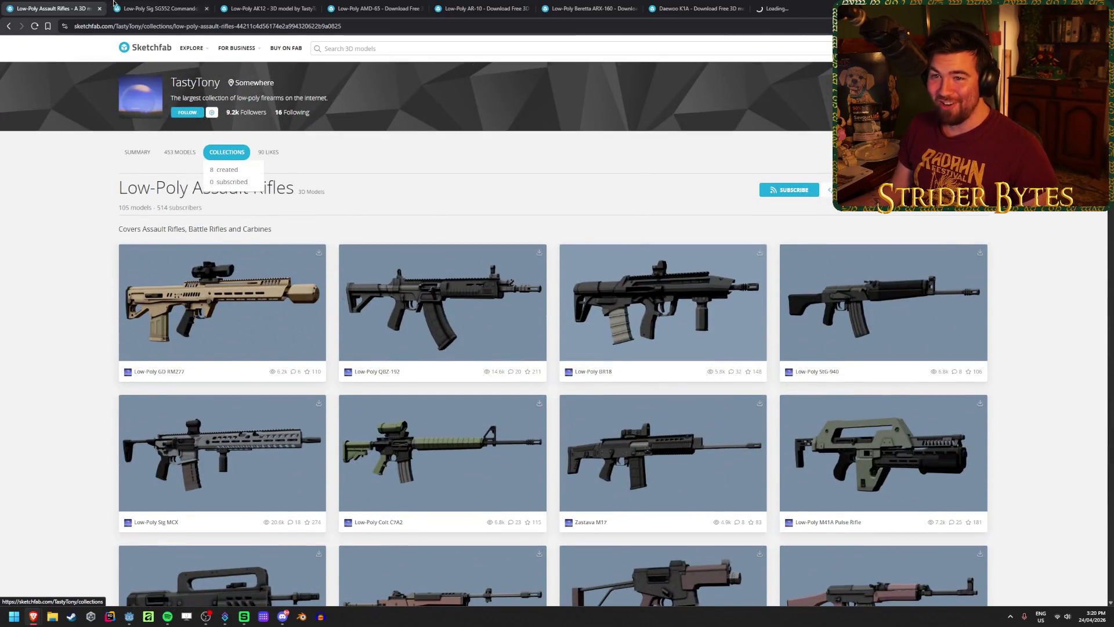
{"action": "left_click", "coordinate": [227, 152]}
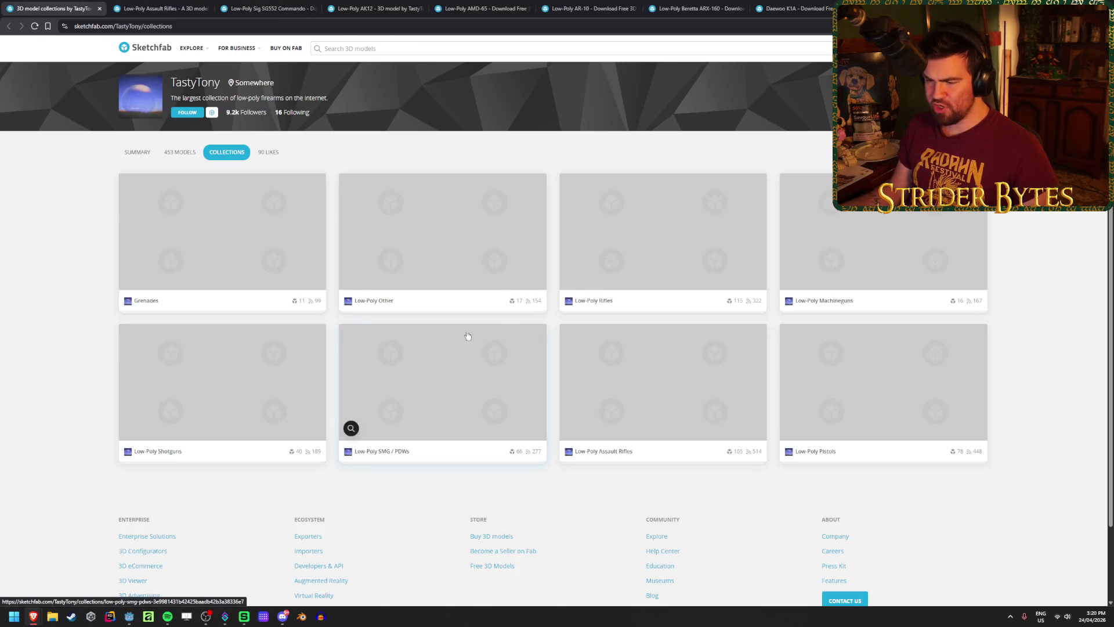
{"action": "left_click", "coordinate": [402, 455]}
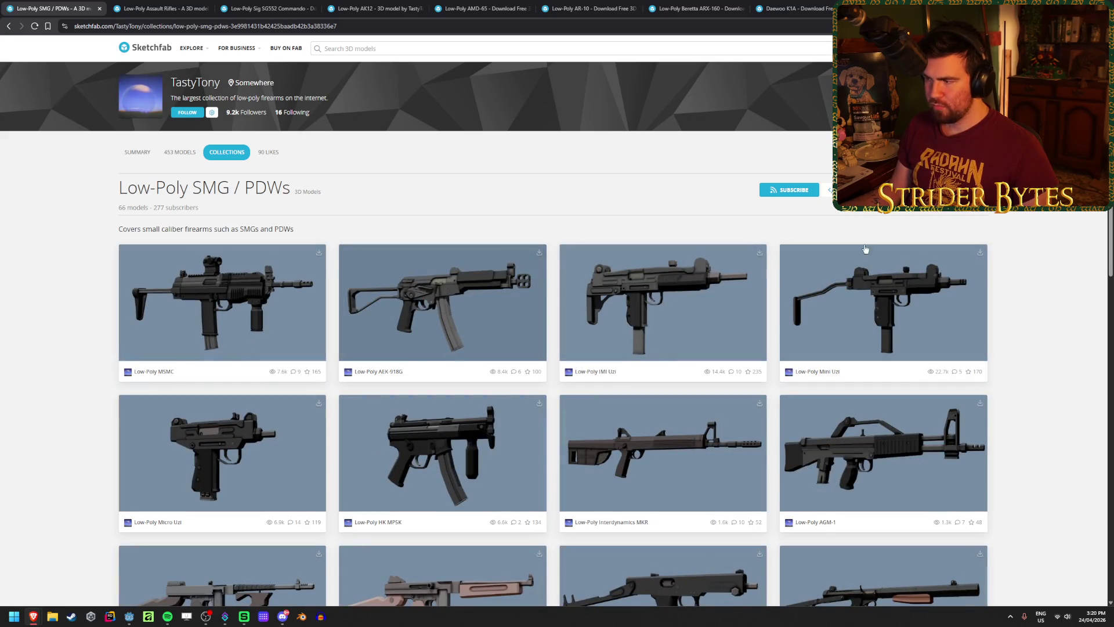
{"action": "scroll", "coordinate": [1025, 374], "scroll_direction": "down", "scroll_amount": 9}
{"action": "scroll", "coordinate": [814, 346], "scroll_direction": "down", "scroll_amount": 5}
{"action": "scroll", "coordinate": [540, 349], "scroll_direction": "down", "scroll_amount": 2}
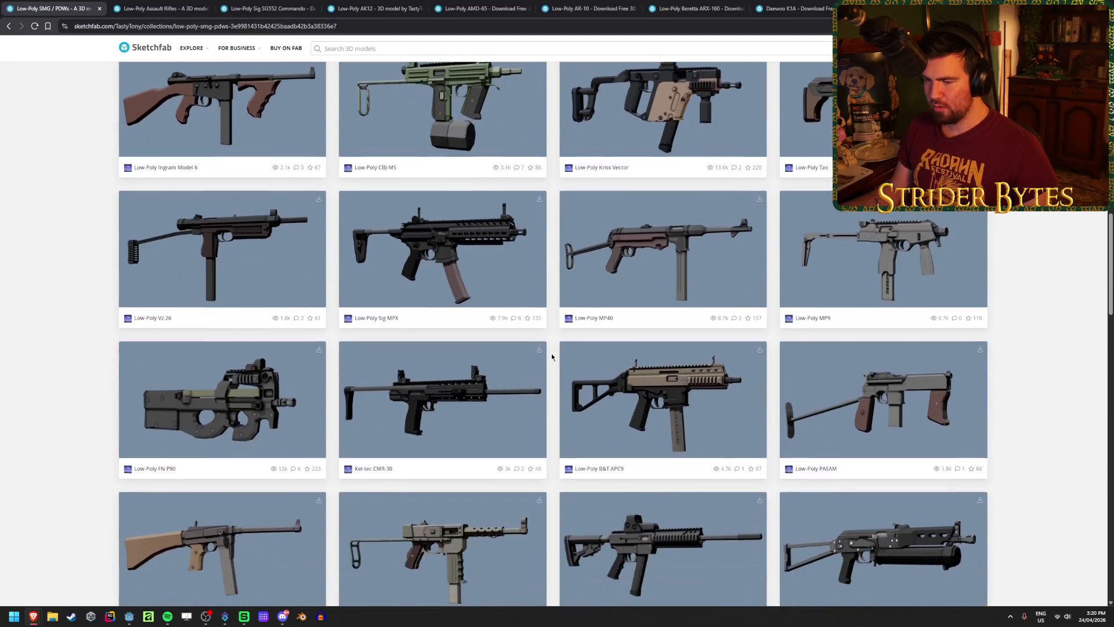
{"action": "scroll", "coordinate": [552, 357], "scroll_direction": "down", "scroll_amount": 4}
{"action": "scroll", "coordinate": [552, 357], "scroll_direction": "down", "scroll_amount": 3}
{"action": "scroll", "coordinate": [552, 357], "scroll_direction": "down", "scroll_amount": 8}
{"action": "scroll", "coordinate": [552, 357], "scroll_direction": "down", "scroll_amount": 8}
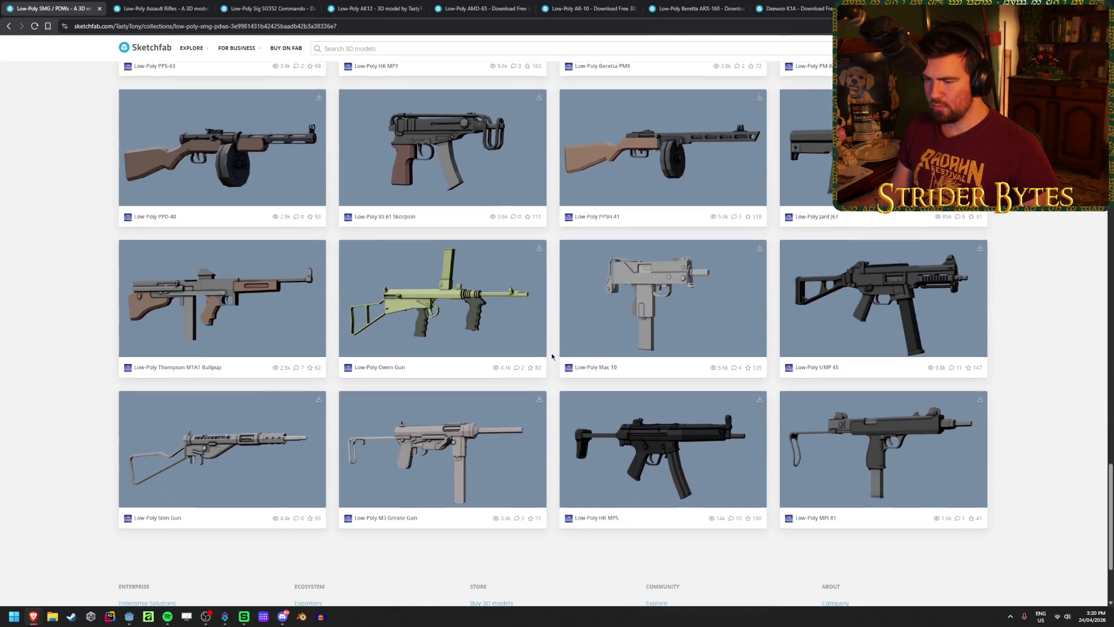
{"action": "scroll", "coordinate": [552, 357], "scroll_direction": "down", "scroll_amount": 3}
{"action": "scroll", "coordinate": [552, 357], "scroll_direction": "up", "scroll_amount": 3}
{"action": "scroll", "coordinate": [552, 357], "scroll_direction": "down", "scroll_amount": 3}
{"action": "scroll", "coordinate": [552, 357], "scroll_direction": "up", "scroll_amount": 3}
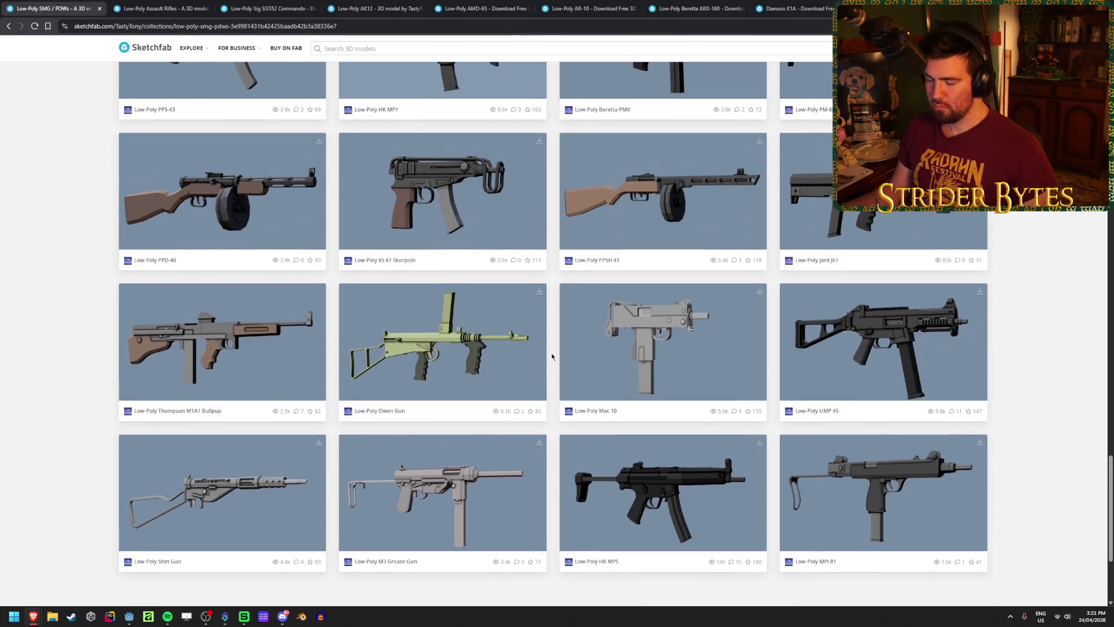
{"action": "scroll", "coordinate": [551, 357], "scroll_direction": "up", "scroll_amount": 9}
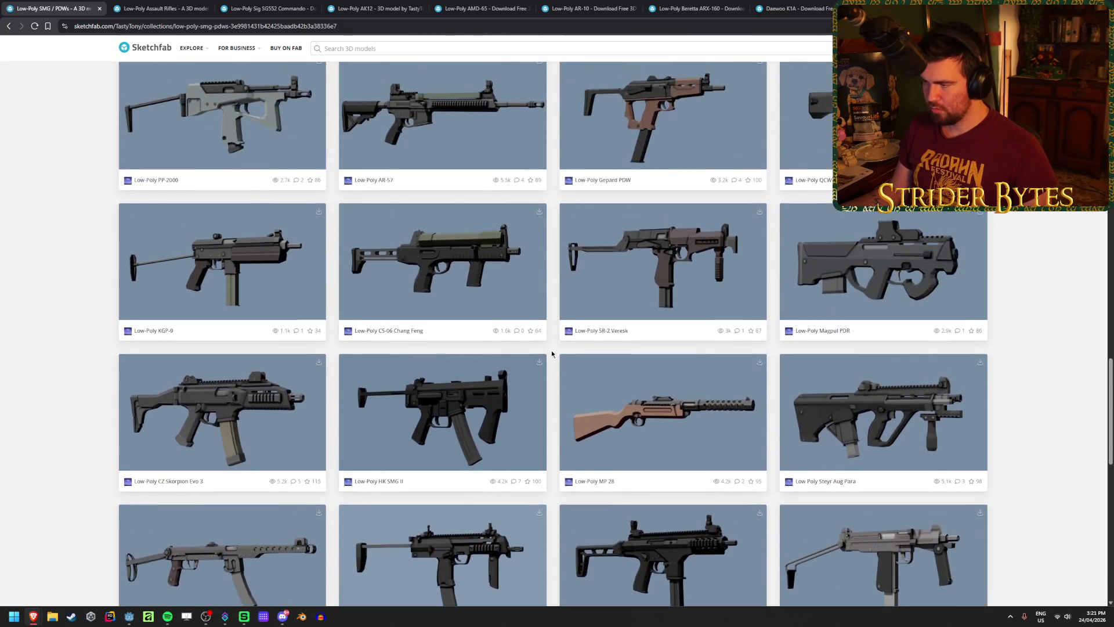
{"action": "scroll", "coordinate": [551, 353], "scroll_direction": "up", "scroll_amount": 8}
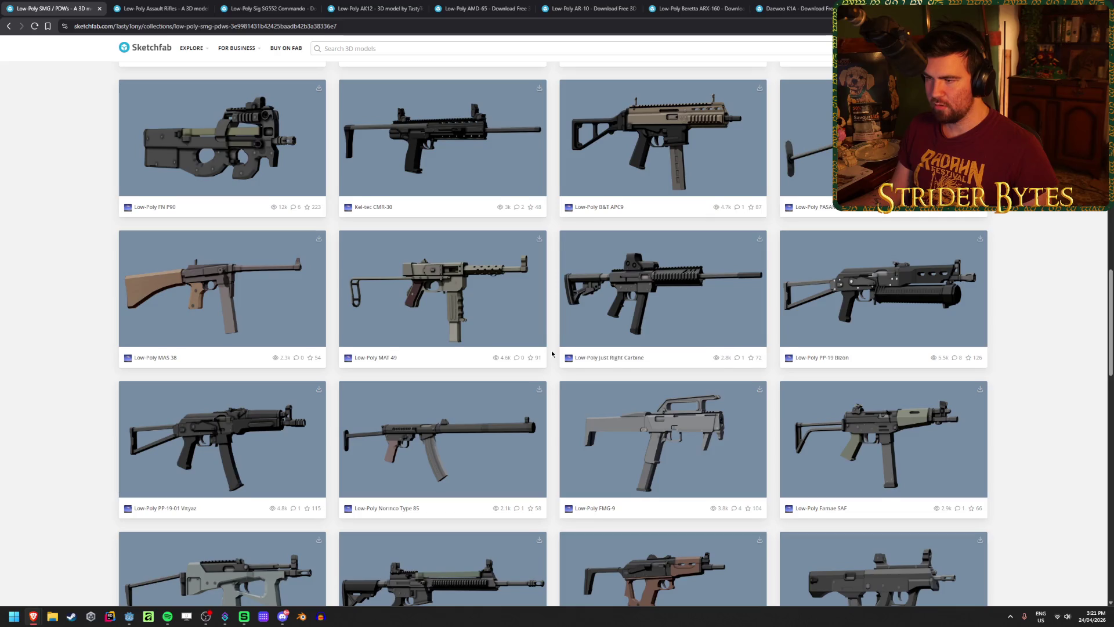
{"action": "scroll", "coordinate": [552, 353], "scroll_direction": "up", "scroll_amount": 4}
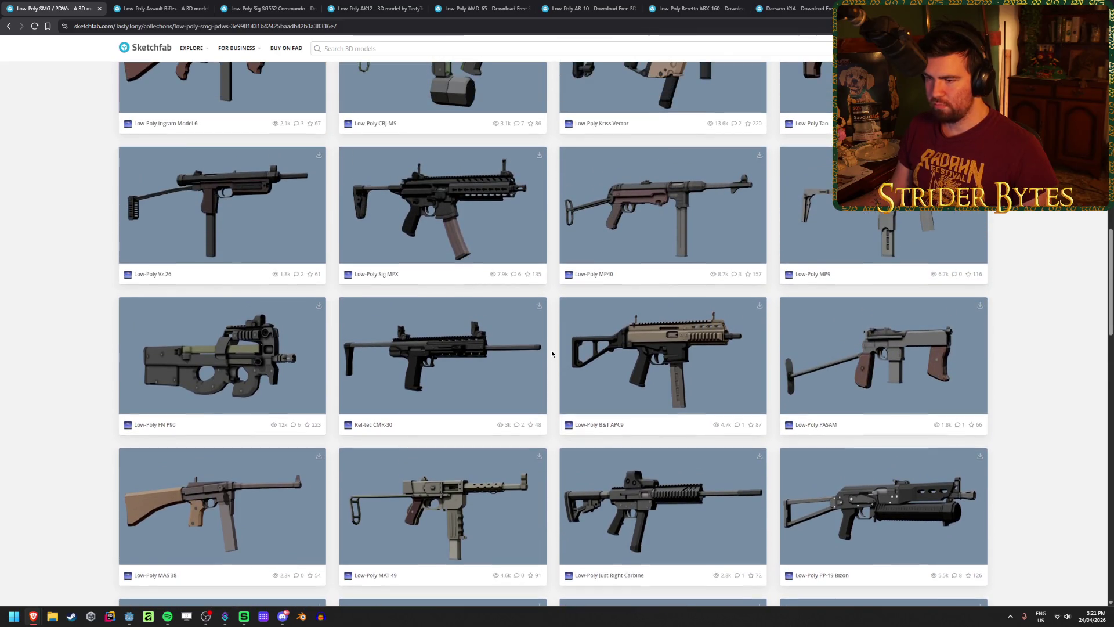
{"action": "scroll", "coordinate": [552, 354], "scroll_direction": "up", "scroll_amount": 2}
{"action": "scroll", "coordinate": [726, 280], "scroll_direction": "up", "scroll_amount": 2}
{"action": "scroll", "coordinate": [726, 280], "scroll_direction": "down", "scroll_amount": 1}
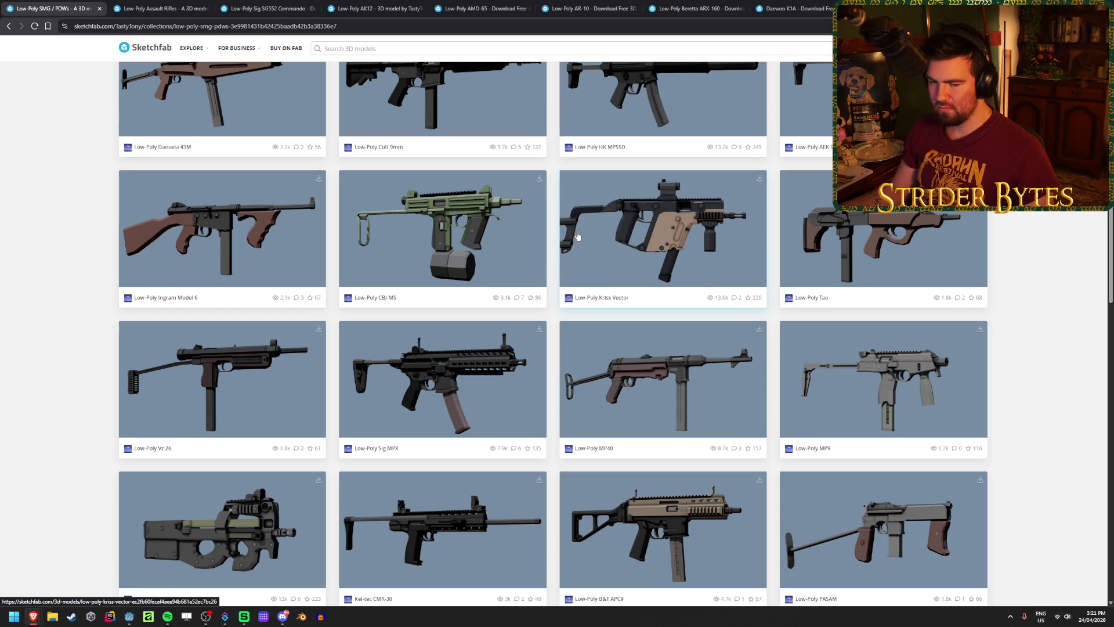
Close the collection tabs to bring up the SG552 Commando model page.
{"action": "left_click", "coordinate": [157, 8]}
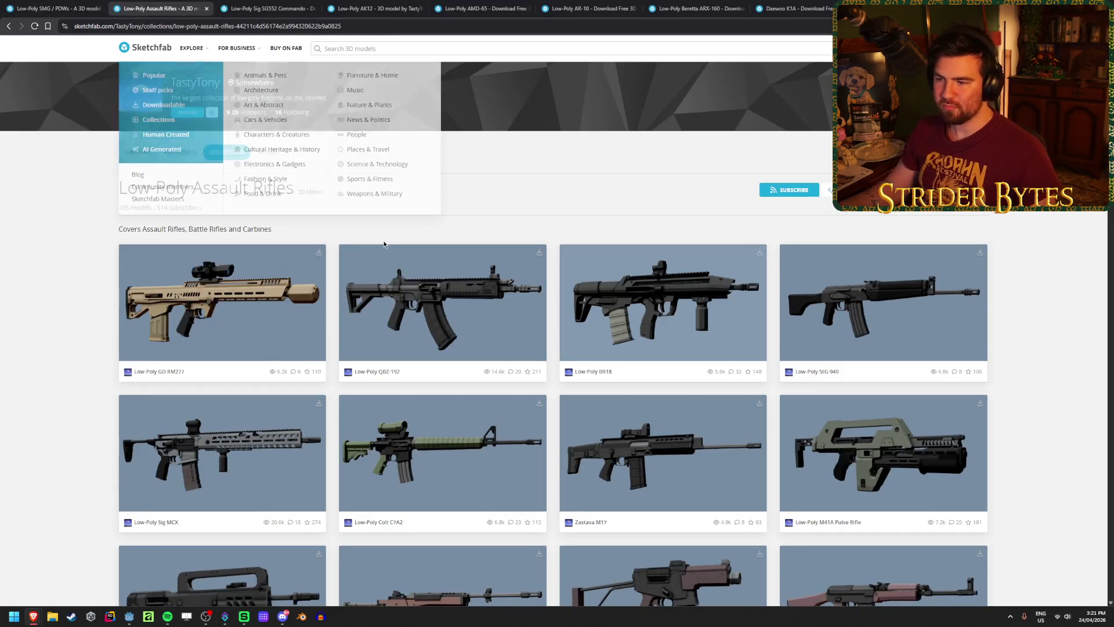
{"action": "key", "text": "ctrl+w"}
{"action": "key", "text": "ctrl+w"}
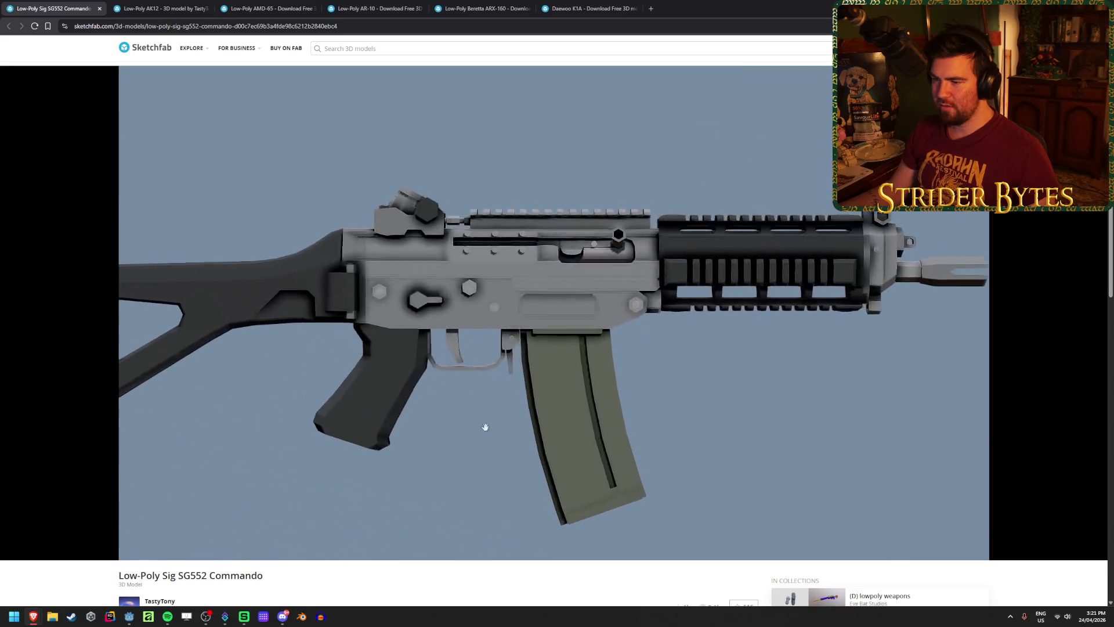
{"action": "scroll", "coordinate": [482, 421], "scroll_direction": "down", "scroll_amount": 5}
Save the SG552 Commando zip into Gungineer\Raw\Gun Models\Rifles and close its page.
{"action": "left_click", "coordinate": [186, 368]}
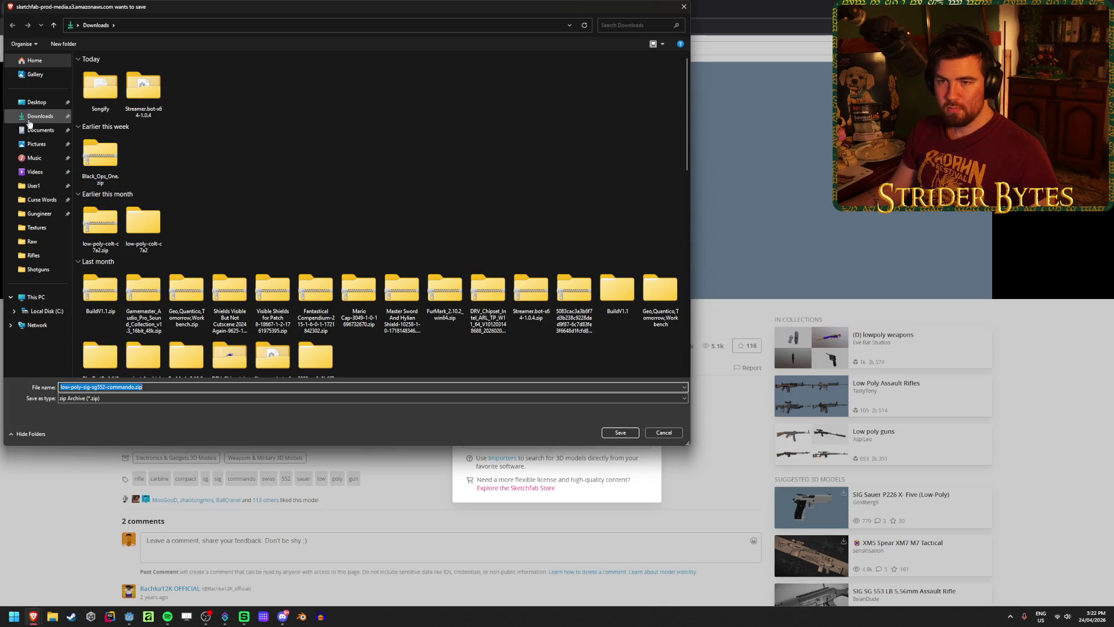
{"action": "left_click", "coordinate": [39, 216]}
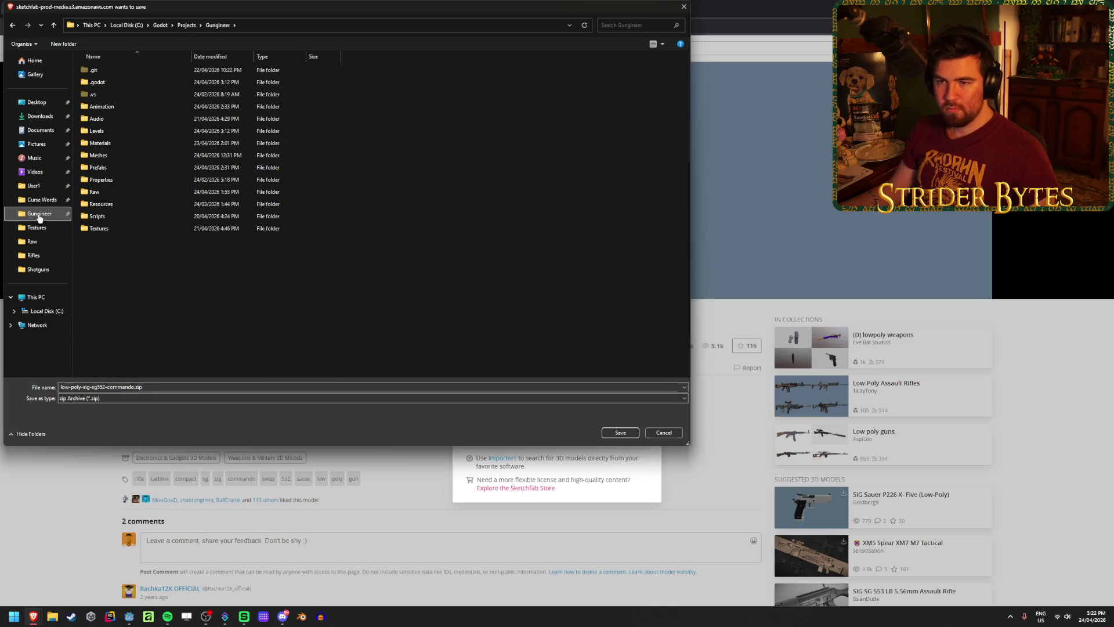
{"action": "double_click", "coordinate": [110, 193]}
{"action": "double_click", "coordinate": [104, 70]}
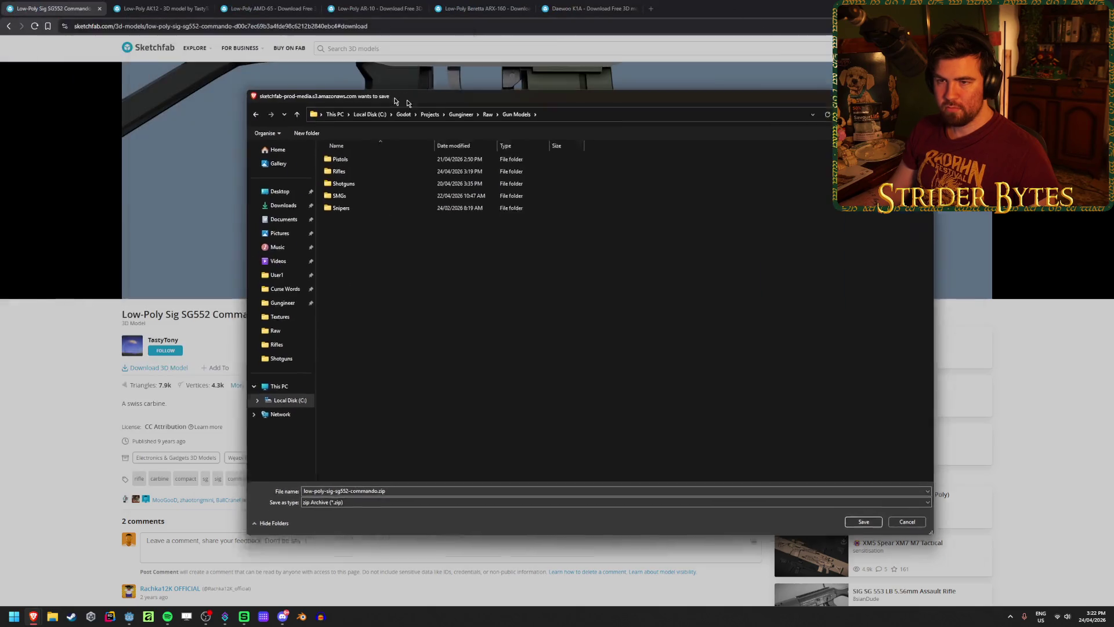
{"action": "double_click", "coordinate": [407, 180]}
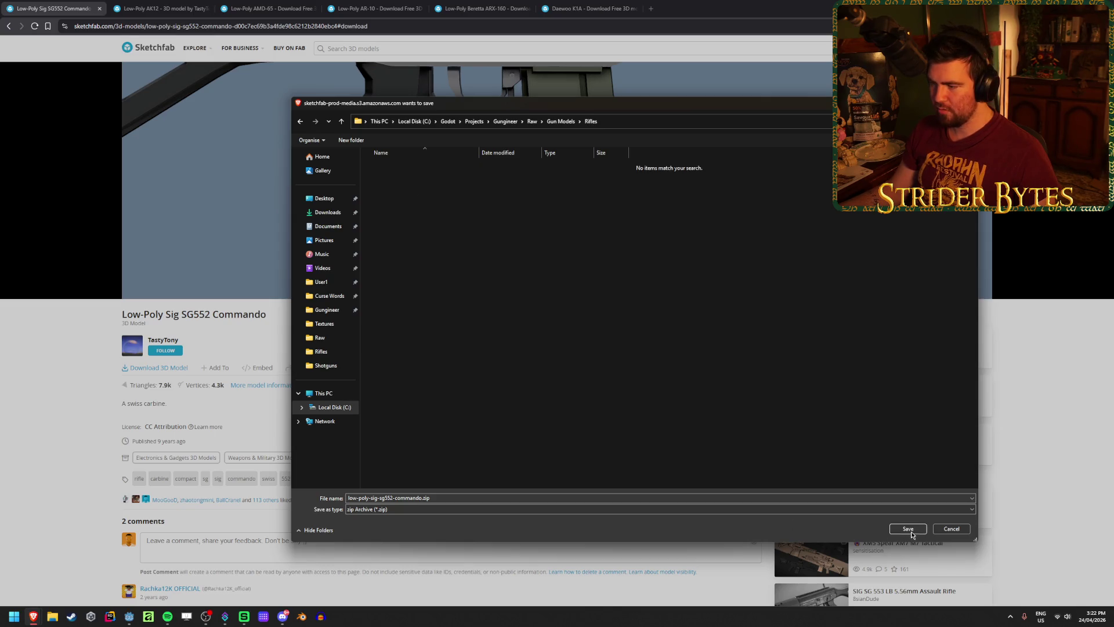
{"action": "left_click", "coordinate": [909, 531]}
{"action": "key", "text": "ctrl+w"}
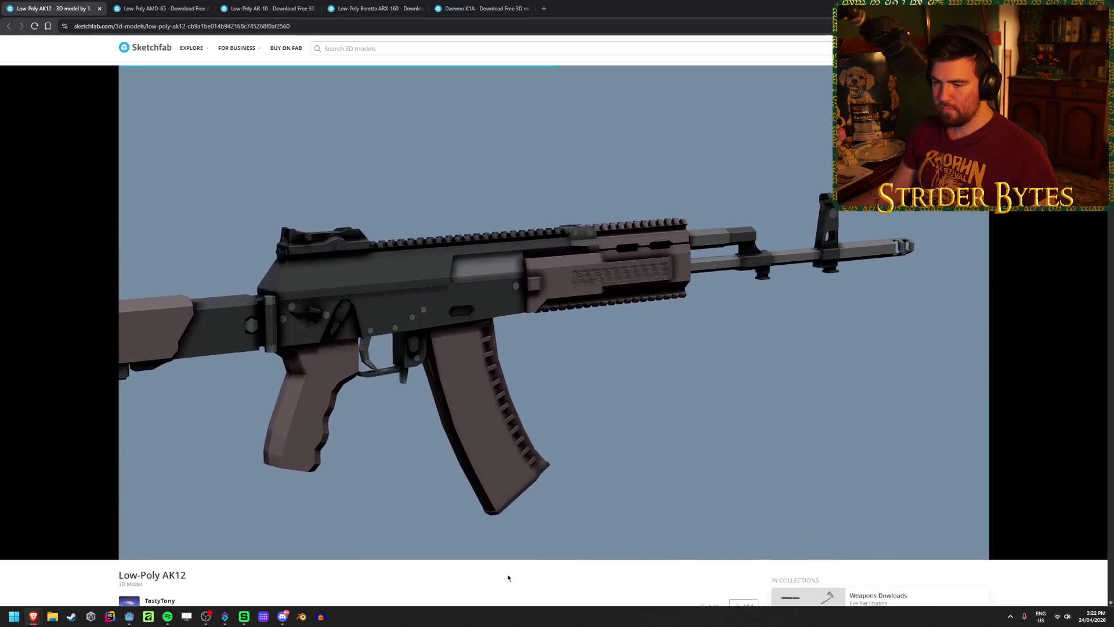
Read the Low-Poly AK12 model description.
{"action": "scroll", "coordinate": [505, 577], "scroll_direction": "down", "scroll_amount": 4}
{"action": "scroll", "coordinate": [328, 439], "scroll_direction": "up", "scroll_amount": 1}
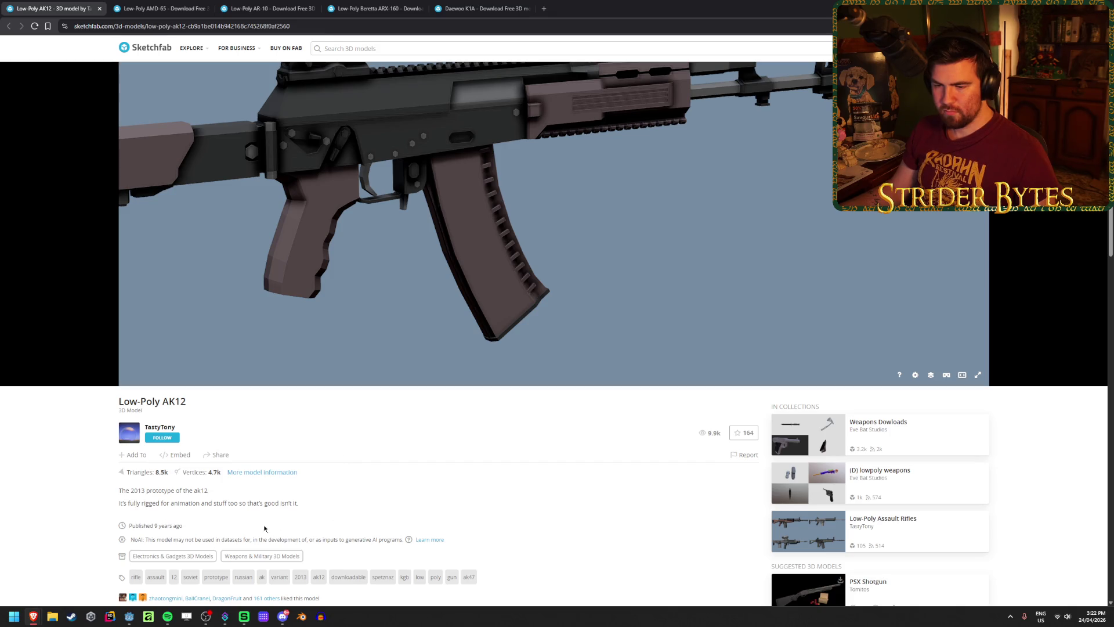
{"action": "scroll", "coordinate": [272, 418], "scroll_direction": "down", "scroll_amount": 3}
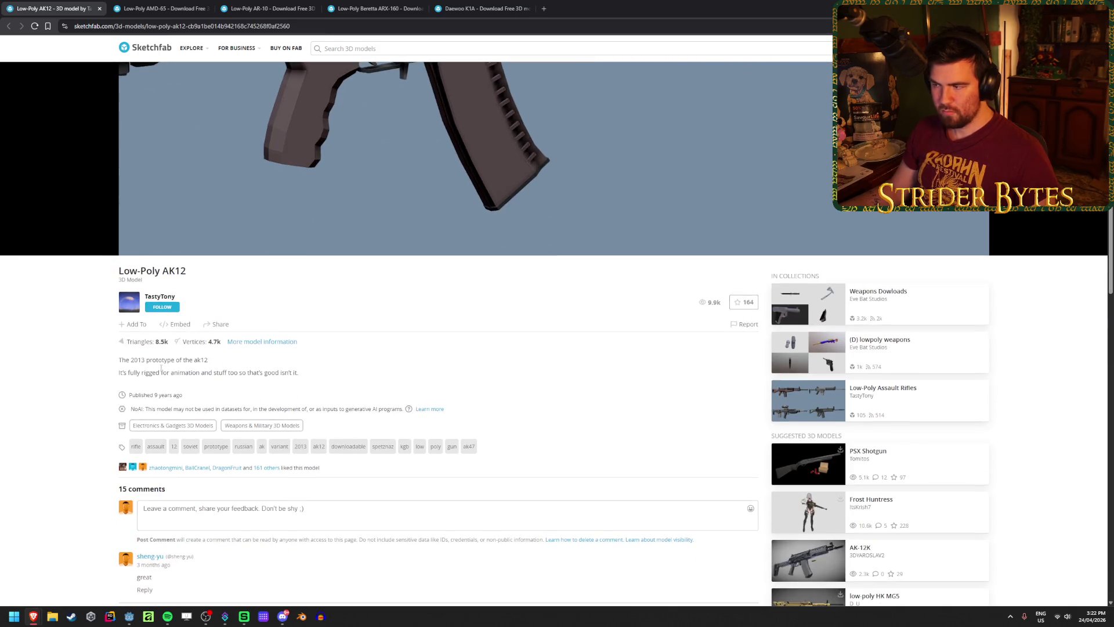
{"action": "left_click_drag", "start_coordinate": [139, 361], "coordinate": [197, 378]}
{"action": "left_click", "coordinate": [328, 378]}
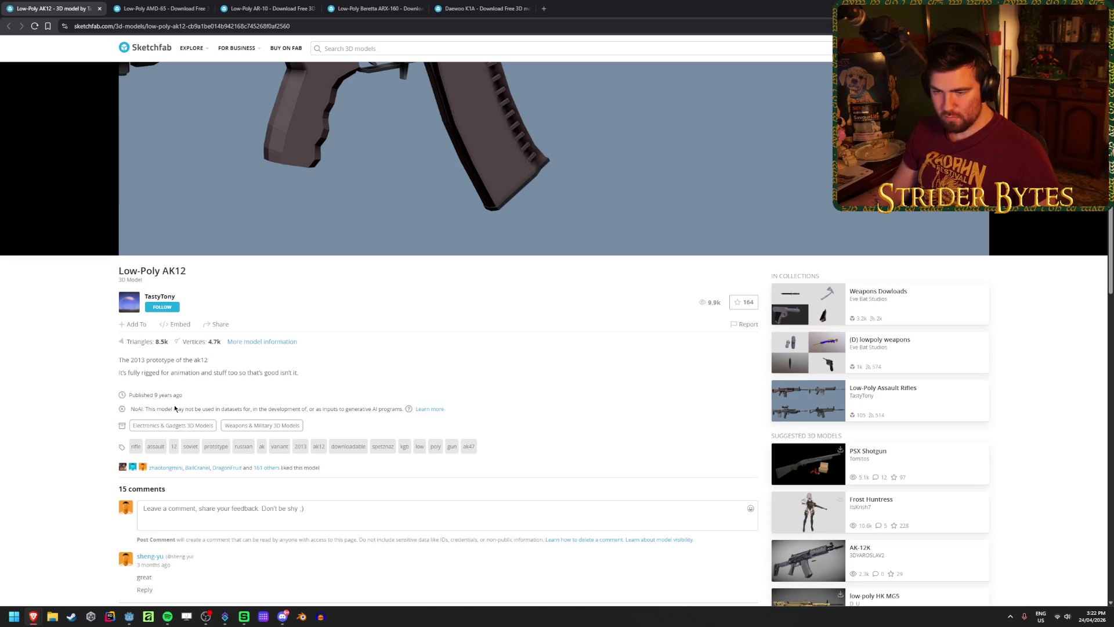
Read the AK12 comments about downloads being removed, then return to the page top.
{"action": "scroll", "coordinate": [352, 385], "scroll_direction": "down", "scroll_amount": 7}
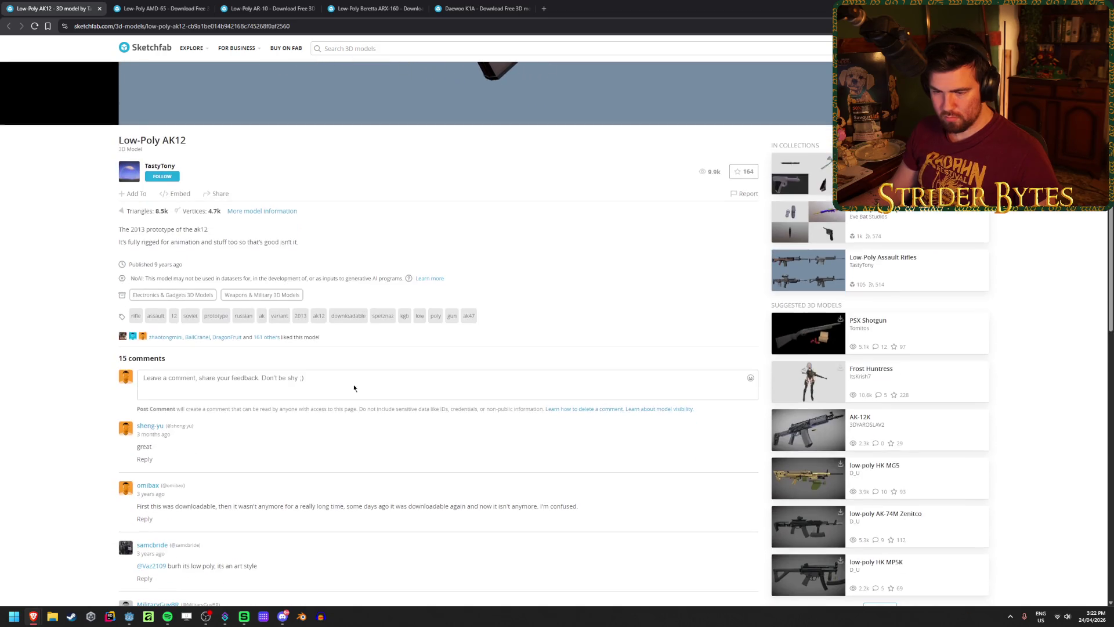
{"action": "left_click_drag", "start_coordinate": [152, 331], "coordinate": [426, 333]}
{"action": "left_click_drag", "start_coordinate": [203, 332], "coordinate": [573, 332]}
{"action": "left_click", "coordinate": [281, 388]}
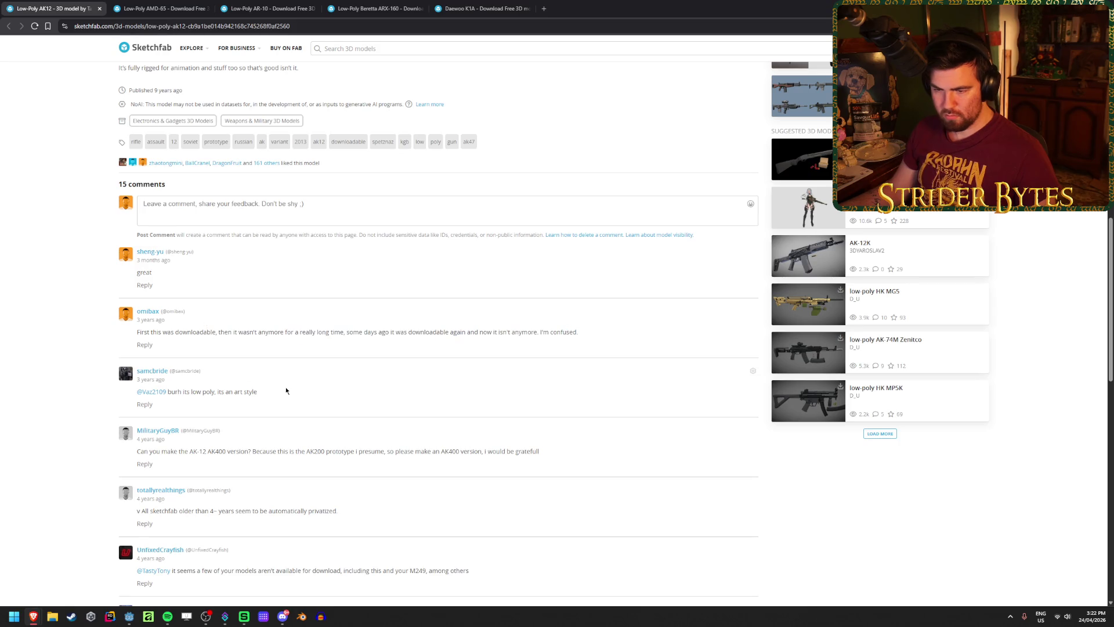
{"action": "scroll", "coordinate": [282, 388], "scroll_direction": "down", "scroll_amount": 3}
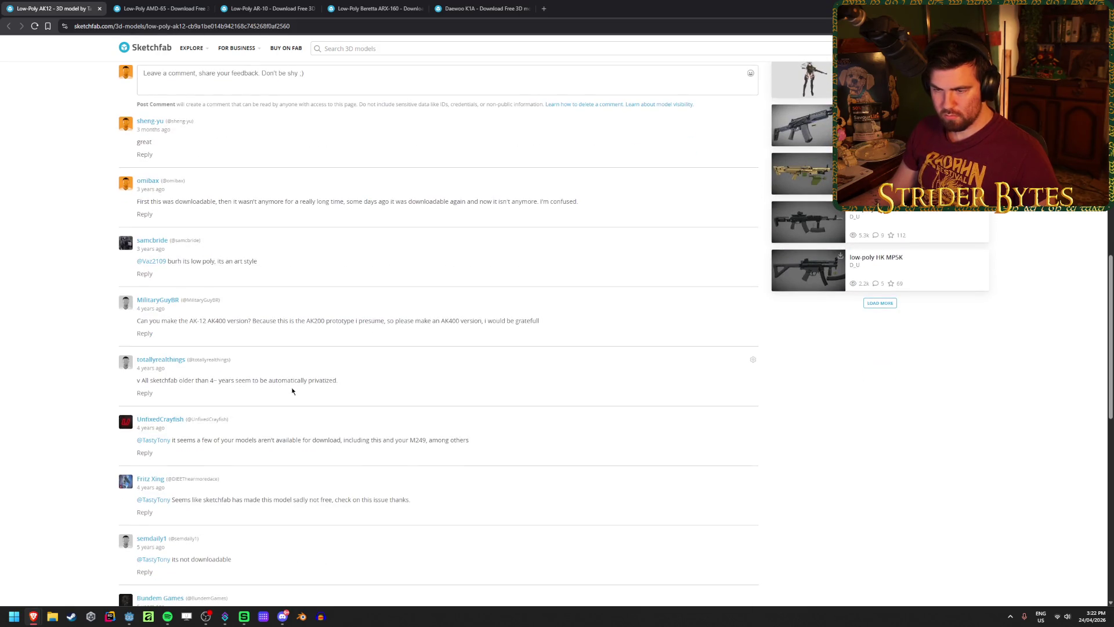
{"action": "scroll", "coordinate": [293, 390], "scroll_direction": "down", "scroll_amount": 10}
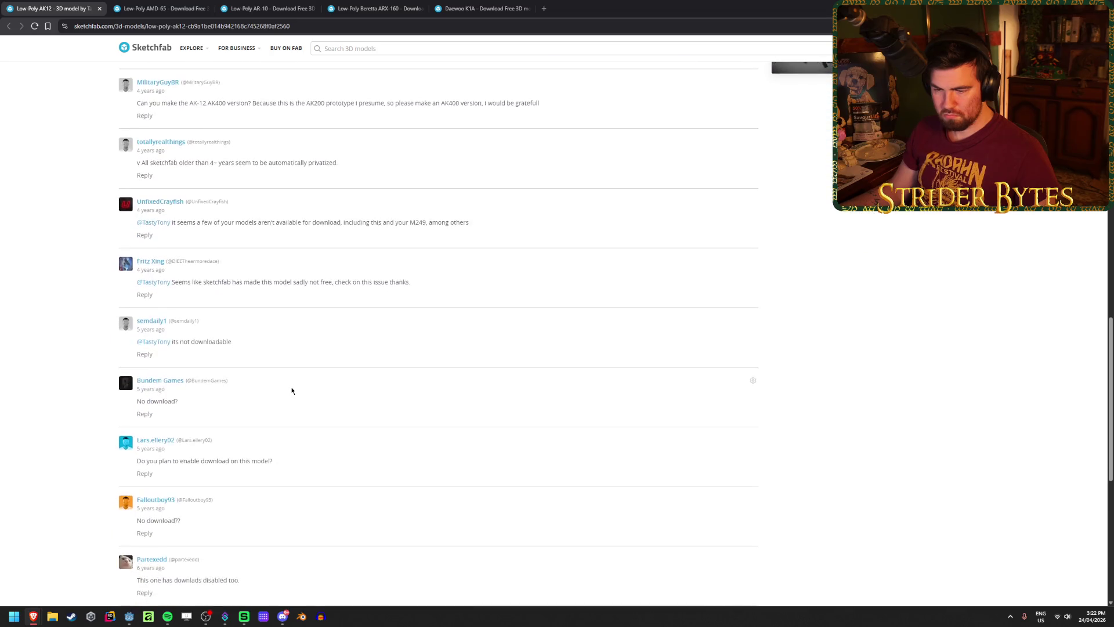
{"action": "scroll", "coordinate": [292, 449], "scroll_direction": "down", "scroll_amount": 2}
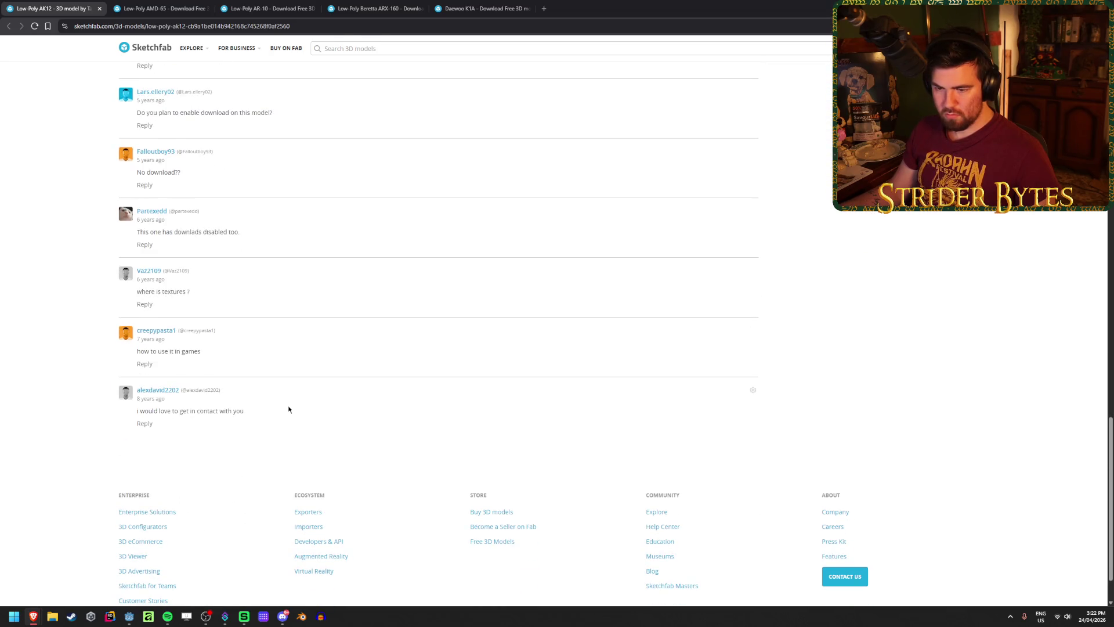
{"action": "key", "text": "Home"}
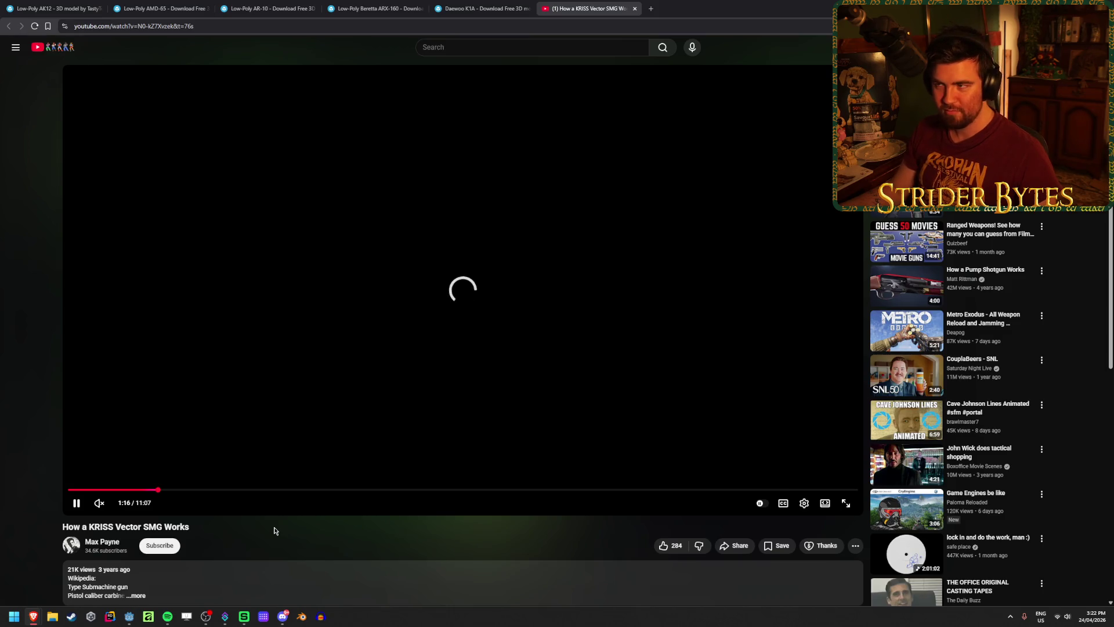
{"action": "left_click", "coordinate": [157, 8]}
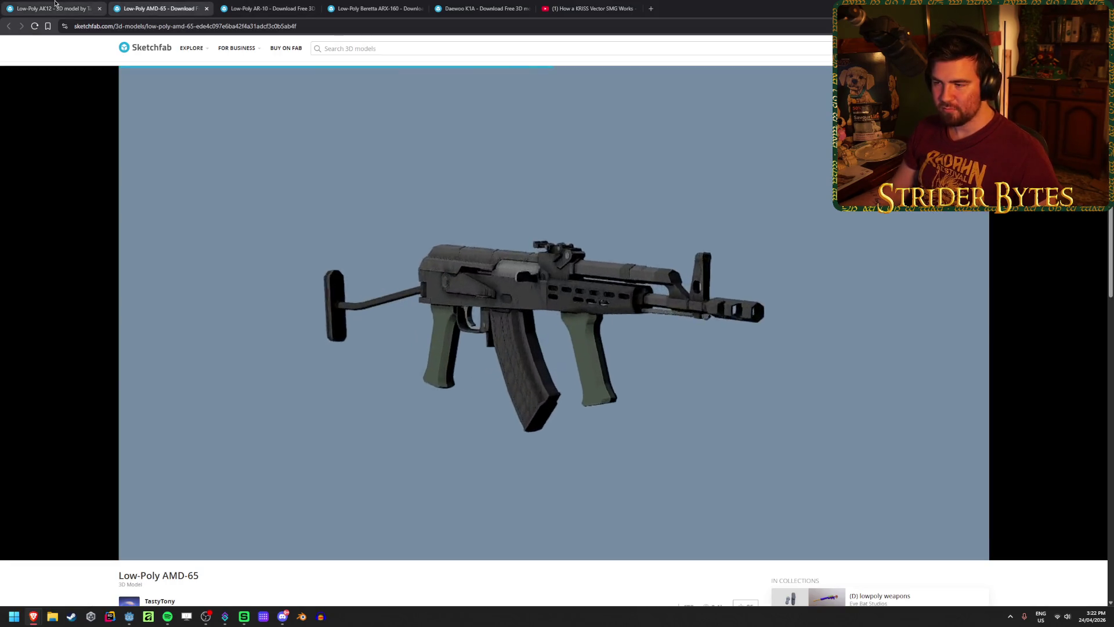
Close the leftover Low-Poly AK12 tab.
{"action": "left_click", "coordinate": [56, 3]}
{"action": "scroll", "coordinate": [137, 383], "scroll_direction": "down", "scroll_amount": 4}
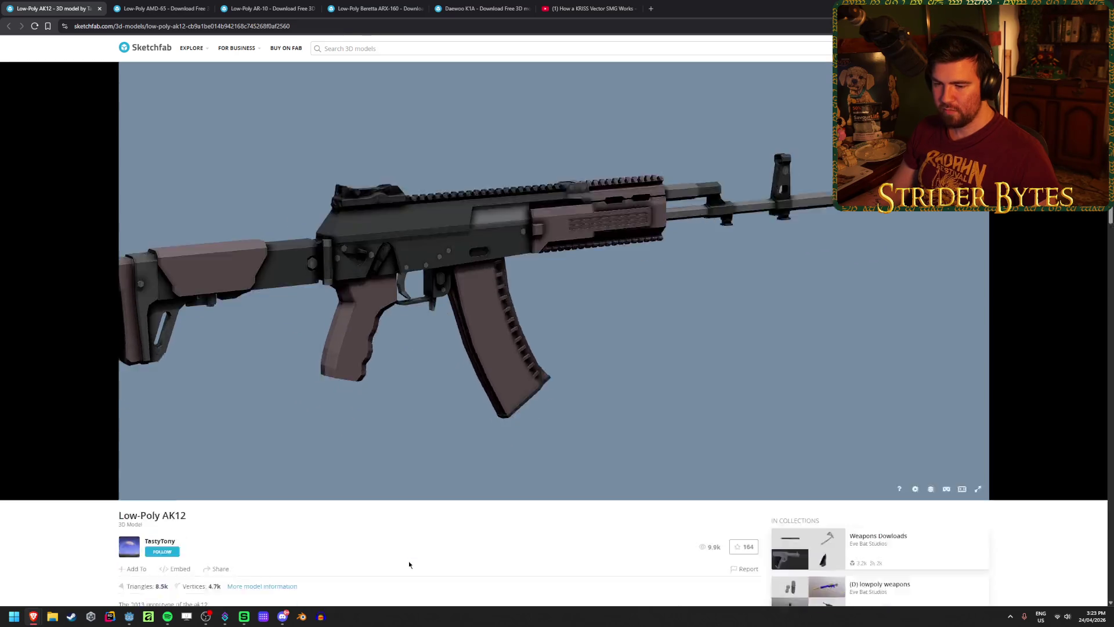
{"action": "scroll", "coordinate": [223, 529], "scroll_direction": "up", "scroll_amount": 2}
{"action": "key", "text": "ctrl+w"}
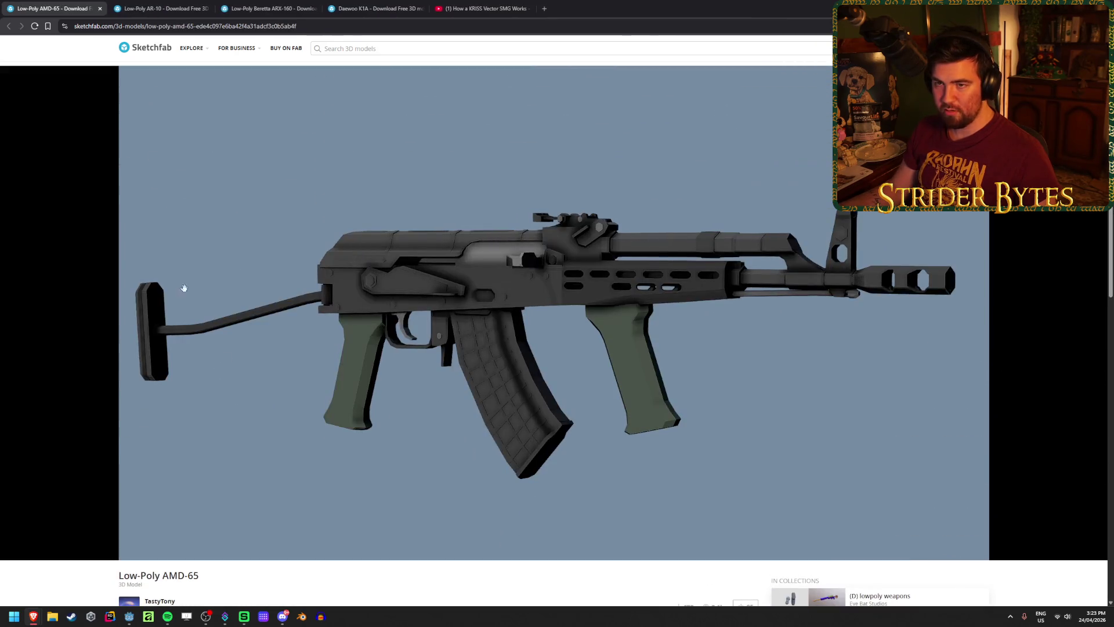
Read the AMD-65 description and orbit the rifle to a closer side view.
{"action": "scroll", "coordinate": [395, 523], "scroll_direction": "down", "scroll_amount": 3}
{"action": "scroll", "coordinate": [395, 523], "scroll_direction": "down", "scroll_amount": 2}
{"action": "scroll", "coordinate": [242, 504], "scroll_direction": "up", "scroll_amount": 3}
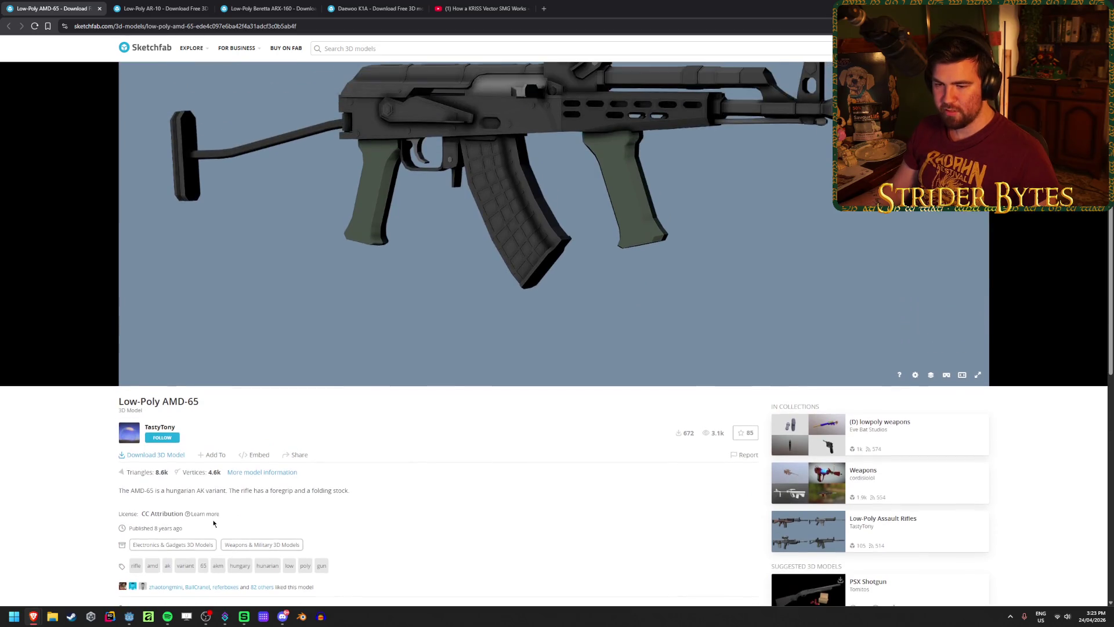
{"action": "scroll", "coordinate": [242, 504], "scroll_direction": "down", "scroll_amount": 1}
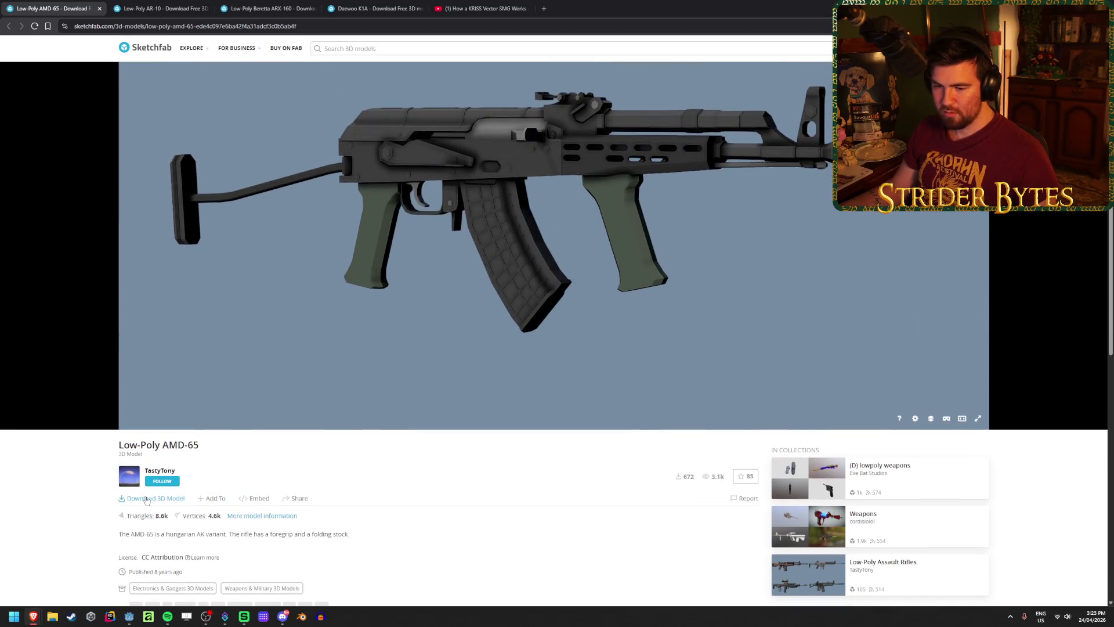
{"action": "left_click_drag", "start_coordinate": [165, 534], "coordinate": [247, 533]}
{"action": "left_click", "coordinate": [491, 487]}
{"action": "mouse_move", "coordinate": [426, 265]}
{"action": "left_mouse_down"}
{"action": "mouse_move", "coordinate": [518, 261]}
{"action": "mouse_move", "coordinate": [538, 290]}
{"action": "mouse_move", "coordinate": [447, 266]}
{"action": "mouse_move", "coordinate": [662, 217]}
{"action": "left_mouse_up"}
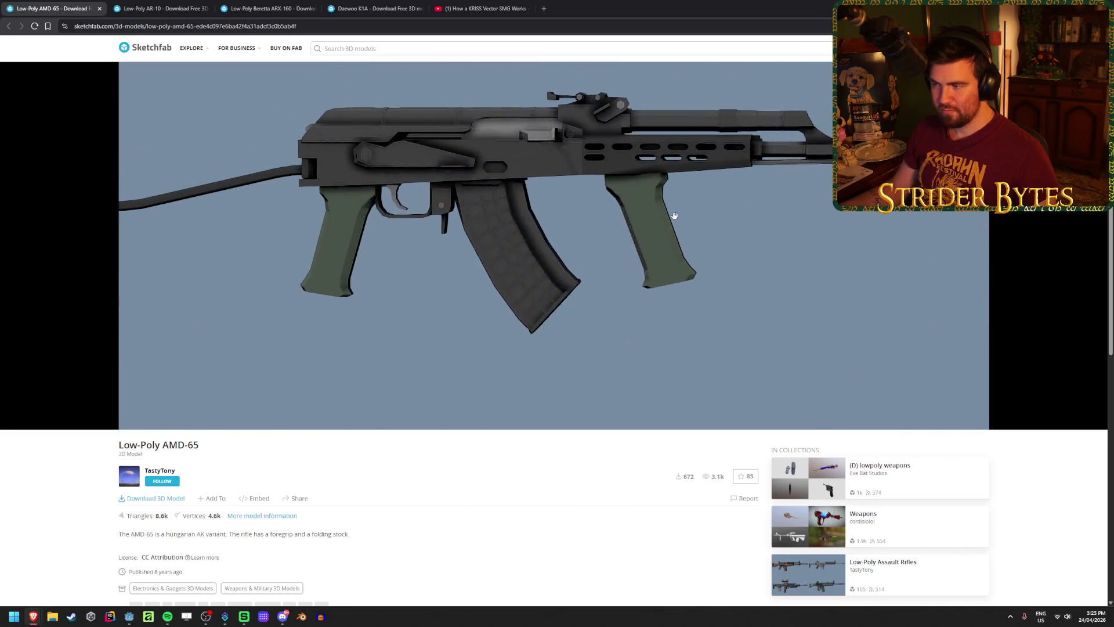
Save the AMD-65 zip into the Rifles folder and close its page.
{"action": "left_click", "coordinate": [155, 499]}
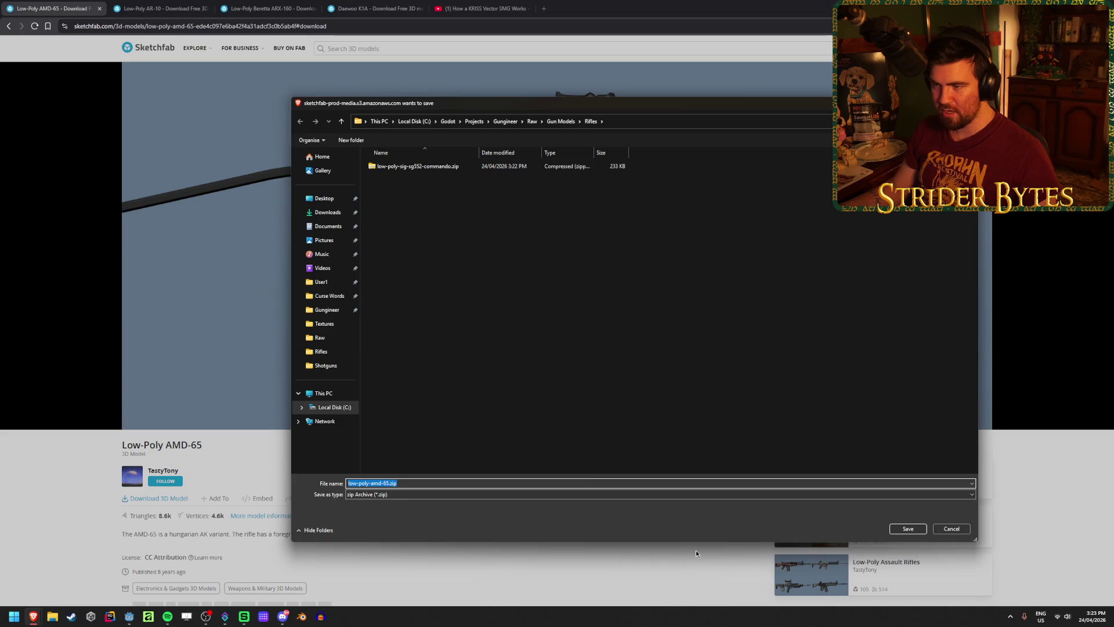
{"action": "left_click", "coordinate": [907, 529]}
{"action": "left_click", "coordinate": [648, 158]}
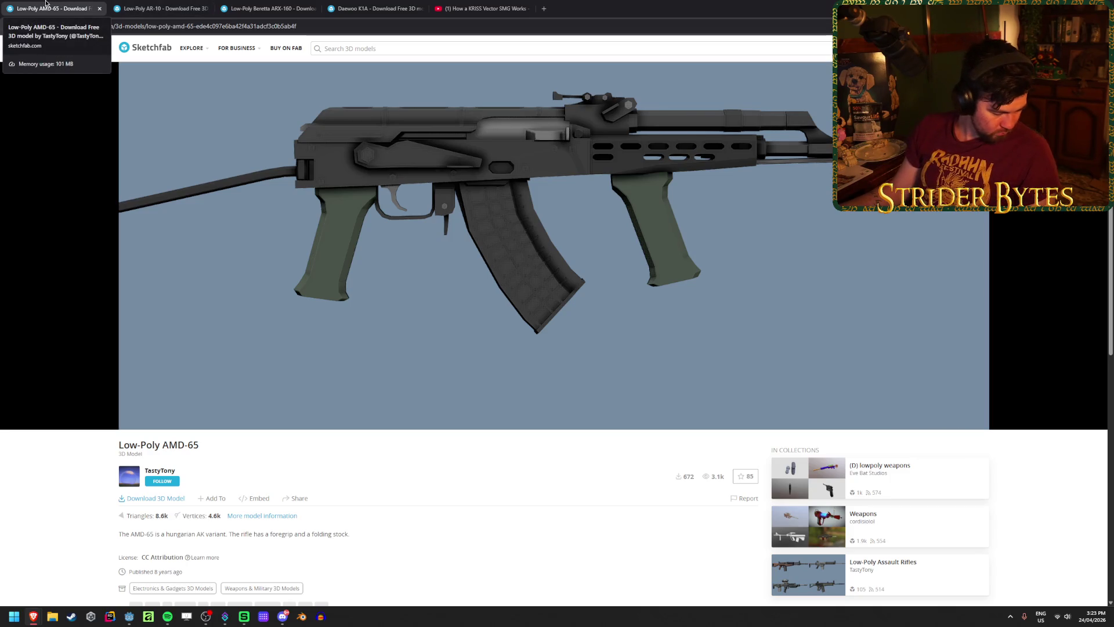
{"action": "middle_click", "coordinate": [46, 3]}
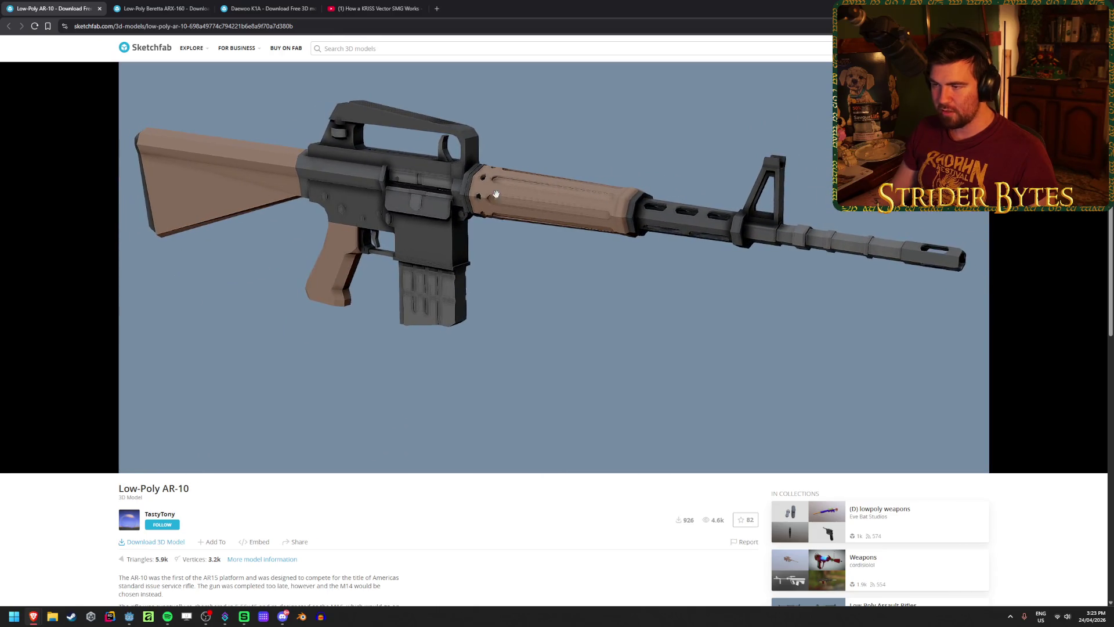
Save the Low-Poly AR-10 zip to disk and close the AR-10 page.
{"action": "scroll", "coordinate": [432, 505], "scroll_direction": "down", "scroll_amount": 2}
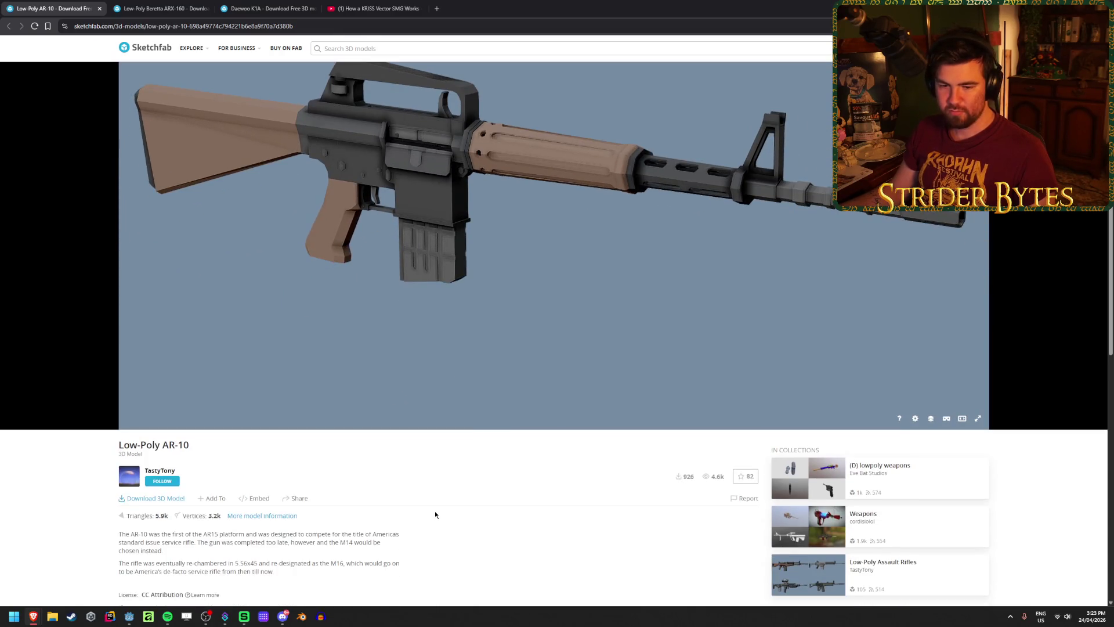
{"action": "scroll", "coordinate": [436, 513], "scroll_direction": "down", "scroll_amount": 1}
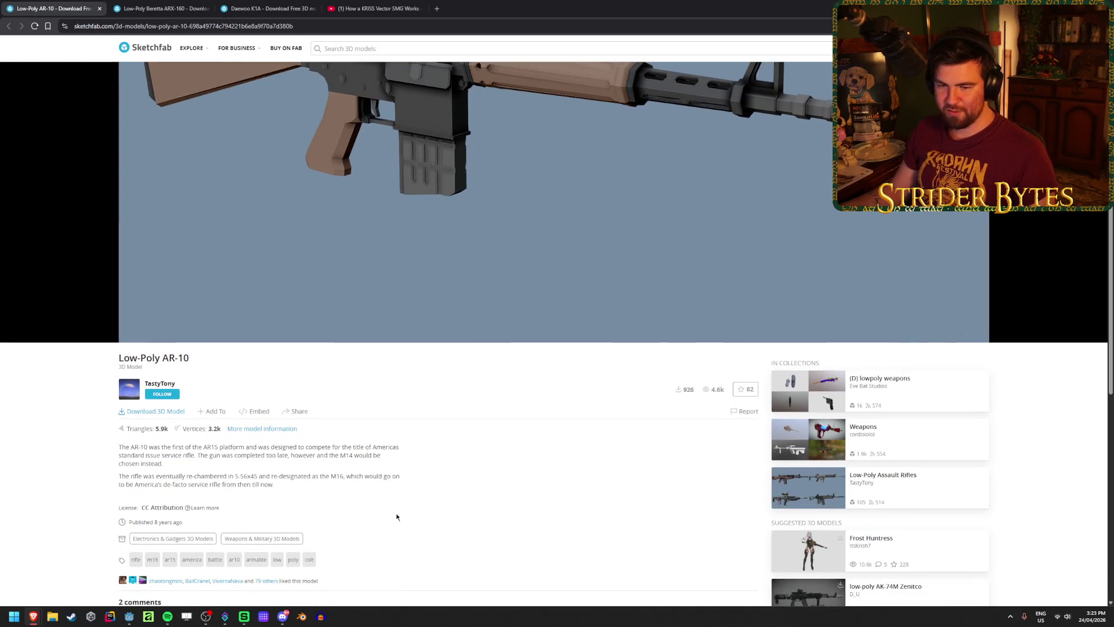
{"action": "left_click", "coordinate": [140, 411]}
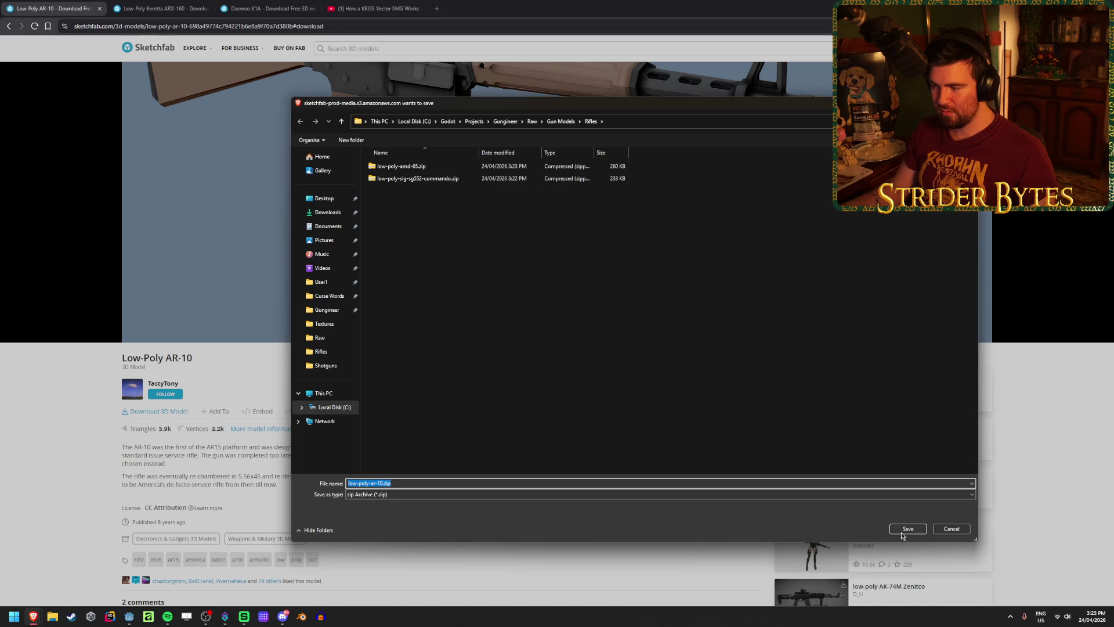
{"action": "left_click", "coordinate": [904, 531]}
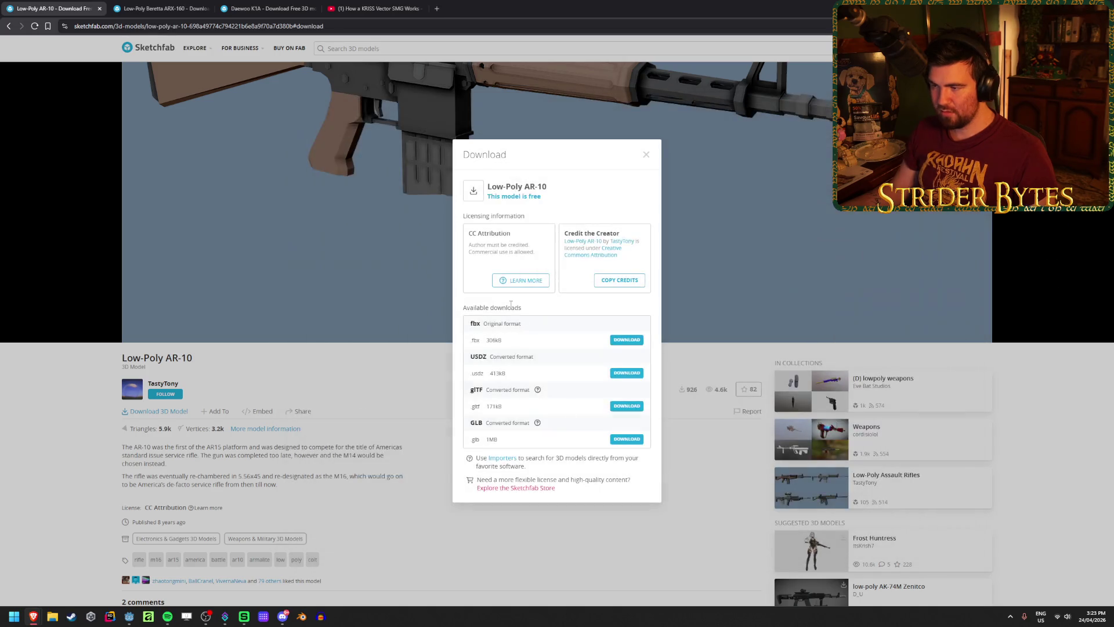
{"action": "left_click", "coordinate": [647, 155]}
{"action": "key", "text": "ctrl+w"}
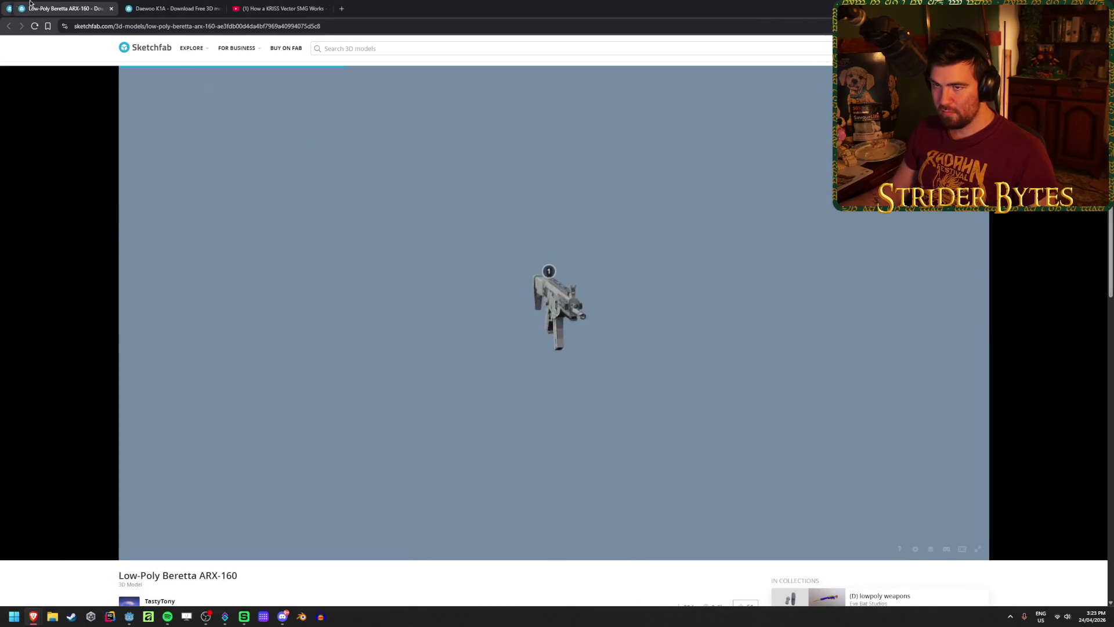
Save the Beretta ARX-160 in blend format into the Rifles folder and close its page.
{"action": "scroll", "coordinate": [356, 580], "scroll_direction": "down", "scroll_amount": 3}
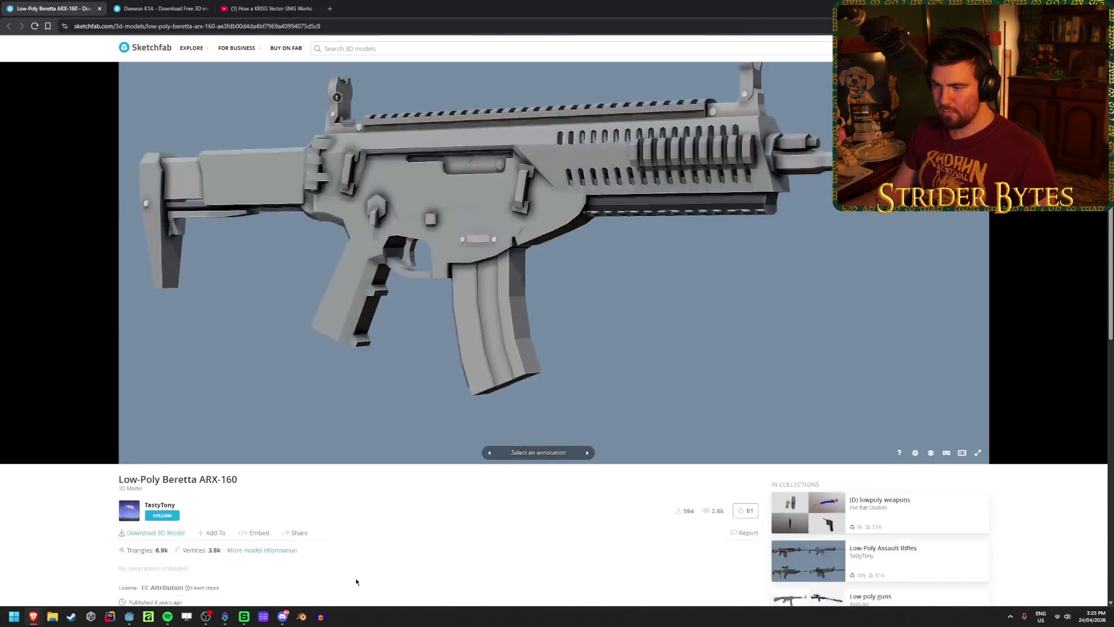
{"action": "left_click", "coordinate": [156, 457]}
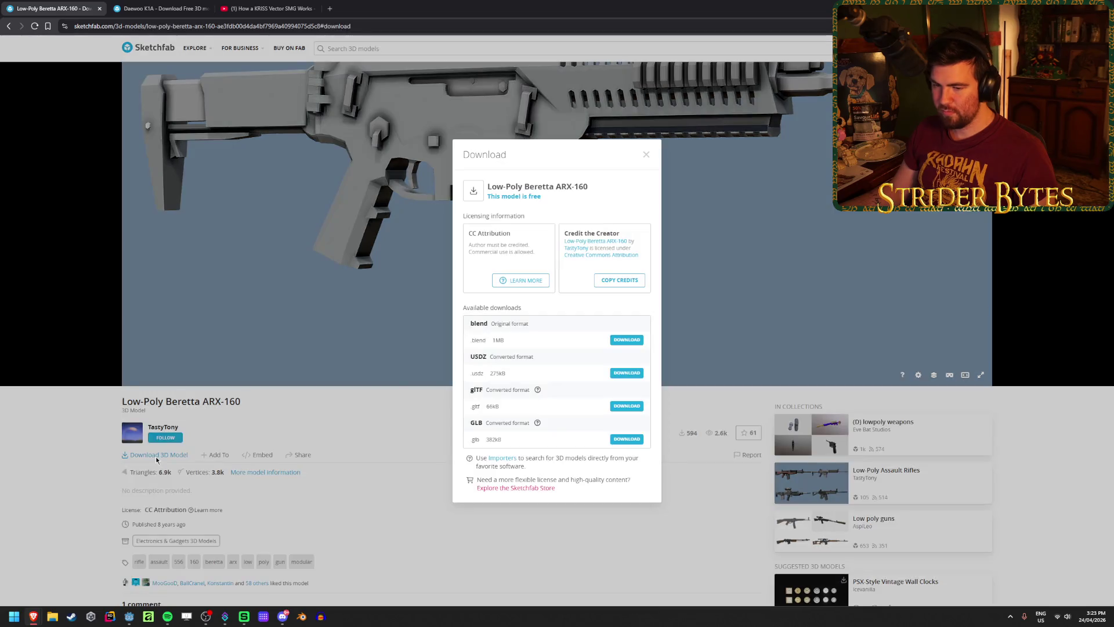
{"action": "left_click", "coordinate": [627, 341]}
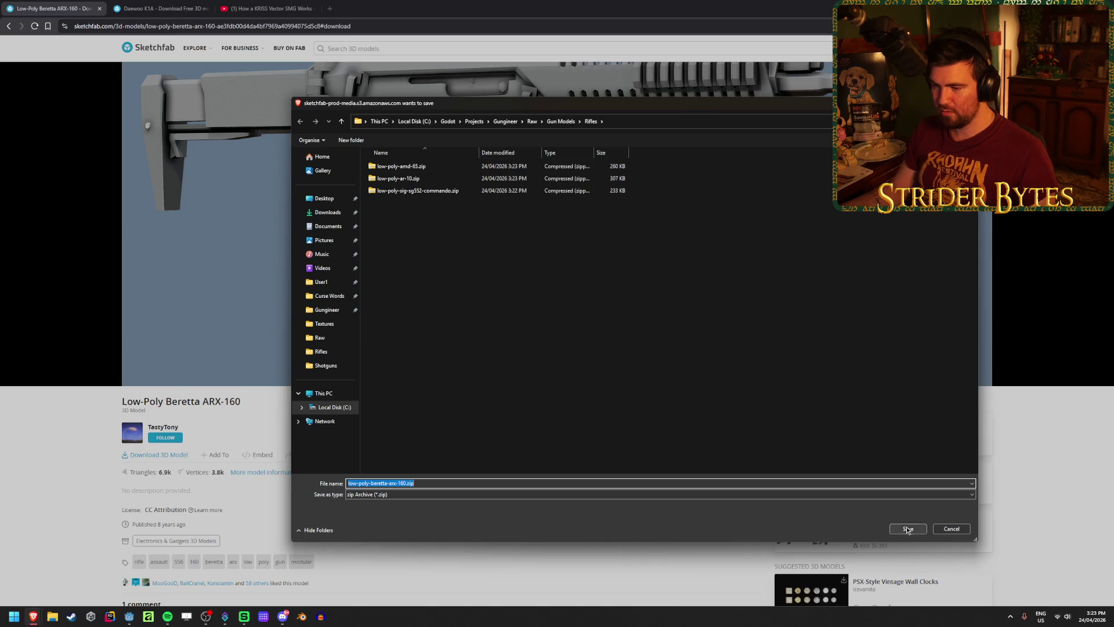
{"action": "left_click", "coordinate": [907, 528]}
{"action": "middle_click", "coordinate": [70, 4]}
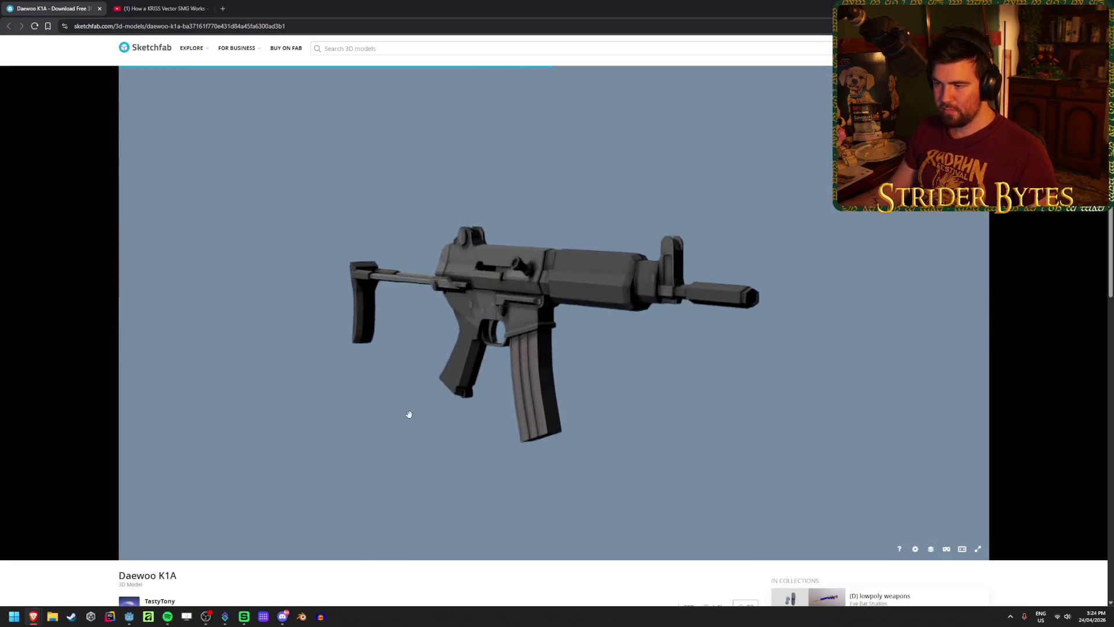
Orbit the Daewoo K1A, save its fbx download as daewoo-k1a.zip, and close the page.
{"action": "scroll", "coordinate": [415, 522], "scroll_direction": "down", "scroll_amount": 2}
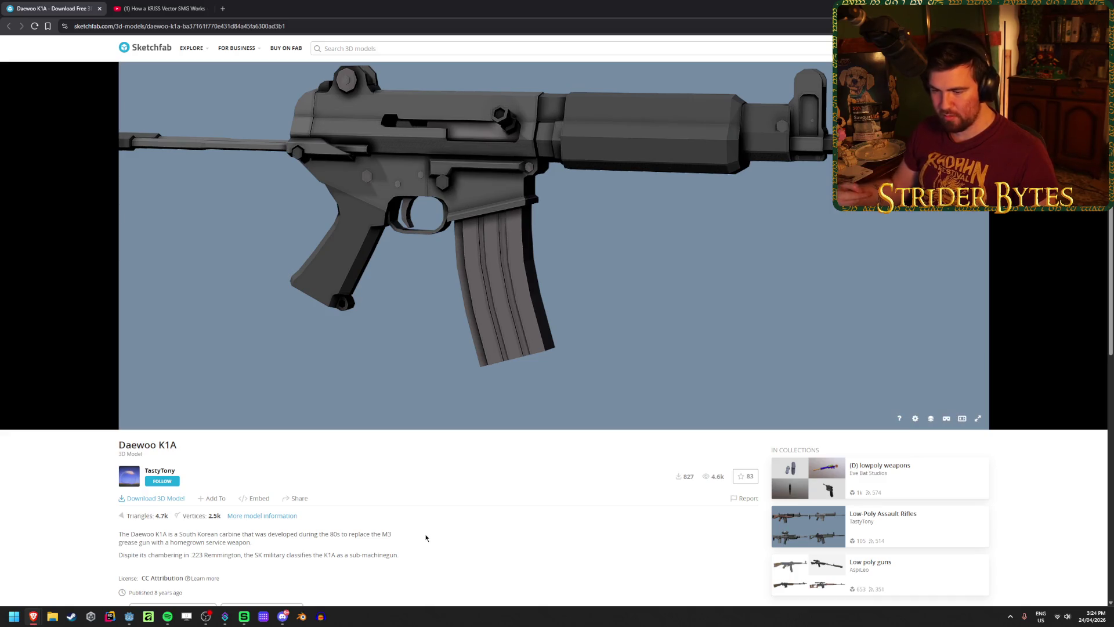
{"action": "mouse_move", "coordinate": [406, 296]}
{"action": "left_mouse_down"}
{"action": "mouse_move", "coordinate": [485, 261]}
{"action": "mouse_move", "coordinate": [453, 249]}
{"action": "mouse_move", "coordinate": [499, 243]}
{"action": "mouse_move", "coordinate": [476, 226]}
{"action": "mouse_move", "coordinate": [445, 228]}
{"action": "mouse_move", "coordinate": [473, 229]}
{"action": "left_mouse_up"}
{"action": "left_click", "coordinate": [171, 502]}
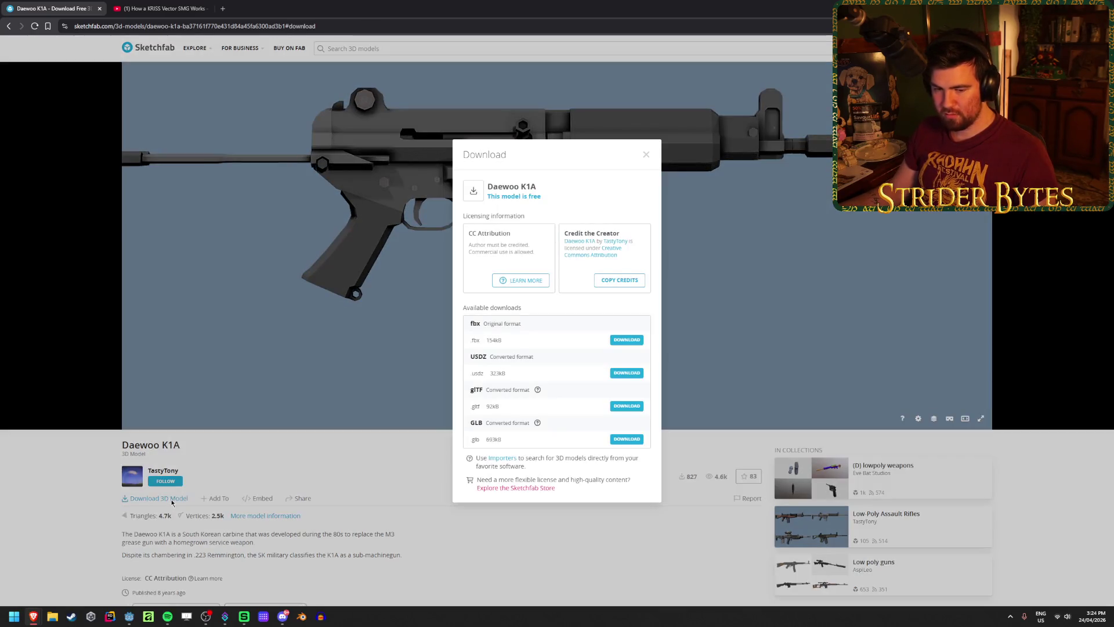
{"action": "left_click", "coordinate": [619, 340]}
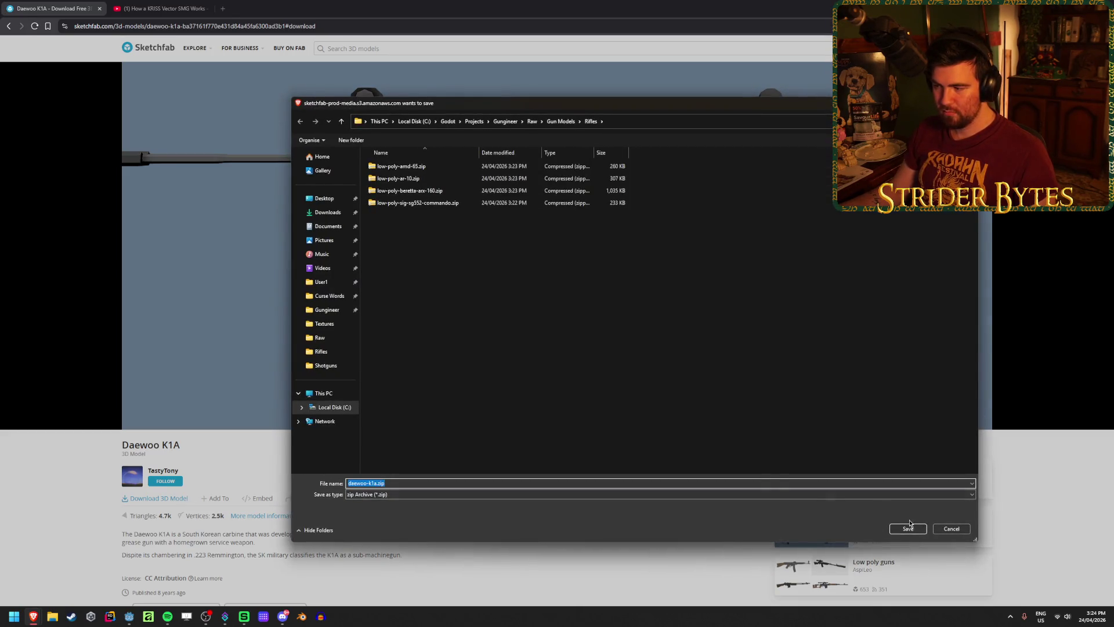
{"action": "left_click", "coordinate": [908, 527]}
{"action": "left_click", "coordinate": [645, 158]}
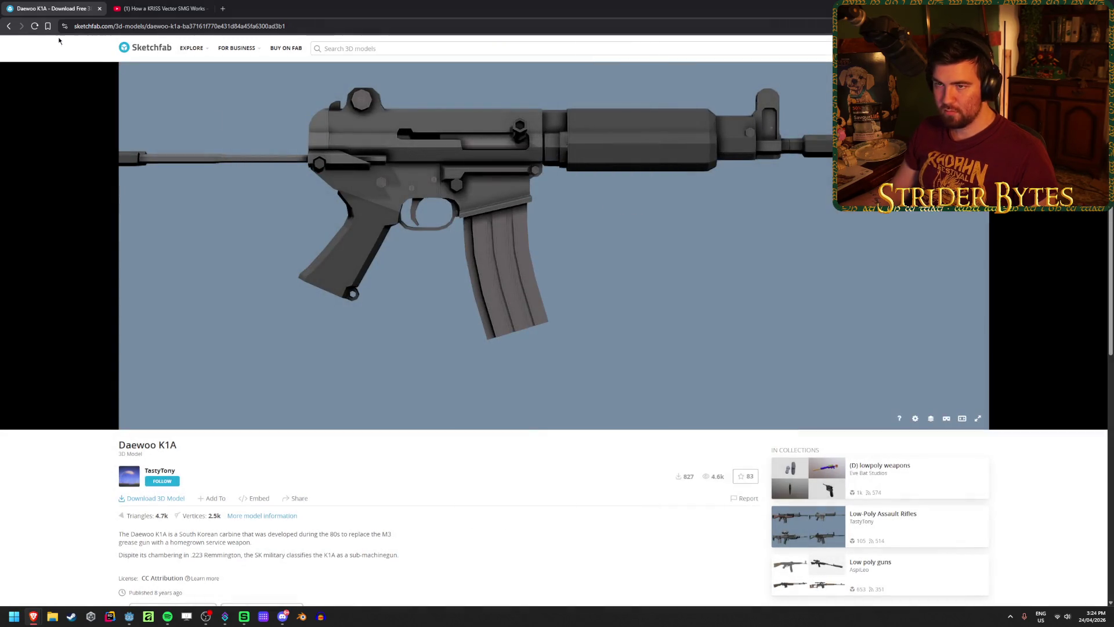
{"action": "left_click", "coordinate": [99, 8]}
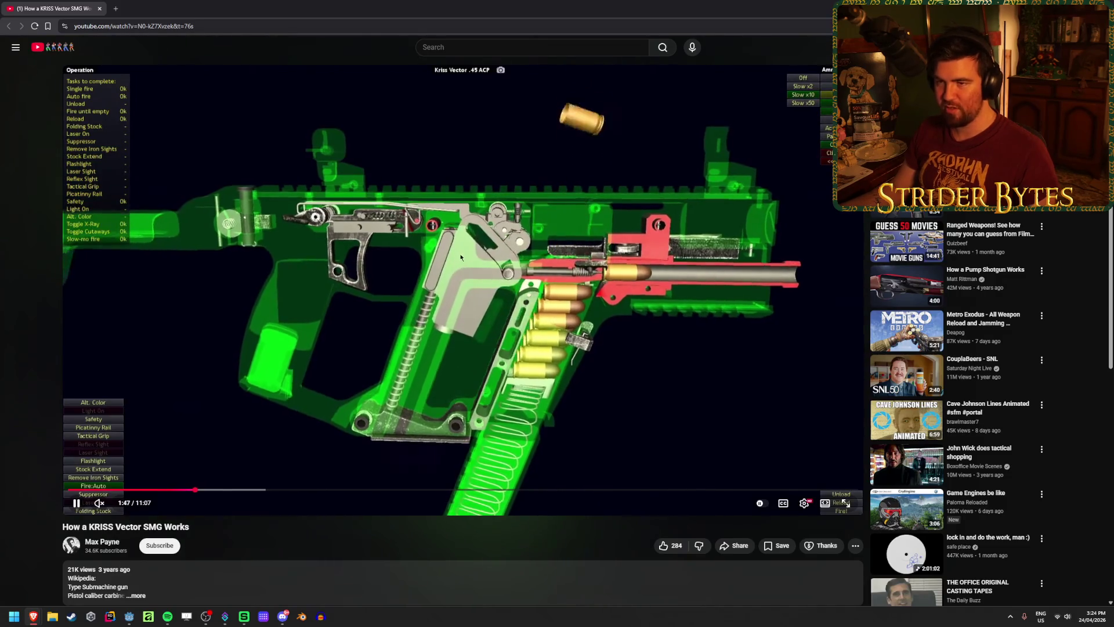
{"action": "key", "text": "alt+Tab"}
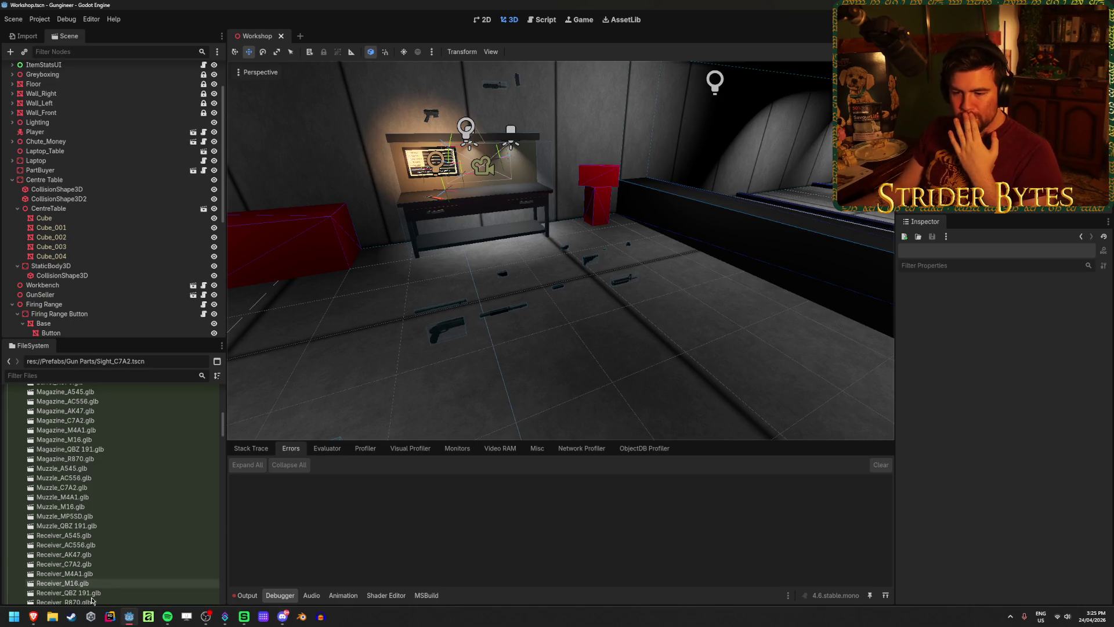
Launch File Explorer from the taskbar over the Godot editor.
{"action": "left_click", "coordinate": [52, 616]}
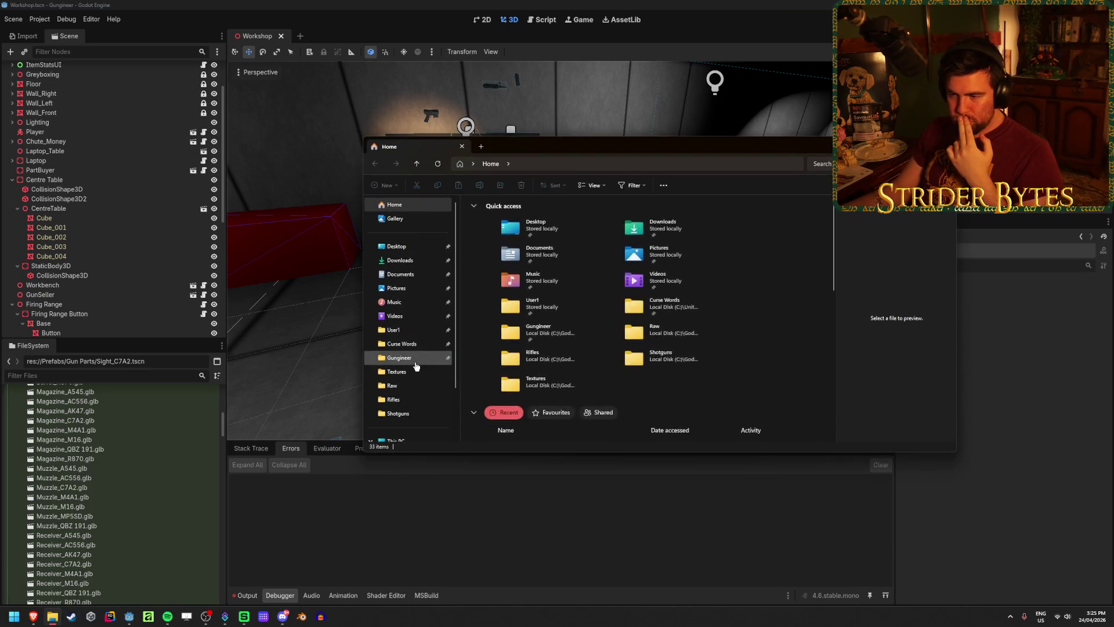
Navigate File Explorer to the Gungineer\Raw\Gun Models\Rifles folder.
{"action": "left_click", "coordinate": [393, 385]}
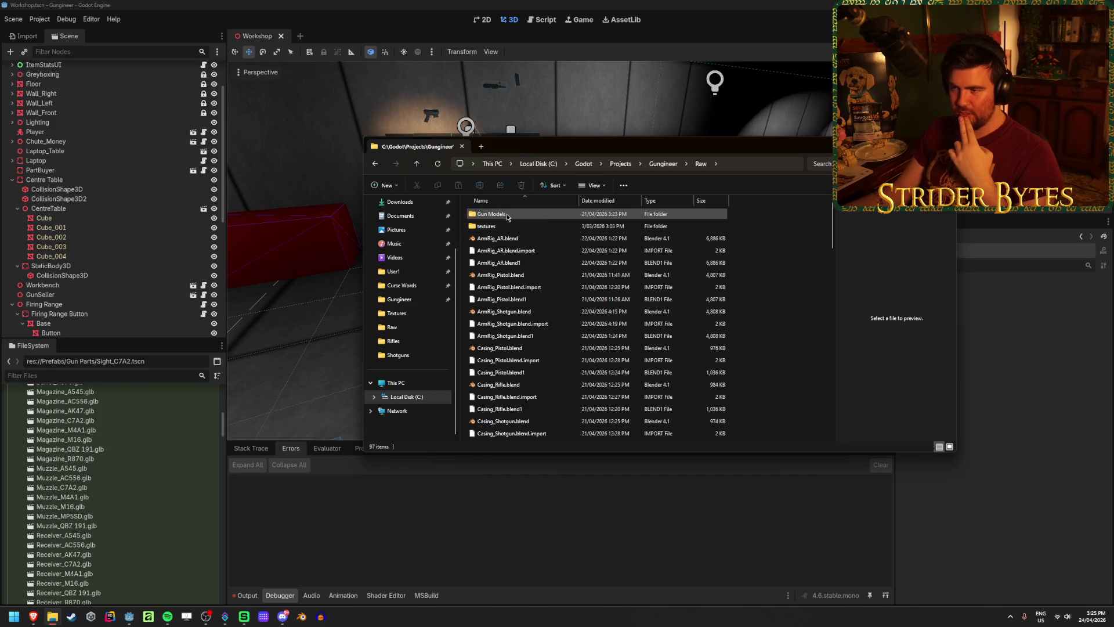
{"action": "double_click", "coordinate": [494, 215]}
{"action": "left_click", "coordinate": [502, 230]}
{"action": "double_click", "coordinate": [501, 232]}
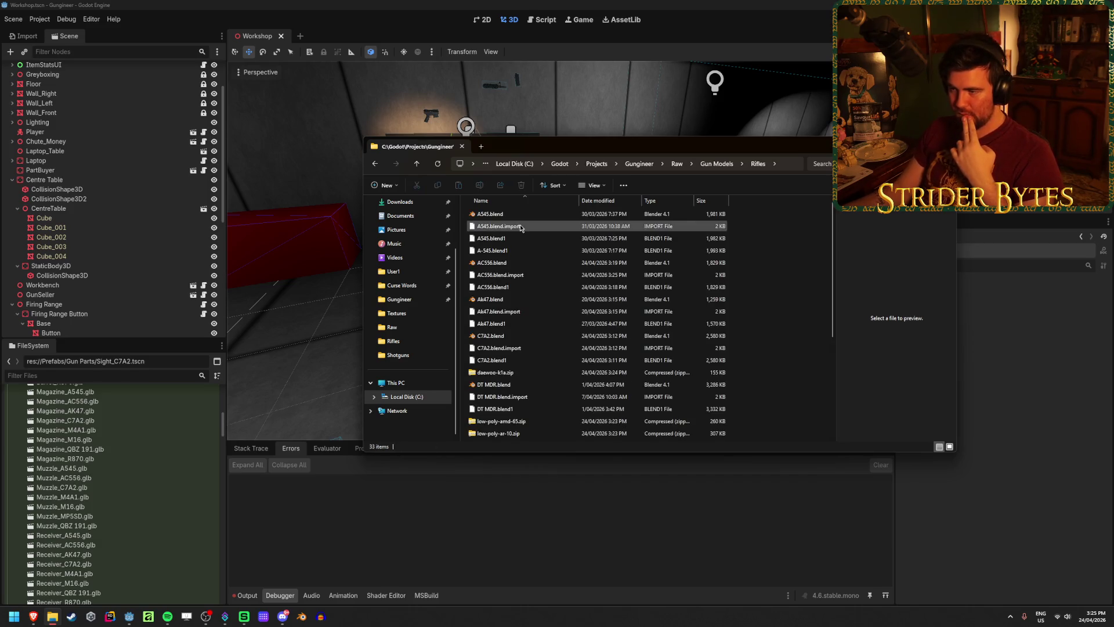
{"action": "scroll", "coordinate": [779, 354], "scroll_direction": "down", "scroll_amount": 5}
Extract low-poly-sig-sg552-commando.zip there, delete the zip, and launch Blender.
{"action": "right_click", "coordinate": [535, 293]}
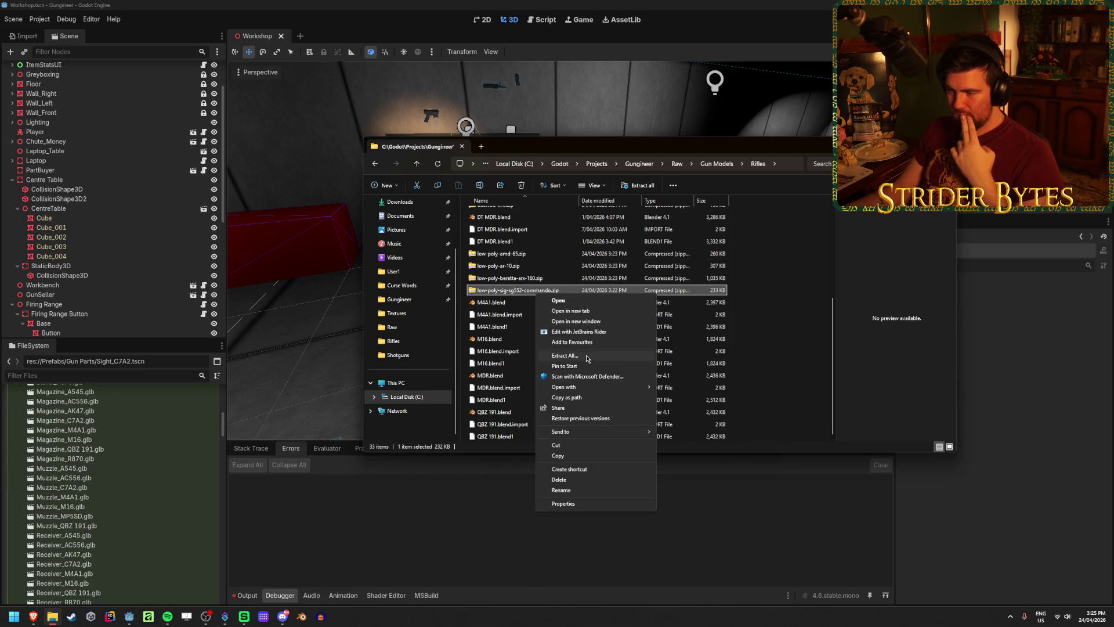
{"action": "left_click", "coordinate": [603, 355]}
{"action": "left_click", "coordinate": [637, 392]}
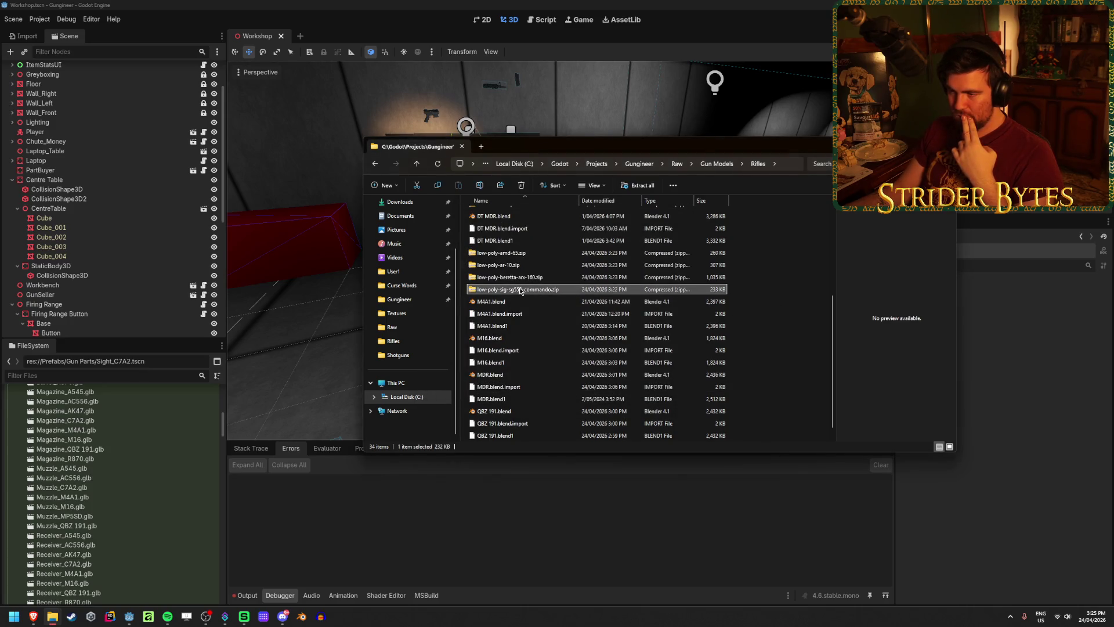
{"action": "key", "text": "Delete"}
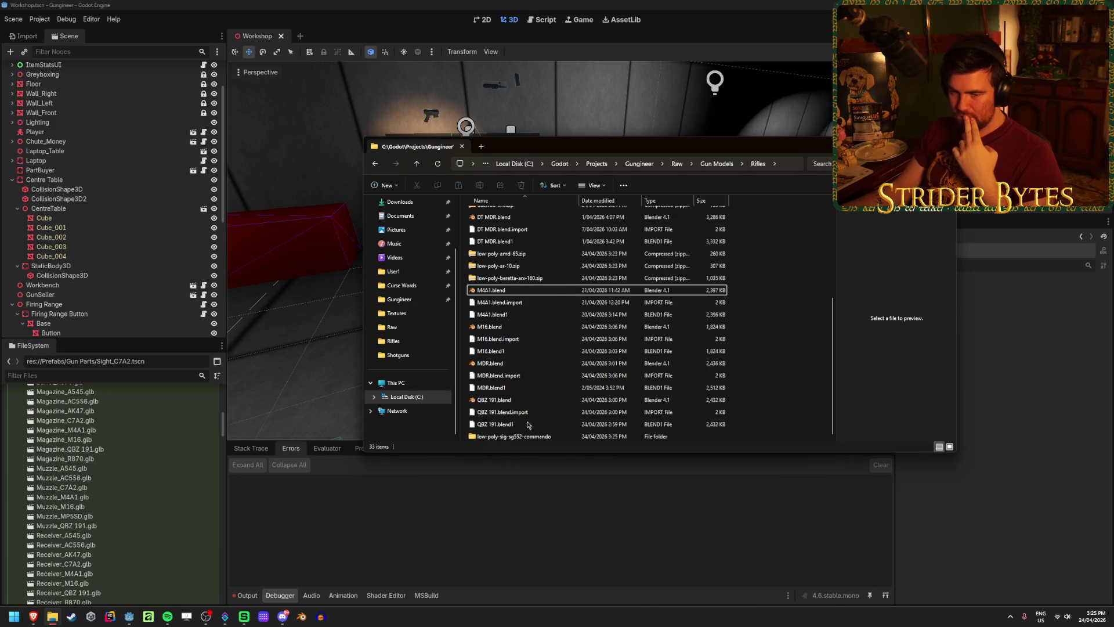
{"action": "double_click", "coordinate": [566, 364]}
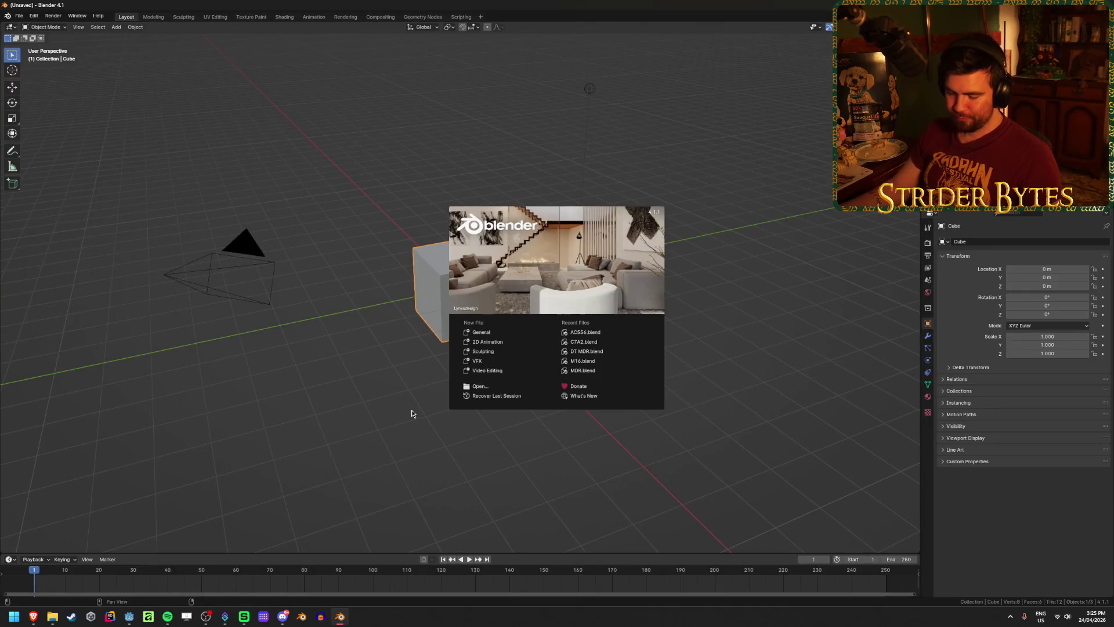
Dismiss the splash and delete the default cube, camera and light.
{"action": "left_click", "coordinate": [410, 412]}
{"action": "key", "text": "a"}
{"action": "key", "text": "x"}
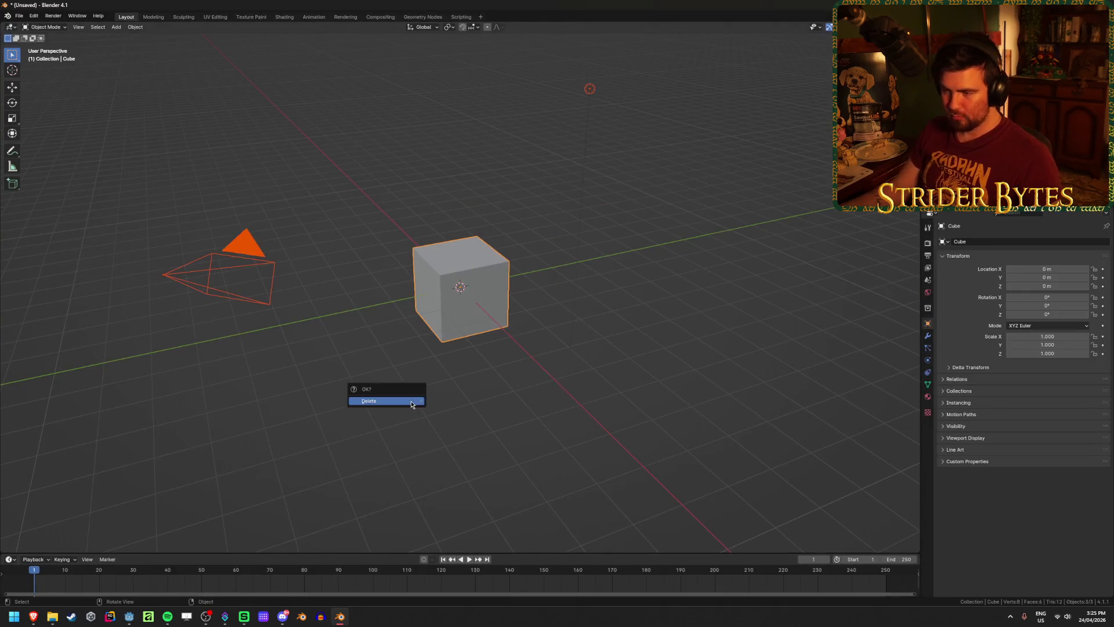
{"action": "left_click", "coordinate": [410, 403]}
Start an FBX import from the File menu.
{"action": "left_click", "coordinate": [19, 16]}
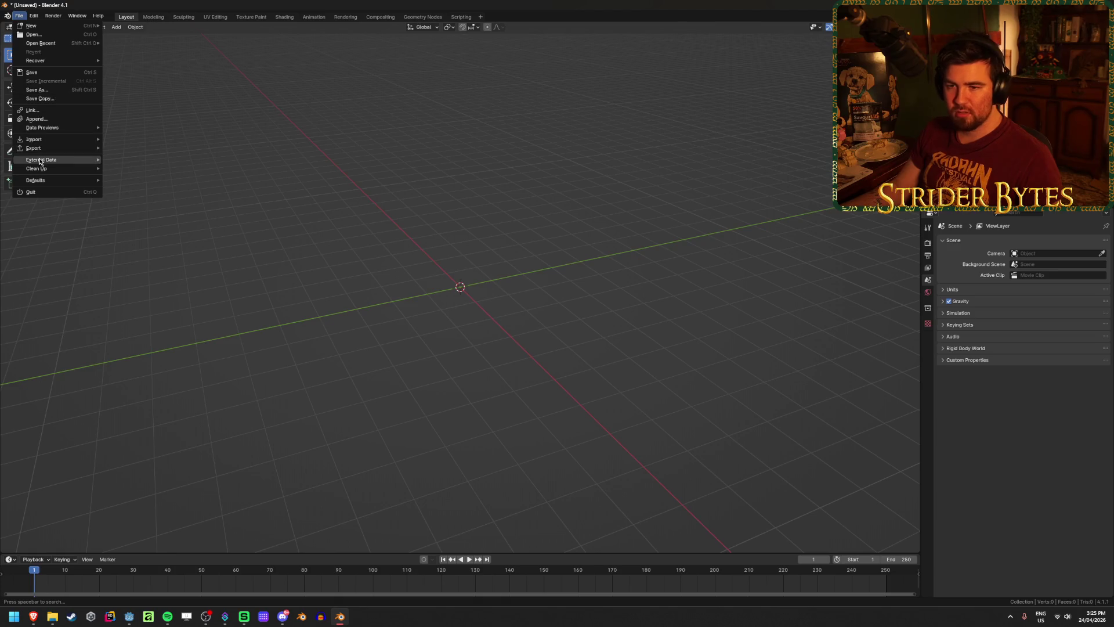
{"action": "mouse_move", "coordinate": [43, 140]}
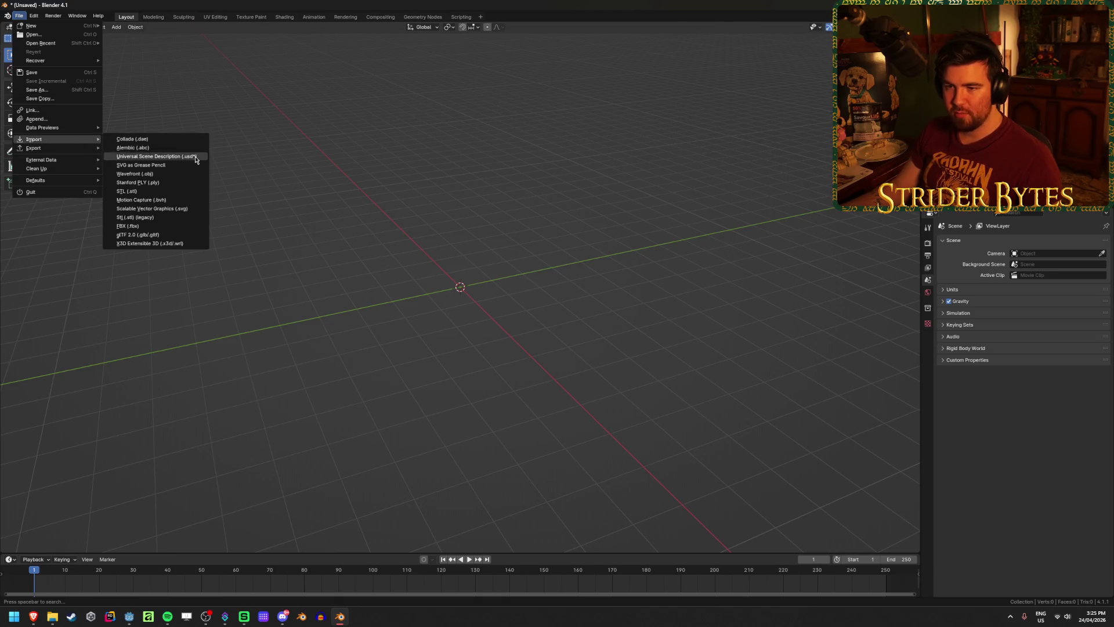
{"action": "left_click", "coordinate": [129, 225]}
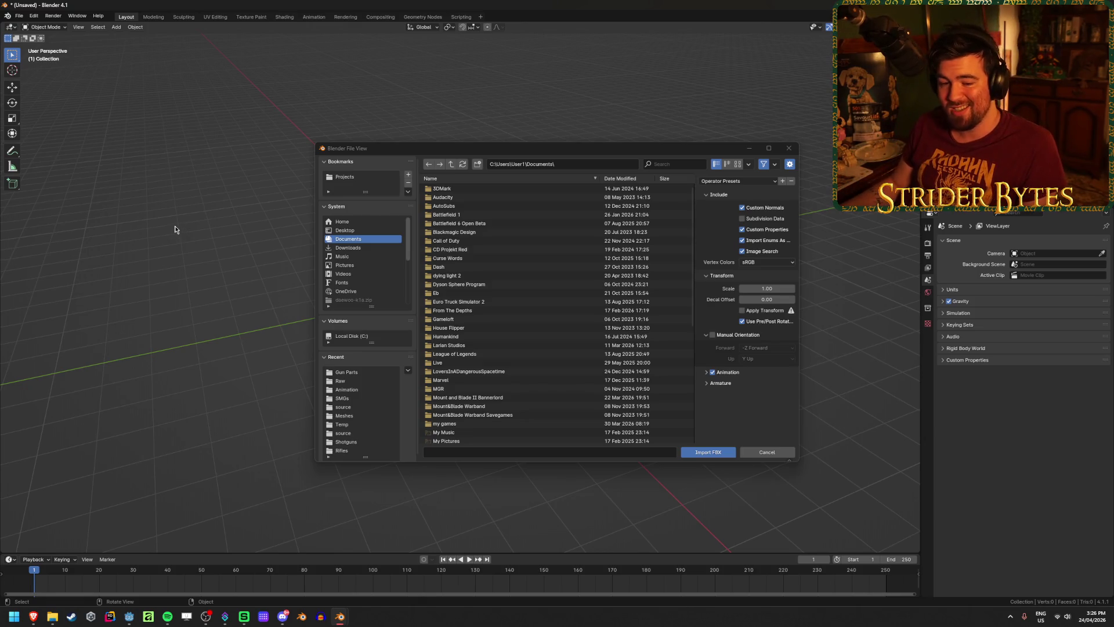
Browse from the C: root through recent folders to the Gungineer project folder.
{"action": "scroll", "coordinate": [514, 429], "scroll_direction": "down", "scroll_amount": 3}
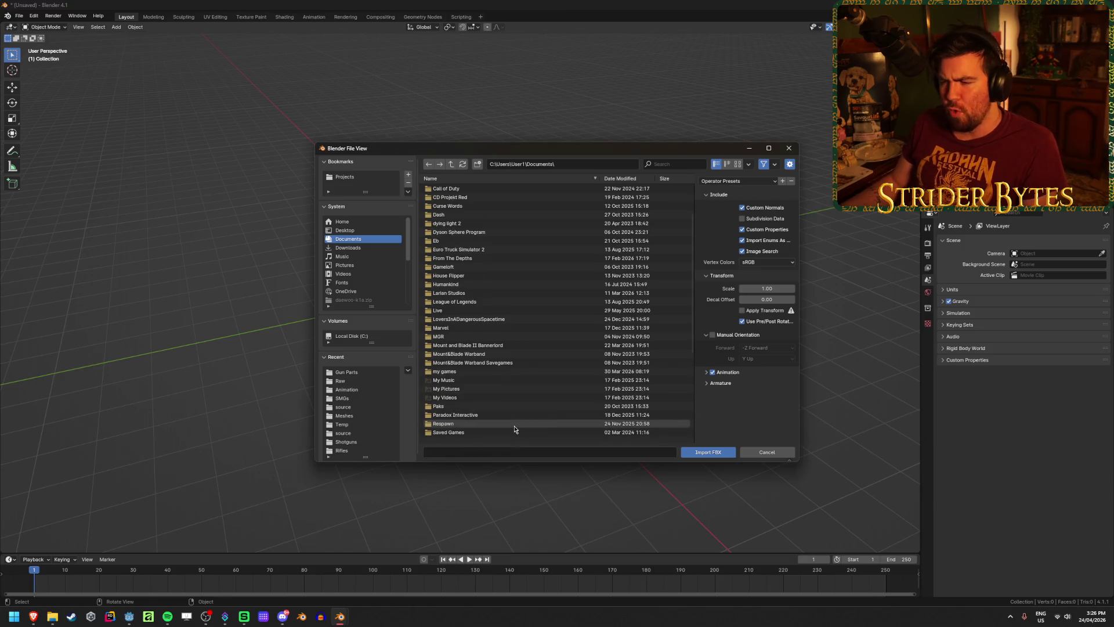
{"action": "scroll", "coordinate": [515, 430], "scroll_direction": "up", "scroll_amount": 3}
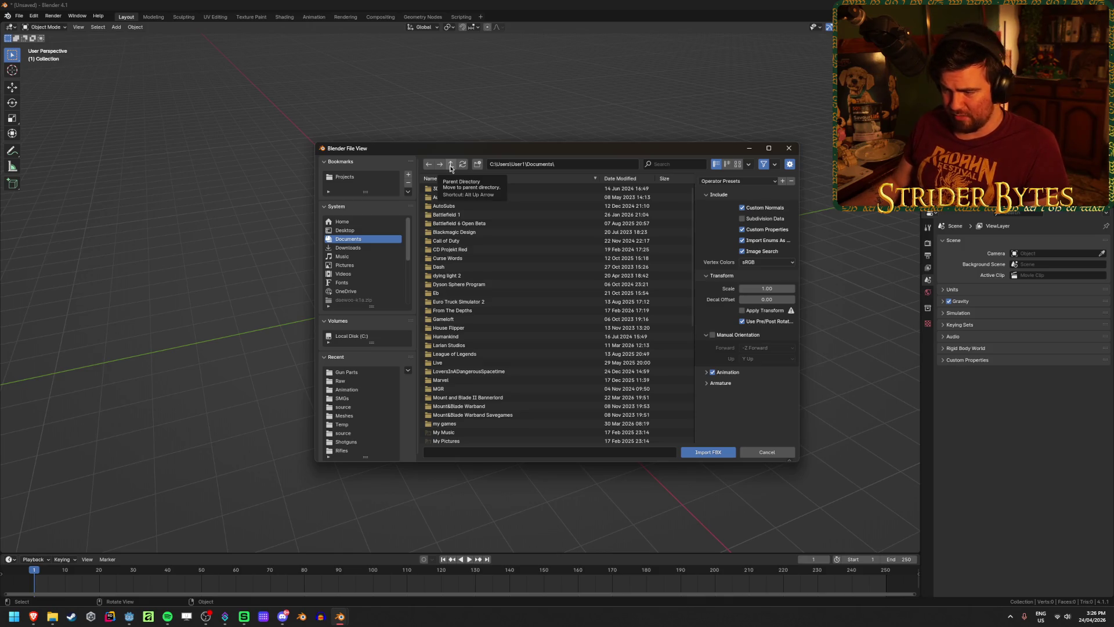
{"action": "left_click", "coordinate": [451, 167]}
{"action": "left_click", "coordinate": [451, 166]}
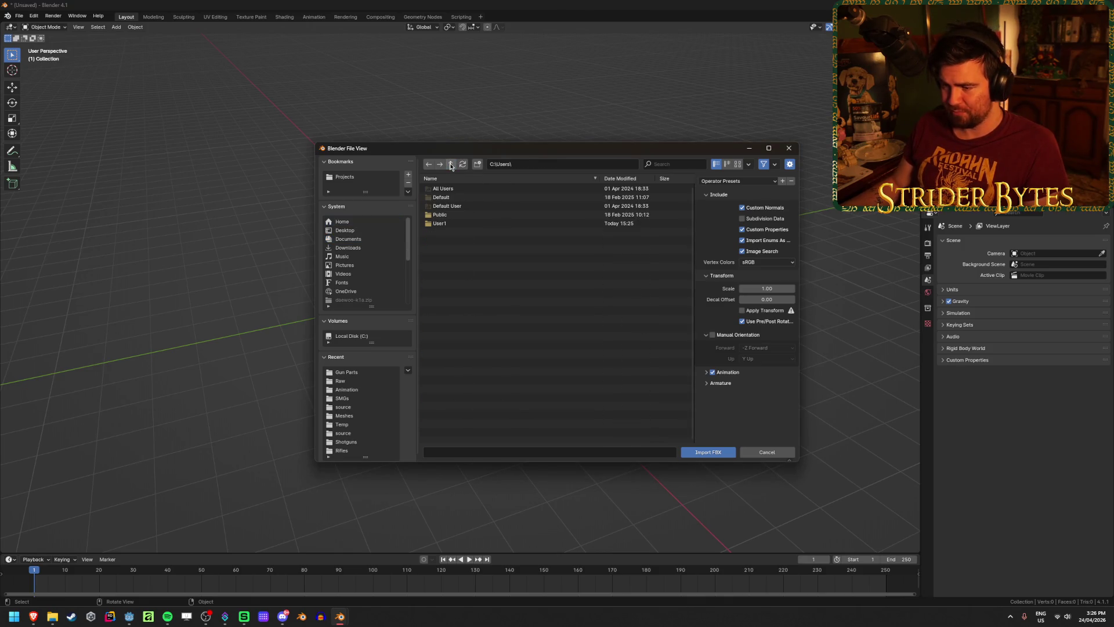
{"action": "left_click", "coordinate": [451, 167]}
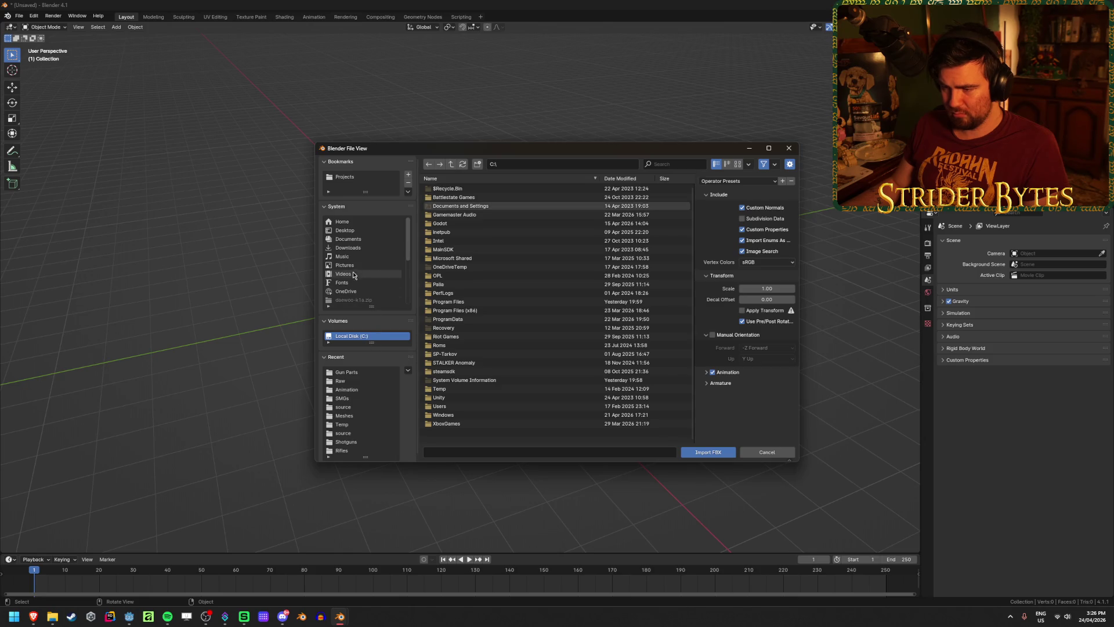
{"action": "left_click", "coordinate": [347, 442]}
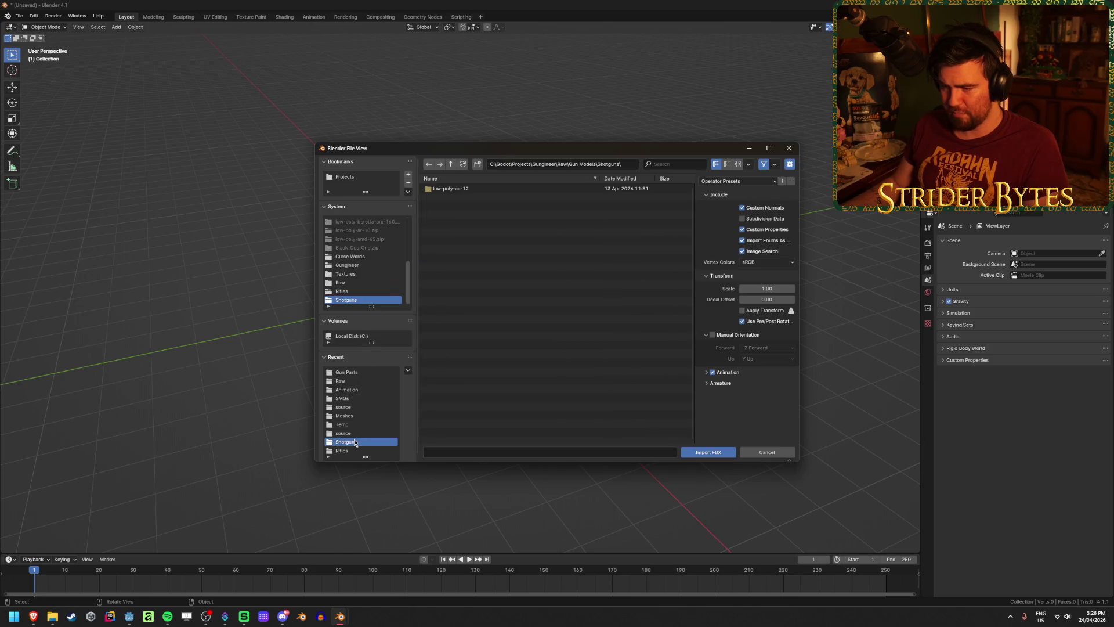
{"action": "left_click", "coordinate": [357, 373]}
{"action": "scroll", "coordinate": [365, 240], "scroll_direction": "up", "scroll_amount": 3}
{"action": "scroll", "coordinate": [365, 241], "scroll_direction": "down", "scroll_amount": 5}
{"action": "left_click", "coordinate": [355, 283]}
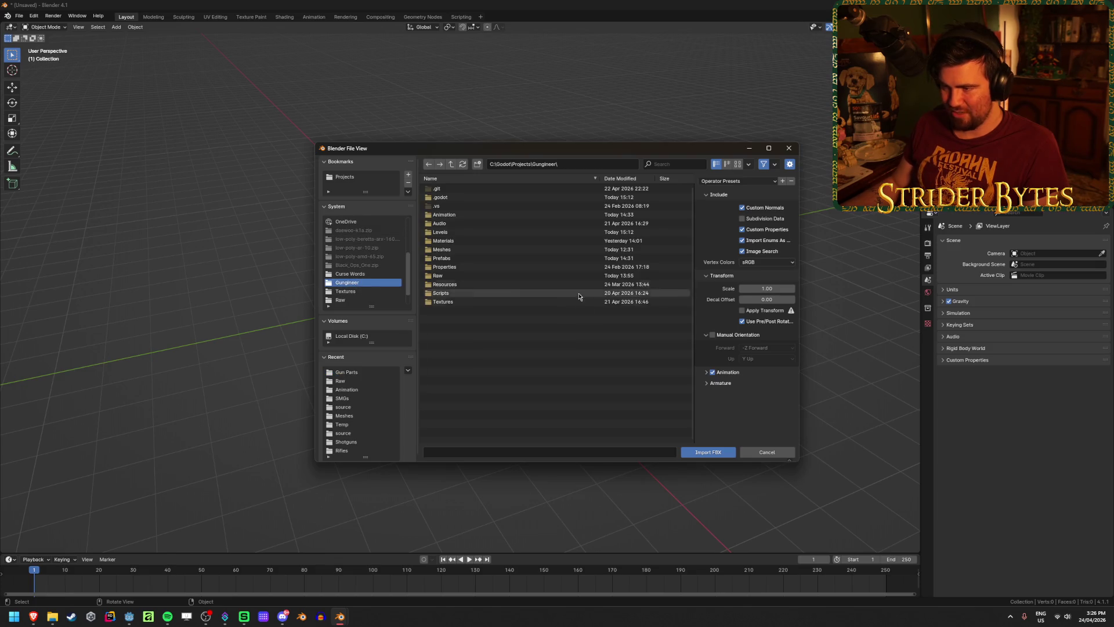
Import Sig SG552 Commando.fbx from Raw > Gun Models > Rifles > sig-sg552-commando > source.
{"action": "left_click", "coordinate": [459, 276]}
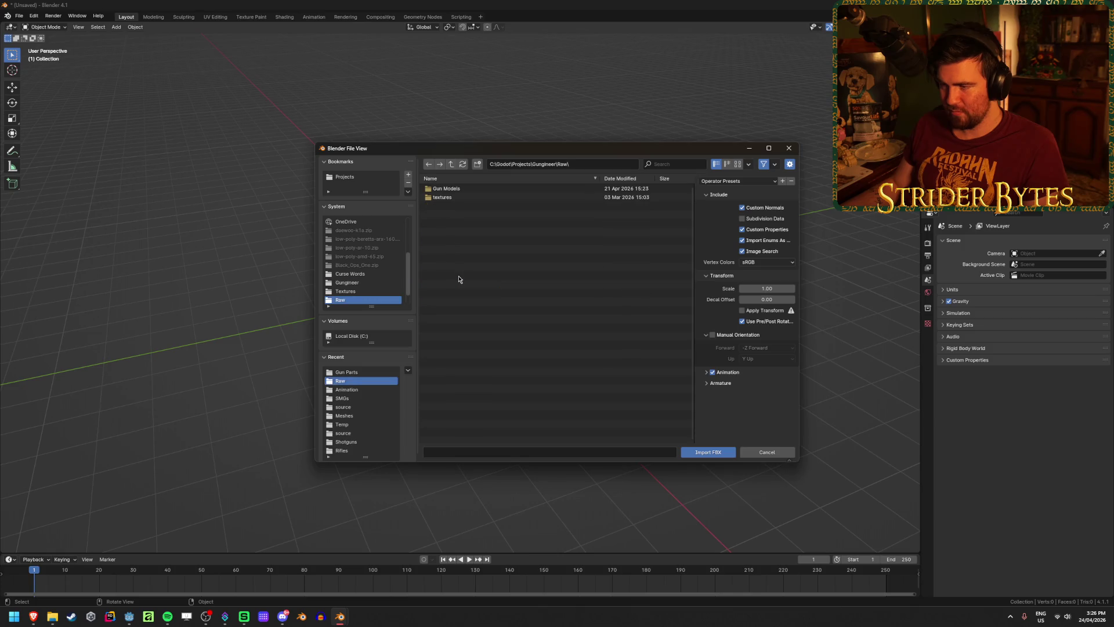
{"action": "left_click", "coordinate": [467, 188]}
{"action": "left_click", "coordinate": [467, 198]}
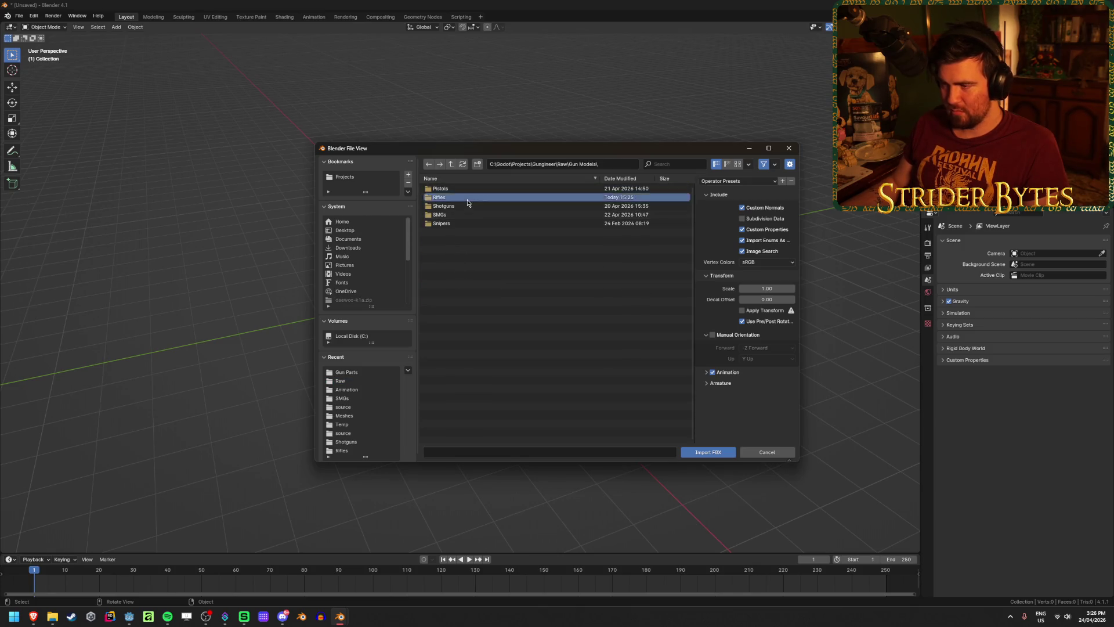
{"action": "left_click", "coordinate": [473, 189]}
{"action": "left_click", "coordinate": [486, 189]}
{"action": "left_click", "coordinate": [492, 192]}
{"action": "left_click", "coordinate": [713, 453]}
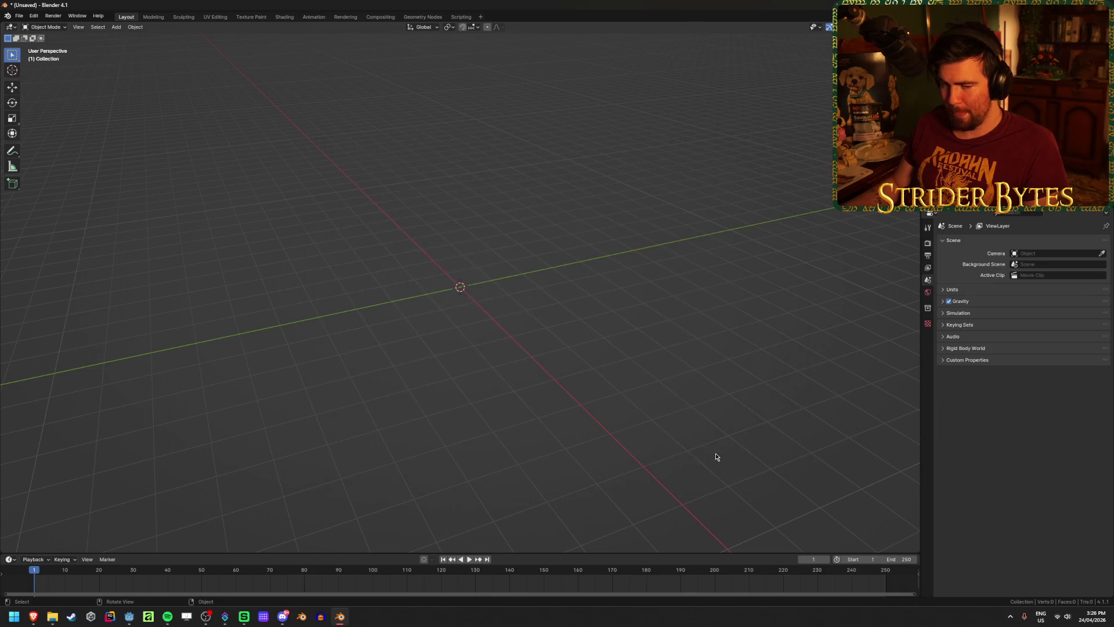
Delete the camera that came with the imported FBX.
{"action": "mouse_move", "coordinate": [388, 411]}
{"action": "middle_mouse_down"}
{"action": "mouse_move", "coordinate": [403, 365]}
{"action": "mouse_move", "coordinate": [312, 336]}
{"action": "middle_mouse_up"}
{"action": "left_click", "coordinate": [176, 411]}
{"action": "mouse_move", "coordinate": [176, 410]}
{"action": "middle_mouse_down"}
{"action": "mouse_move", "coordinate": [311, 386]}
{"action": "mouse_move", "coordinate": [286, 386]}
{"action": "middle_mouse_up"}
{"action": "key", "text": "x"}
{"action": "left_click", "coordinate": [286, 385]}
Select the rifle mesh Cylinder.034 and zoom in on it.
{"action": "middle_click_drag", "start_coordinate": [351, 344], "coordinate": [416, 335]}
{"action": "left_click", "coordinate": [416, 334]}
{"action": "scroll", "coordinate": [424, 325], "scroll_direction": "up", "scroll_amount": 5}
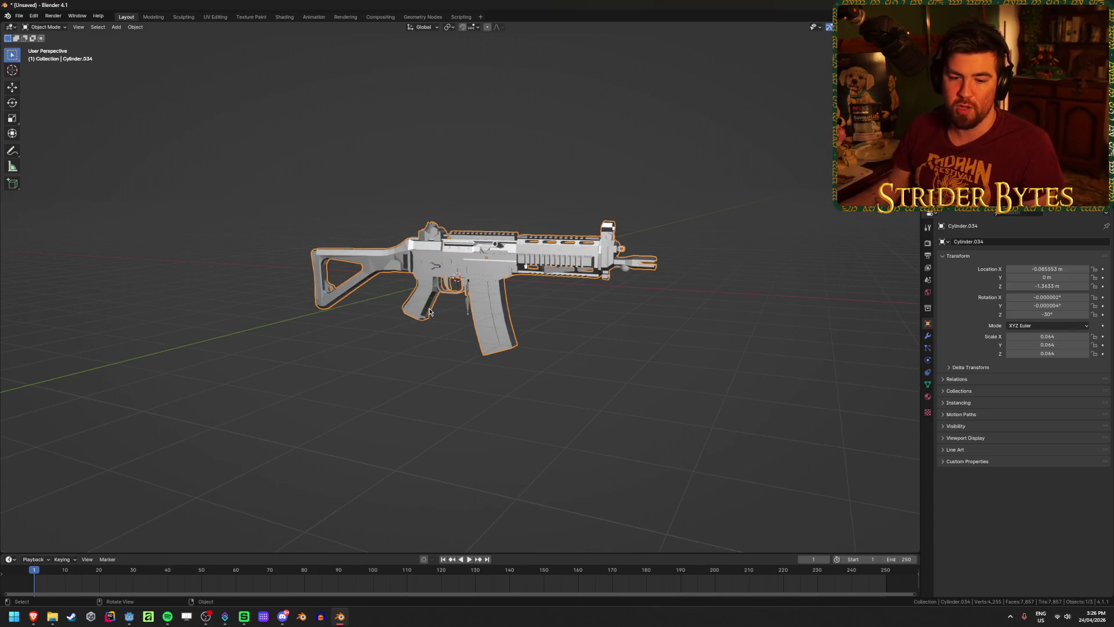
{"action": "mouse_move", "coordinate": [282, 361]}
{"action": "middle_mouse_down", "text": "ctrl"}
{"action": "mouse_move", "coordinate": [191, 355]}
{"action": "mouse_move", "coordinate": [376, 350]}
{"action": "middle_mouse_up", "text": "ctrl"}
{"action": "scroll", "coordinate": [493, 340], "scroll_direction": "up", "scroll_amount": 4}
In Edit Mode, select two grip vertices to inspect them, then return to Object Mode.
{"action": "key", "text": "Tab"}
{"action": "left_click", "coordinate": [454, 340]}
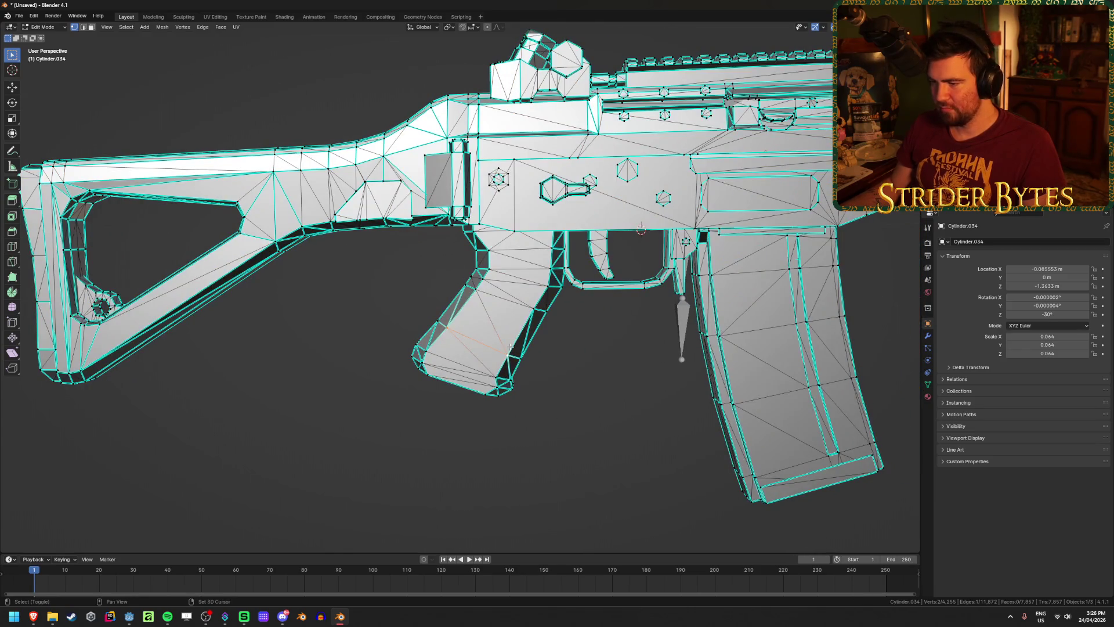
{"action": "left_click", "coordinate": [499, 301], "text": "shift"}
{"action": "middle_click_drag", "start_coordinate": [500, 301], "coordinate": [580, 325]}
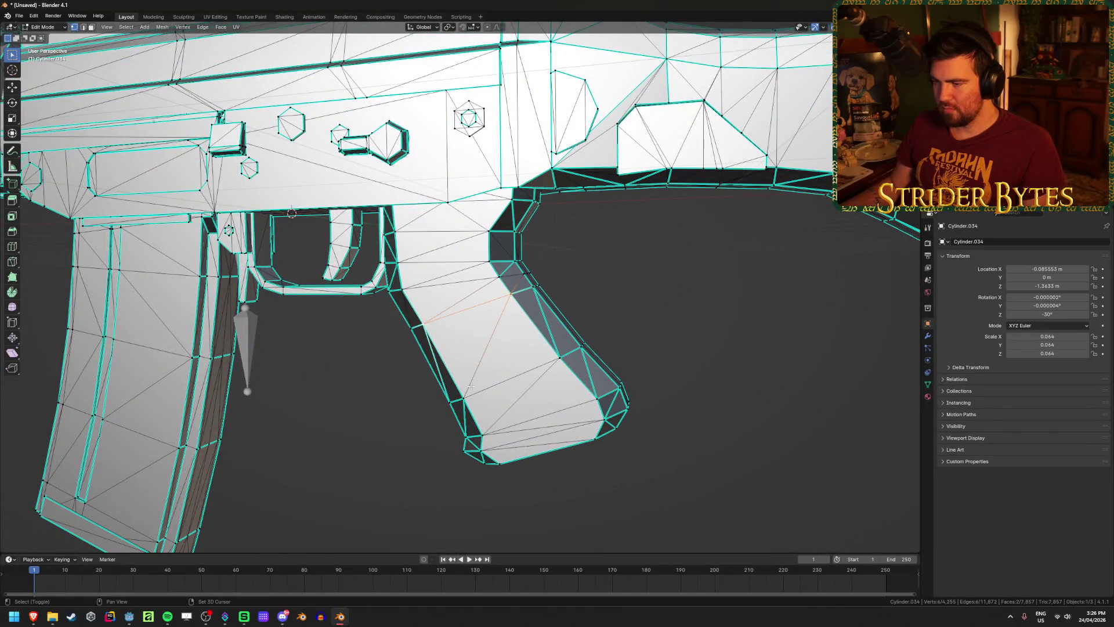
{"action": "key", "text": "ctrl+Tab"}
{"action": "left_click", "coordinate": [555, 407]}
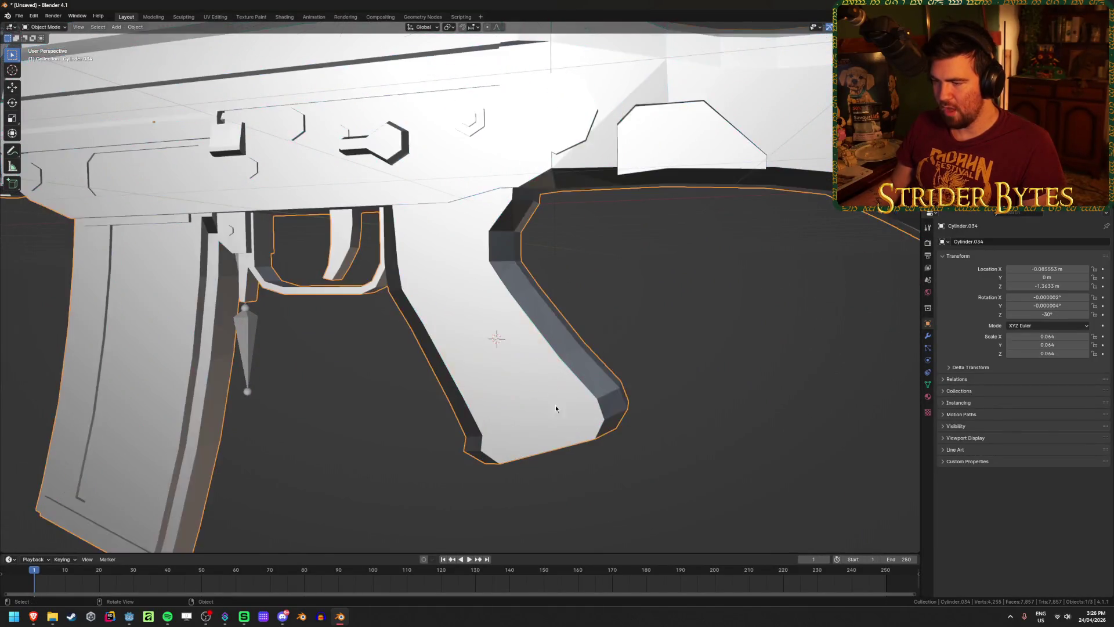
{"action": "scroll", "coordinate": [581, 392], "scroll_direction": "down", "scroll_amount": 6}
Set the rifle's origin to the 3D cursor.
{"action": "right_click", "coordinate": [599, 316]}
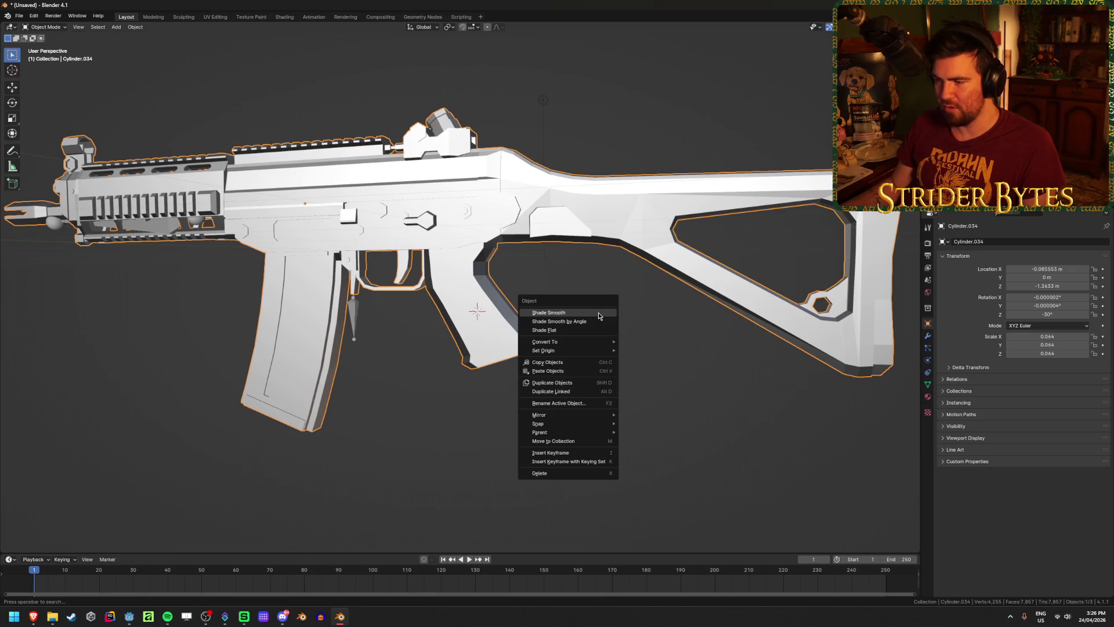
{"action": "mouse_move", "coordinate": [581, 351]}
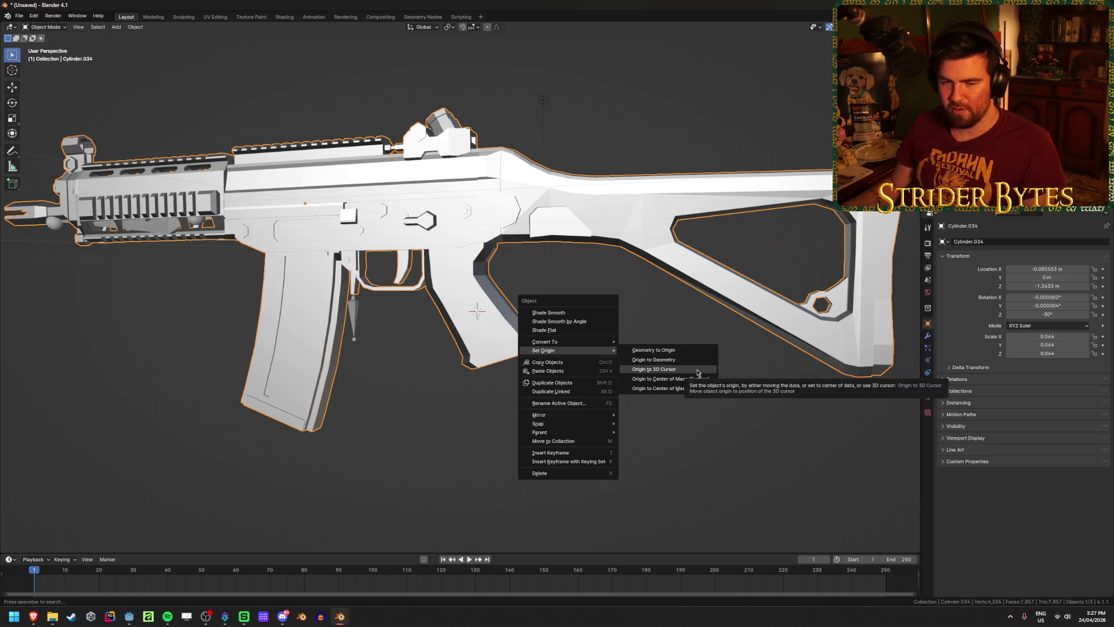
{"action": "left_click", "coordinate": [699, 370]}
{"action": "scroll", "coordinate": [420, 368], "scroll_direction": "down", "scroll_amount": 4}
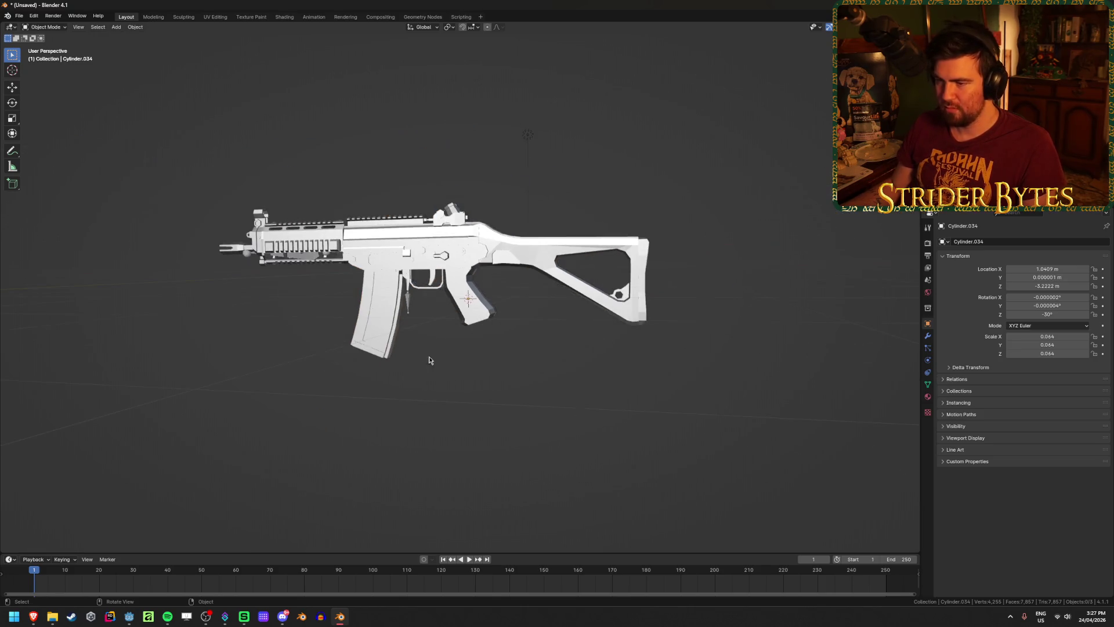
Switch the viewport to Material Preview shading and view the gun's other side.
{"action": "key", "text": "z"}
{"action": "left_click", "coordinate": [492, 353]}
{"action": "mouse_move", "coordinate": [457, 374]}
{"action": "middle_mouse_down"}
{"action": "mouse_move", "coordinate": [412, 398]}
{"action": "mouse_move", "coordinate": [260, 375]}
{"action": "mouse_move", "coordinate": [468, 342]}
{"action": "mouse_move", "coordinate": [451, 371]}
{"action": "middle_mouse_up"}
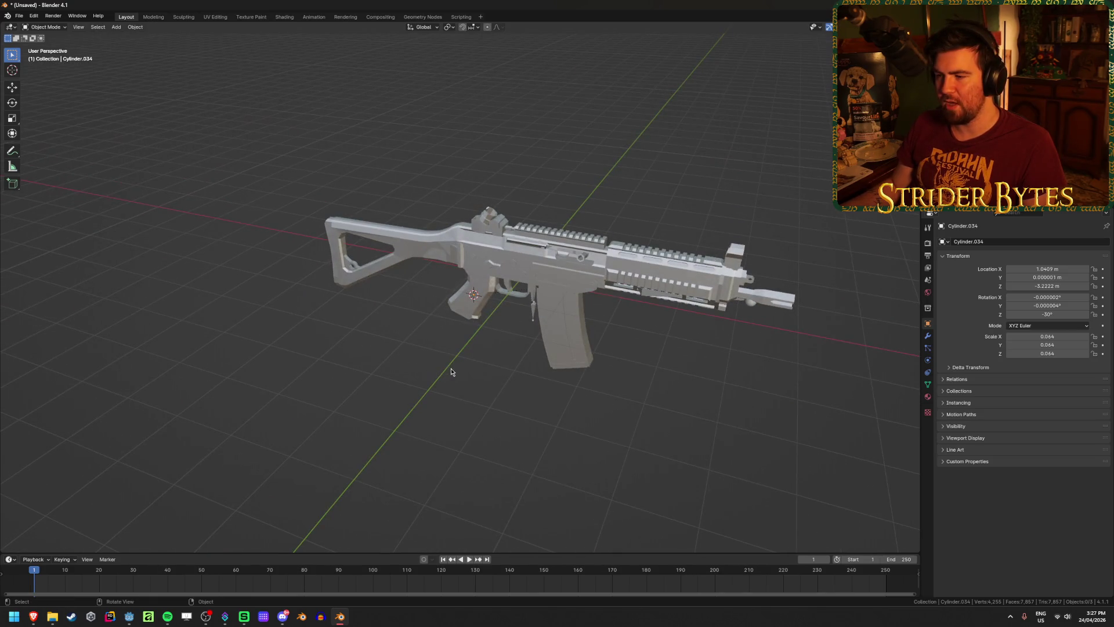
{"action": "scroll", "coordinate": [451, 371], "scroll_direction": "up", "scroll_amount": 3}
Select the gun, show its Material Properties, and enlarge the material slot list.
{"action": "left_click", "coordinate": [638, 323]}
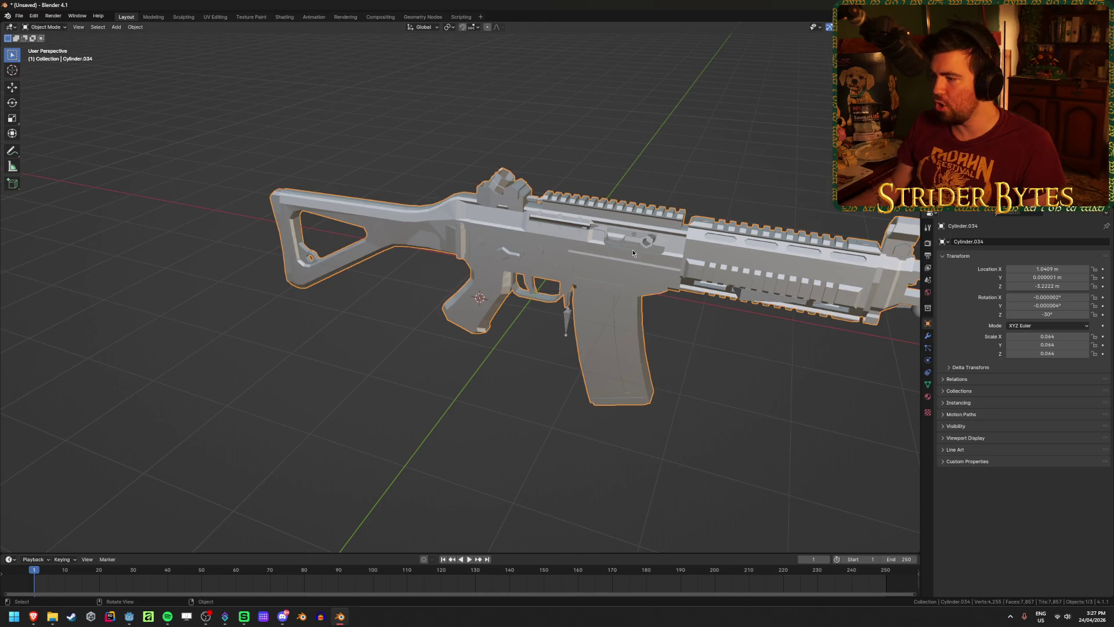
{"action": "left_click", "coordinate": [927, 398]}
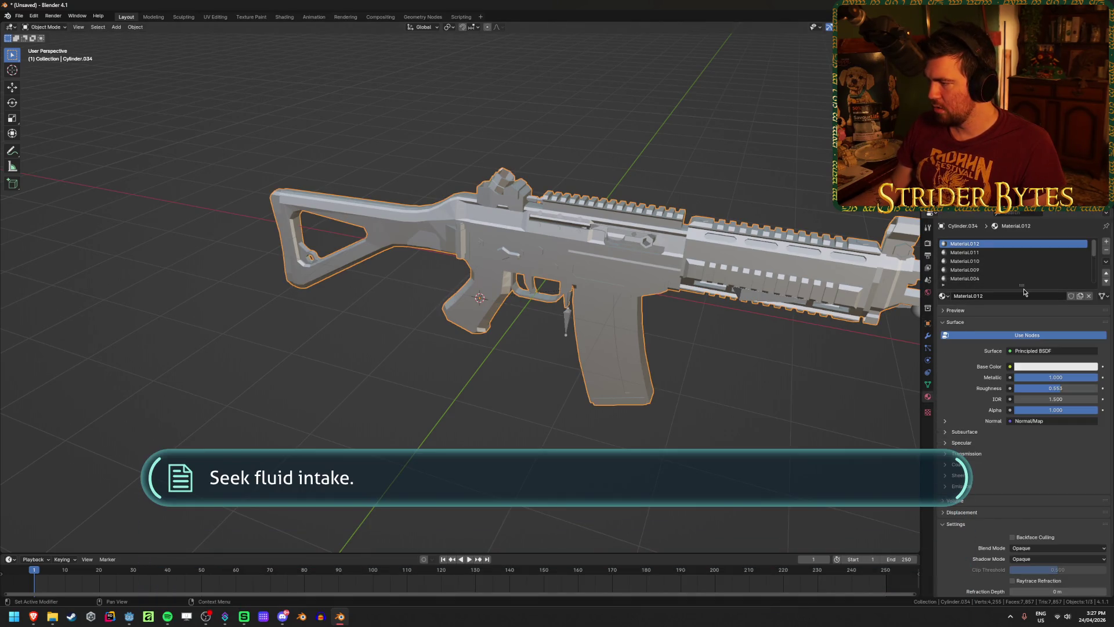
{"action": "left_click_drag", "start_coordinate": [1025, 286], "coordinate": [1025, 383]}
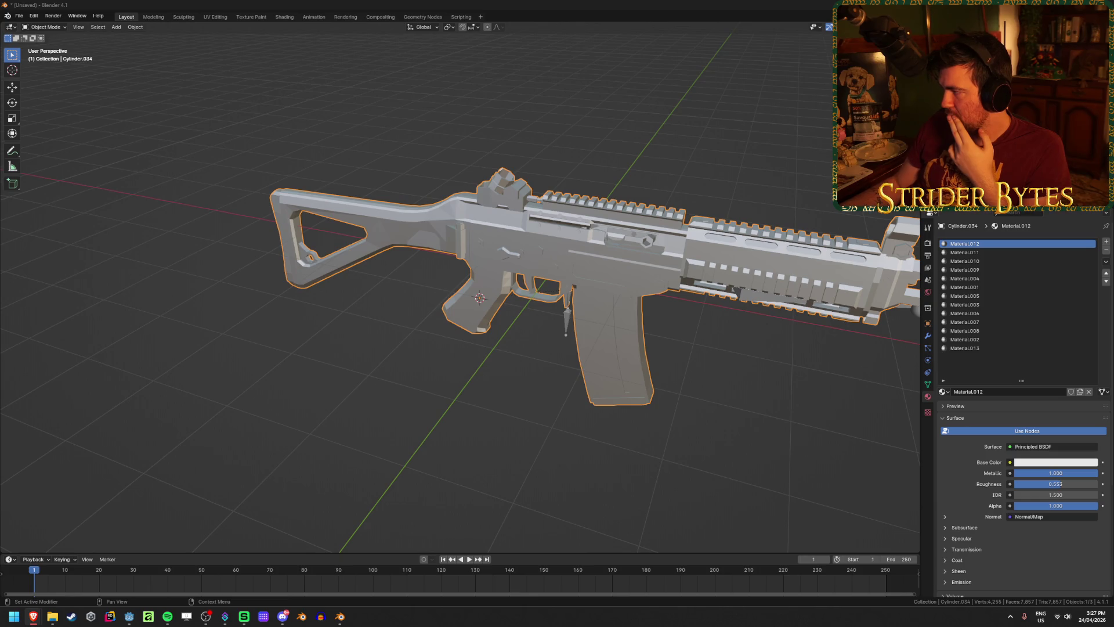
Deselect the gun after reviewing its thirteen material slots.
{"action": "left_click", "coordinate": [274, 102]}
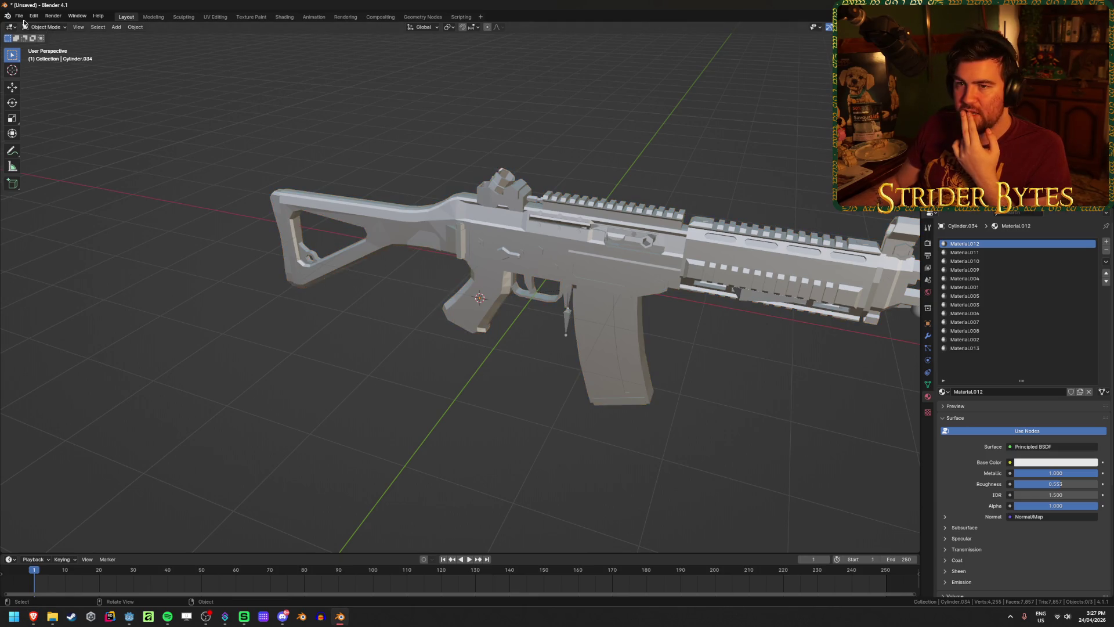
Start a glTF 2.0 import and go to the Gungineer project folder.
{"action": "left_click", "coordinate": [19, 15]}
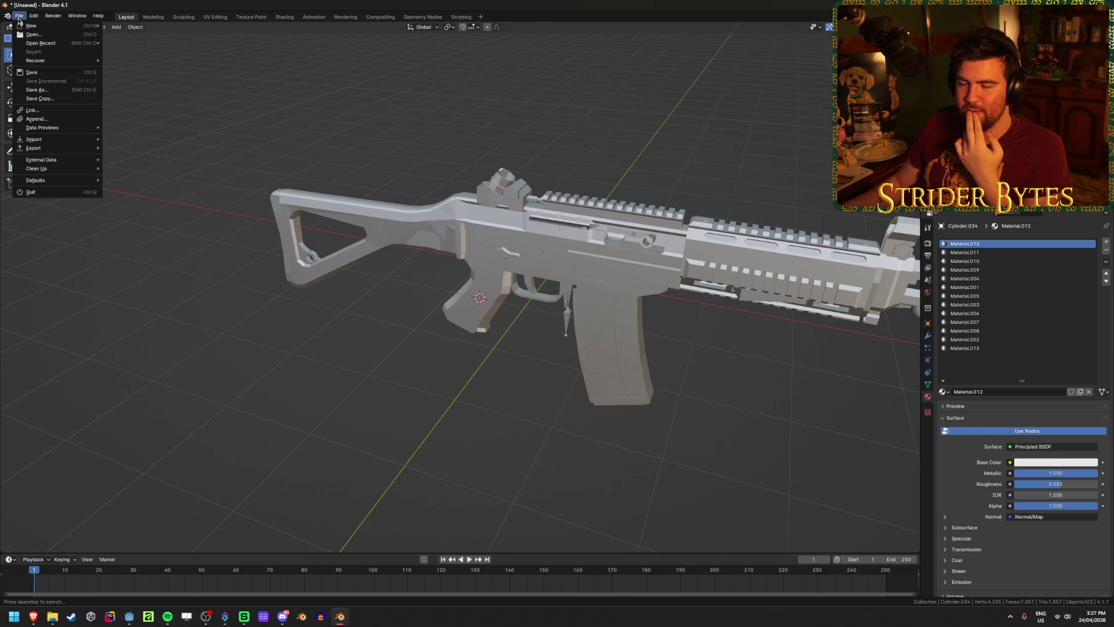
{"action": "mouse_move", "coordinate": [87, 140]}
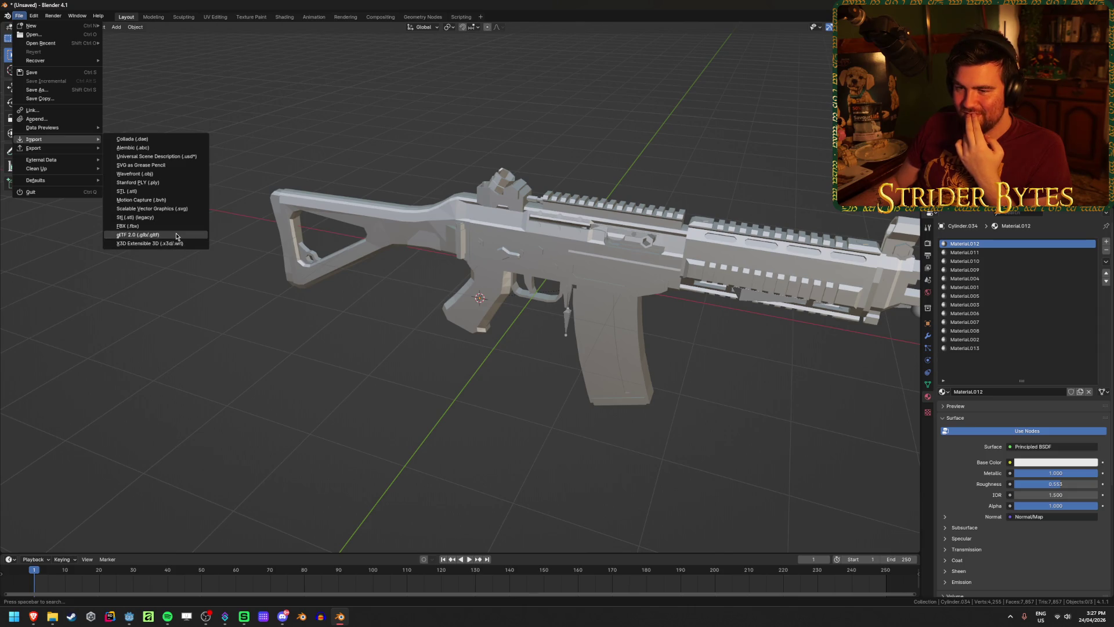
{"action": "left_click", "coordinate": [153, 235]}
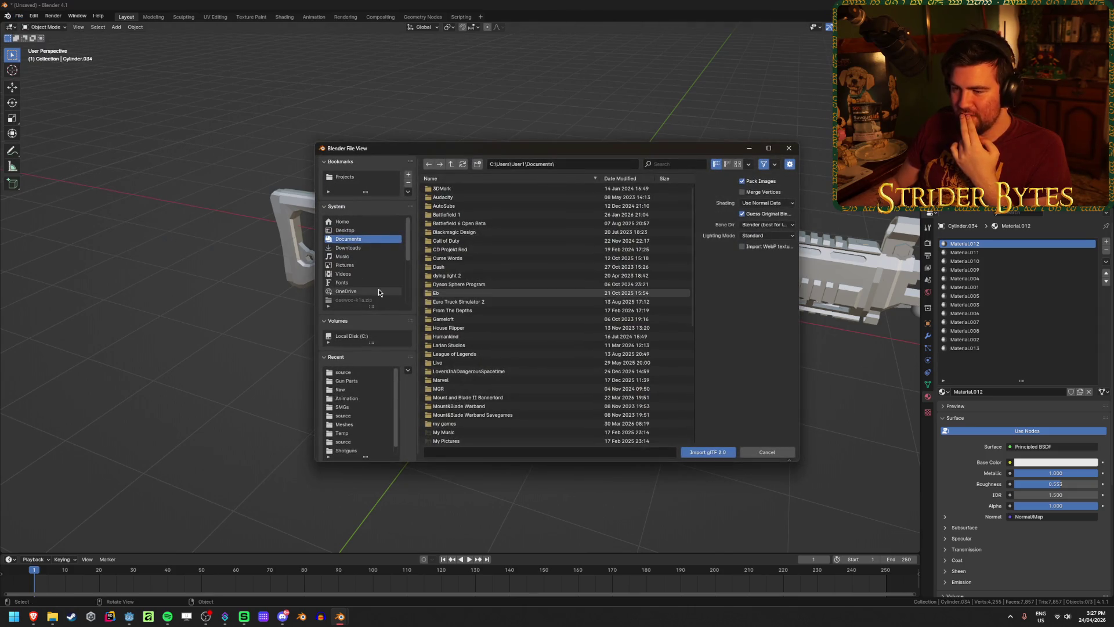
{"action": "scroll", "coordinate": [360, 267], "scroll_direction": "down", "scroll_amount": 5}
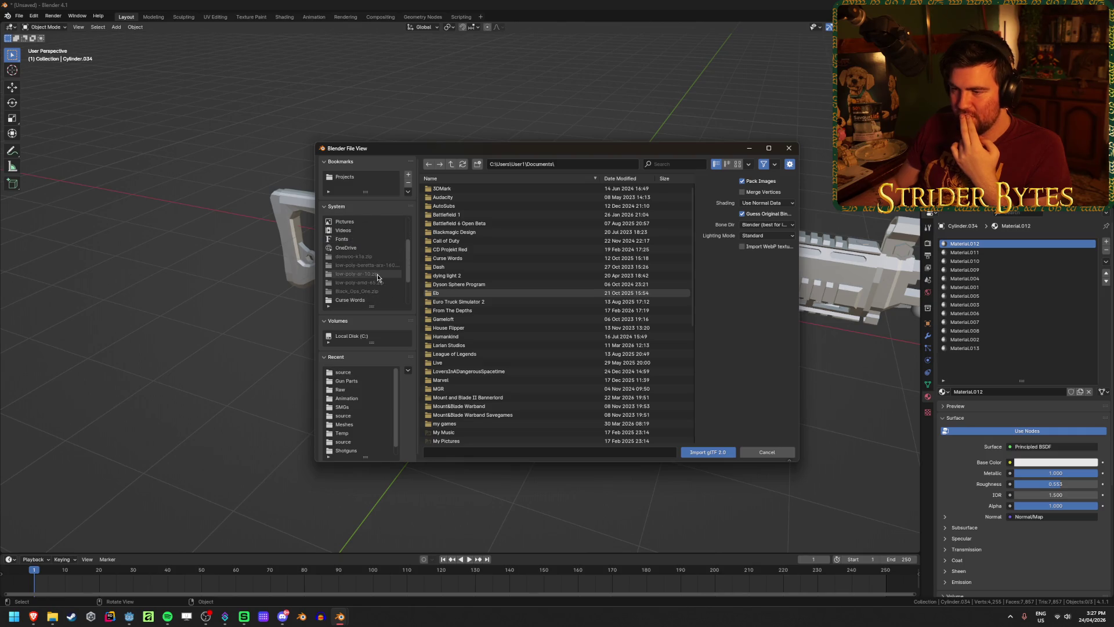
{"action": "left_click", "coordinate": [362, 290]}
{"action": "left_click", "coordinate": [364, 283]}
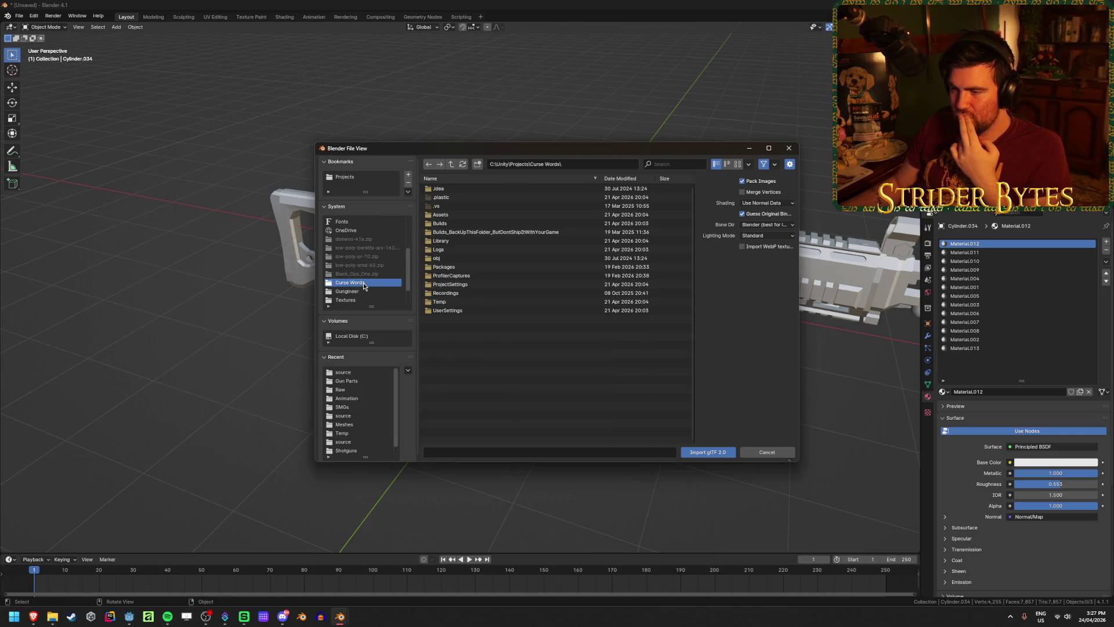
{"action": "left_click", "coordinate": [364, 290]}
Import low-poly_sig_sg552_commando.glb from Raw > Gun Models > Rifles.
{"action": "double_click", "coordinate": [463, 279]}
{"action": "double_click", "coordinate": [459, 190]}
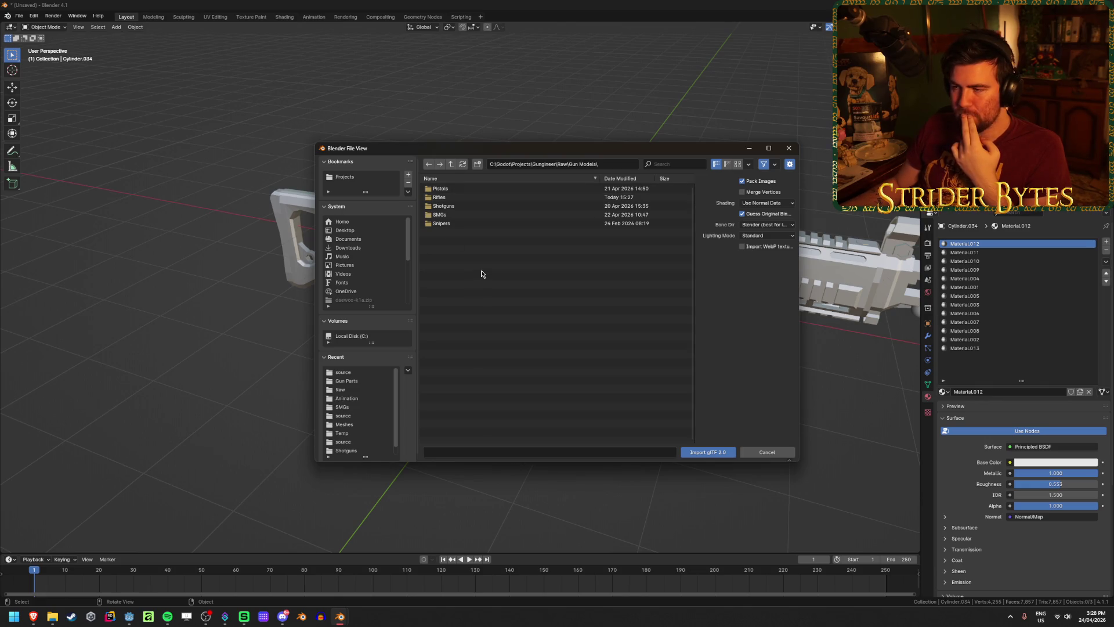
{"action": "double_click", "coordinate": [464, 197]}
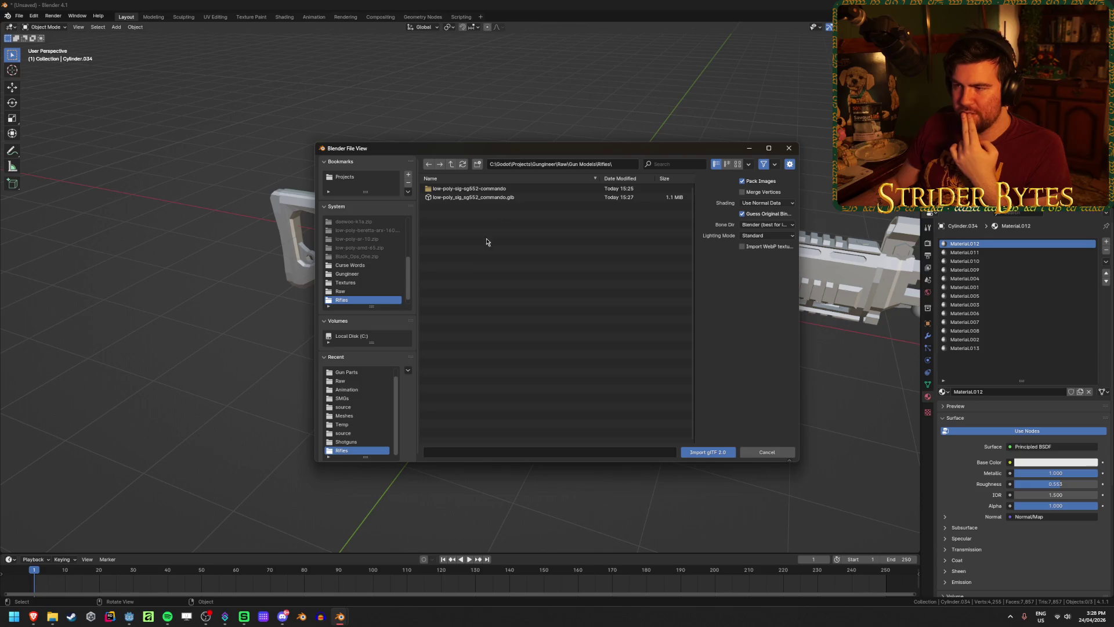
{"action": "left_click", "coordinate": [511, 197]}
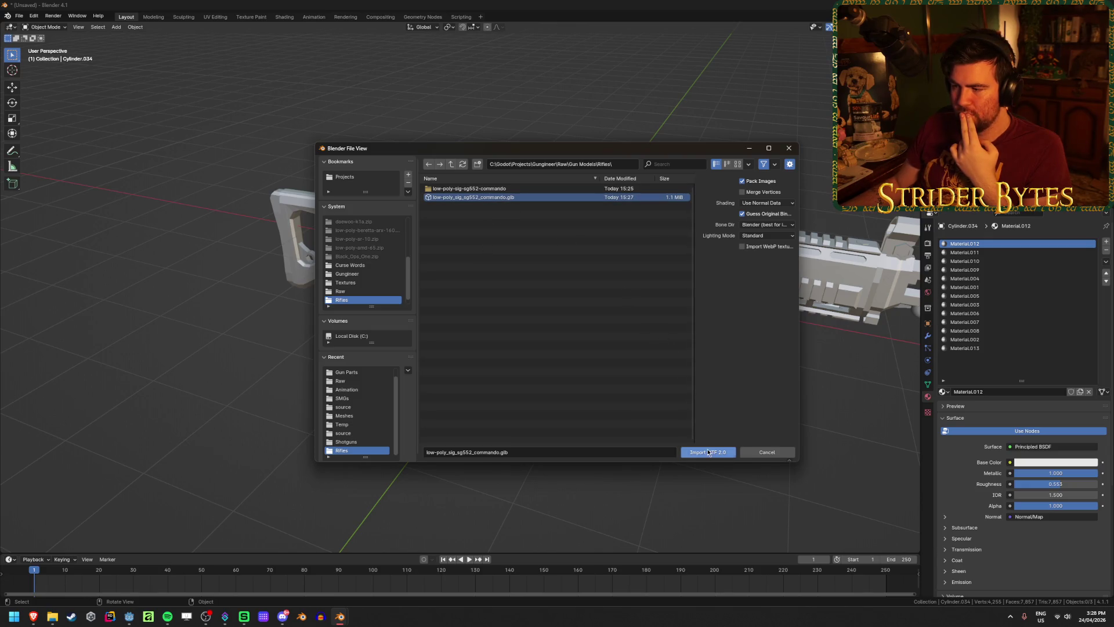
{"action": "left_click", "coordinate": [708, 452]}
{"action": "scroll", "coordinate": [667, 424], "scroll_direction": "up", "scroll_amount": 6}
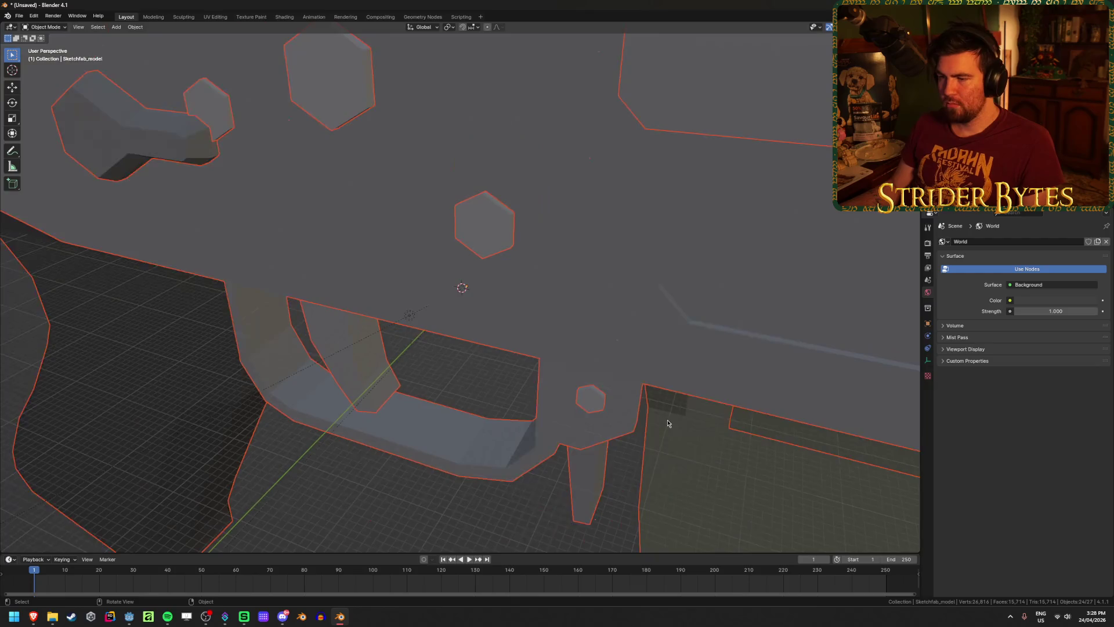
Select the rifle mesh Cylinder.034.
{"action": "scroll", "coordinate": [670, 400], "scroll_direction": "down", "scroll_amount": 8}
{"action": "left_click", "coordinate": [675, 368]}
{"action": "left_click", "coordinate": [518, 265]}
{"action": "mouse_move", "coordinate": [642, 375]}
{"action": "middle_mouse_down"}
{"action": "mouse_move", "coordinate": [485, 368]}
{"action": "mouse_move", "coordinate": [641, 418]}
{"action": "middle_mouse_up"}
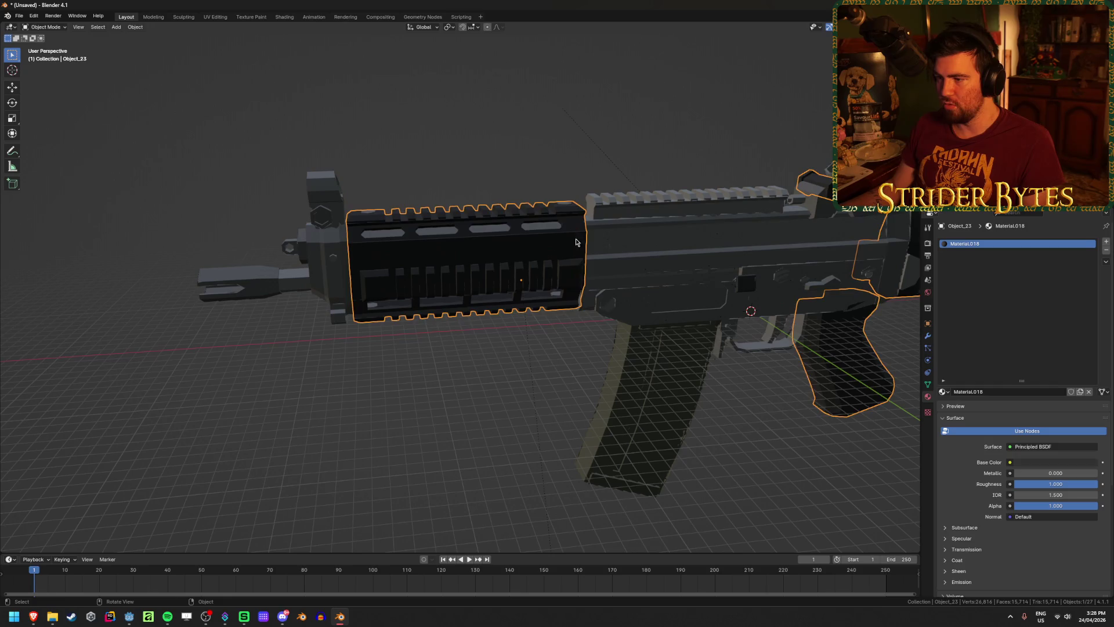
{"action": "left_click", "coordinate": [387, 255], "text": "ctrl"}
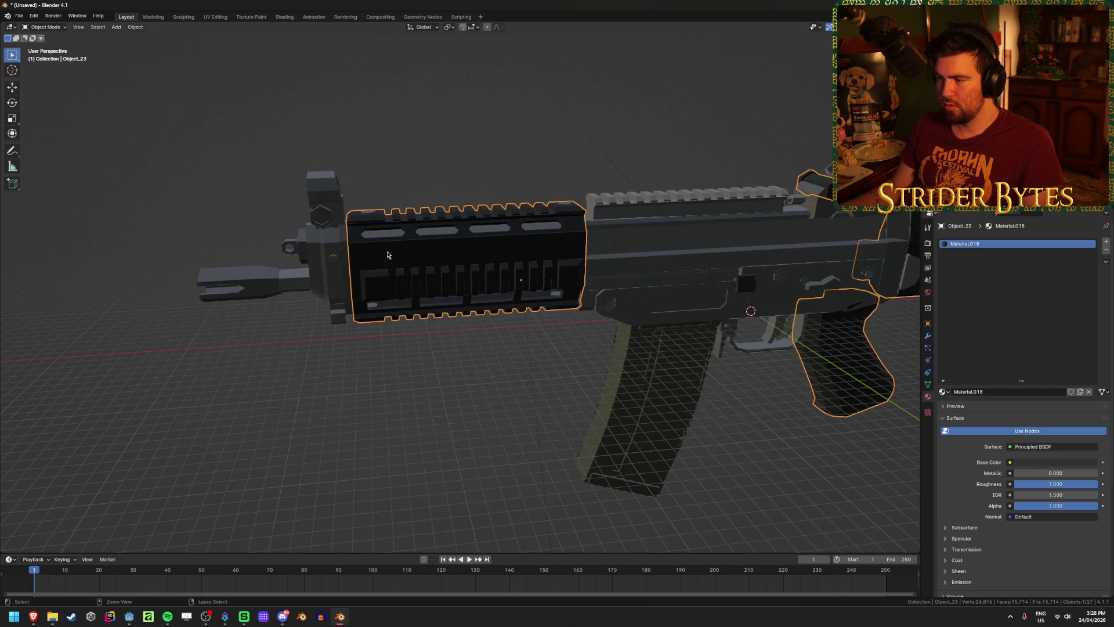
Hide everything, then reveal the rifle and frame it in the view.
{"action": "key", "text": "a"}
{"action": "key", "text": "h"}
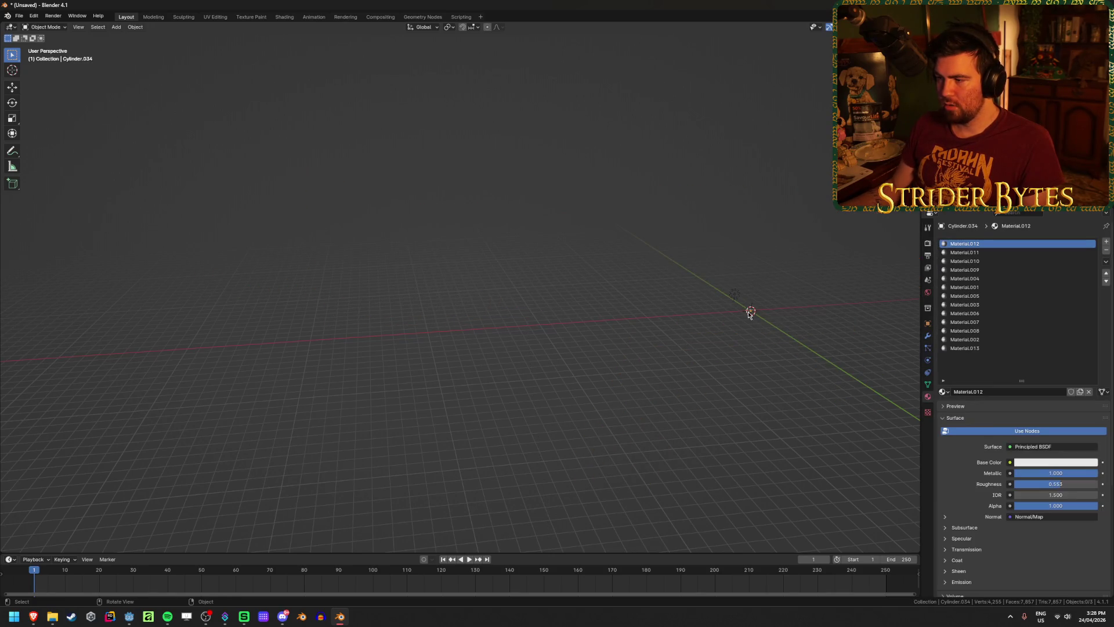
{"action": "key", "text": "alt+h"}
{"action": "key", "text": "KP_Decimal"}
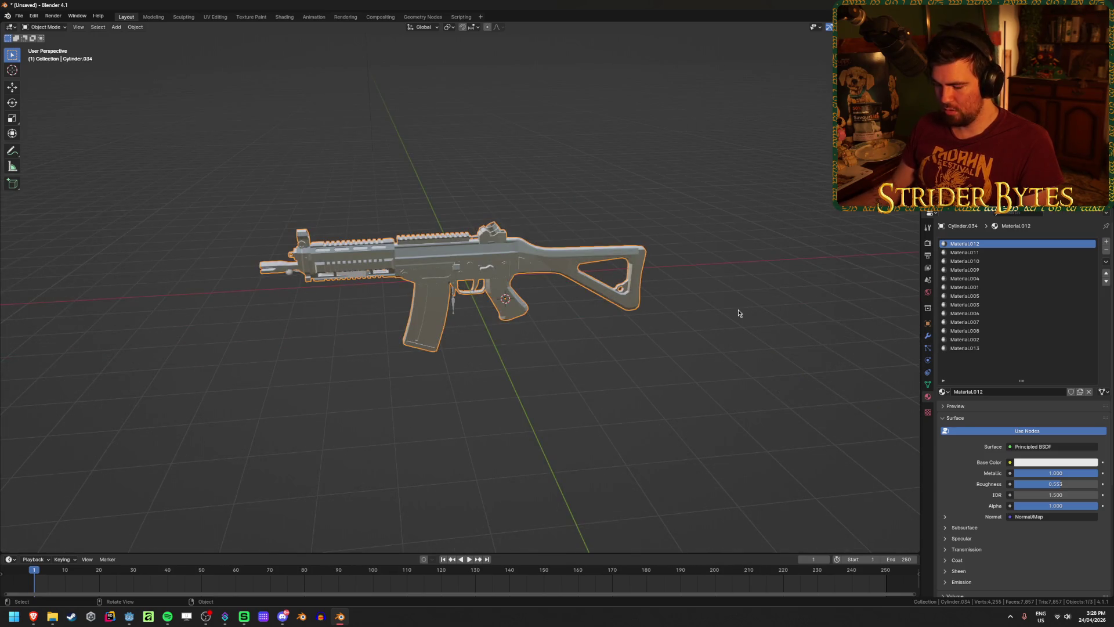
{"action": "scroll", "coordinate": [734, 316], "scroll_direction": "up", "scroll_amount": 2}
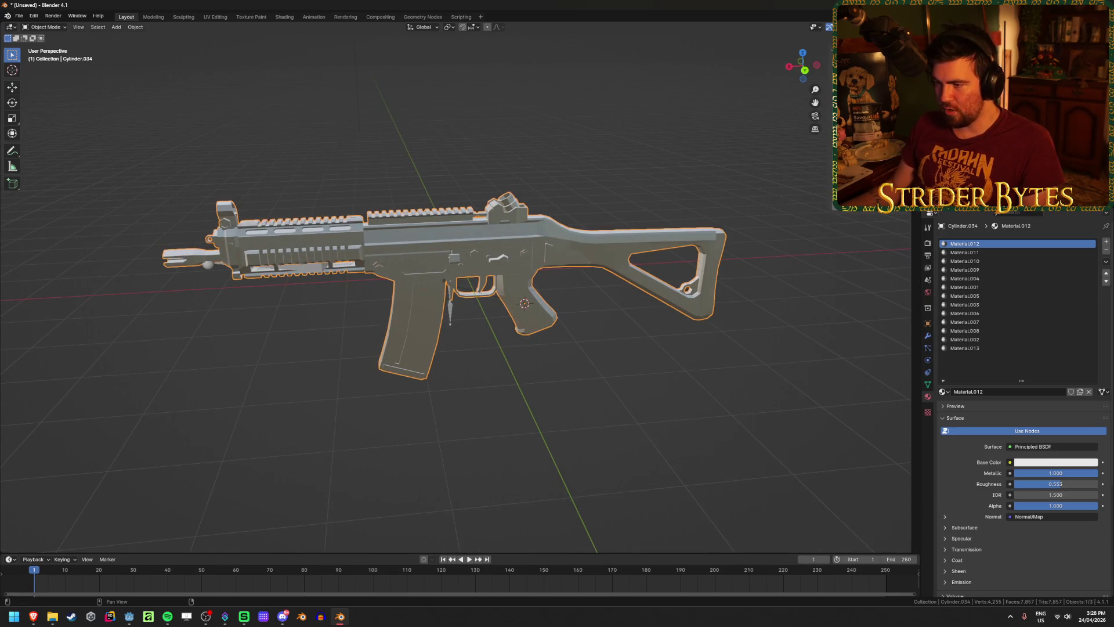
Apply the rifle's scale with Ctrl+A and deselect it.
{"action": "key", "text": "ctrl+a"}
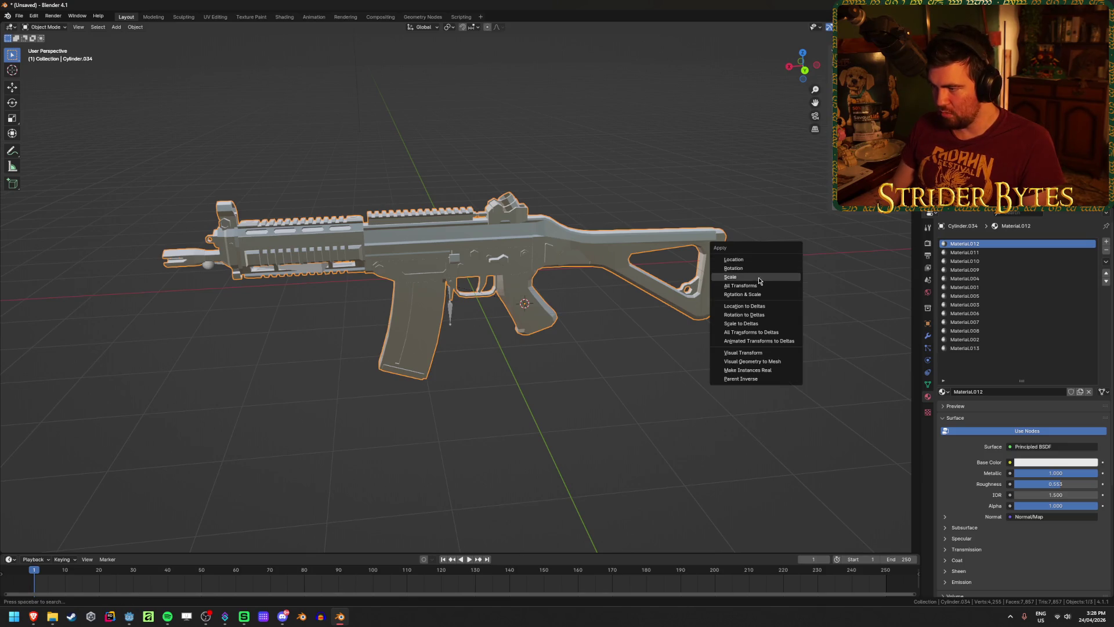
{"action": "left_click", "coordinate": [786, 281]}
{"action": "left_click", "coordinate": [812, 277]}
{"action": "scroll", "coordinate": [813, 277], "scroll_direction": "down", "scroll_amount": 2}
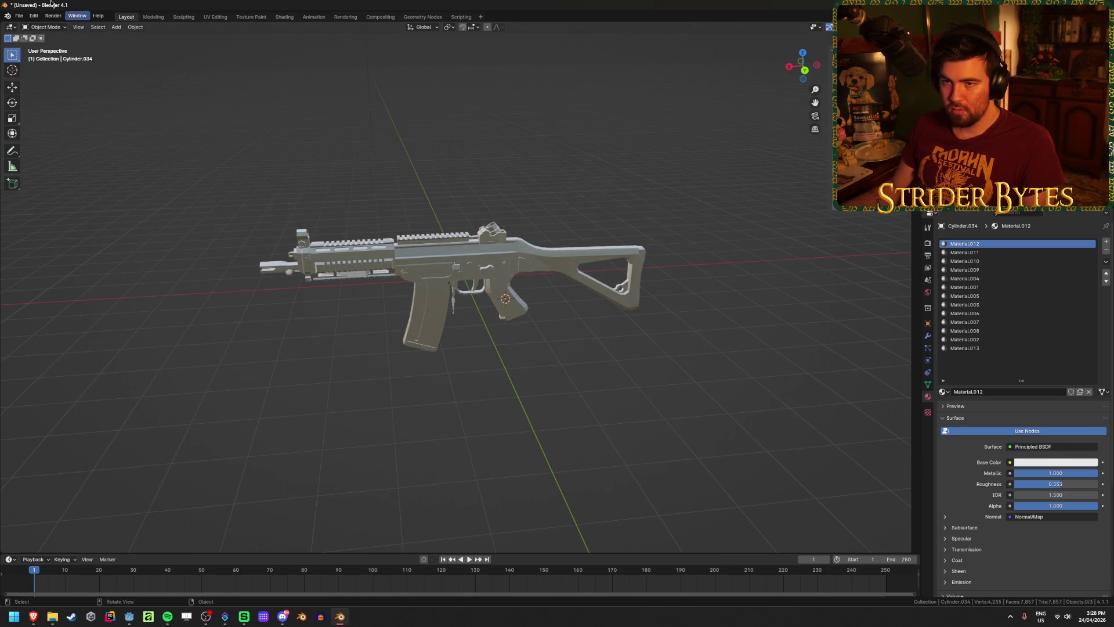
{"action": "left_click", "coordinate": [19, 17]}
Import the low-poly-sig_sg552_commando.glb model via glTF 2.0, checking the bone direction setting.
{"action": "mouse_move", "coordinate": [58, 142]}
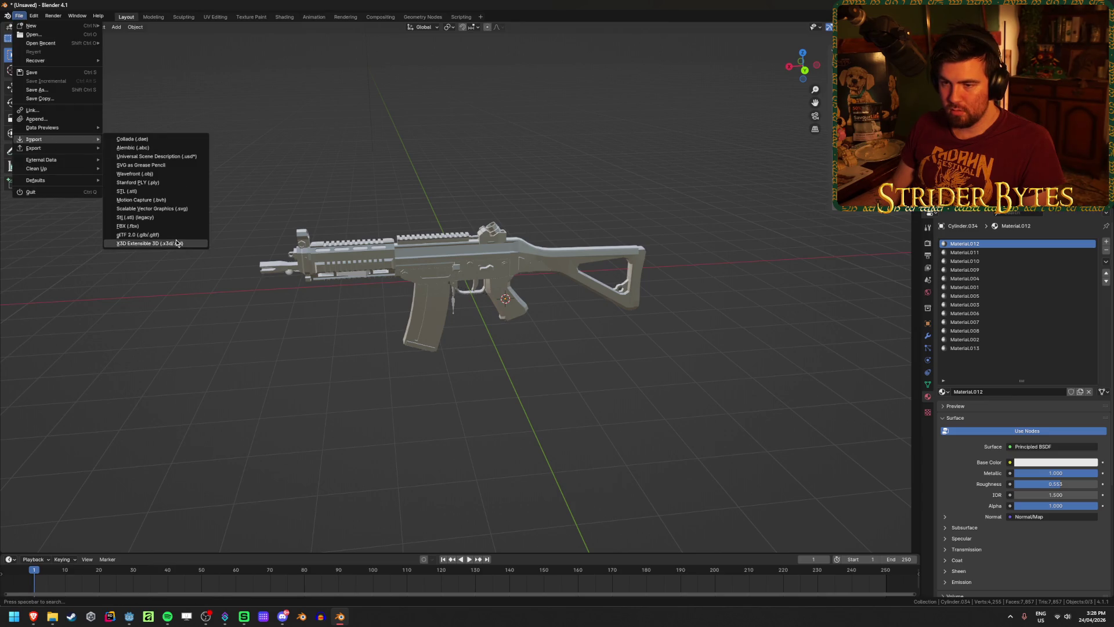
{"action": "left_click", "coordinate": [177, 235]}
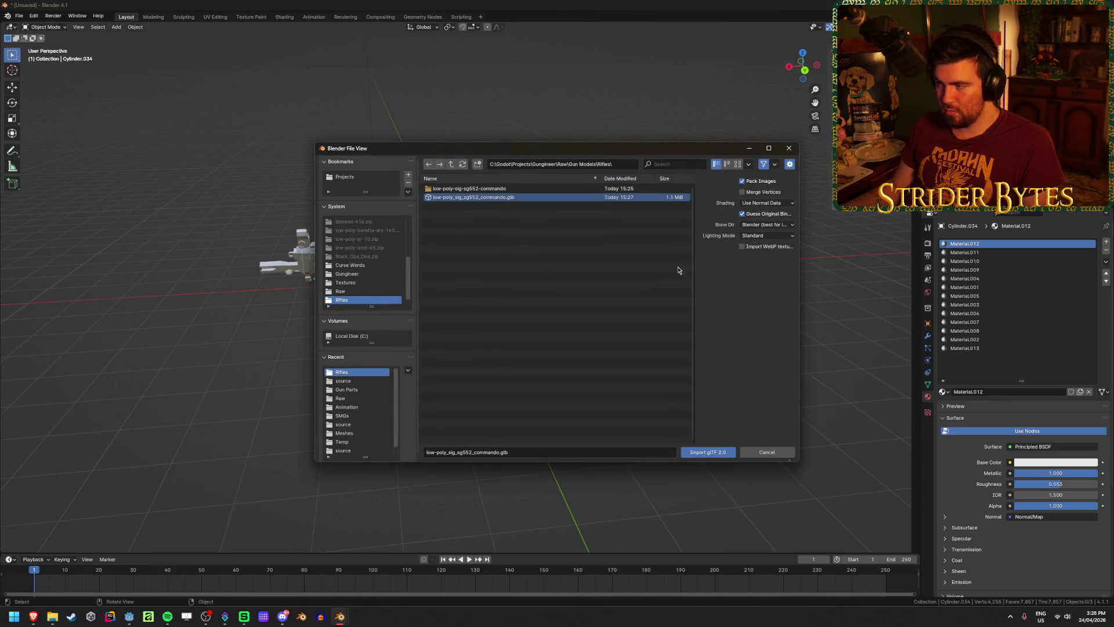
{"action": "left_click", "coordinate": [791, 228]}
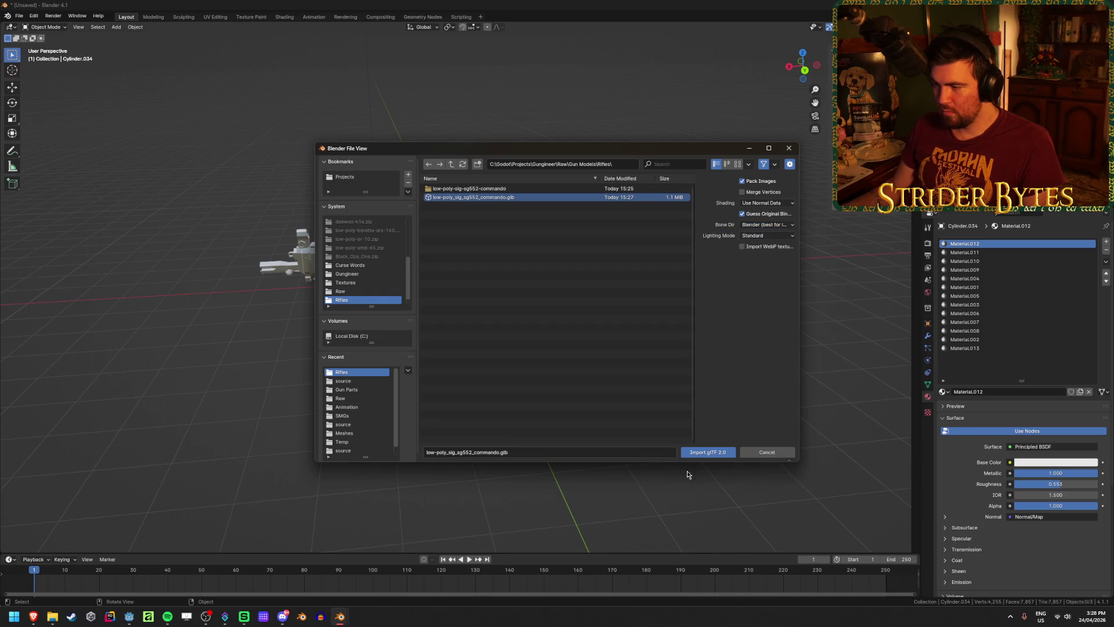
{"action": "left_click", "coordinate": [708, 452]}
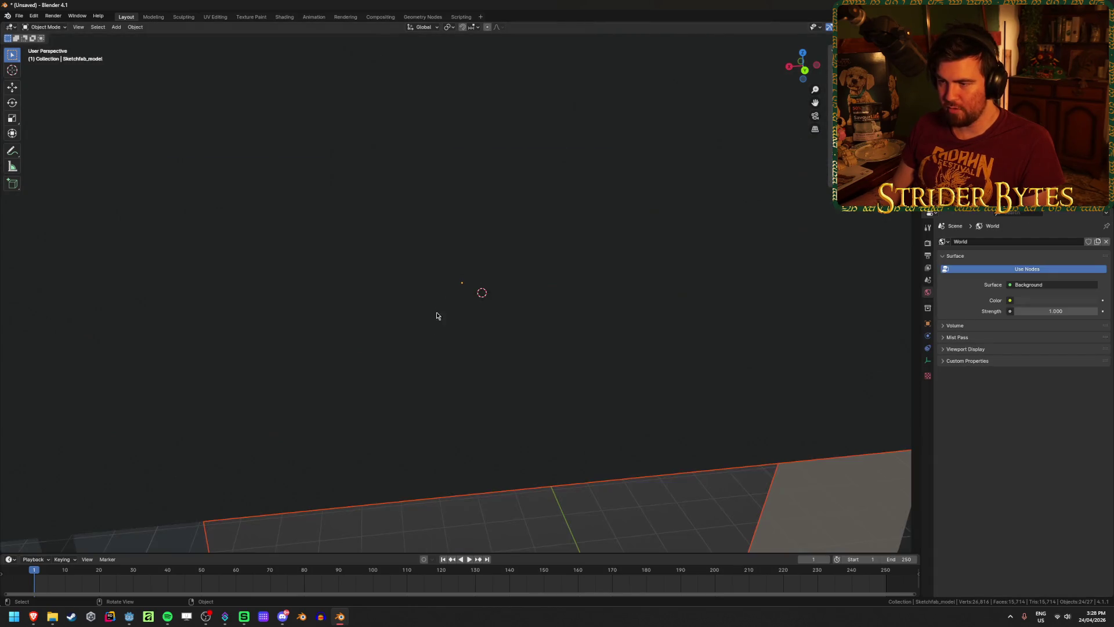
Delete the imported armature and the small stray mesh near the horizon.
{"action": "key", "text": "Delete"}
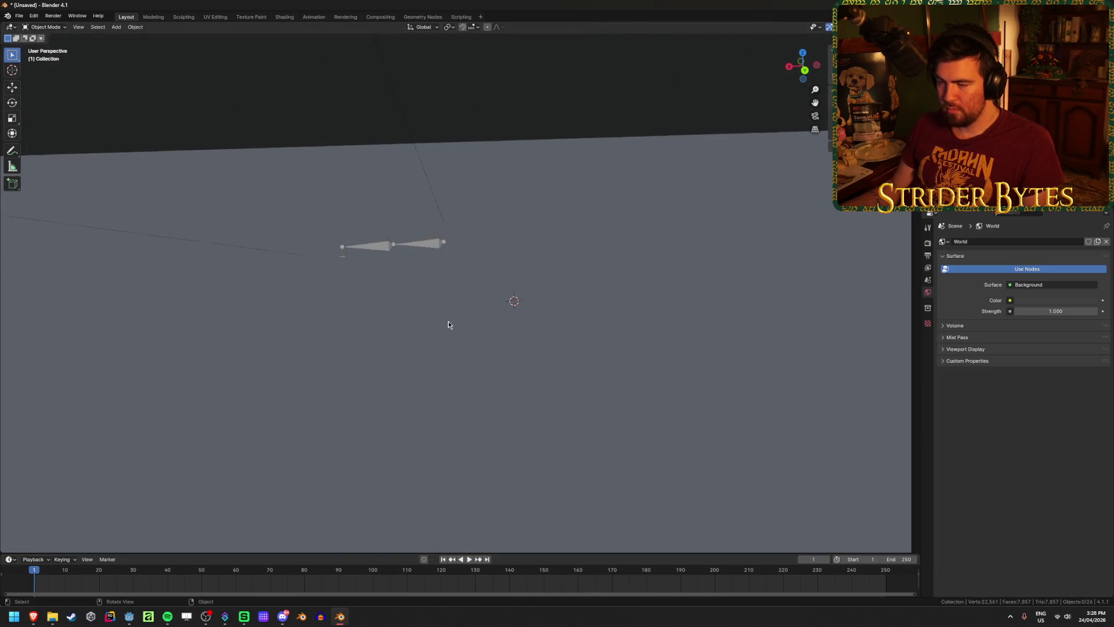
{"action": "left_click", "coordinate": [428, 245]}
{"action": "key", "text": "x"}
{"action": "left_click", "coordinate": [405, 243]}
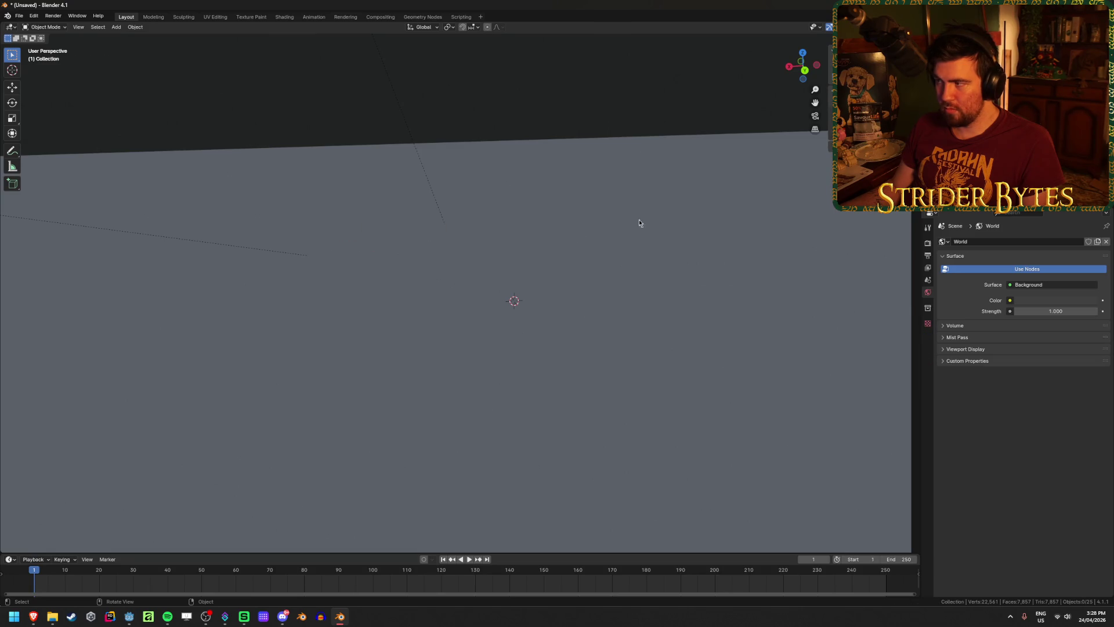
{"action": "left_click", "coordinate": [714, 138]}
{"action": "key", "text": "Delete"}
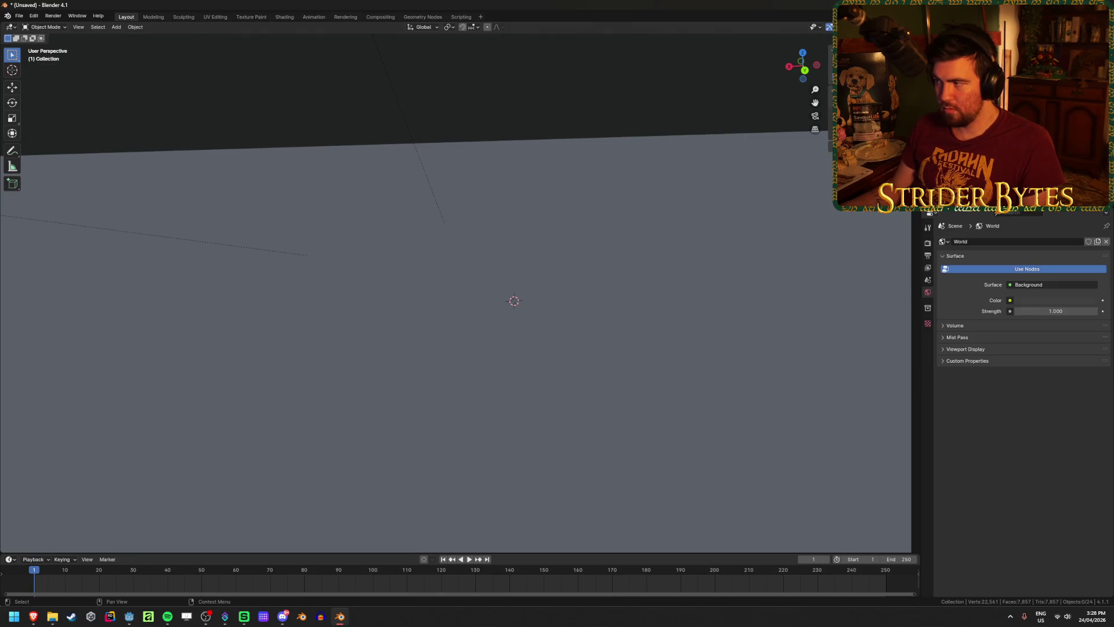
{"action": "key", "text": "ctrl+z"}
{"action": "key", "text": "ctrl+shift+z"}
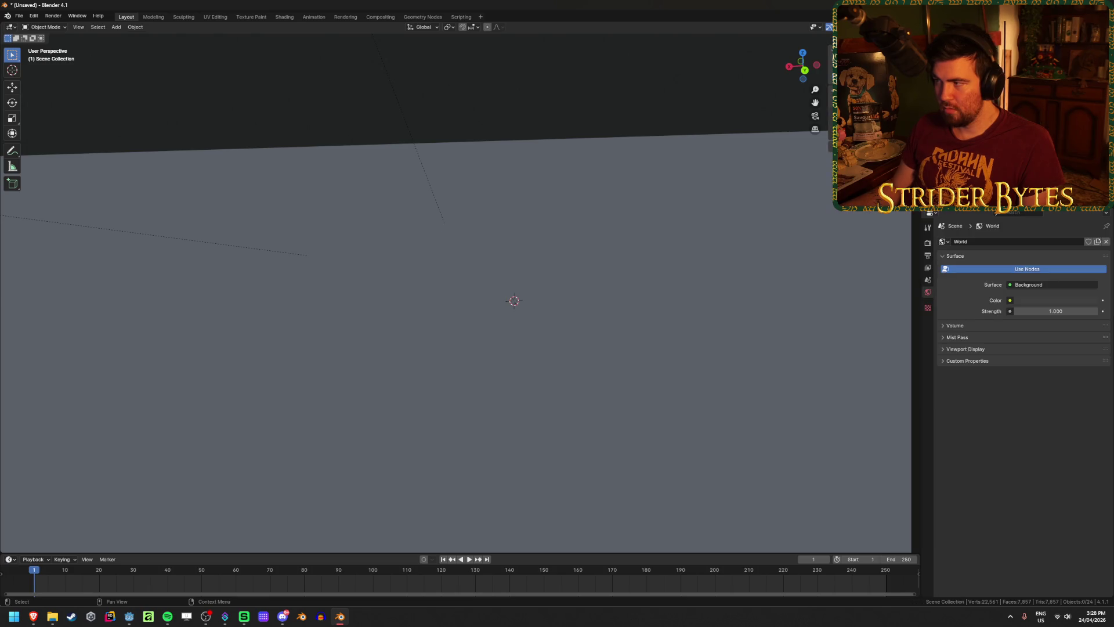
Delete the Object_4 gun part and the leftover empties, including Object_18.
{"action": "left_click", "coordinate": [465, 276]}
{"action": "mouse_move", "coordinate": [580, 261]}
{"action": "middle_mouse_down"}
{"action": "mouse_move", "coordinate": [719, 206]}
{"action": "mouse_move", "coordinate": [661, 244]}
{"action": "mouse_move", "coordinate": [537, 232]}
{"action": "middle_mouse_up"}
{"action": "left_click", "coordinate": [522, 239]}
{"action": "key", "text": "x"}
{"action": "left_click", "coordinate": [518, 239]}
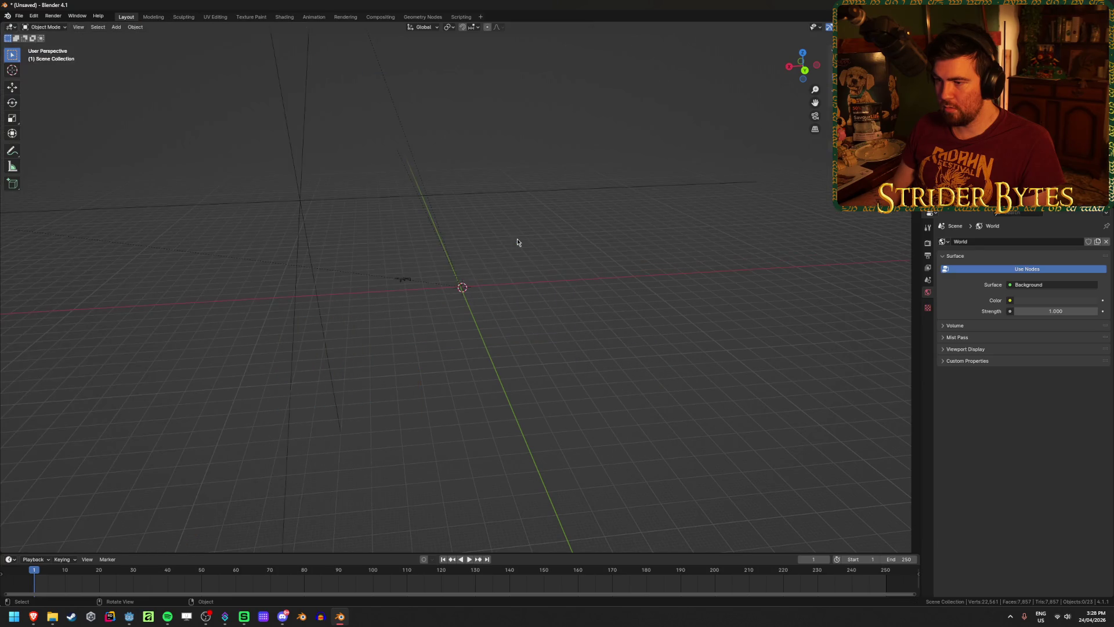
{"action": "left_click", "coordinate": [375, 247]}
{"action": "key", "text": "x"}
{"action": "left_click", "coordinate": [375, 247]}
{"action": "left_click", "coordinate": [259, 260]}
{"action": "key", "text": "x"}
{"action": "left_click", "coordinate": [269, 266]}
Delete the Sketchfab_model and RootNode objects left over from the import.
{"action": "mouse_move", "coordinate": [304, 246]}
{"action": "middle_mouse_down"}
{"action": "mouse_move", "coordinate": [409, 299]}
{"action": "mouse_move", "coordinate": [256, 259]}
{"action": "middle_mouse_up"}
{"action": "left_click", "coordinate": [255, 260]}
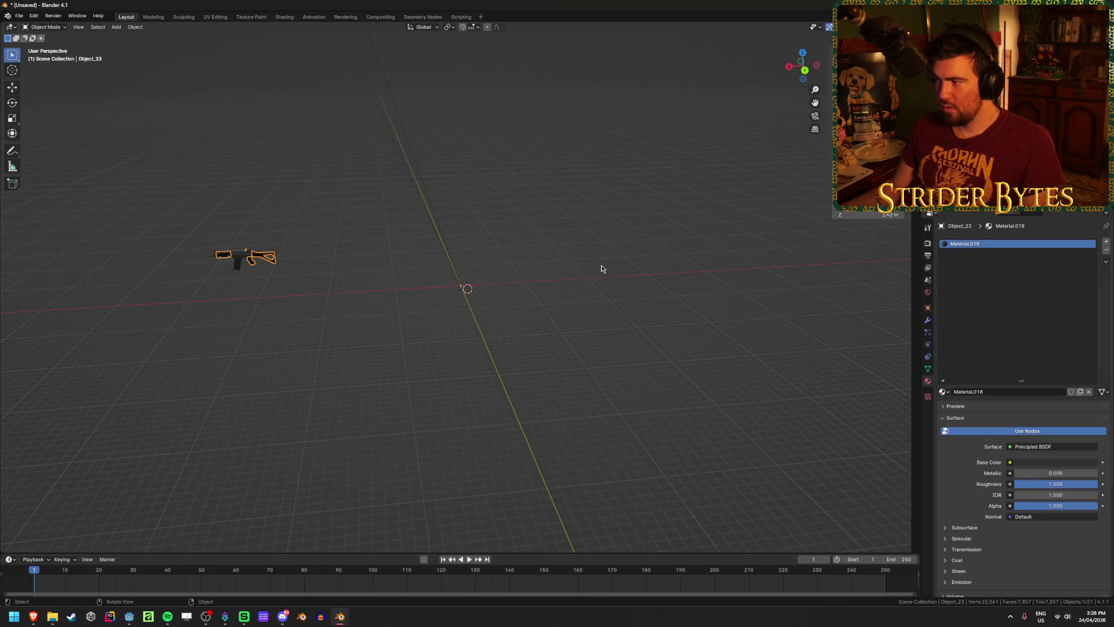
{"action": "left_click", "coordinate": [987, 149]}
{"action": "key", "text": "Delete"}
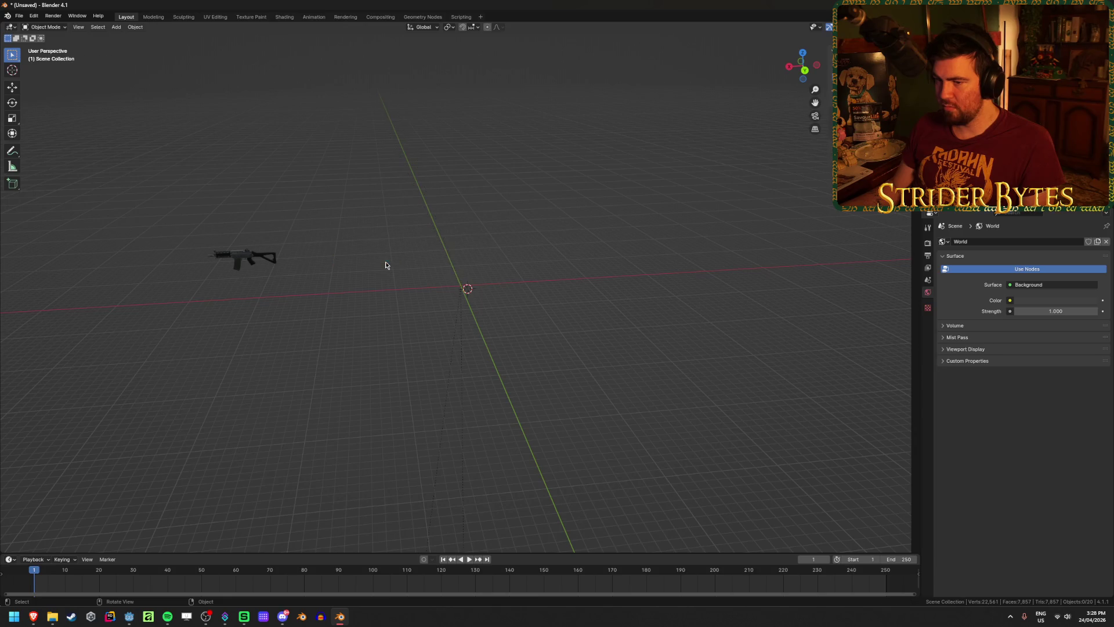
{"action": "left_click", "coordinate": [458, 348]}
{"action": "middle_click_drag", "start_coordinate": [458, 348], "coordinate": [468, 444]}
{"action": "key", "text": "x"}
{"action": "left_click", "coordinate": [469, 446]}
Delete two more leftovers, Object_33 and the empty at the origin.
{"action": "key", "text": "Delete"}
{"action": "key", "text": "Delete"}
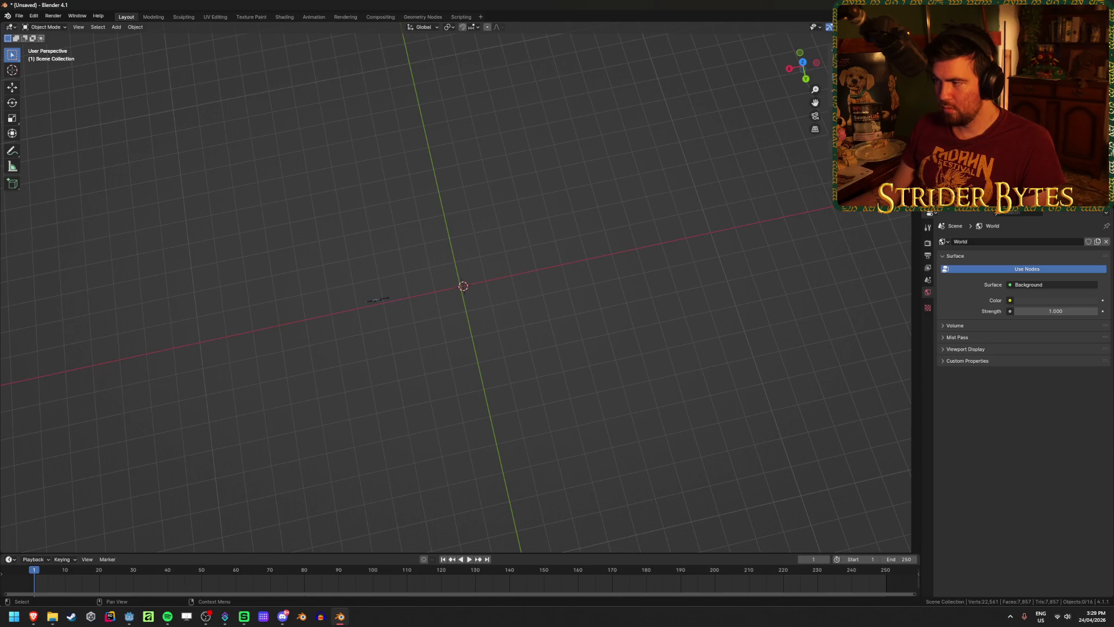
{"action": "left_click", "coordinate": [975, 87]}
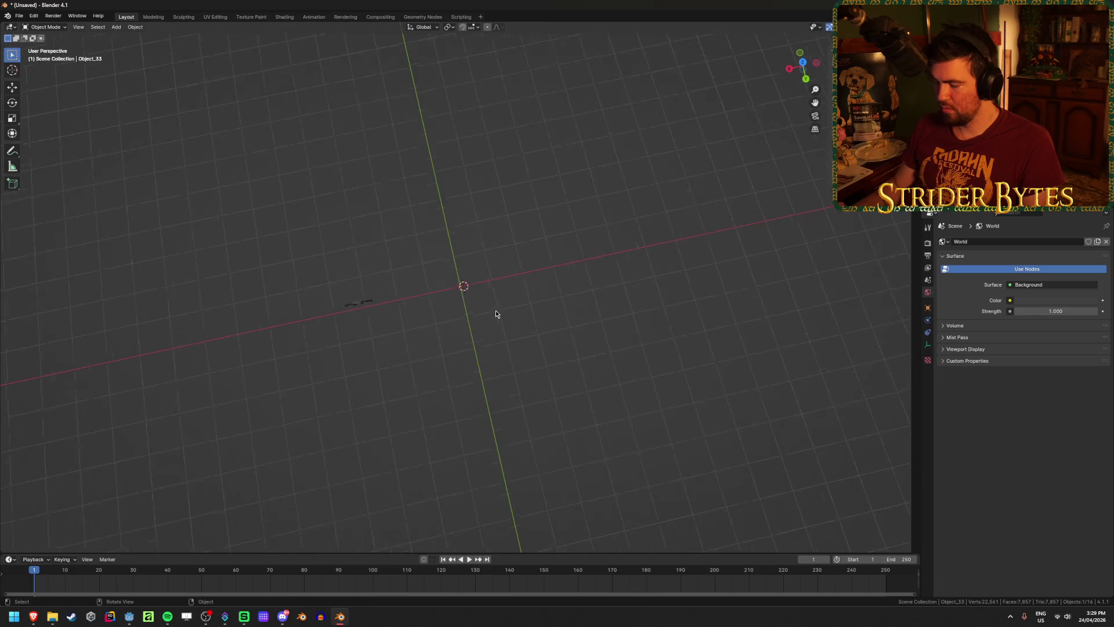
{"action": "middle_click_drag", "start_coordinate": [493, 310], "coordinate": [490, 247]}
{"action": "key", "text": "x"}
{"action": "left_click", "coordinate": [468, 248]}
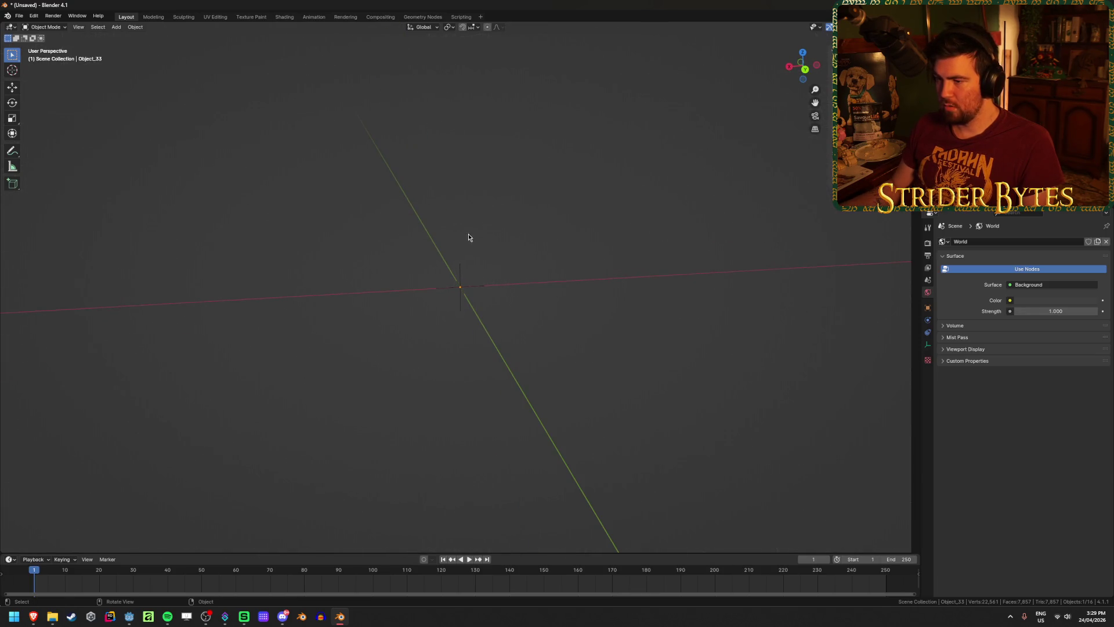
{"action": "left_click", "coordinate": [462, 287]}
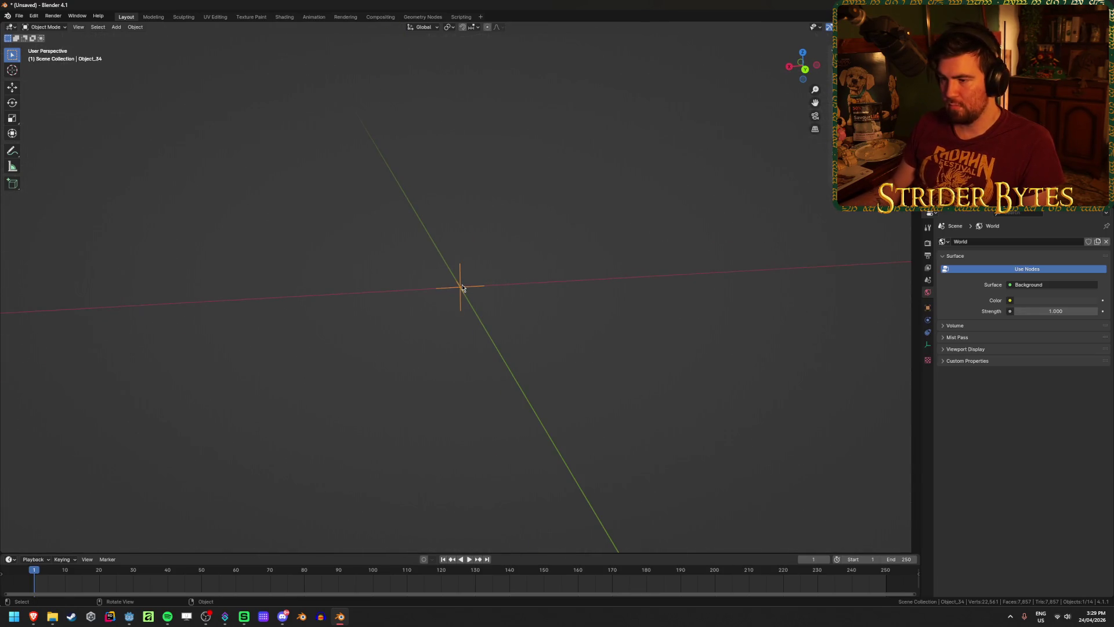
{"action": "key", "text": "x"}
{"action": "left_click", "coordinate": [463, 288]}
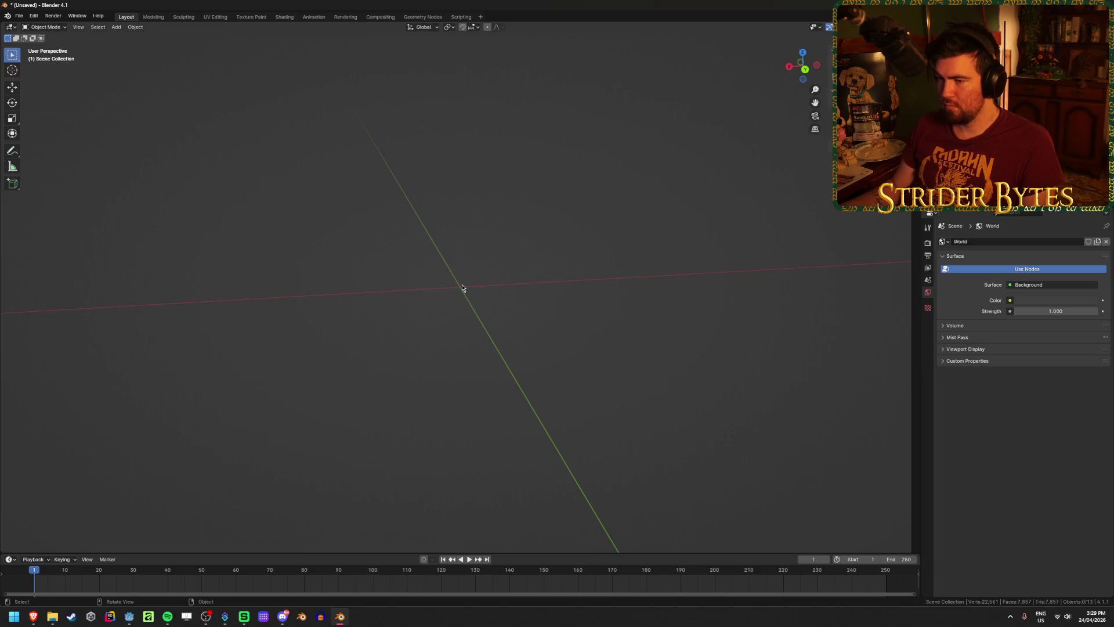
Undo the recent deletions.
{"action": "scroll", "coordinate": [463, 287], "scroll_direction": "up", "scroll_amount": 3}
{"action": "key", "text": "ctrl+z"}
{"action": "key", "text": "ctrl+z"}
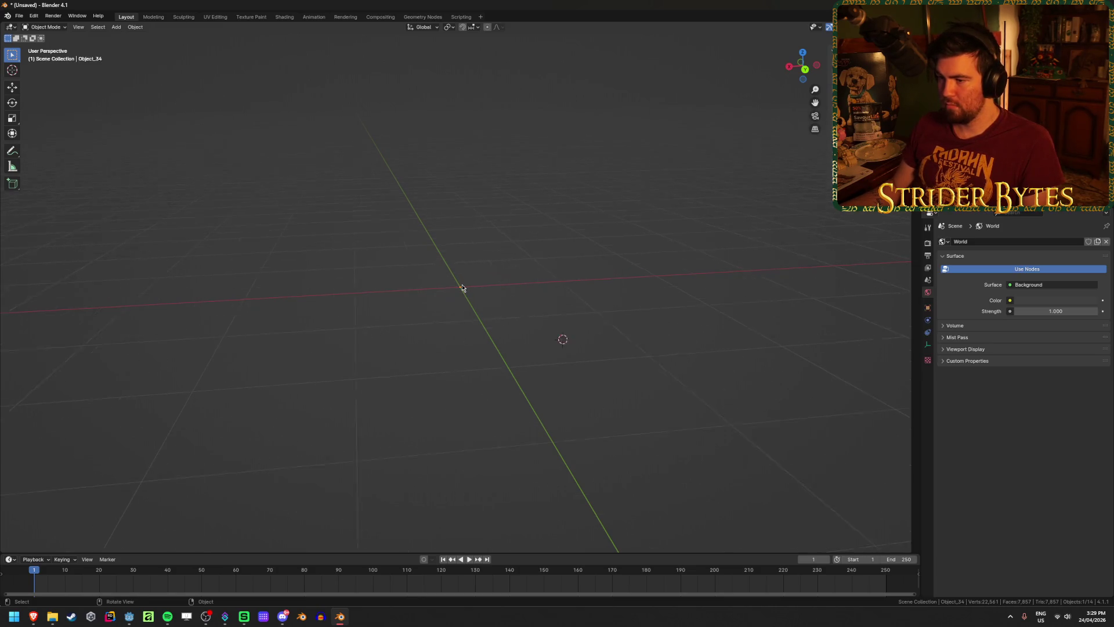
{"action": "key", "text": "ctrl+z"}
{"action": "key", "text": "ctrl+z"}
{"action": "key", "text": "ctrl+z"}
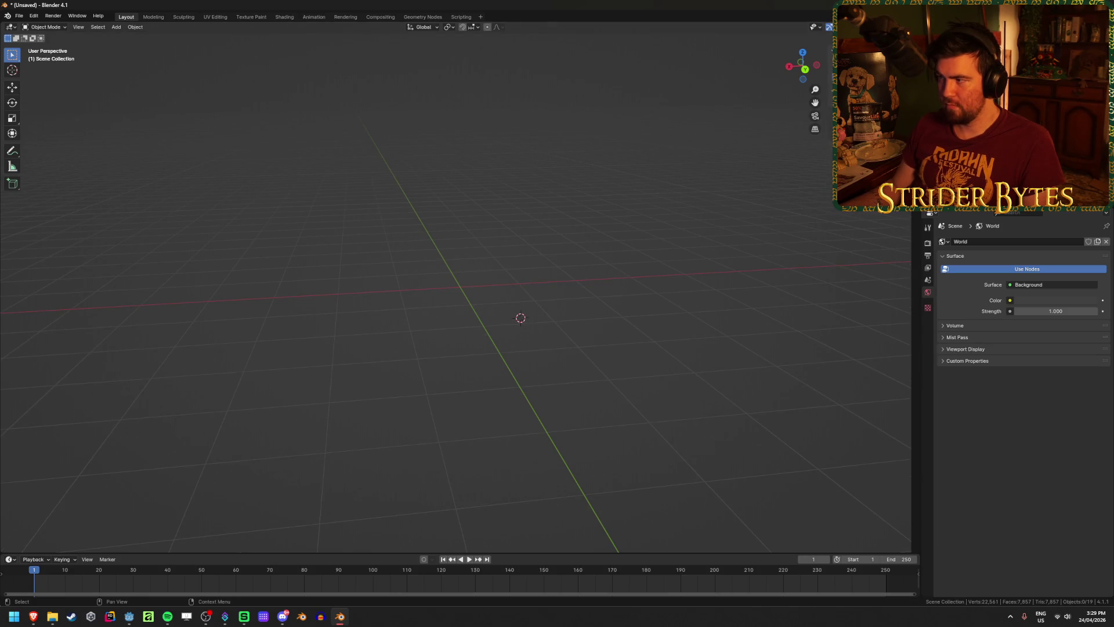
{"action": "key", "text": "ctrl+z"}
Box-select the stray objects near the origin and delete them.
{"action": "key", "text": "KP_Decimal"}
{"action": "scroll", "coordinate": [514, 284], "scroll_direction": "down", "scroll_amount": 8}
{"action": "middle_click_drag", "start_coordinate": [514, 284], "coordinate": [571, 298]}
{"action": "middle_click_drag", "start_coordinate": [645, 290], "coordinate": [681, 284]}
{"action": "left_click_drag", "start_coordinate": [674, 232], "coordinate": [772, 336]}
{"action": "key", "text": "x"}
{"action": "left_click", "coordinate": [772, 337]}
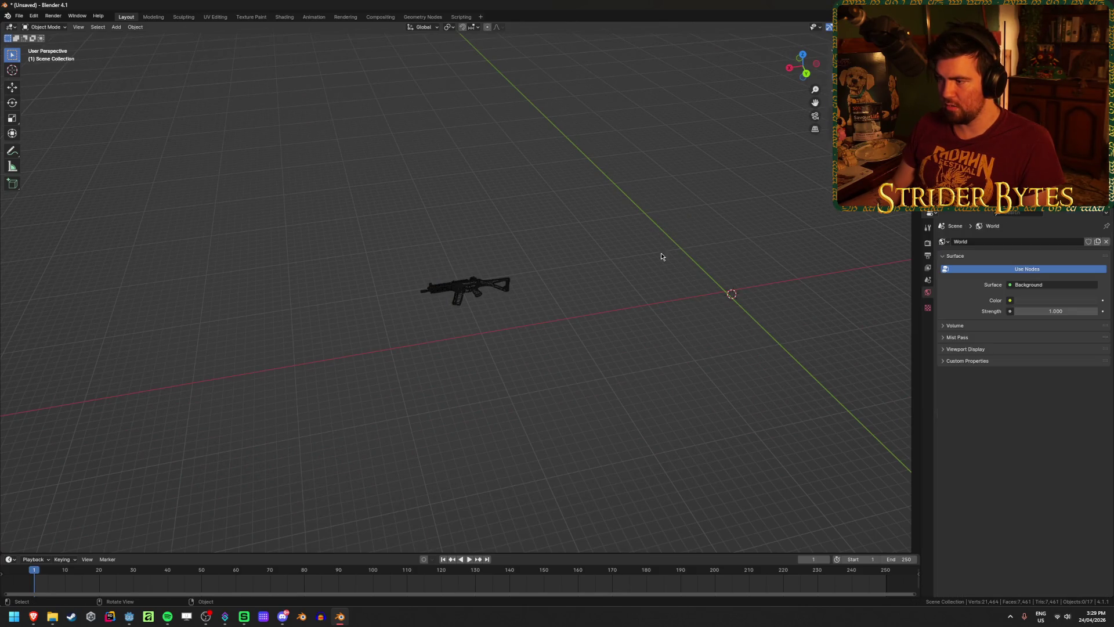
Delete the Camera and Lamp.001.
{"action": "left_click", "coordinate": [928, 208]}
{"action": "key", "text": "KP_Decimal"}
{"action": "mouse_move", "coordinate": [493, 257]}
{"action": "middle_mouse_down"}
{"action": "mouse_move", "coordinate": [518, 308]}
{"action": "mouse_move", "coordinate": [555, 302]}
{"action": "middle_mouse_up"}
{"action": "key", "text": "x"}
{"action": "left_click", "coordinate": [538, 301]}
{"action": "left_click", "coordinate": [951, 191]}
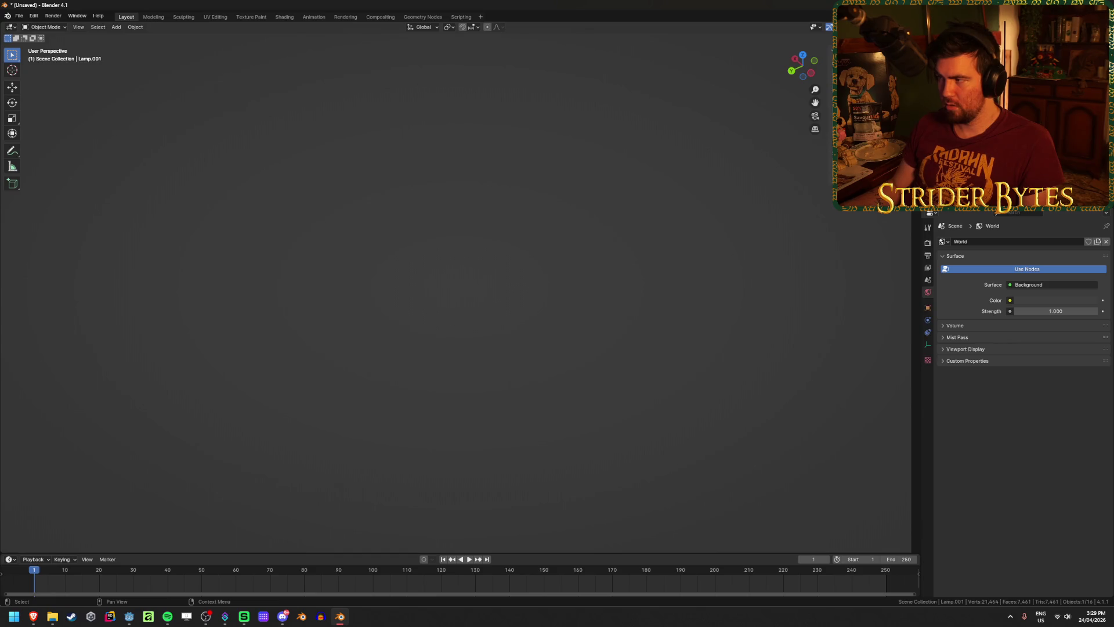
{"action": "key", "text": "Delete"}
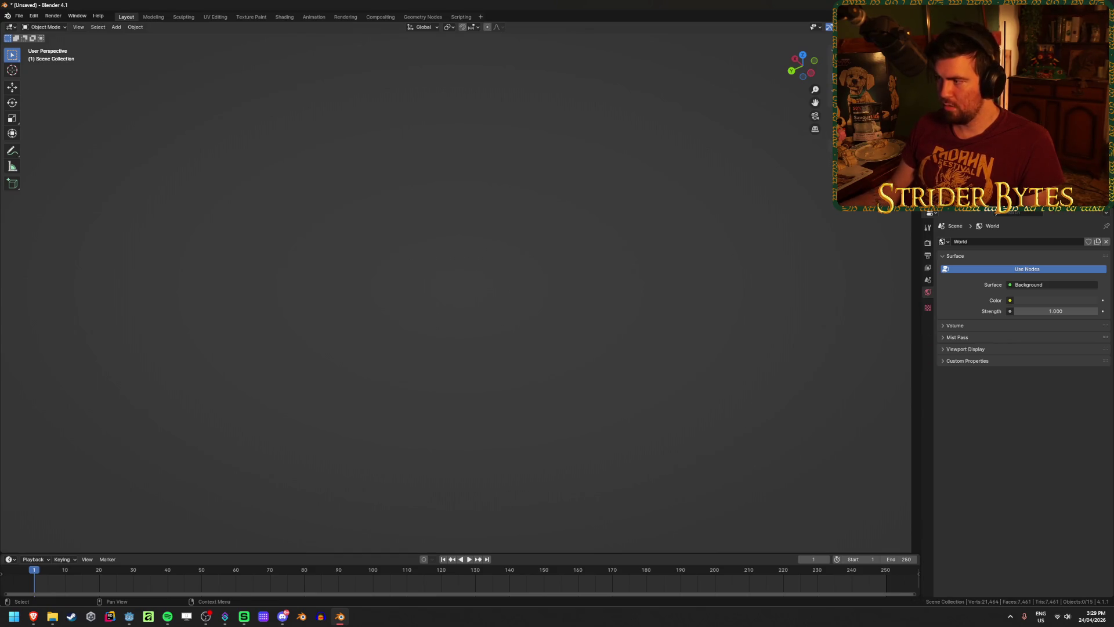
Delete Object_33 and Object_34, then select and frame Object_20.
{"action": "key", "text": "Home"}
{"action": "left_click", "coordinate": [606, 216]}
{"action": "key", "text": "KP_Decimal"}
{"action": "key", "text": "x"}
{"action": "left_click", "coordinate": [555, 242]}
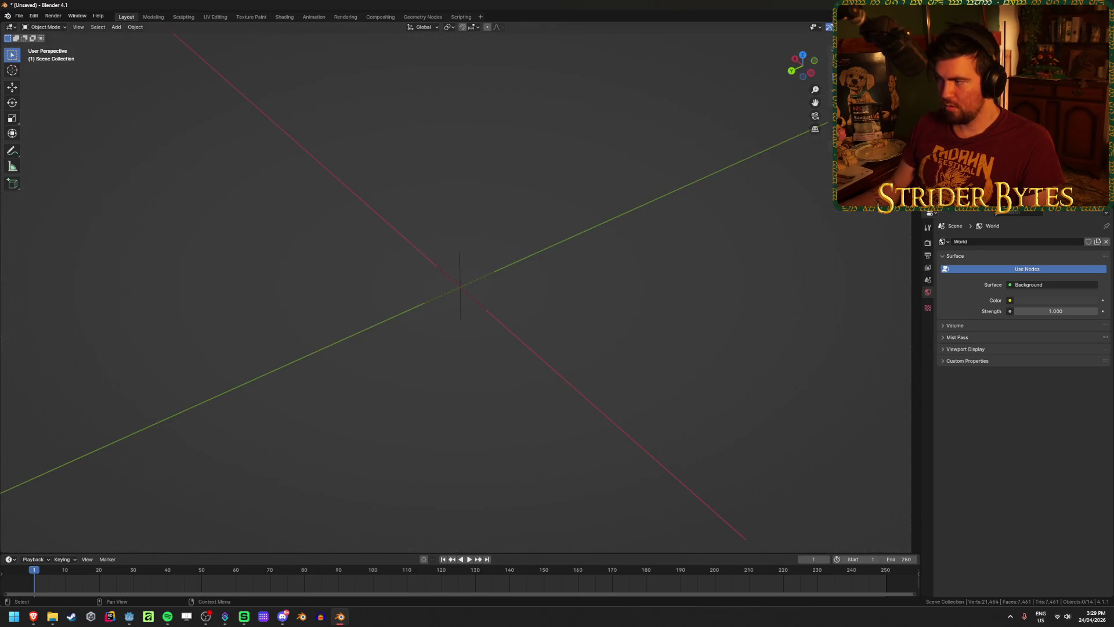
{"action": "left_click", "coordinate": [963, 116]}
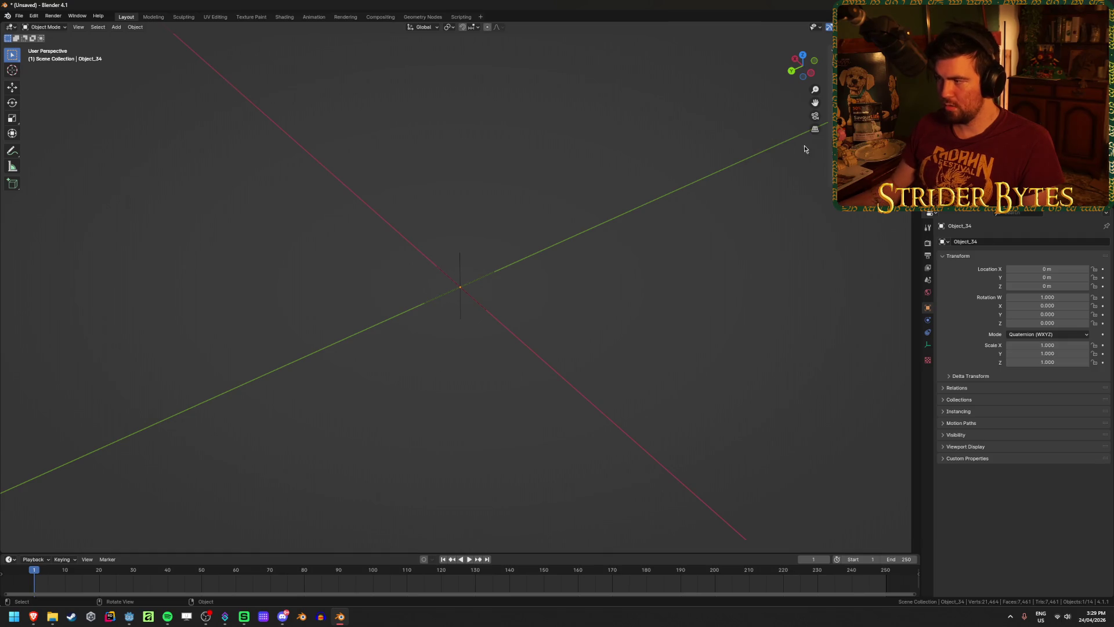
{"action": "key", "text": "Delete"}
{"action": "key", "text": "Delete"}
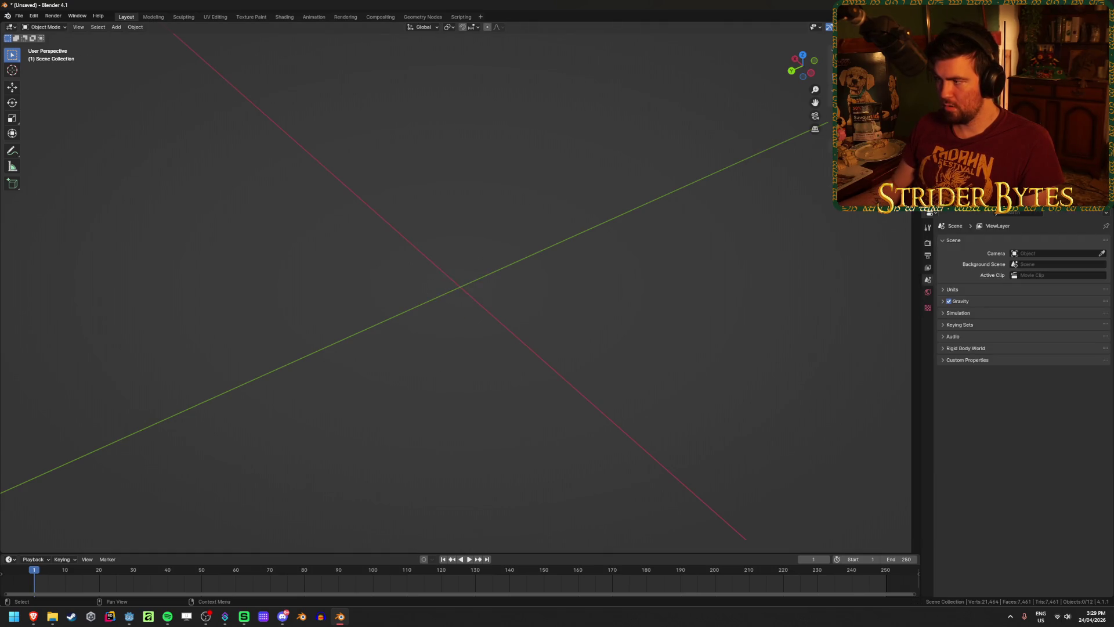
{"action": "left_click", "coordinate": [964, 117]}
{"action": "key", "text": "KP_Decimal"}
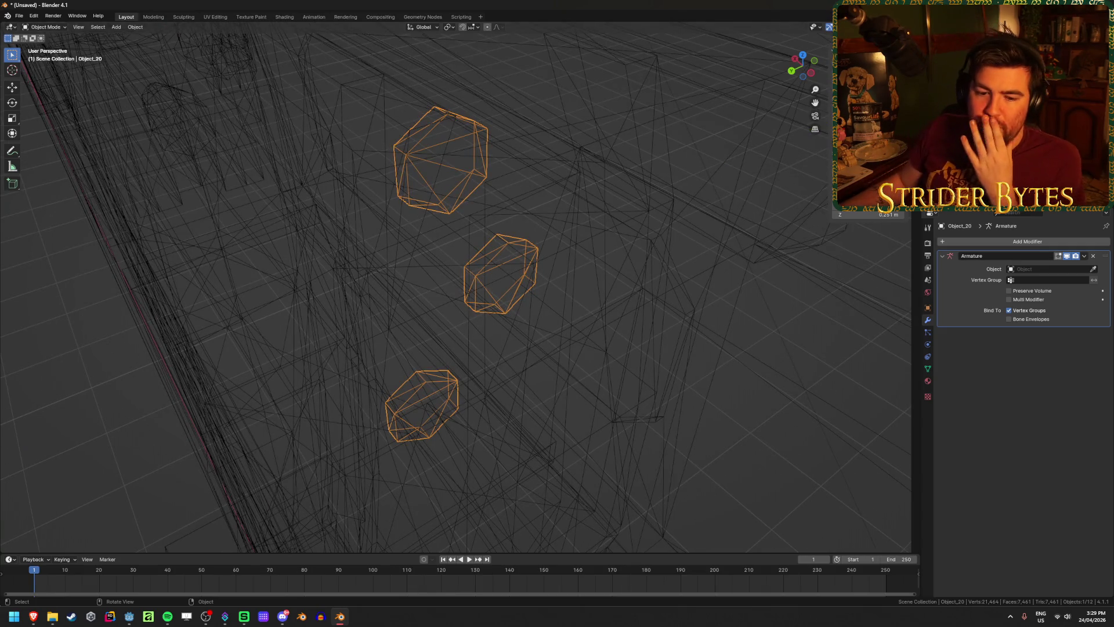
Zoom out to a side view of the whole rifle and switch to Material Preview shading.
{"action": "scroll", "coordinate": [242, 206], "scroll_direction": "down", "scroll_amount": 10}
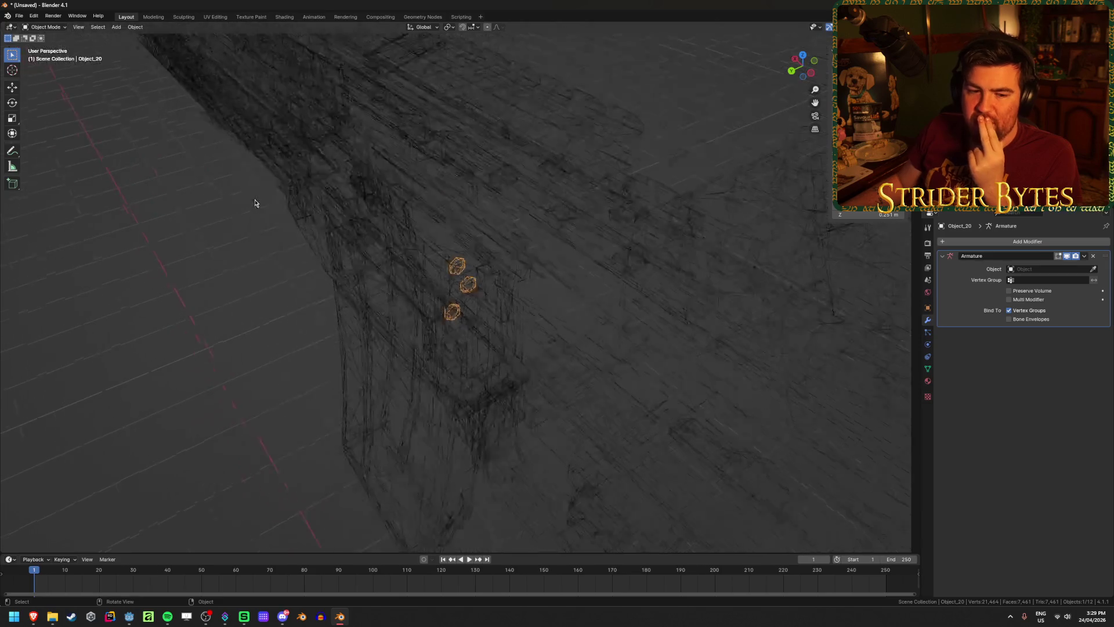
{"action": "middle_click_drag", "start_coordinate": [246, 188], "coordinate": [288, 178]}
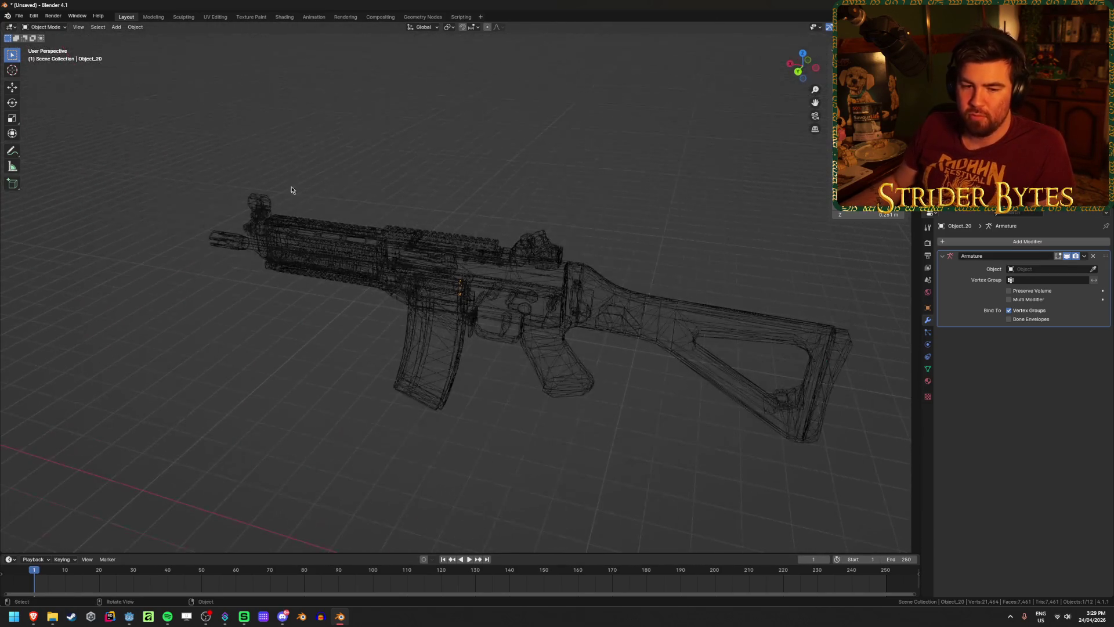
{"action": "key", "text": "z"}
{"action": "left_click", "coordinate": [301, 378]}
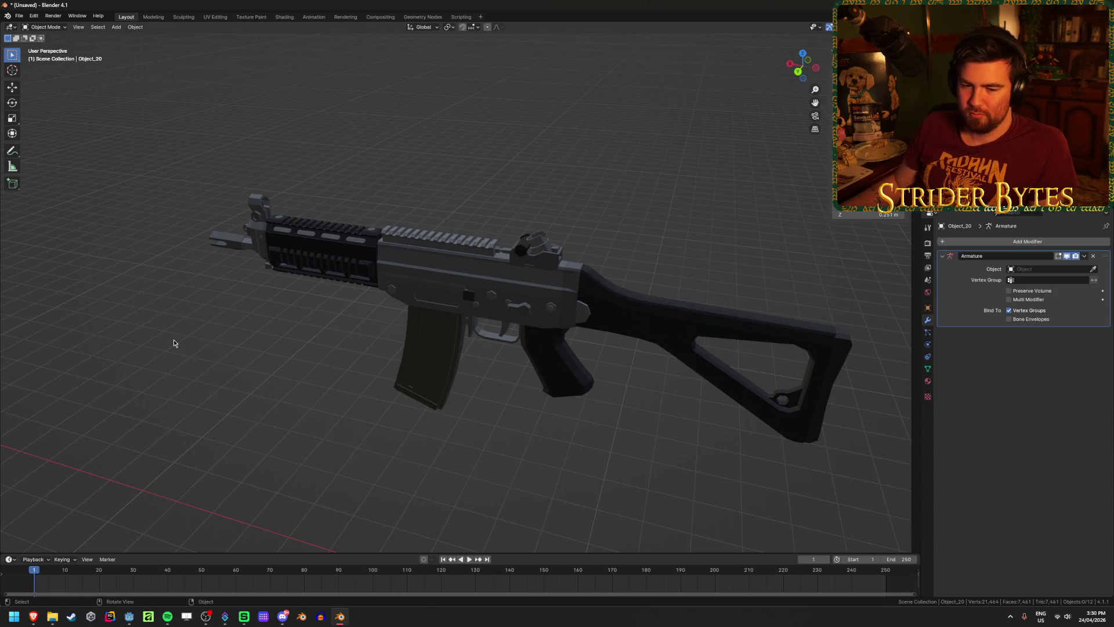
Select the Object_23 receiver and orbit to a closer three-quarter view of the rifle.
{"action": "left_click", "coordinate": [463, 291]}
{"action": "scroll", "coordinate": [296, 430], "scroll_direction": "down", "scroll_amount": 5}
{"action": "key", "text": "a"}
{"action": "scroll", "coordinate": [302, 387], "scroll_direction": "up", "scroll_amount": 5}
{"action": "left_click", "coordinate": [549, 433]}
{"action": "left_click", "coordinate": [567, 392]}
{"action": "mouse_move", "coordinate": [567, 393]}
{"action": "middle_mouse_down"}
{"action": "mouse_move", "coordinate": [599, 433]}
{"action": "mouse_move", "coordinate": [654, 416]}
{"action": "mouse_move", "coordinate": [547, 426]}
{"action": "middle_mouse_up"}
{"action": "scroll", "coordinate": [449, 407], "scroll_direction": "up", "scroll_amount": 3}
{"action": "middle_click_drag", "start_coordinate": [449, 408], "coordinate": [387, 416]}
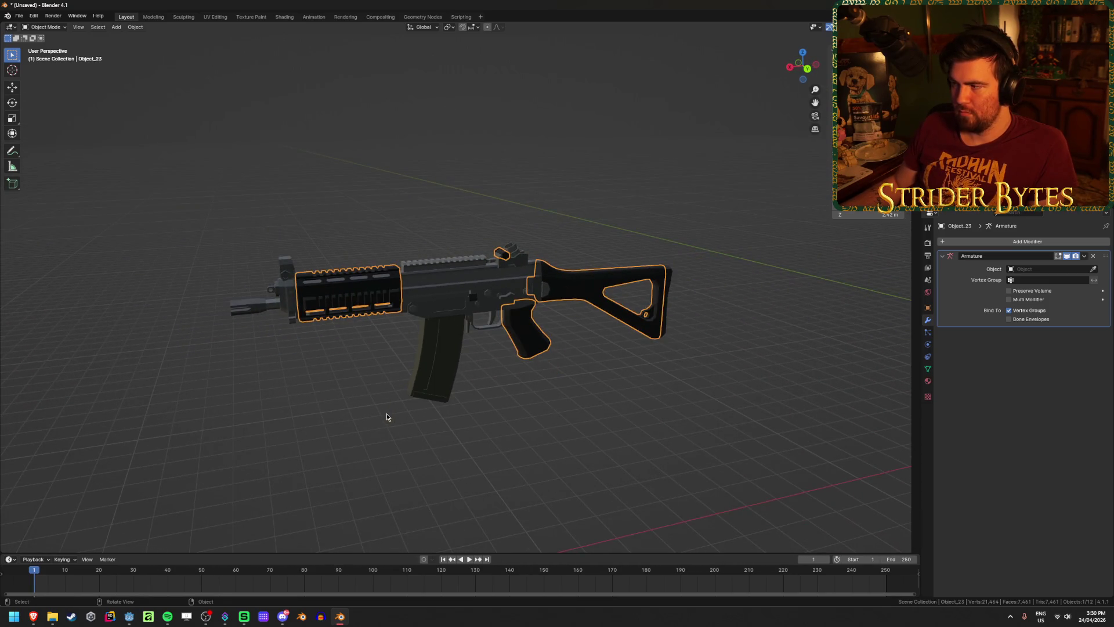
Join all twelve parts into one Object_23 mesh and enter Edit Mode at the grip.
{"action": "key", "text": "a"}
{"action": "key", "text": "ctrl+j"}
{"action": "left_click", "coordinate": [614, 415]}
{"action": "left_click", "coordinate": [504, 334]}
{"action": "mouse_move", "coordinate": [504, 334]}
{"action": "middle_mouse_down"}
{"action": "mouse_move", "coordinate": [534, 316]}
{"action": "mouse_move", "coordinate": [472, 323]}
{"action": "mouse_move", "coordinate": [487, 402]}
{"action": "mouse_move", "coordinate": [391, 336]}
{"action": "mouse_move", "coordinate": [440, 285]}
{"action": "middle_mouse_up"}
{"action": "scroll", "coordinate": [504, 328], "scroll_direction": "up", "scroll_amount": 10}
{"action": "key", "text": "Tab"}
{"action": "left_click", "coordinate": [474, 276]}
Merge the rifle mesh's vertices by distance, removing 17,389 duplicates.
{"action": "left_click", "coordinate": [386, 307], "text": "shift"}
{"action": "left_click", "coordinate": [428, 375], "text": "shift"}
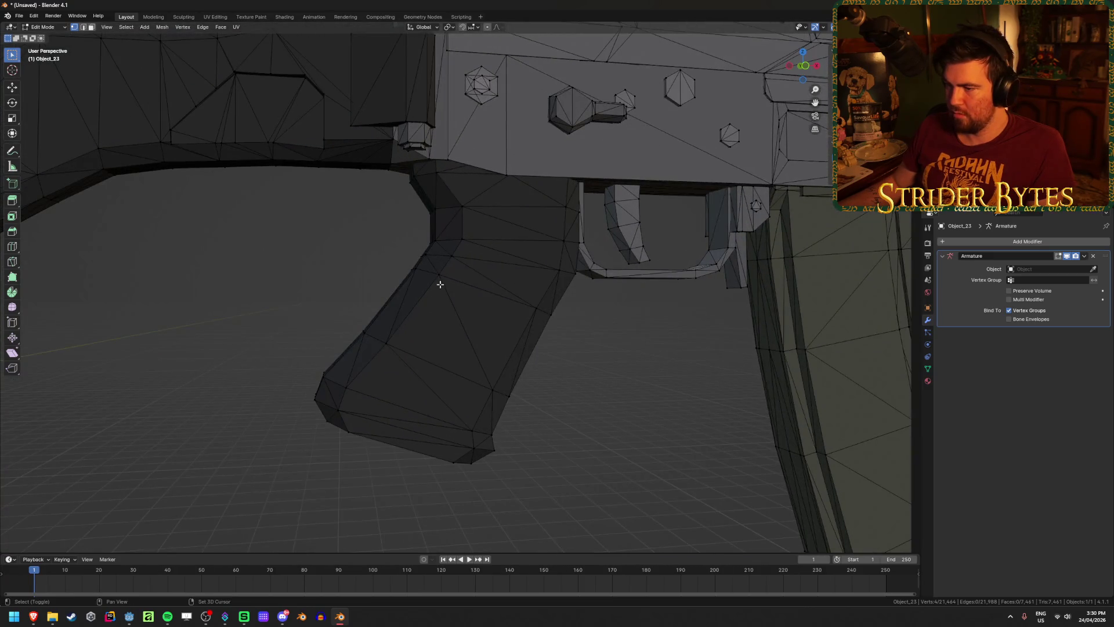
{"action": "scroll", "coordinate": [475, 376], "scroll_direction": "up", "scroll_amount": 4}
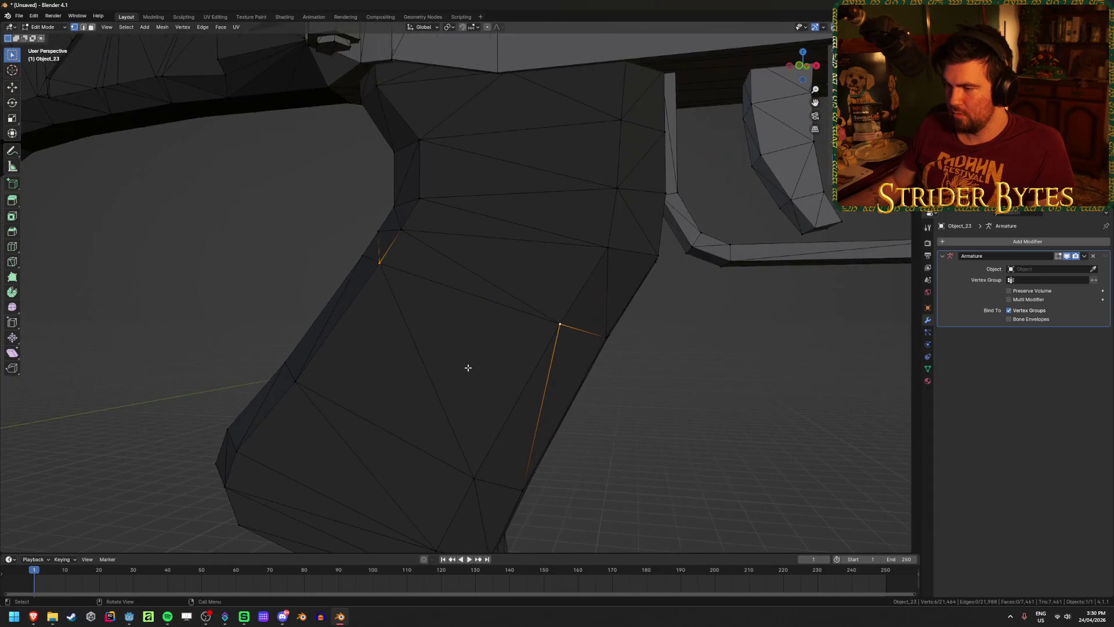
{"action": "scroll", "coordinate": [499, 370], "scroll_direction": "down", "scroll_amount": 3}
{"action": "scroll", "coordinate": [569, 378], "scroll_direction": "down", "scroll_amount": 4}
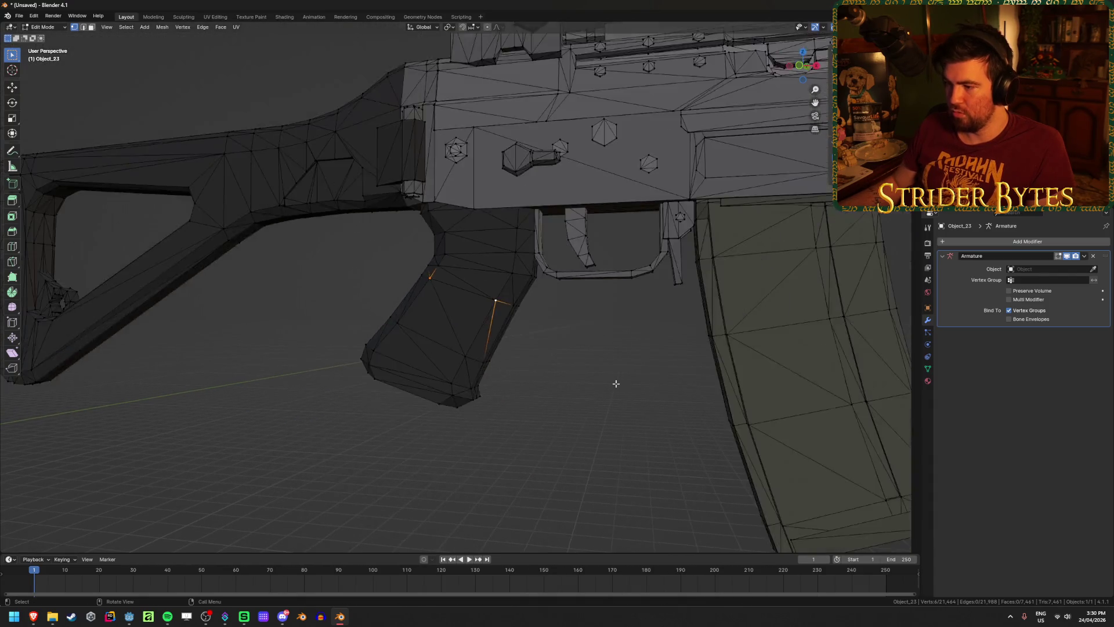
{"action": "key", "text": "a"}
{"action": "key", "text": "m"}
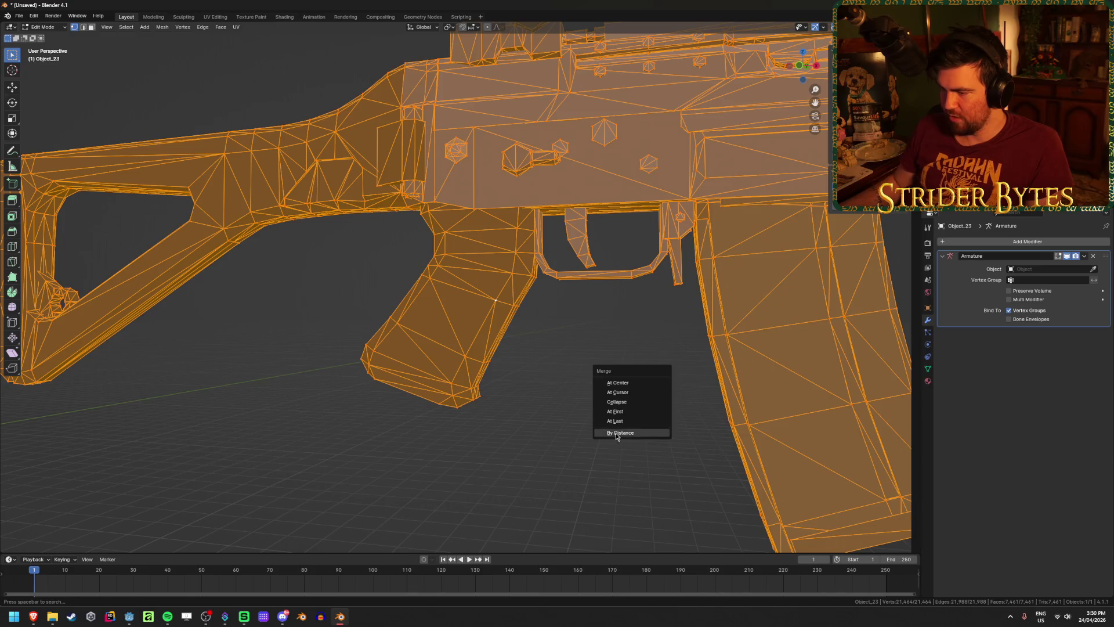
{"action": "left_click", "coordinate": [616, 433]}
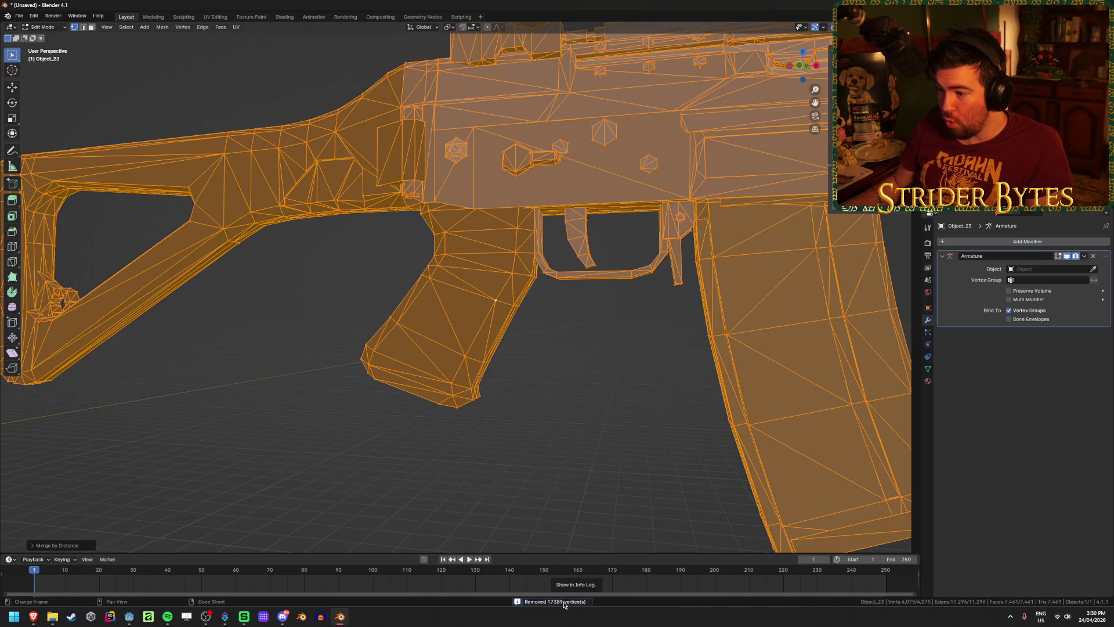
Select the four corner vertices of the pistol grip gap plus two more.
{"action": "left_click", "coordinate": [551, 416]}
{"action": "left_click", "coordinate": [496, 301]}
{"action": "left_click", "coordinate": [430, 278], "text": "shift"}
{"action": "left_click", "coordinate": [397, 323], "text": "shift"}
{"action": "left_click", "coordinate": [466, 357], "text": "shift"}
{"action": "middle_click_drag", "start_coordinate": [544, 320], "coordinate": [379, 319]}
{"action": "scroll", "coordinate": [378, 319], "scroll_direction": "up", "scroll_amount": 3}
{"action": "left_click", "coordinate": [361, 303], "text": "shift"}
{"action": "left_click", "coordinate": [473, 266], "text": "shift"}
Fill a face across the grip gap and set the rifle's origin there.
{"action": "key", "text": "f"}
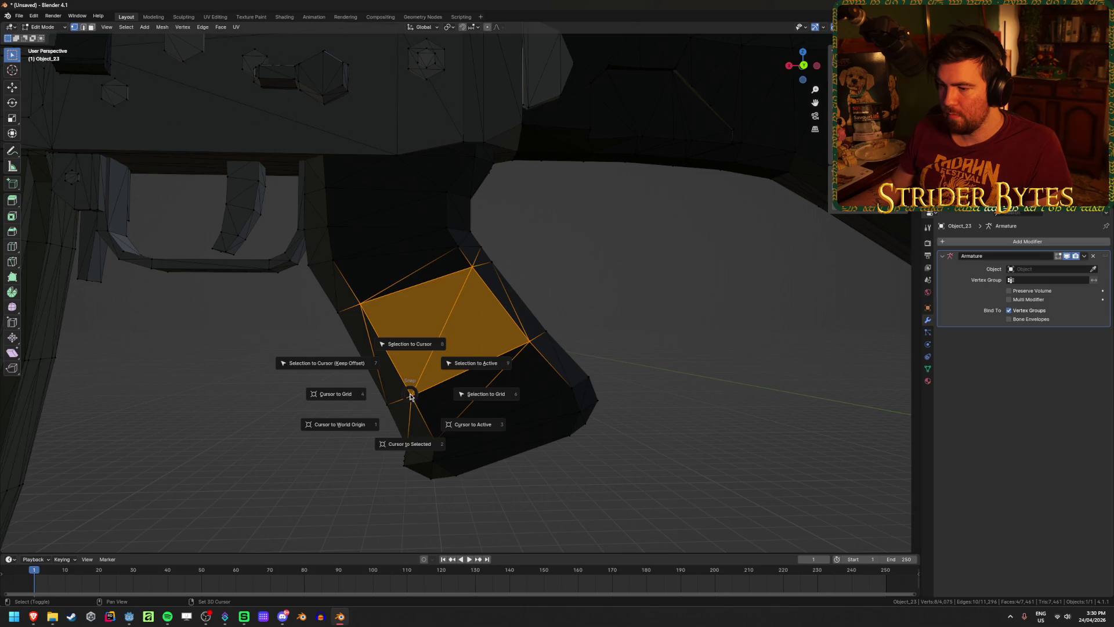
{"action": "key", "text": "Tab"}
{"action": "right_click", "coordinate": [648, 326]}
{"action": "mouse_move", "coordinate": [649, 326]}
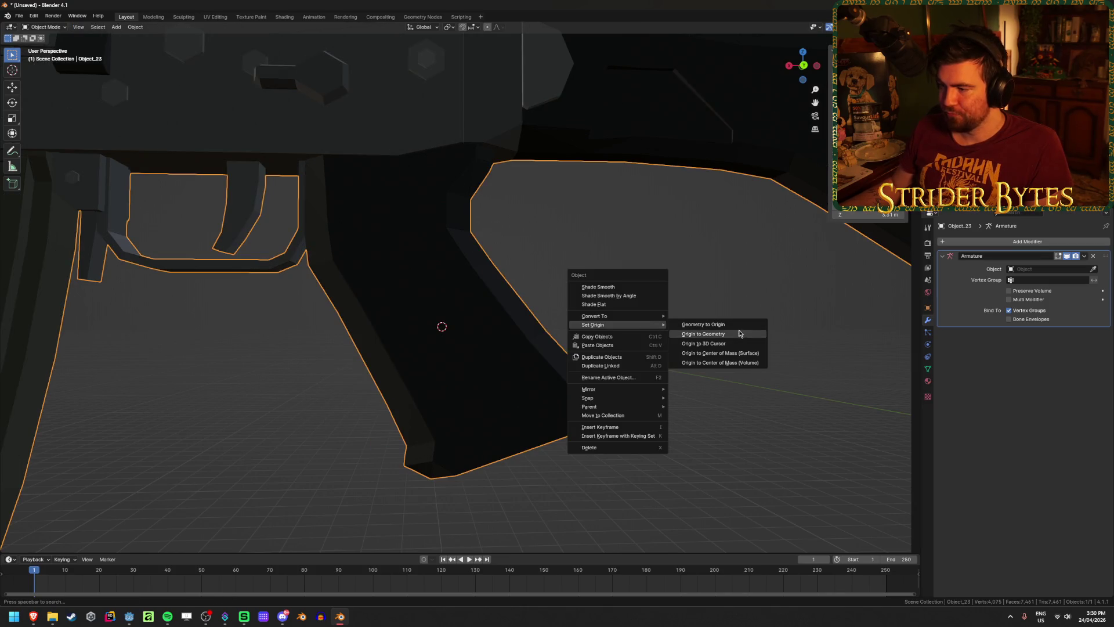
{"action": "left_click", "coordinate": [746, 345]}
Remove the unused Armature modifier from the rifle.
{"action": "scroll", "coordinate": [737, 360], "scroll_direction": "down", "scroll_amount": 8}
{"action": "left_click", "coordinate": [557, 406]}
{"action": "left_click", "coordinate": [427, 263]}
{"action": "mouse_move", "coordinate": [427, 262]}
{"action": "middle_mouse_down"}
{"action": "mouse_move", "coordinate": [447, 264]}
{"action": "mouse_move", "coordinate": [522, 324]}
{"action": "mouse_move", "coordinate": [554, 228]}
{"action": "mouse_move", "coordinate": [487, 243]}
{"action": "mouse_move", "coordinate": [573, 232]}
{"action": "mouse_move", "coordinate": [480, 209]}
{"action": "mouse_move", "coordinate": [557, 169]}
{"action": "mouse_move", "coordinate": [623, 166]}
{"action": "mouse_move", "coordinate": [673, 199]}
{"action": "mouse_move", "coordinate": [562, 237]}
{"action": "mouse_move", "coordinate": [581, 313]}
{"action": "middle_mouse_up"}
{"action": "right_click", "coordinate": [522, 325]}
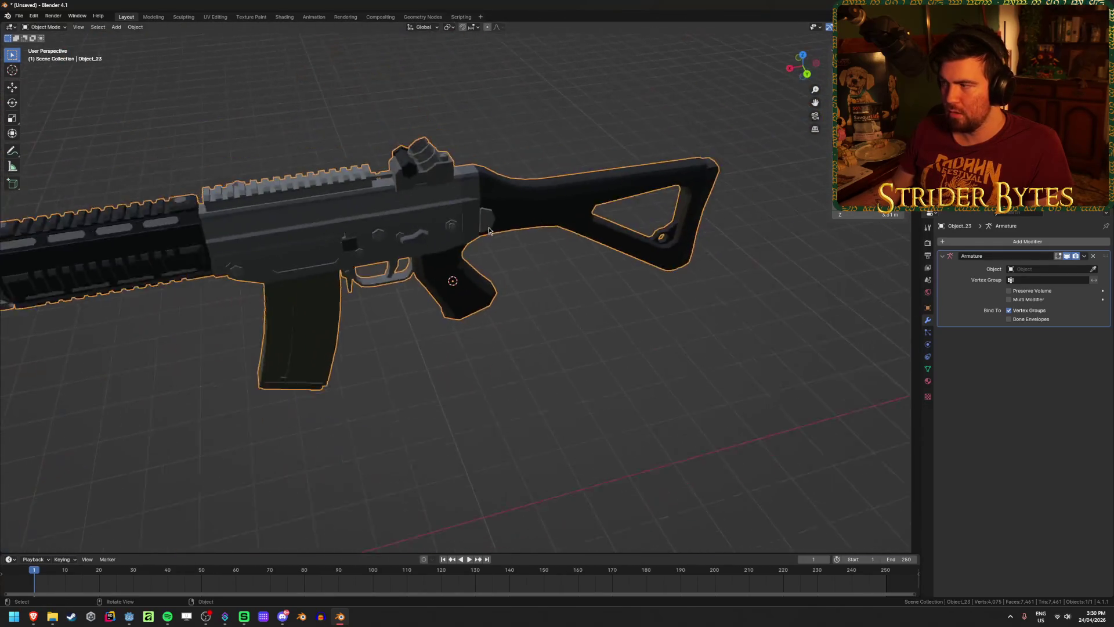
{"action": "scroll", "coordinate": [583, 323], "scroll_direction": "down", "scroll_amount": 5}
{"action": "left_click", "coordinate": [1093, 256]}
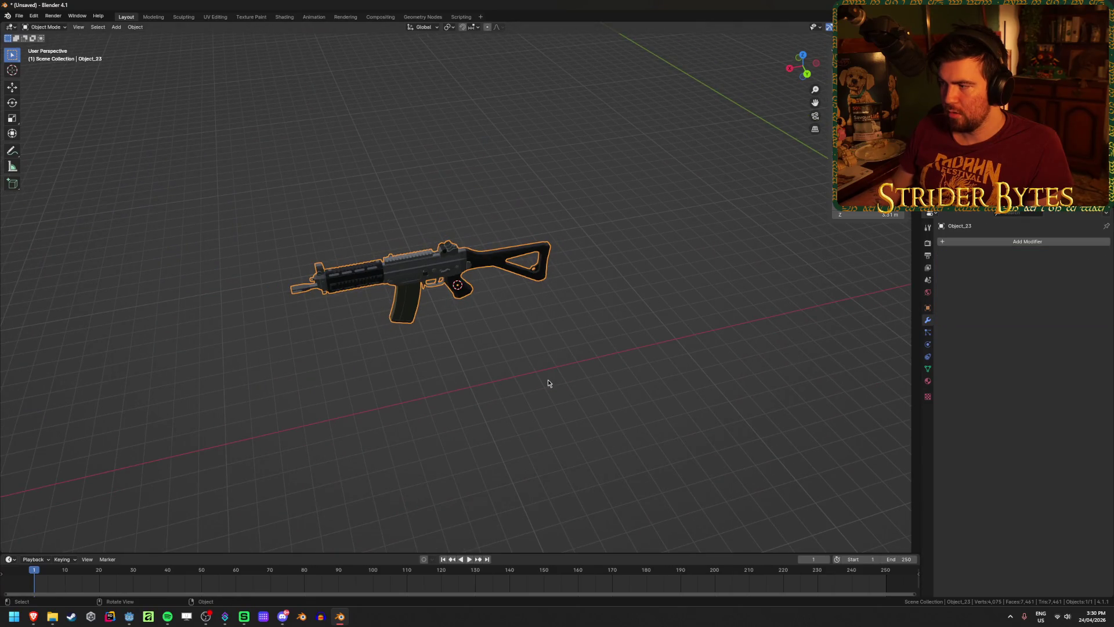
Snap the 3D cursor to the world origin and move the rifle onto it.
{"action": "middle_click_drag", "start_coordinate": [547, 380], "coordinate": [528, 348]}
{"action": "key", "text": "shift+s"}
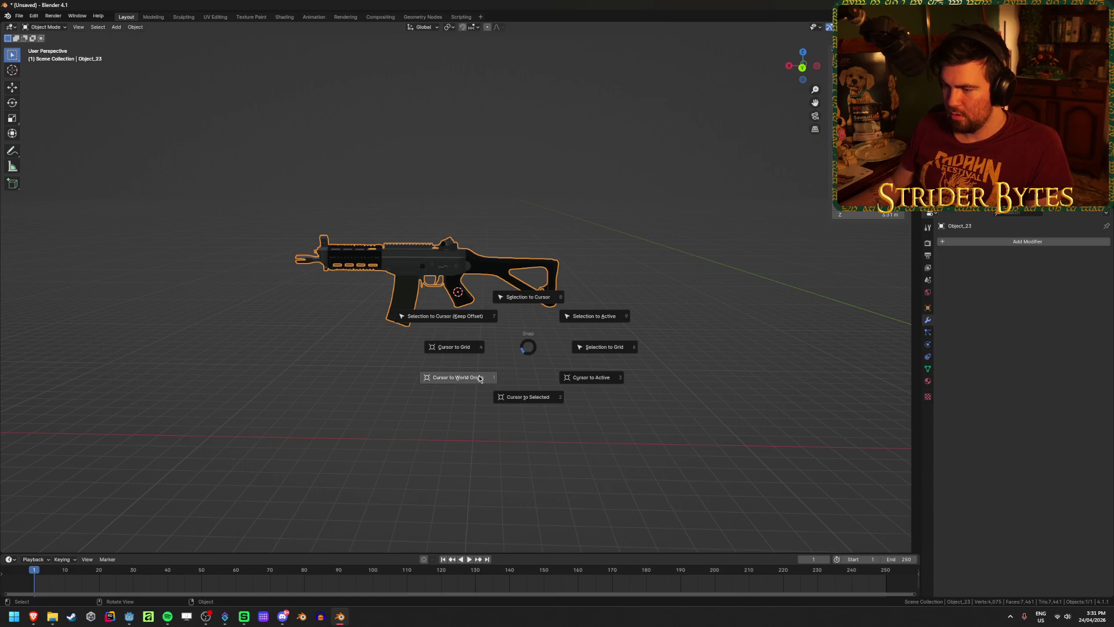
{"action": "left_click", "coordinate": [529, 297]}
{"action": "key", "text": "shift+s"}
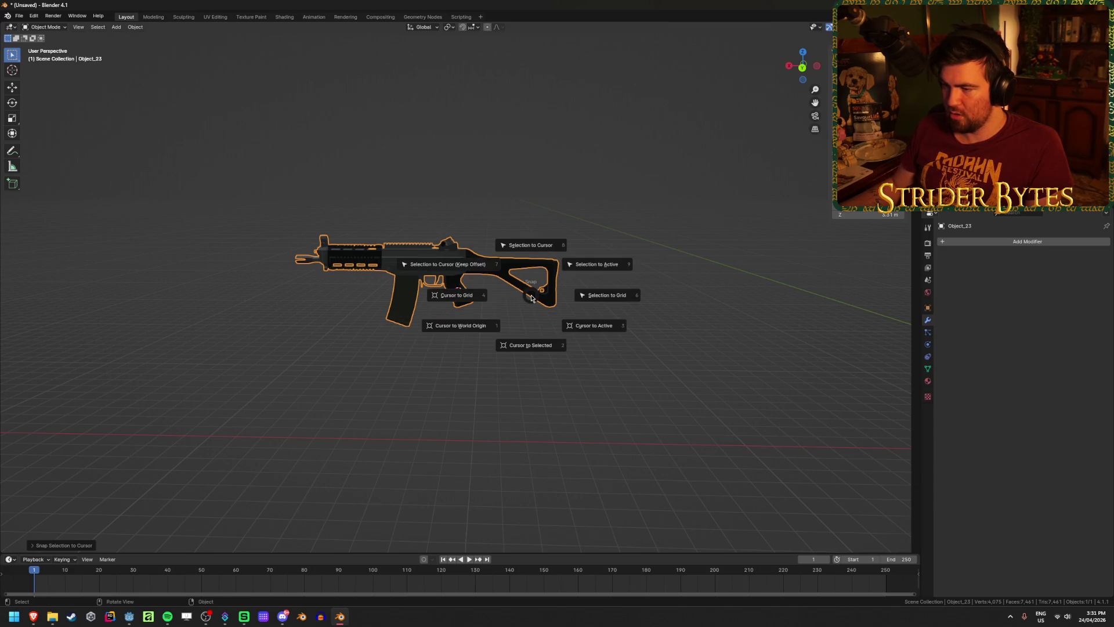
{"action": "left_click", "coordinate": [474, 273]}
{"action": "key", "text": "shift+s"}
{"action": "left_click", "coordinate": [463, 278]}
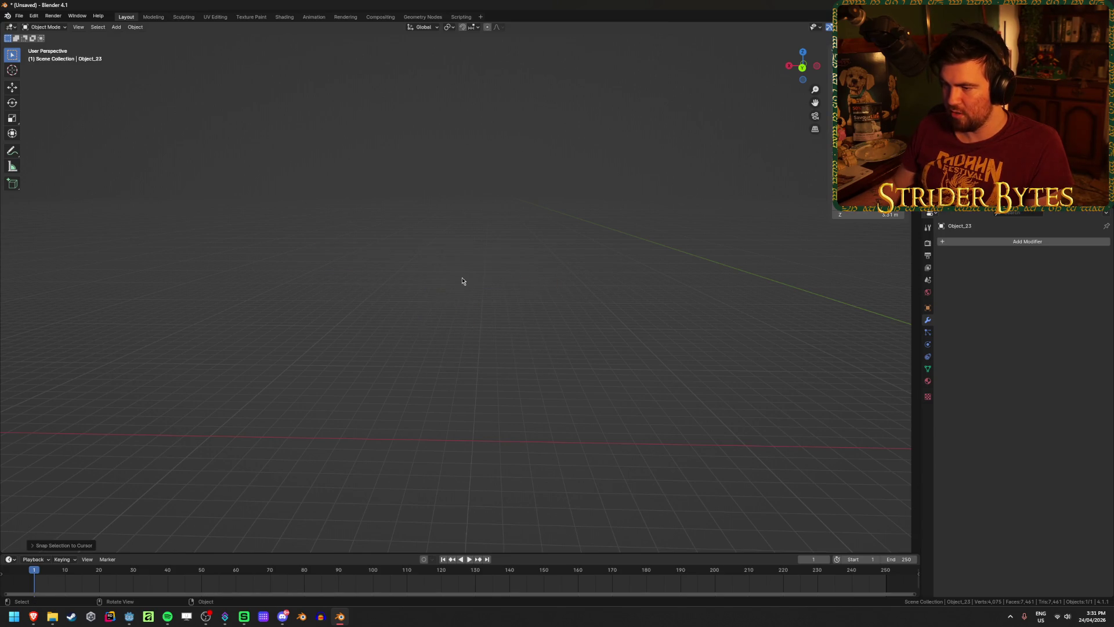
{"action": "key", "text": "KP_Decimal"}
Rotate the rifle about the global Z axis.
{"action": "scroll", "coordinate": [518, 298], "scroll_direction": "up", "scroll_amount": 1}
{"action": "middle_click_drag", "start_coordinate": [519, 297], "coordinate": [698, 278]}
{"action": "key", "text": "r"}
{"action": "key", "text": "z"}
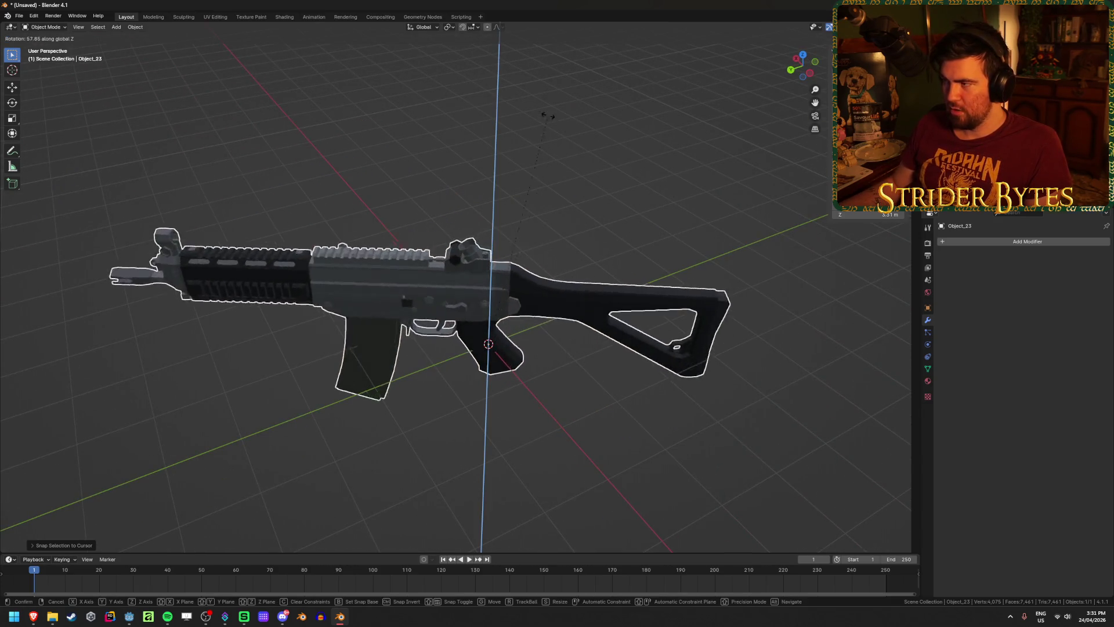
{"action": "left_click", "coordinate": [463, 122]}
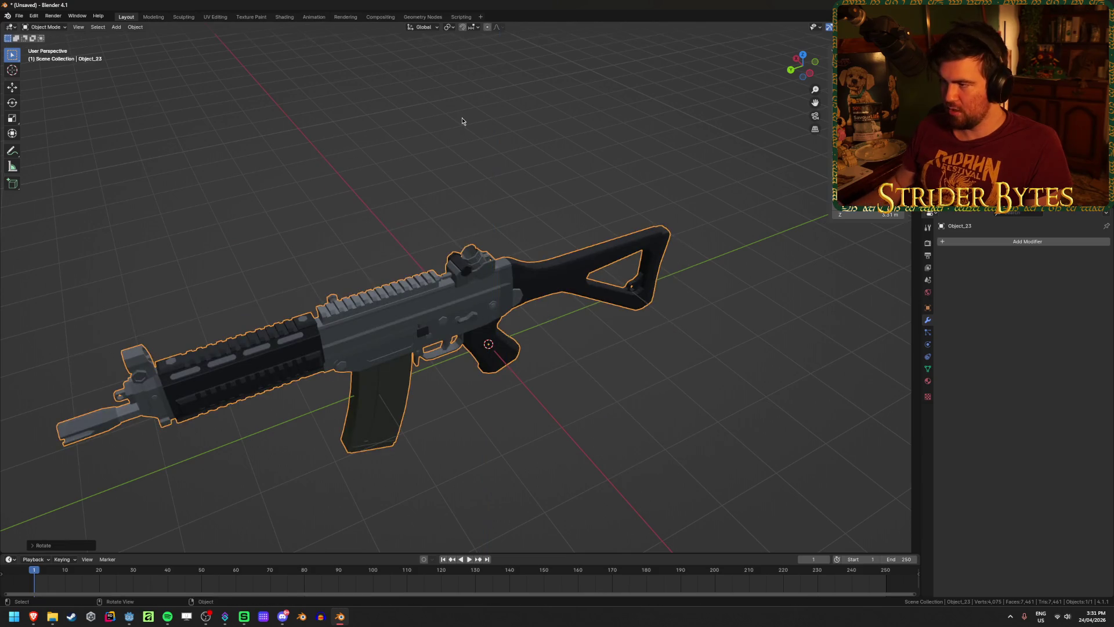
Apply the rifle's scale and all transforms, then view it from the right side.
{"action": "key", "text": "ctrl+a"}
{"action": "left_click", "coordinate": [463, 119]}
{"action": "key", "text": "ctrl+a"}
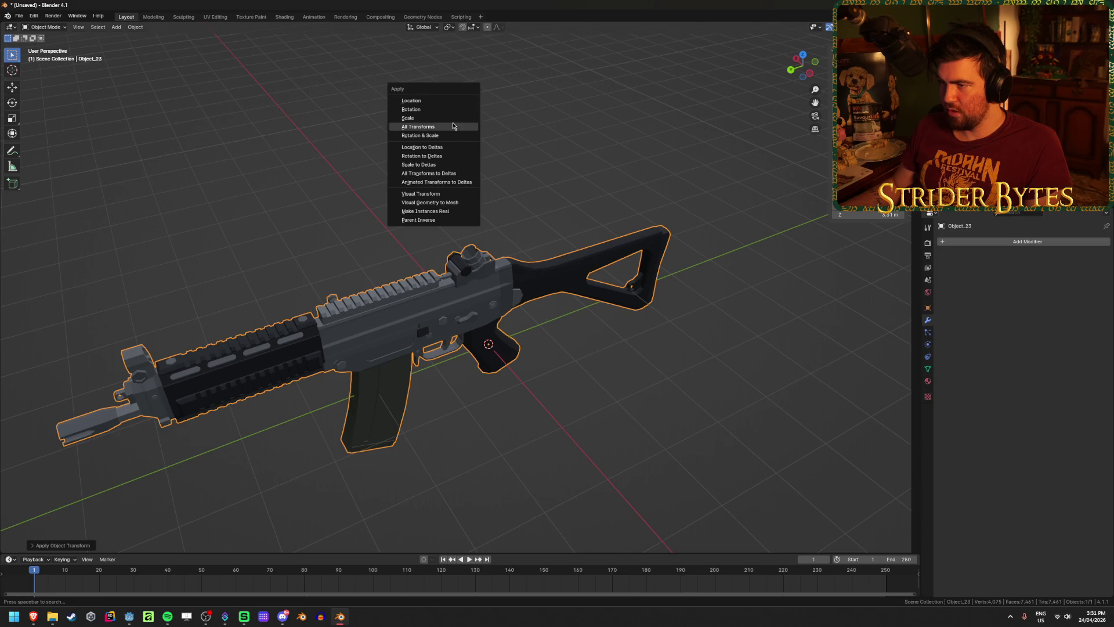
{"action": "left_click", "coordinate": [454, 117]}
{"action": "key", "text": "ctrl+a"}
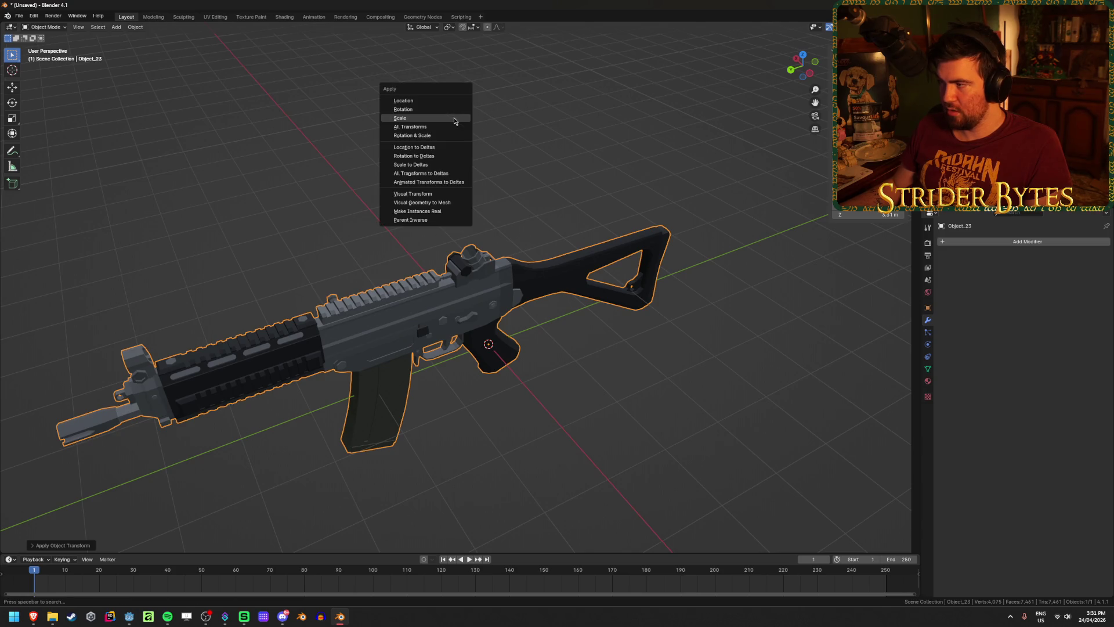
{"action": "left_click", "coordinate": [868, 138]}
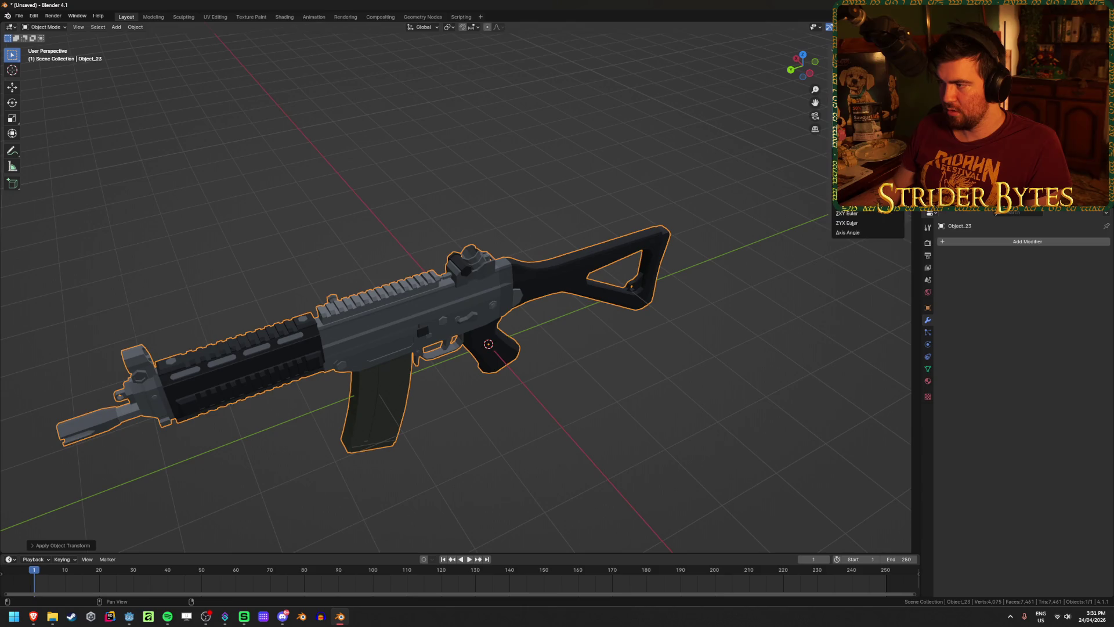
{"action": "middle_click_drag", "start_coordinate": [580, 349], "coordinate": [661, 352]}
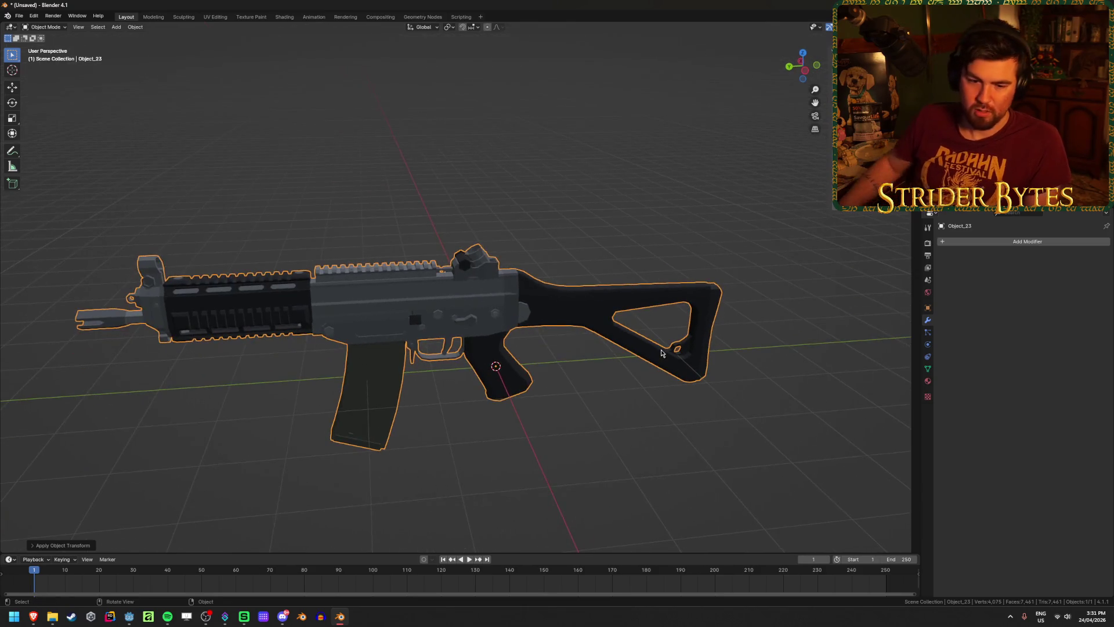
{"action": "key", "text": "KP_3"}
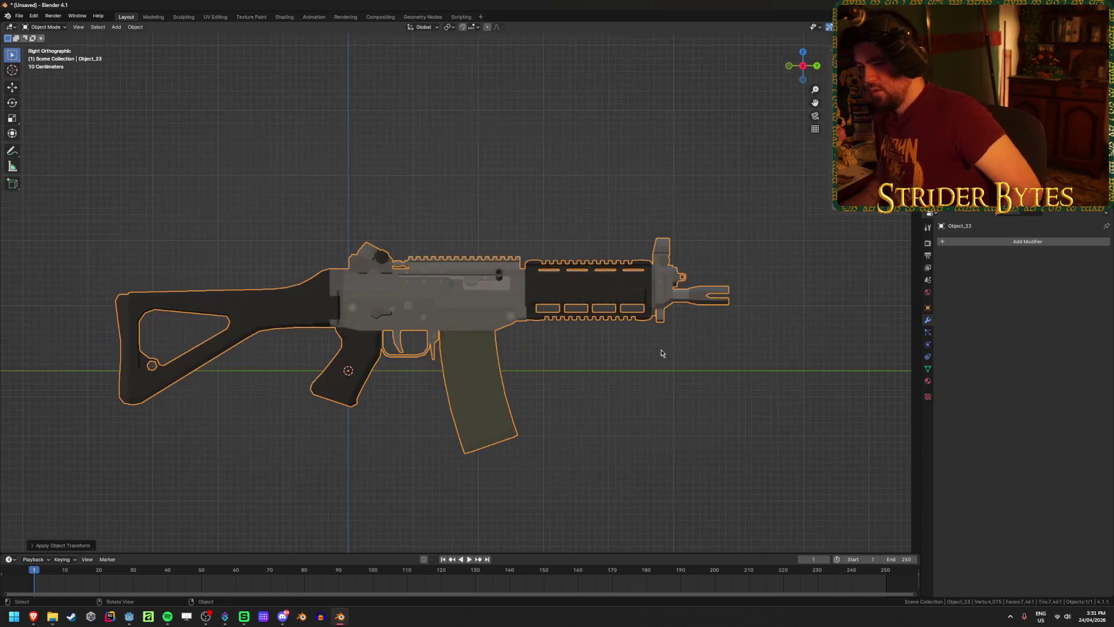
Reselect the rifle and open the Save As browser on the Rifles folder.
{"action": "left_click", "coordinate": [713, 374]}
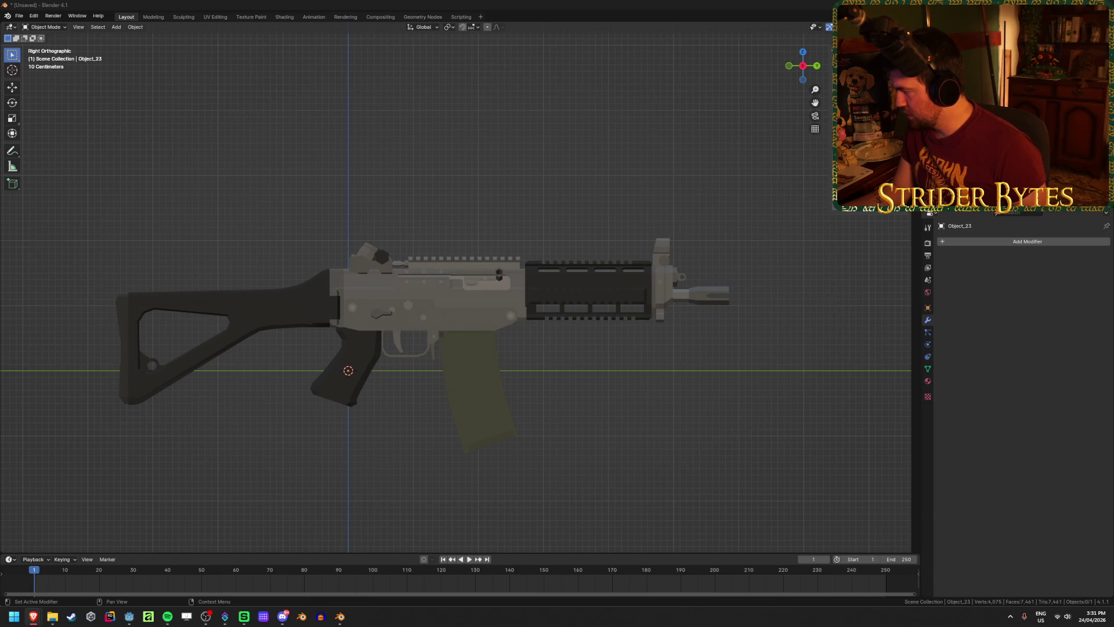
{"action": "mouse_move", "coordinate": [418, 267]}
{"action": "middle_mouse_down"}
{"action": "mouse_move", "coordinate": [466, 281]}
{"action": "mouse_move", "coordinate": [338, 291]}
{"action": "middle_mouse_up"}
{"action": "left_click", "coordinate": [338, 291]}
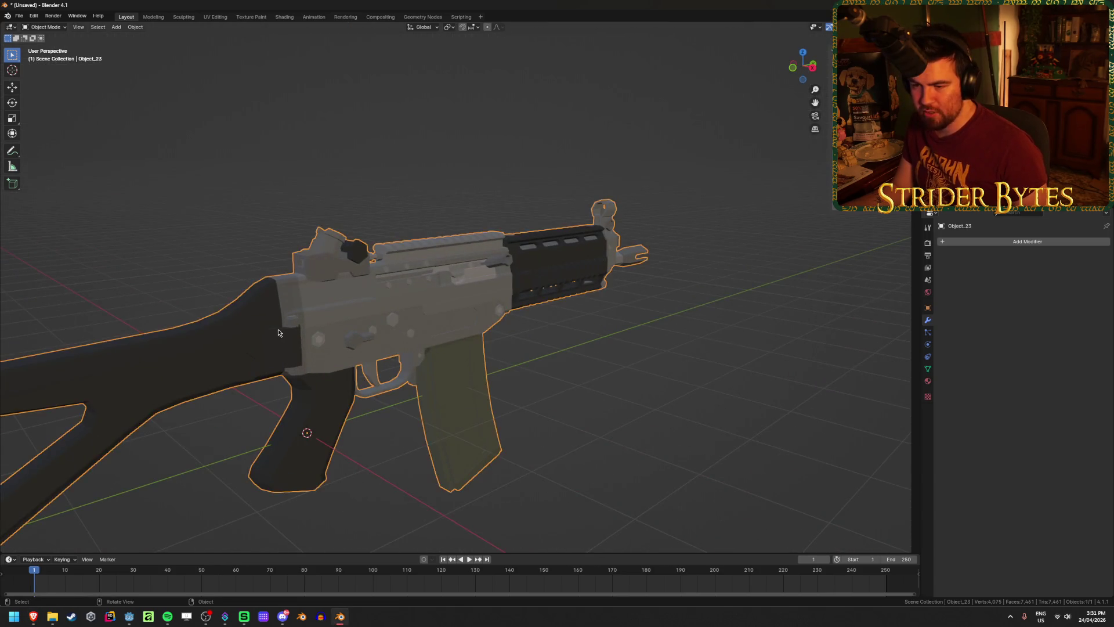
{"action": "scroll", "coordinate": [612, 267], "scroll_direction": "up", "scroll_amount": 6}
{"action": "middle_click_drag", "start_coordinate": [612, 267], "coordinate": [549, 259]}
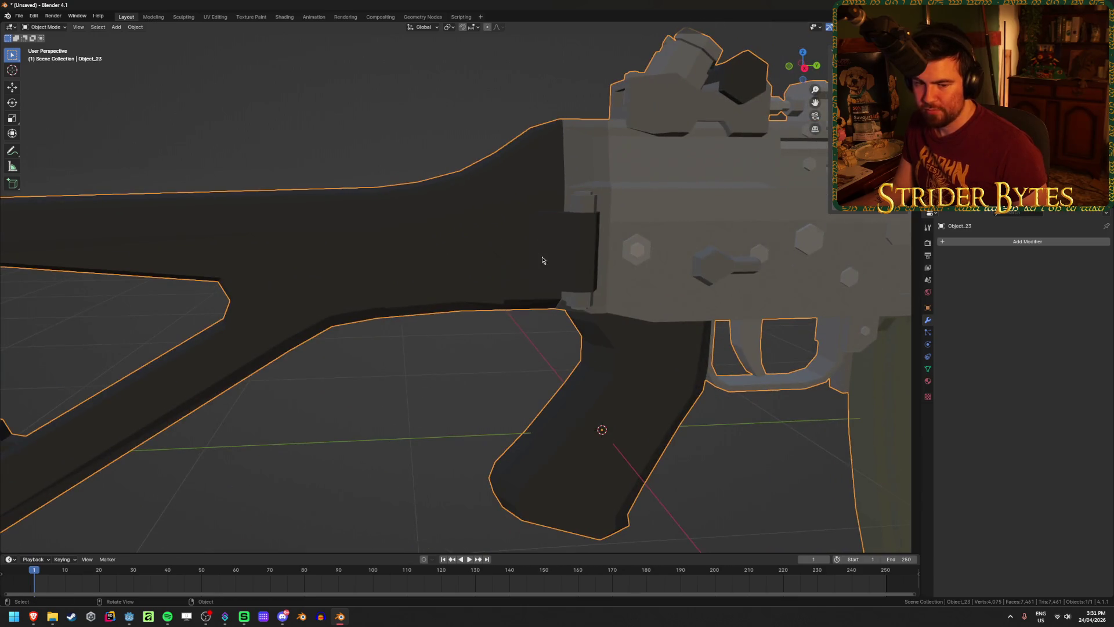
{"action": "scroll", "coordinate": [543, 260], "scroll_direction": "down", "scroll_amount": 5}
{"action": "scroll", "coordinate": [544, 260], "scroll_direction": "up", "scroll_amount": 4}
{"action": "key", "text": "ctrl+s"}
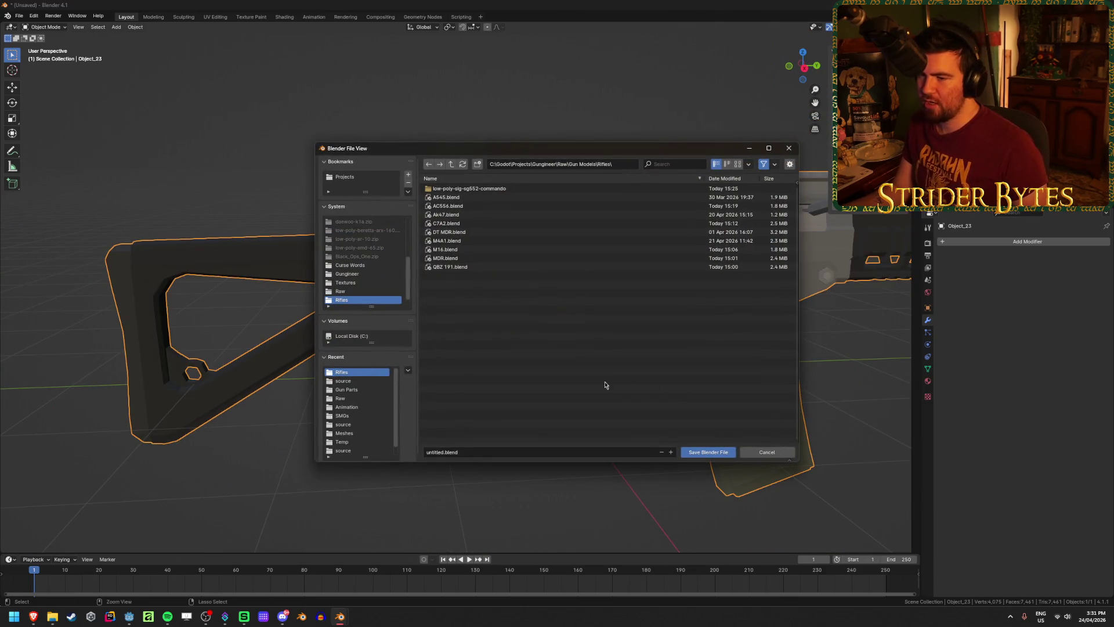
Save the scene as SG552.blend in the Gun Models Rifles folder.
{"action": "left_click", "coordinate": [443, 452]}
{"action": "type", "text": "un"}
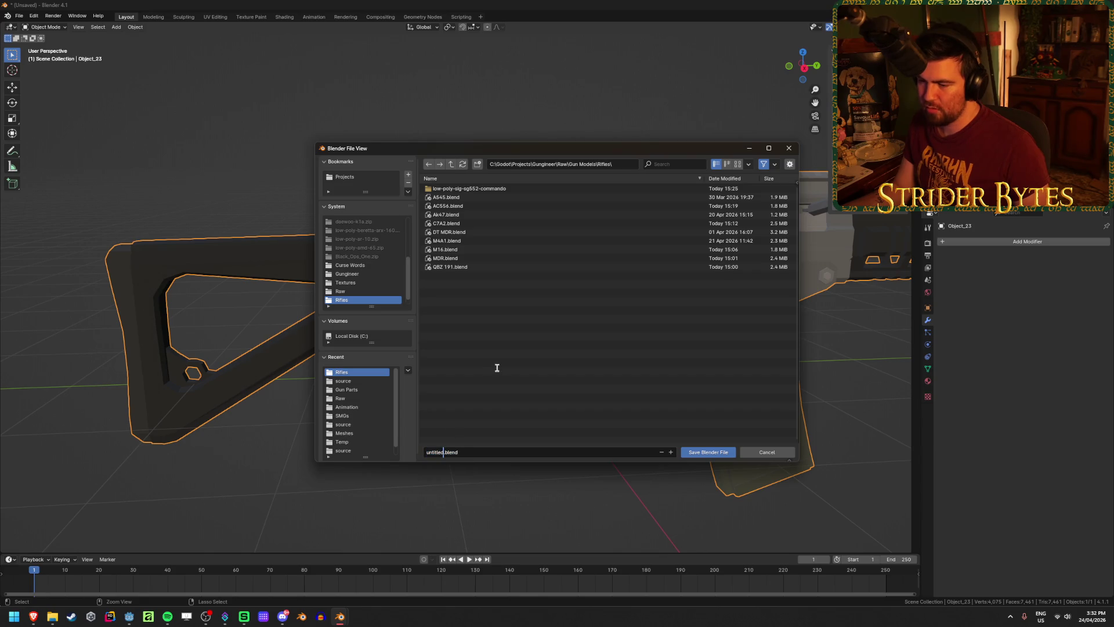
{"action": "key", "text": "BackSpace"}
{"action": "key", "text": "BackSpace"}
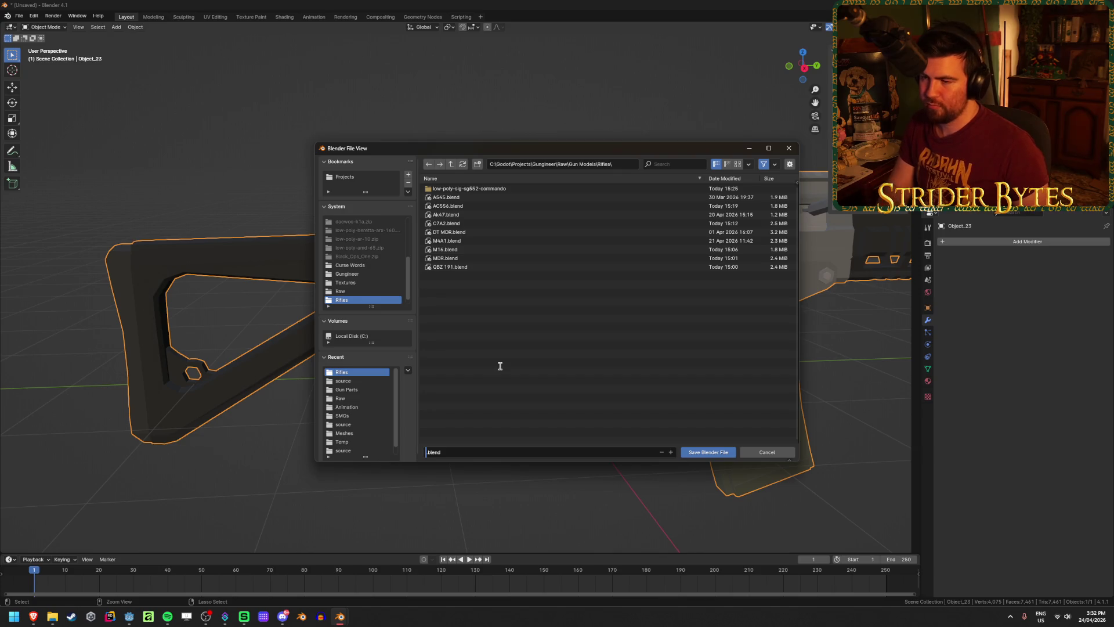
{"action": "type", "text": "SG"}
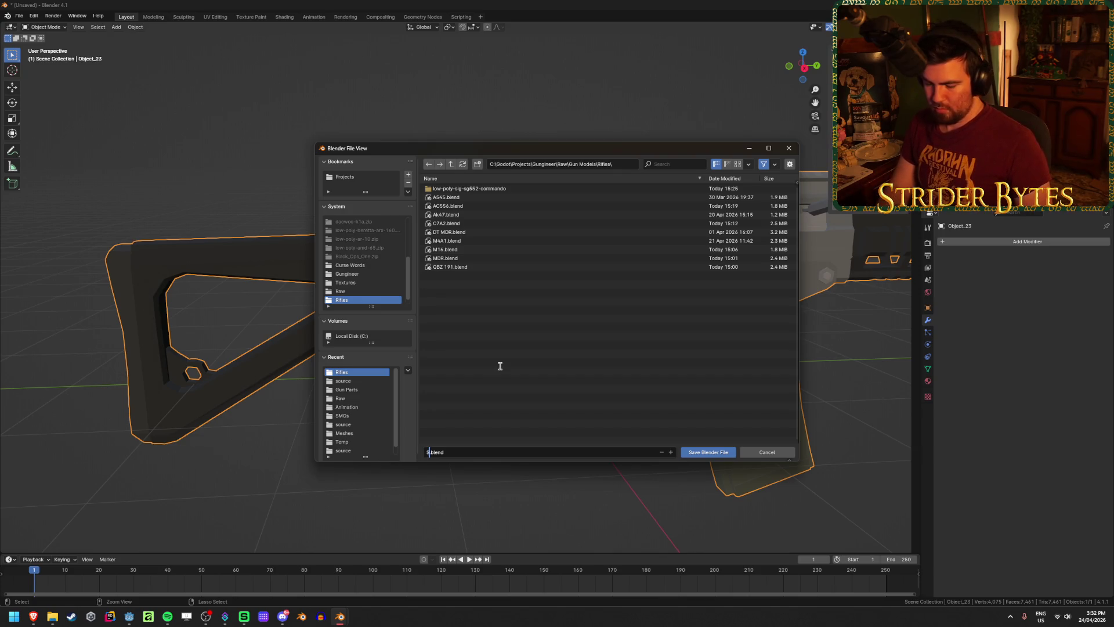
{"action": "type", "text": "552"}
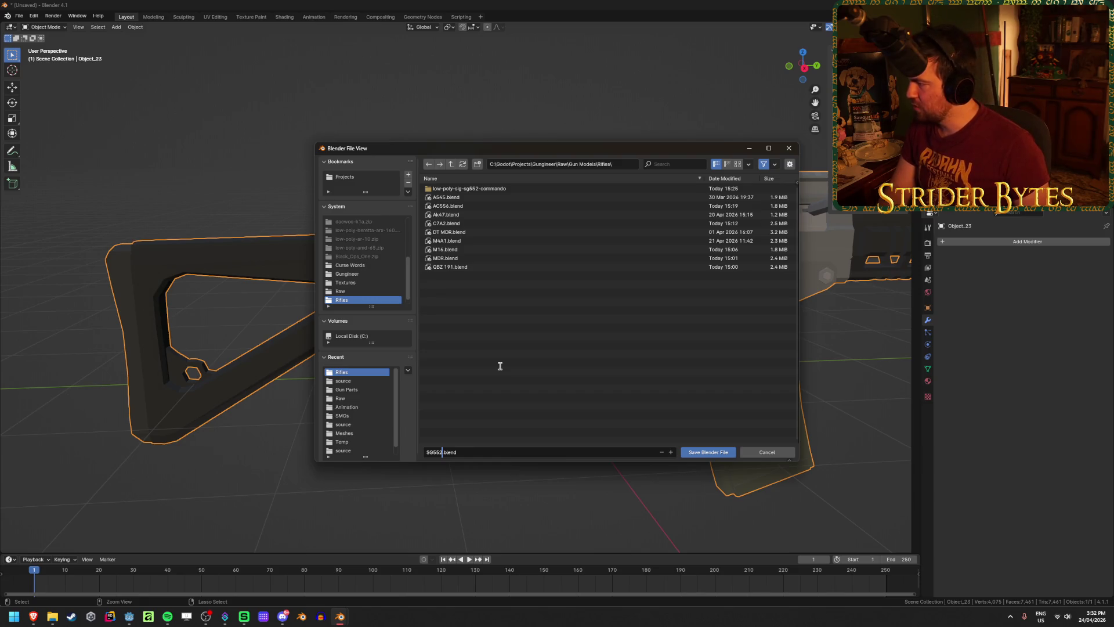
{"action": "key", "text": "Return"}
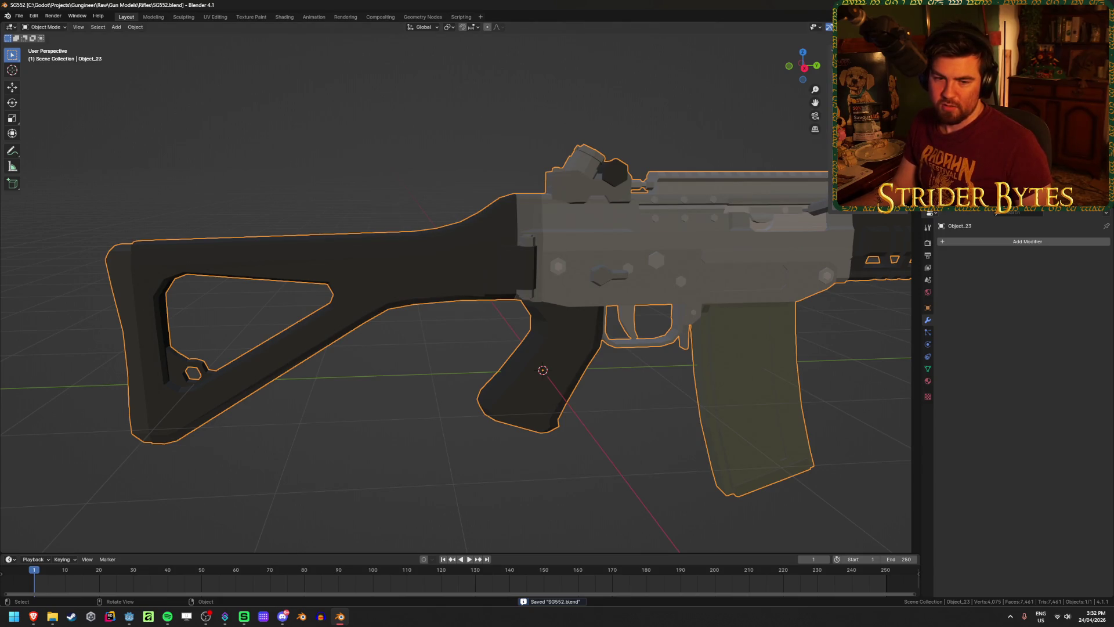
{"action": "key", "text": "alt+Tab"}
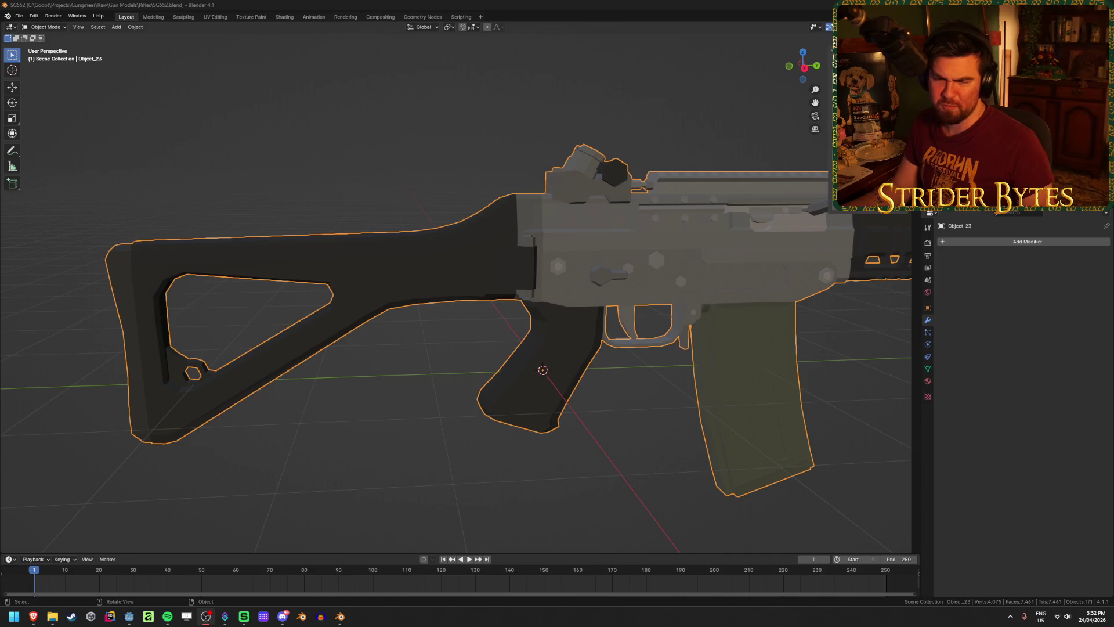
Select the rifle Object_23 and scale it down in two passes.
{"action": "left_click", "coordinate": [83, 383]}
{"action": "scroll", "coordinate": [474, 429], "scroll_direction": "down", "scroll_amount": 3}
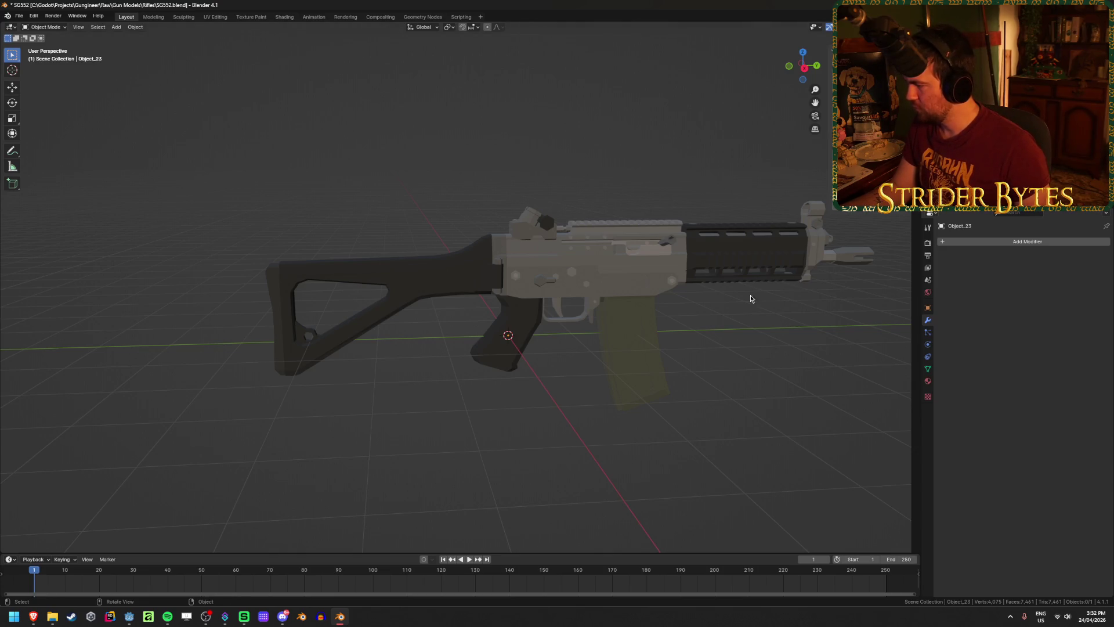
{"action": "left_click", "coordinate": [620, 364]}
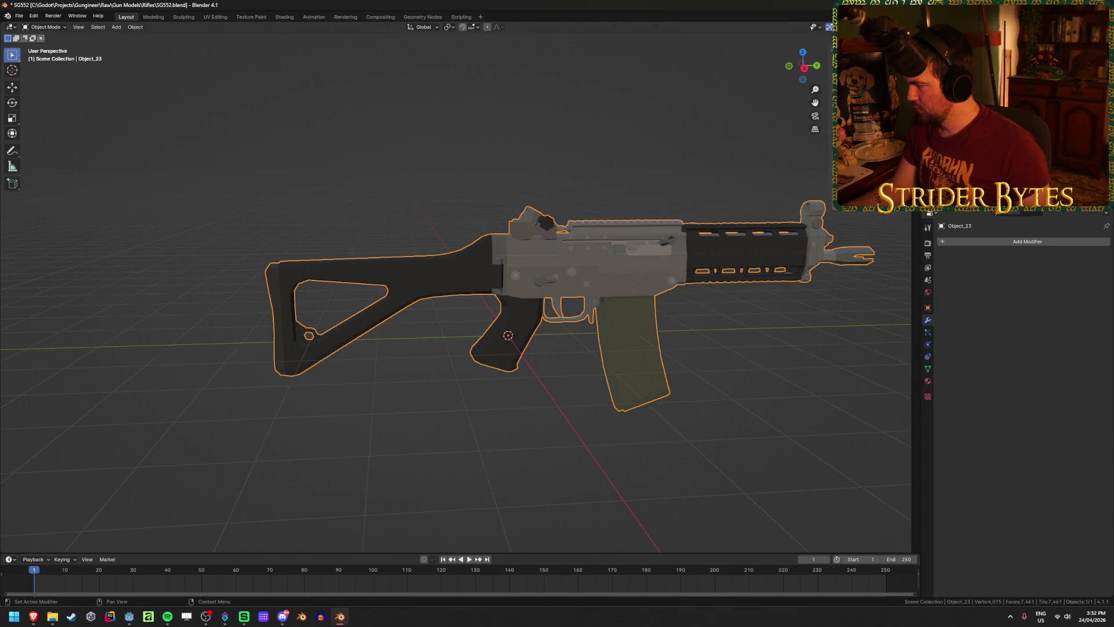
{"action": "middle_click_drag", "start_coordinate": [756, 351], "coordinate": [696, 356]}
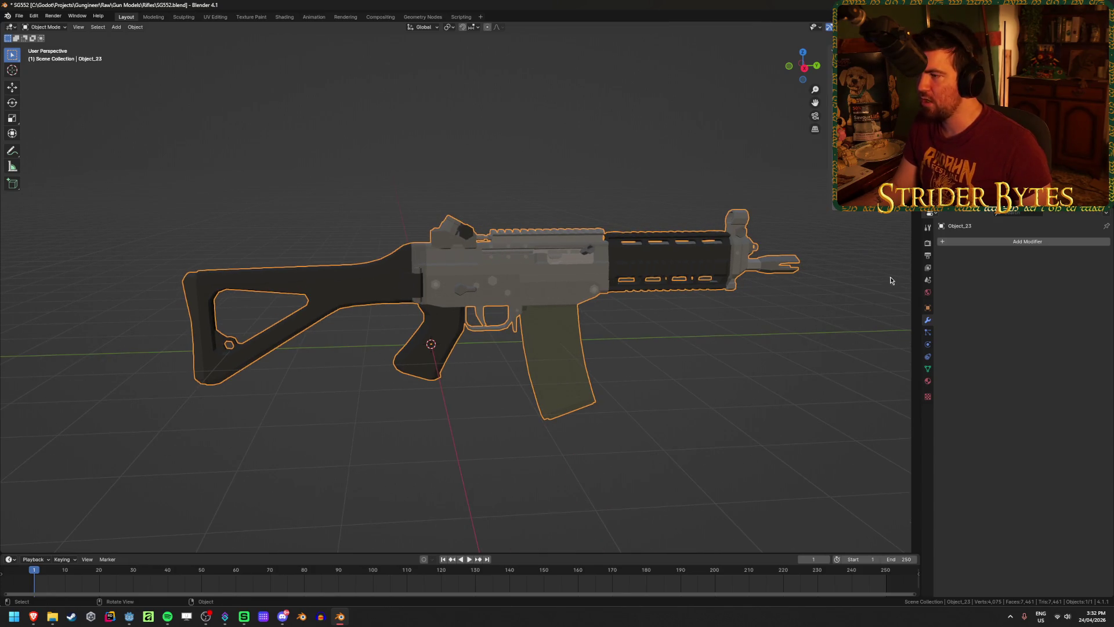
{"action": "key", "text": "s"}
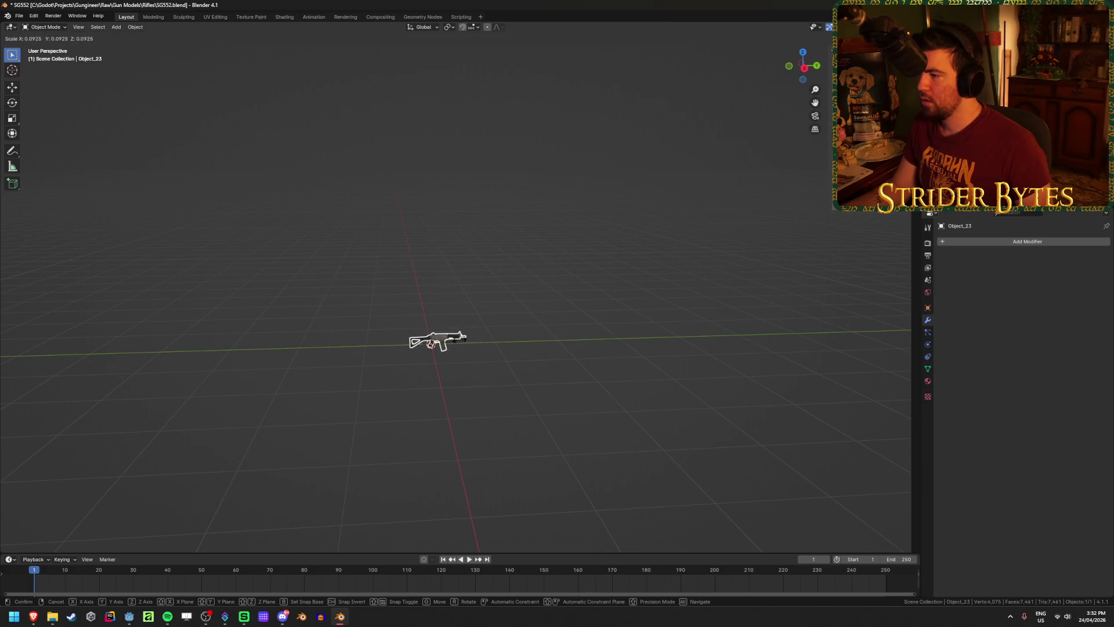
{"action": "left_click", "coordinate": [432, 342]}
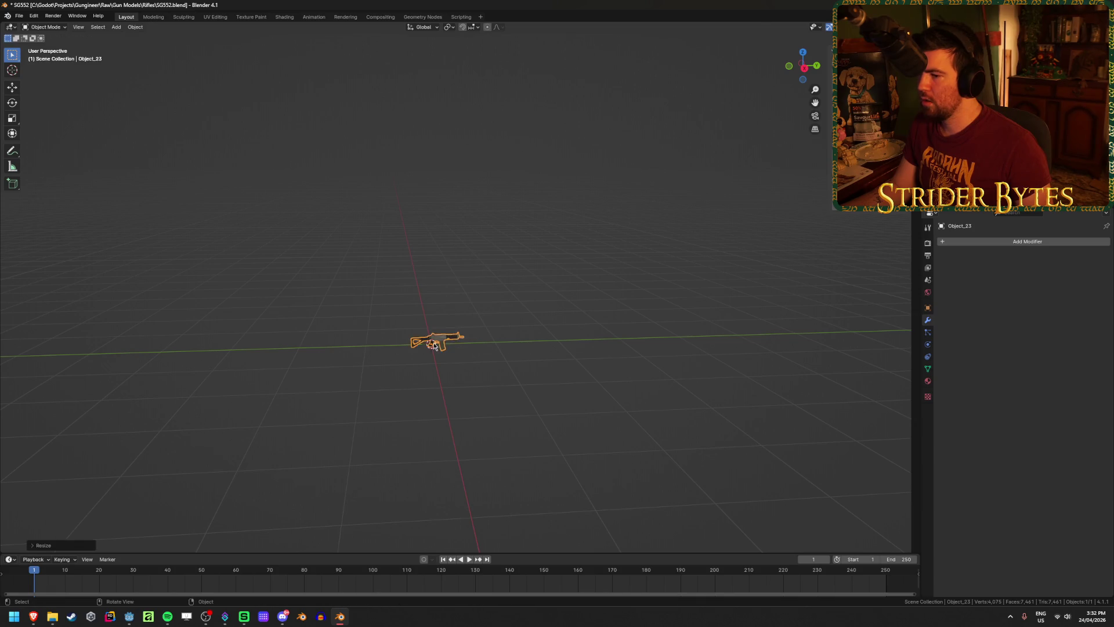
{"action": "scroll", "coordinate": [620, 393], "scroll_direction": "up", "scroll_amount": 5}
{"action": "key", "text": "s"}
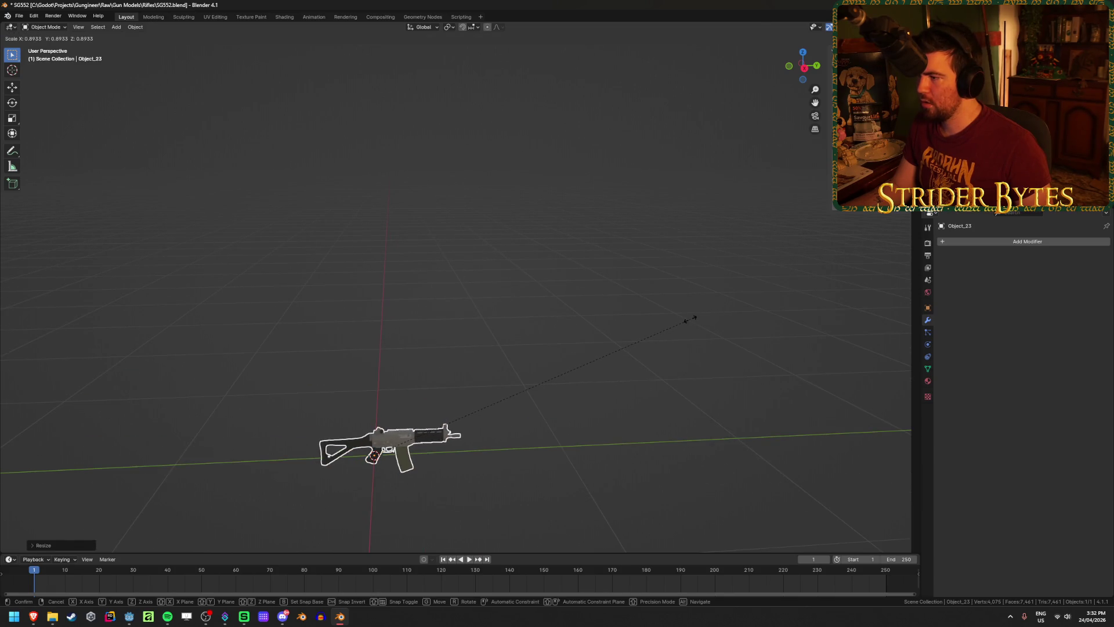
{"action": "left_click", "coordinate": [692, 315]}
Apply the rifle's new scale with Ctrl+A > Scale and save SG552.blend.
{"action": "key", "text": "KP_Decimal"}
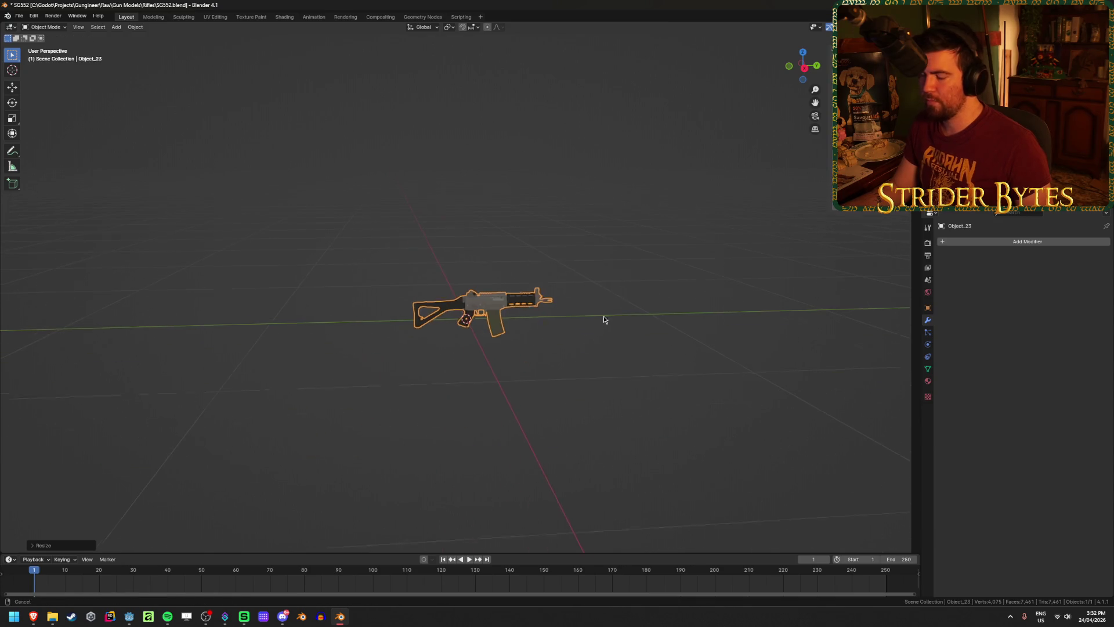
{"action": "key", "text": "ctrl+a"}
{"action": "left_click", "coordinate": [606, 321]}
{"action": "scroll", "coordinate": [636, 425], "scroll_direction": "up", "scroll_amount": 10}
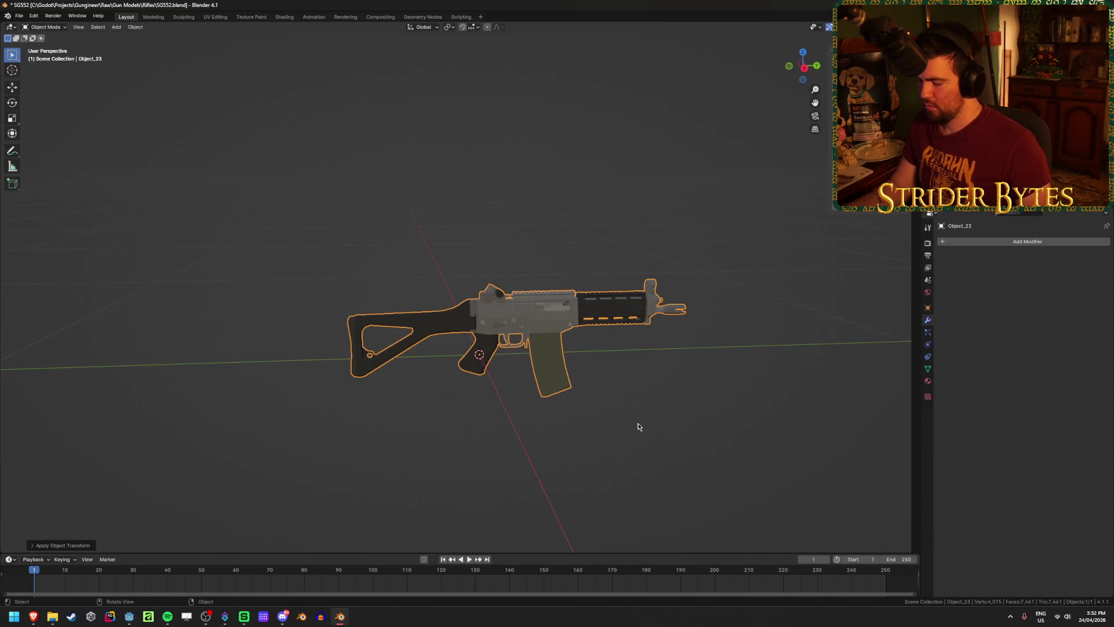
{"action": "scroll", "coordinate": [636, 426], "scroll_direction": "up", "scroll_amount": 5}
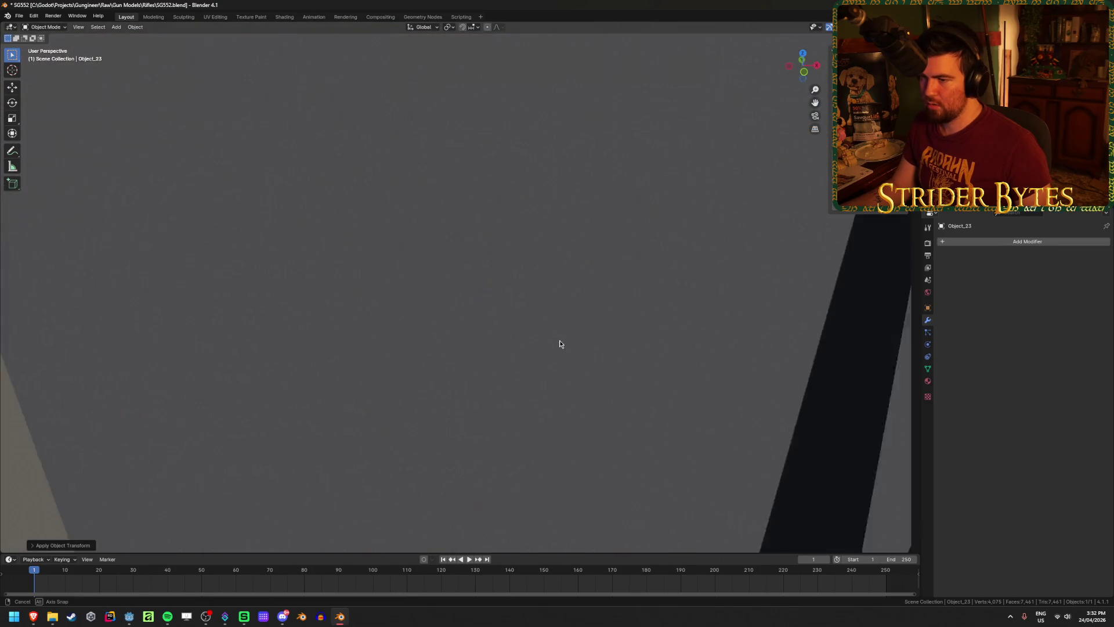
{"action": "scroll", "coordinate": [560, 343], "scroll_direction": "down", "scroll_amount": 10}
{"action": "scroll", "coordinate": [458, 343], "scroll_direction": "down", "scroll_amount": 5}
{"action": "mouse_move", "coordinate": [460, 336]}
{"action": "middle_mouse_down"}
{"action": "mouse_move", "coordinate": [456, 383]}
{"action": "mouse_move", "coordinate": [472, 345]}
{"action": "middle_mouse_up"}
{"action": "key", "text": "ctrl+s"}
{"action": "scroll", "coordinate": [472, 344], "scroll_direction": "up", "scroll_amount": 3}
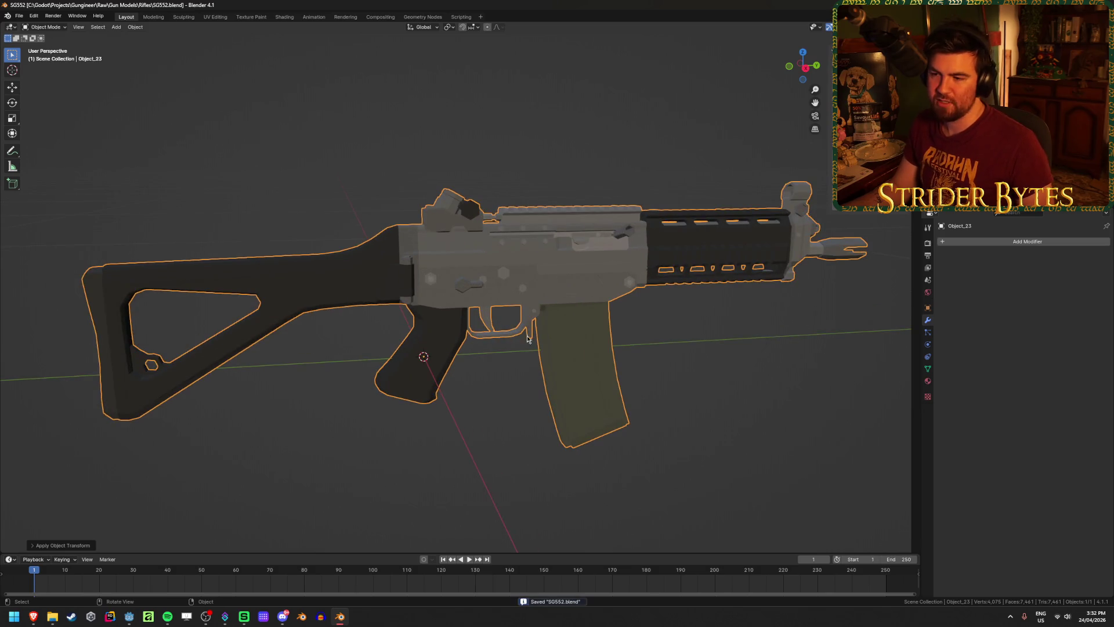
{"action": "key", "text": "Tab"}
Clear the selection, switch to face select and pick the stock mesh island with L.
{"action": "scroll", "coordinate": [302, 378], "scroll_direction": "up", "scroll_amount": 3}
{"action": "left_click", "coordinate": [298, 385]}
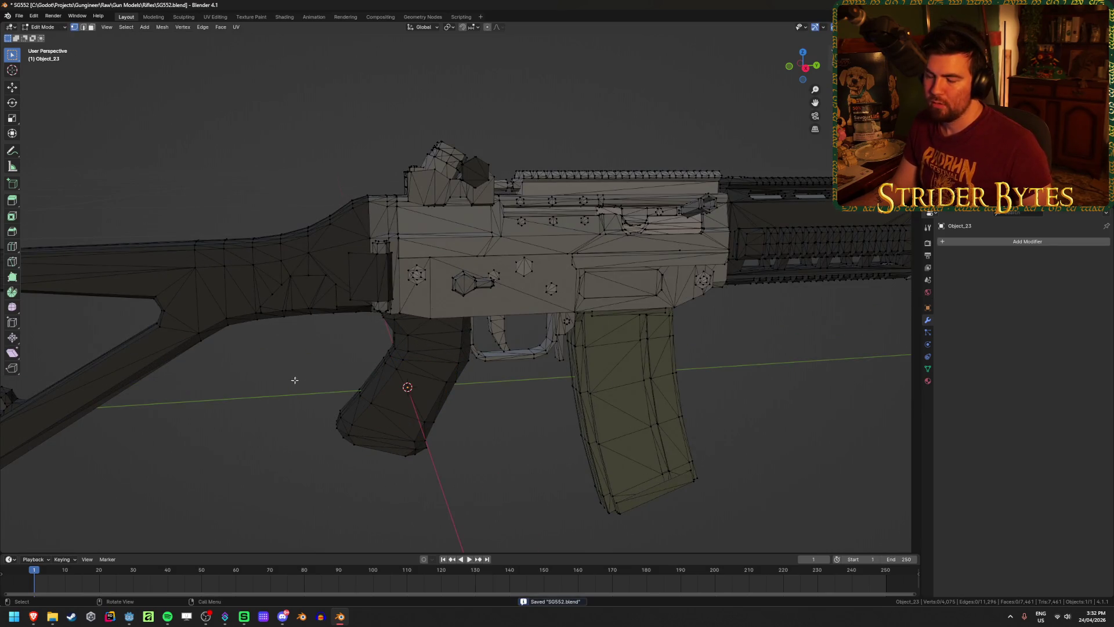
{"action": "scroll", "coordinate": [313, 366], "scroll_direction": "up", "scroll_amount": 2}
{"action": "middle_click_drag", "start_coordinate": [324, 353], "coordinate": [307, 358], "text": "shift"}
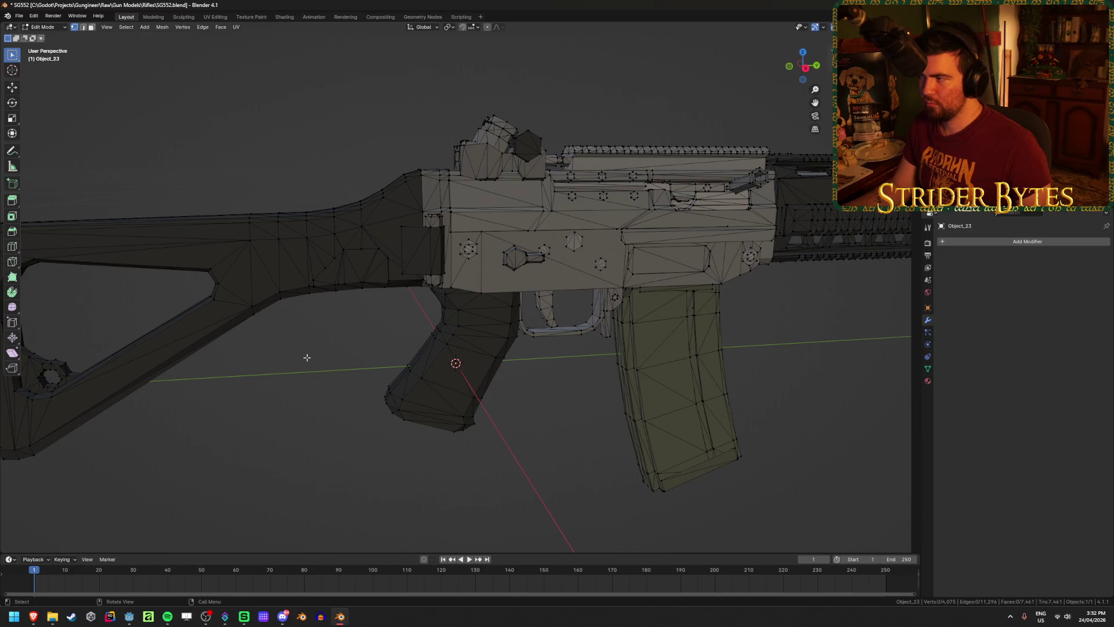
{"action": "scroll", "coordinate": [307, 358], "scroll_direction": "down", "scroll_amount": 1}
{"action": "key", "text": "3"}
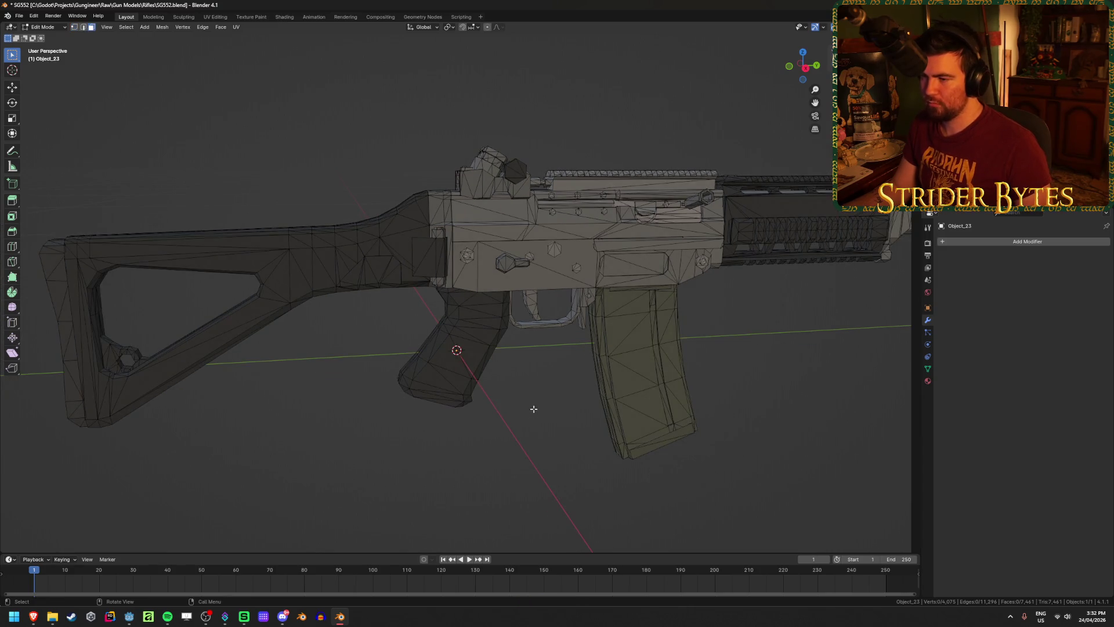
{"action": "middle_click_drag", "start_coordinate": [528, 394], "coordinate": [582, 428], "text": "shift"}
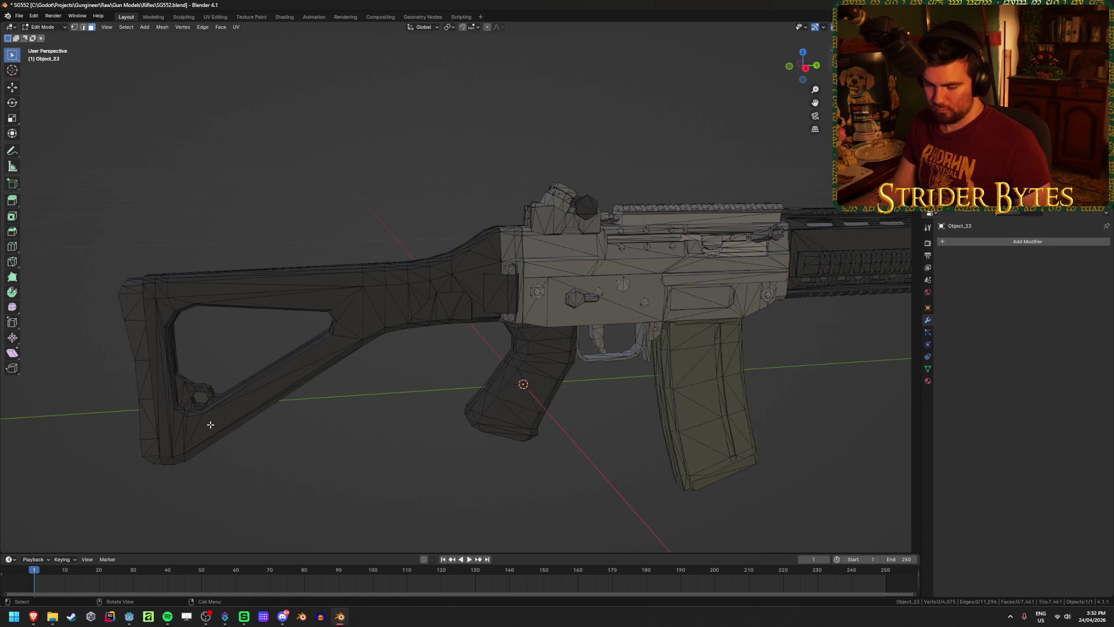
{"action": "key", "text": "l"}
Inspect the selected stock and its joint from several angles.
{"action": "mouse_move", "coordinate": [149, 415]}
{"action": "middle_mouse_down"}
{"action": "mouse_move", "coordinate": [197, 378]}
{"action": "mouse_move", "coordinate": [173, 388]}
{"action": "middle_mouse_up"}
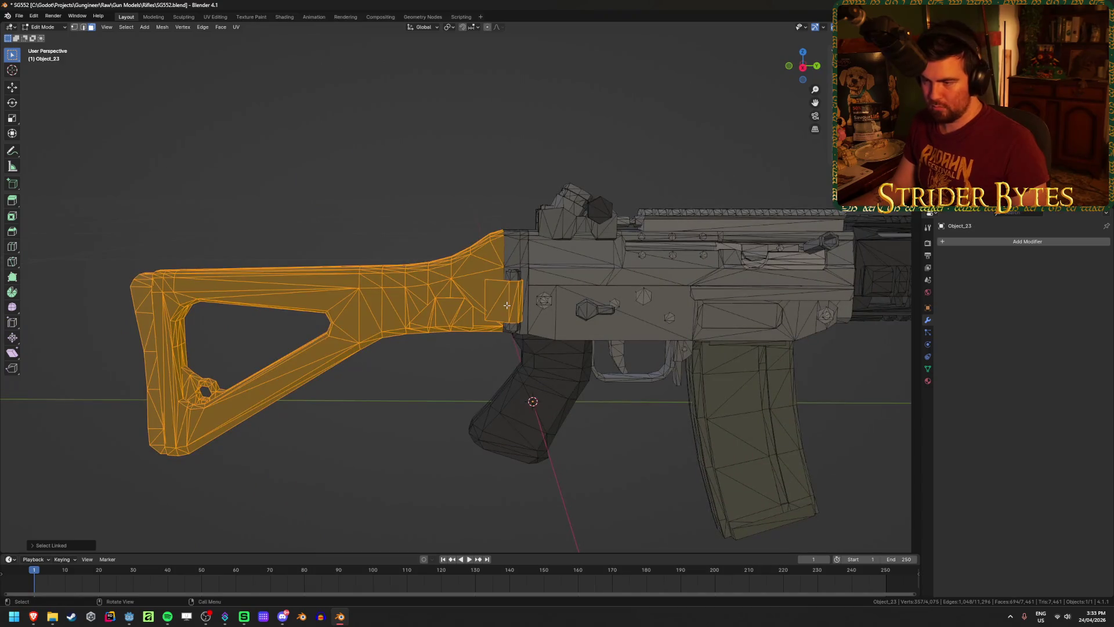
{"action": "scroll", "coordinate": [480, 368], "scroll_direction": "up", "scroll_amount": 8}
{"action": "mouse_move", "coordinate": [473, 385]}
{"action": "middle_mouse_down"}
{"action": "mouse_move", "coordinate": [476, 411]}
{"action": "mouse_move", "coordinate": [587, 412]}
{"action": "mouse_move", "coordinate": [397, 367]}
{"action": "mouse_move", "coordinate": [406, 371]}
{"action": "middle_mouse_up"}
{"action": "scroll", "coordinate": [552, 401], "scroll_direction": "down", "scroll_amount": 5}
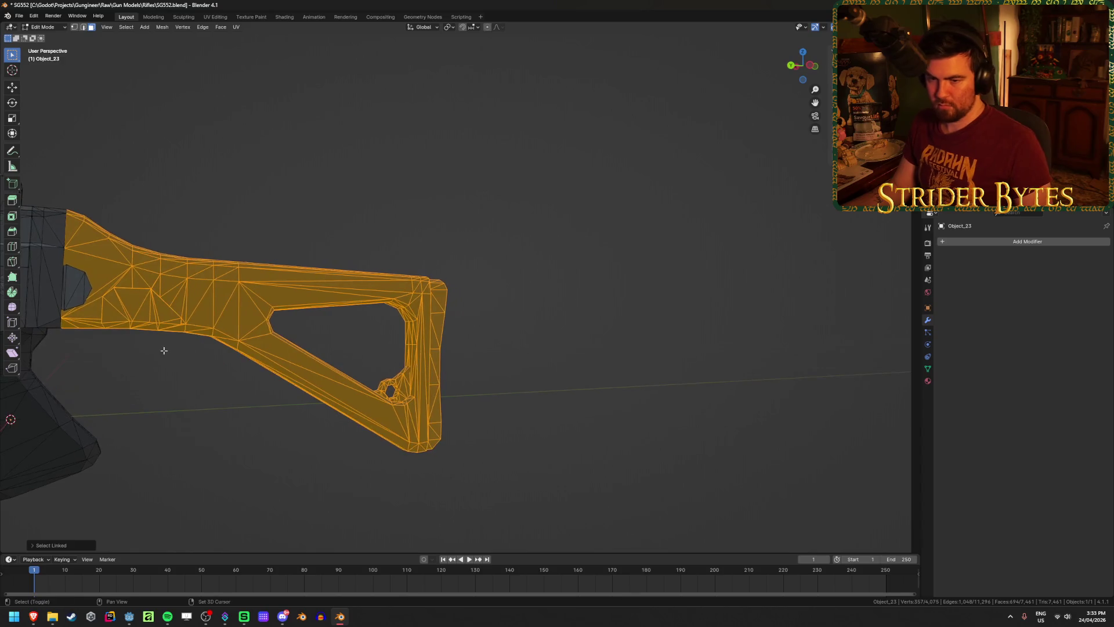
{"action": "scroll", "coordinate": [440, 404], "scroll_direction": "up", "scroll_amount": 8}
{"action": "scroll", "coordinate": [432, 389], "scroll_direction": "down", "scroll_amount": 3}
{"action": "scroll", "coordinate": [432, 389], "scroll_direction": "down", "scroll_amount": 4}
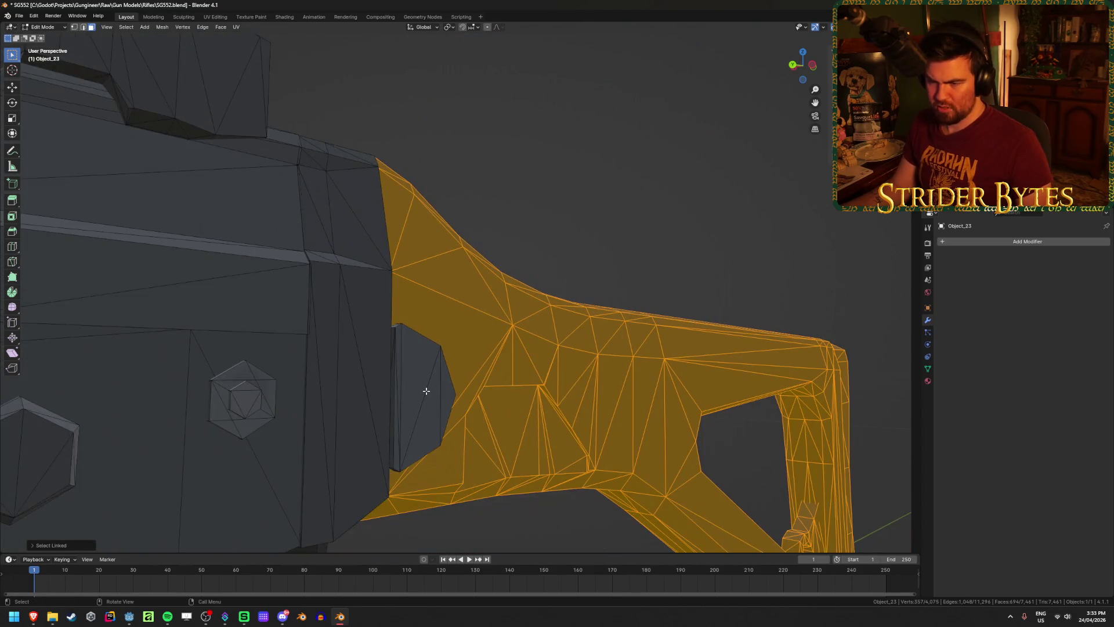
{"action": "scroll", "coordinate": [425, 390], "scroll_direction": "up", "scroll_amount": 2}
Hide the selected stock to check what remains, then reveal it again.
{"action": "key", "text": "h"}
{"action": "scroll", "coordinate": [427, 388], "scroll_direction": "down", "scroll_amount": 5}
{"action": "mouse_move", "coordinate": [406, 406]}
{"action": "middle_mouse_down"}
{"action": "mouse_move", "coordinate": [363, 417]}
{"action": "mouse_move", "coordinate": [466, 269]}
{"action": "middle_mouse_up"}
{"action": "scroll", "coordinate": [465, 269], "scroll_direction": "up", "scroll_amount": 6}
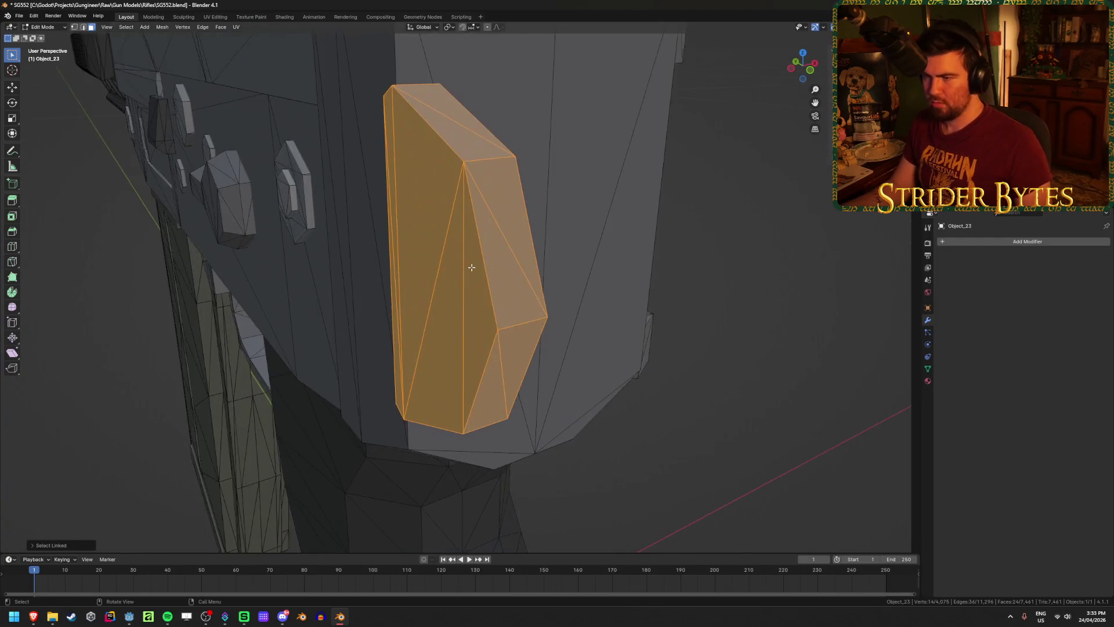
{"action": "scroll", "coordinate": [473, 266], "scroll_direction": "down", "scroll_amount": 2}
{"action": "mouse_move", "coordinate": [560, 323]}
{"action": "middle_mouse_down"}
{"action": "mouse_move", "coordinate": [460, 330]}
{"action": "mouse_move", "coordinate": [451, 315]}
{"action": "mouse_move", "coordinate": [559, 317]}
{"action": "middle_mouse_up"}
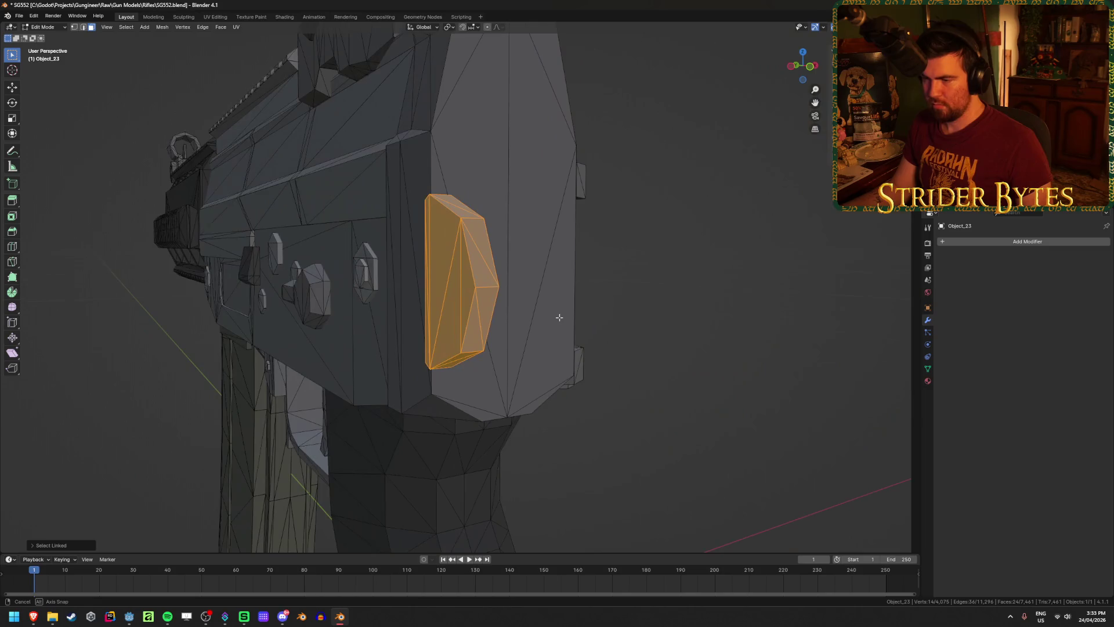
{"action": "key", "text": "alt+a"}
{"action": "key", "text": "alt+h"}
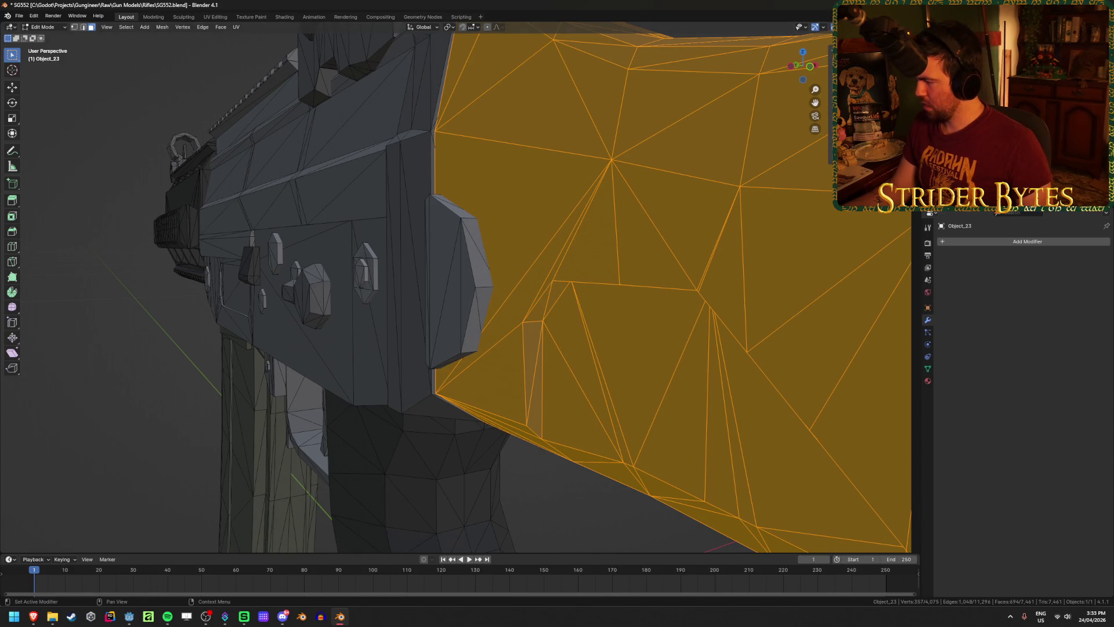
From an angled view, hide the stock once more and unhide it.
{"action": "scroll", "coordinate": [428, 287], "scroll_direction": "down", "scroll_amount": 3}
{"action": "scroll", "coordinate": [429, 287], "scroll_direction": "up", "scroll_amount": 5}
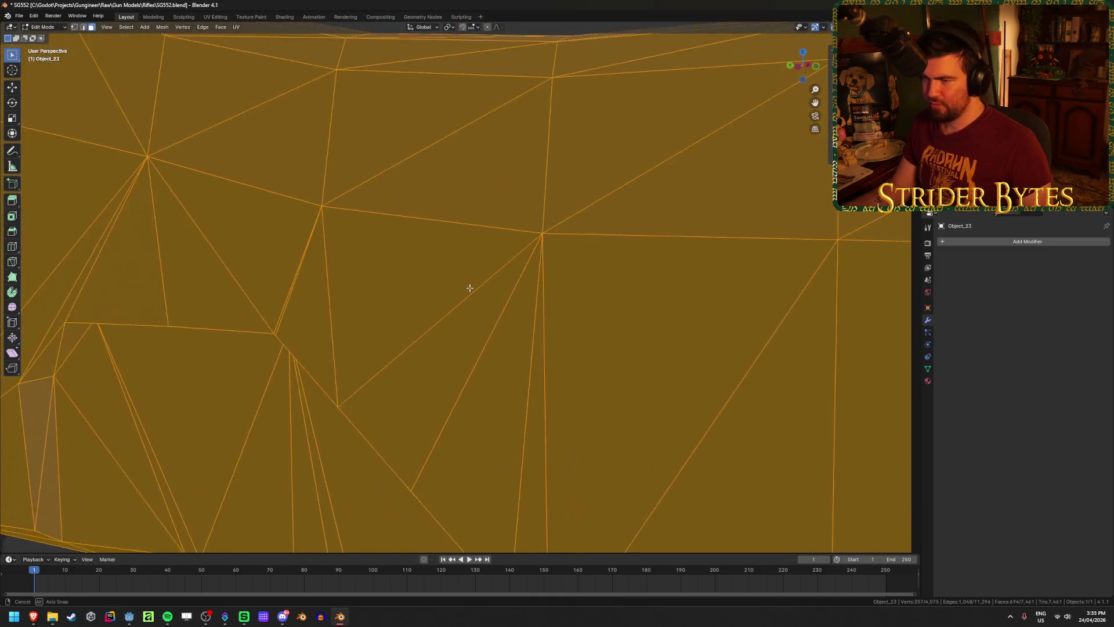
{"action": "scroll", "coordinate": [428, 287], "scroll_direction": "down", "scroll_amount": 3}
{"action": "scroll", "coordinate": [368, 231], "scroll_direction": "down", "scroll_amount": 5}
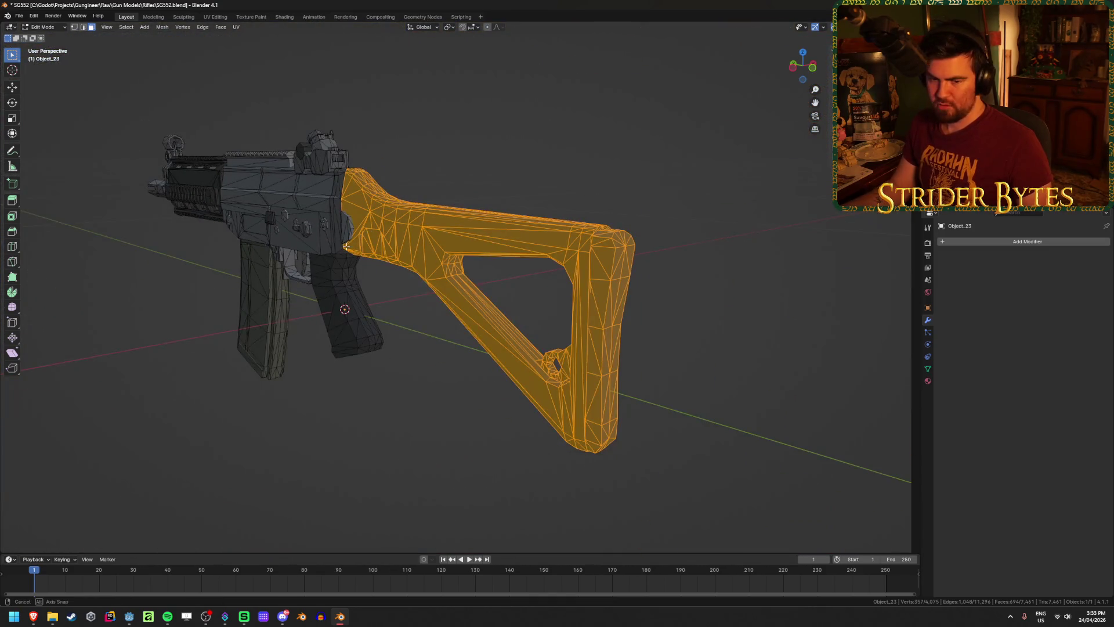
{"action": "middle_click_drag", "start_coordinate": [346, 246], "coordinate": [569, 323]}
{"action": "scroll", "coordinate": [569, 322], "scroll_direction": "up", "scroll_amount": 8}
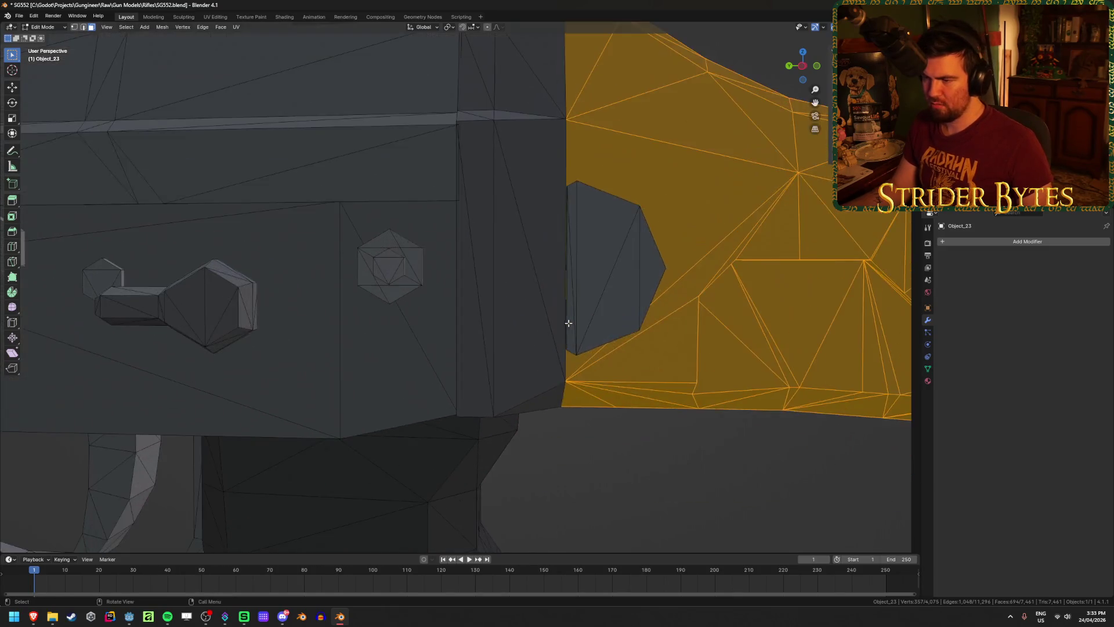
{"action": "scroll", "coordinate": [557, 301], "scroll_direction": "up", "scroll_amount": 3}
{"action": "scroll", "coordinate": [550, 287], "scroll_direction": "down", "scroll_amount": 5}
{"action": "mouse_move", "coordinate": [517, 289]}
{"action": "middle_mouse_down"}
{"action": "mouse_move", "coordinate": [429, 269]}
{"action": "mouse_move", "coordinate": [448, 271]}
{"action": "mouse_move", "coordinate": [427, 313]}
{"action": "mouse_move", "coordinate": [378, 308]}
{"action": "mouse_move", "coordinate": [428, 259]}
{"action": "mouse_move", "coordinate": [441, 272]}
{"action": "middle_mouse_up"}
{"action": "key", "text": "h"}
{"action": "scroll", "coordinate": [441, 272], "scroll_direction": "up", "scroll_amount": 4}
{"action": "key", "text": "alt+h"}
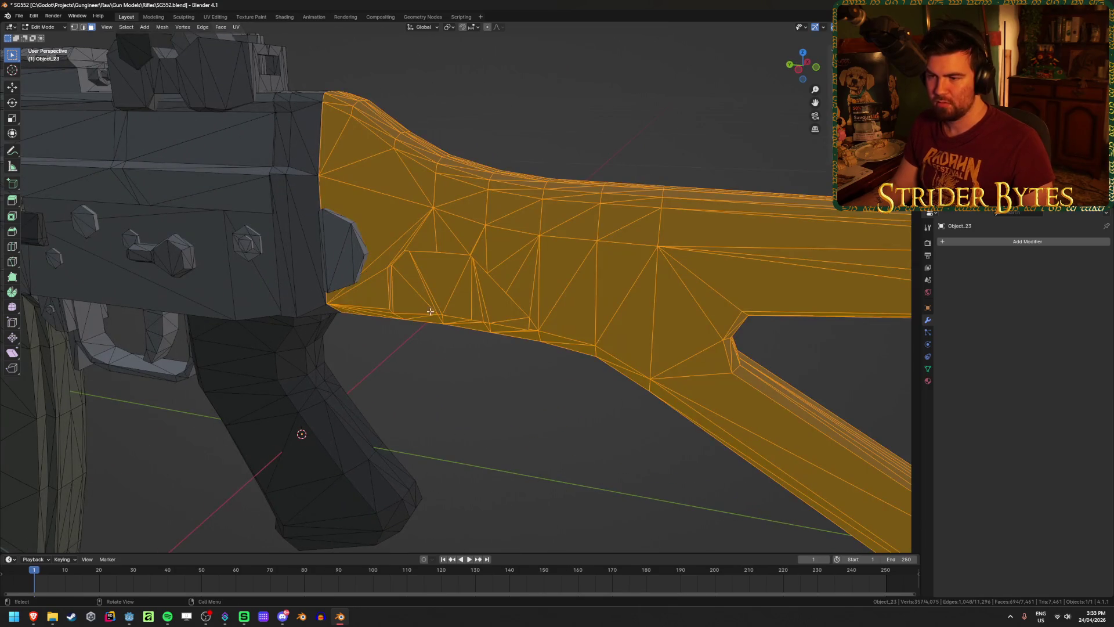
Add the small joint piece to the selection and separate it with the stock.
{"action": "key", "text": "l"}
{"action": "scroll", "coordinate": [466, 303], "scroll_direction": "down", "scroll_amount": 3}
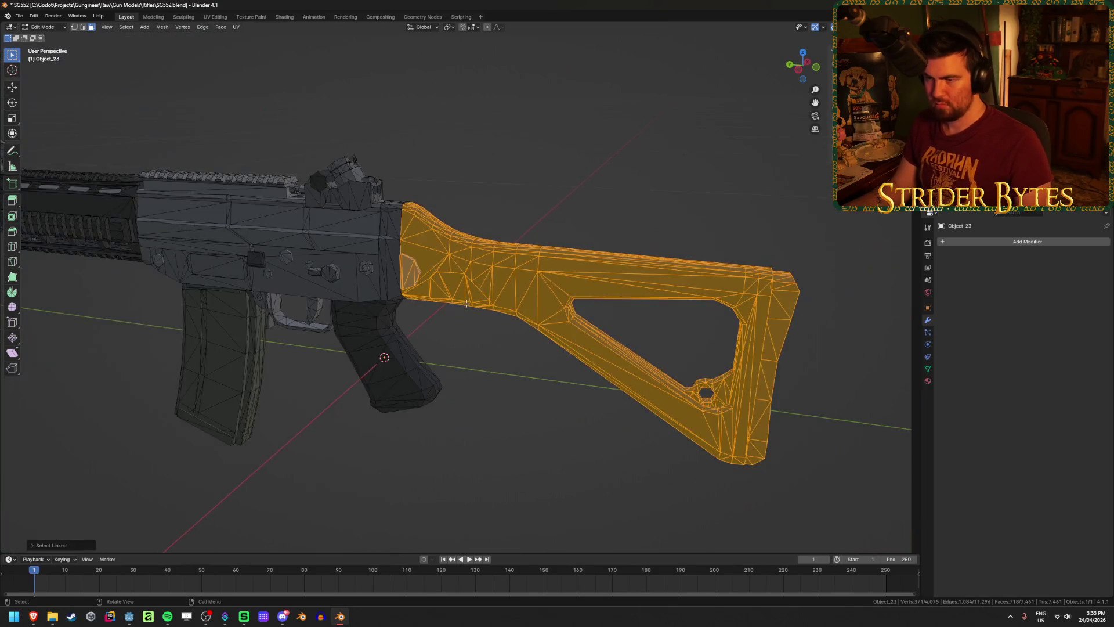
{"action": "key", "text": "p"}
{"action": "left_click", "coordinate": [474, 374]}
Move the separated stock Object_23.001 away to the right of the receiver.
{"action": "key", "text": "Tab"}
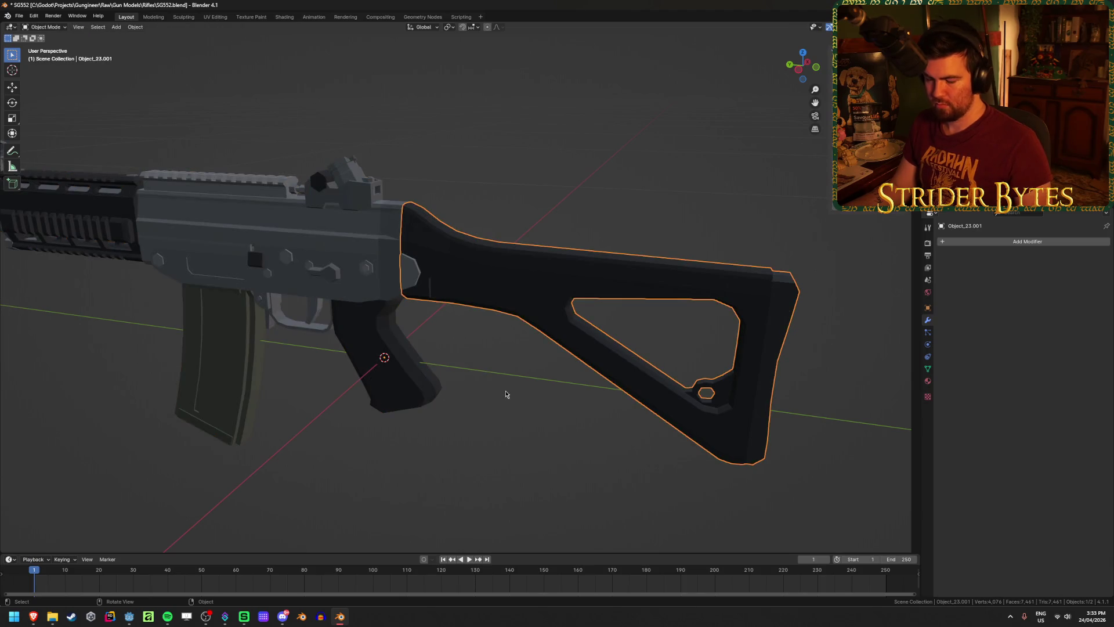
{"action": "key", "text": "g"}
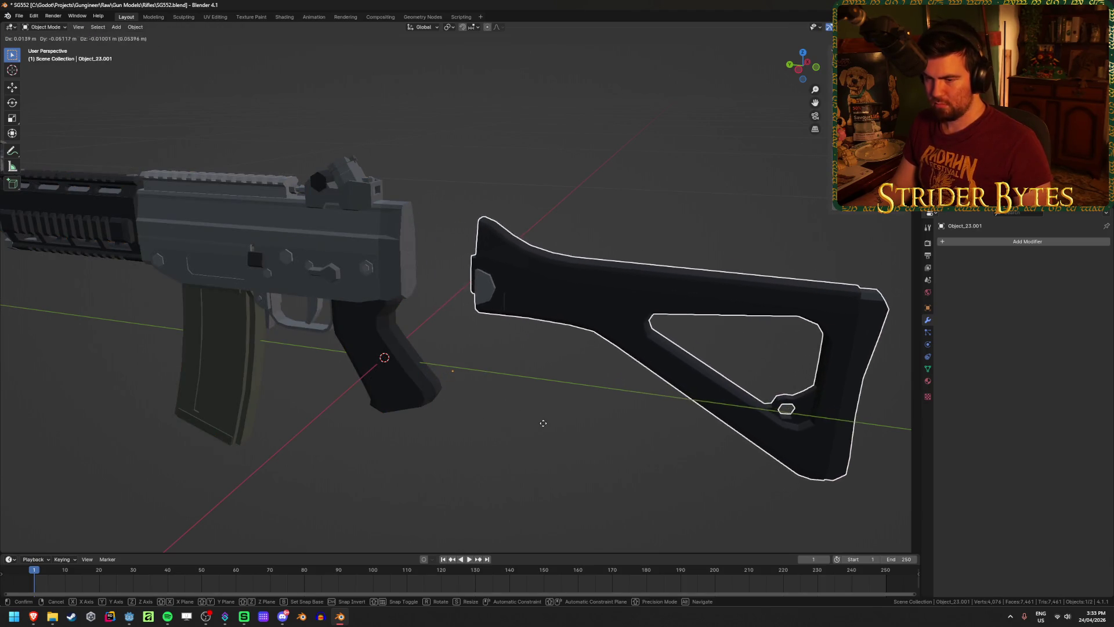
{"action": "left_click", "coordinate": [526, 407]}
{"action": "mouse_move", "coordinate": [525, 406]}
{"action": "middle_mouse_down"}
{"action": "mouse_move", "coordinate": [497, 383]}
{"action": "mouse_move", "coordinate": [562, 384]}
{"action": "mouse_move", "coordinate": [586, 411]}
{"action": "mouse_move", "coordinate": [602, 393]}
{"action": "mouse_move", "coordinate": [505, 391]}
{"action": "middle_mouse_up"}
{"action": "scroll", "coordinate": [527, 391], "scroll_direction": "up", "scroll_amount": 6}
{"action": "scroll", "coordinate": [528, 393], "scroll_direction": "down", "scroll_amount": 4}
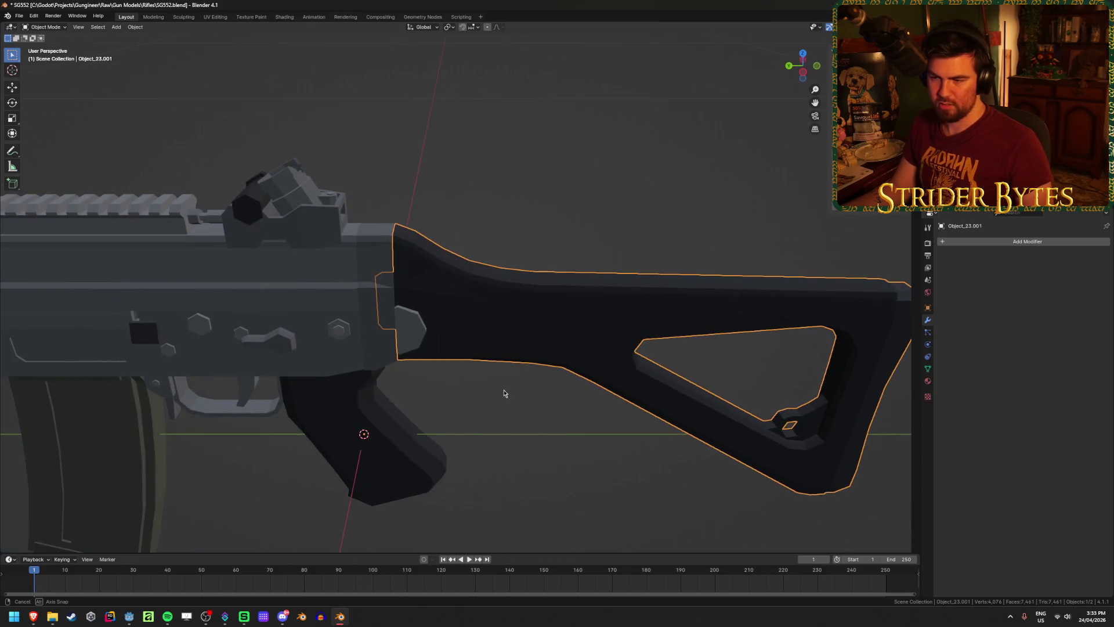
{"action": "scroll", "coordinate": [505, 391], "scroll_direction": "up", "scroll_amount": 3}
{"action": "scroll", "coordinate": [425, 410], "scroll_direction": "down", "scroll_amount": 5}
{"action": "mouse_move", "coordinate": [424, 410]}
{"action": "middle_mouse_down"}
{"action": "mouse_move", "coordinate": [356, 412]}
{"action": "mouse_move", "coordinate": [406, 383]}
{"action": "mouse_move", "coordinate": [633, 333]}
{"action": "mouse_move", "coordinate": [336, 296]}
{"action": "mouse_move", "coordinate": [489, 311]}
{"action": "mouse_move", "coordinate": [385, 309]}
{"action": "mouse_move", "coordinate": [440, 307]}
{"action": "middle_mouse_up"}
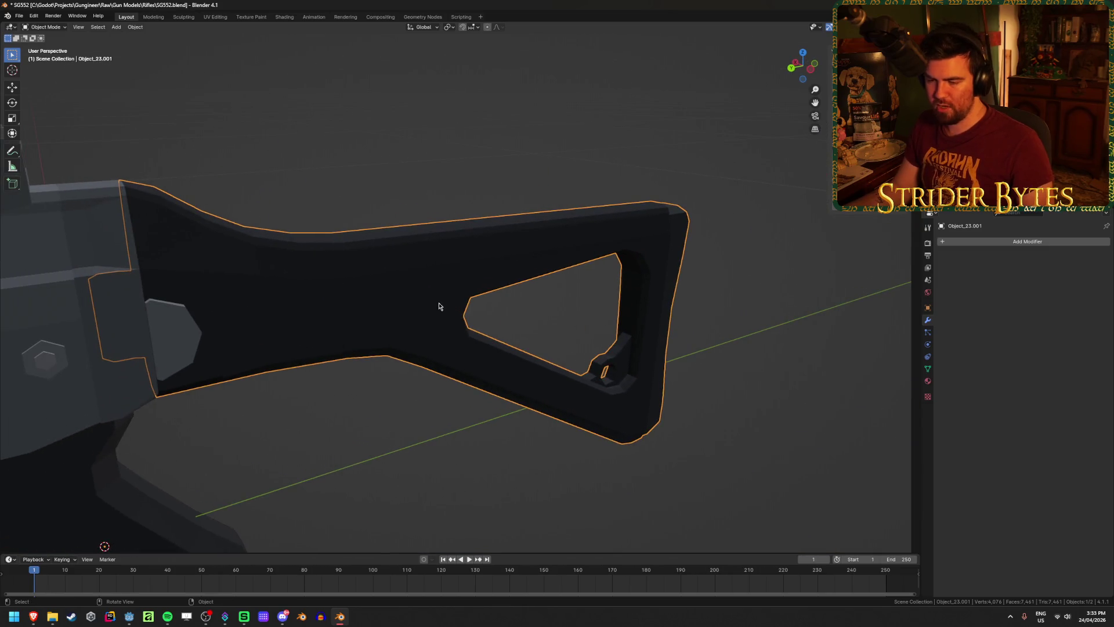
{"action": "left_click_drag", "start_coordinate": [287, 353], "coordinate": [592, 323]}
{"action": "mouse_move", "coordinate": [381, 403]}
{"action": "middle_mouse_down"}
{"action": "mouse_move", "coordinate": [421, 414]}
{"action": "mouse_move", "coordinate": [389, 413]}
{"action": "mouse_move", "coordinate": [523, 279]}
{"action": "middle_mouse_up"}
{"action": "key", "text": "Tab"}
Fill the stock's open edge loop with a new face.
{"action": "left_click", "coordinate": [563, 239], "text": "alt"}
{"action": "key", "text": "f"}
{"action": "key", "text": "Tab"}
{"action": "left_click", "coordinate": [662, 485]}
{"action": "mouse_move", "coordinate": [662, 486]}
{"action": "middle_mouse_down"}
{"action": "mouse_move", "coordinate": [597, 438]}
{"action": "mouse_move", "coordinate": [611, 436]}
{"action": "mouse_move", "coordinate": [597, 441]}
{"action": "middle_mouse_up"}
In X-ray, select two thin faces at the joint and move them along Y.
{"action": "key", "text": "Tab"}
{"action": "scroll", "coordinate": [604, 441], "scroll_direction": "up", "scroll_amount": 5}
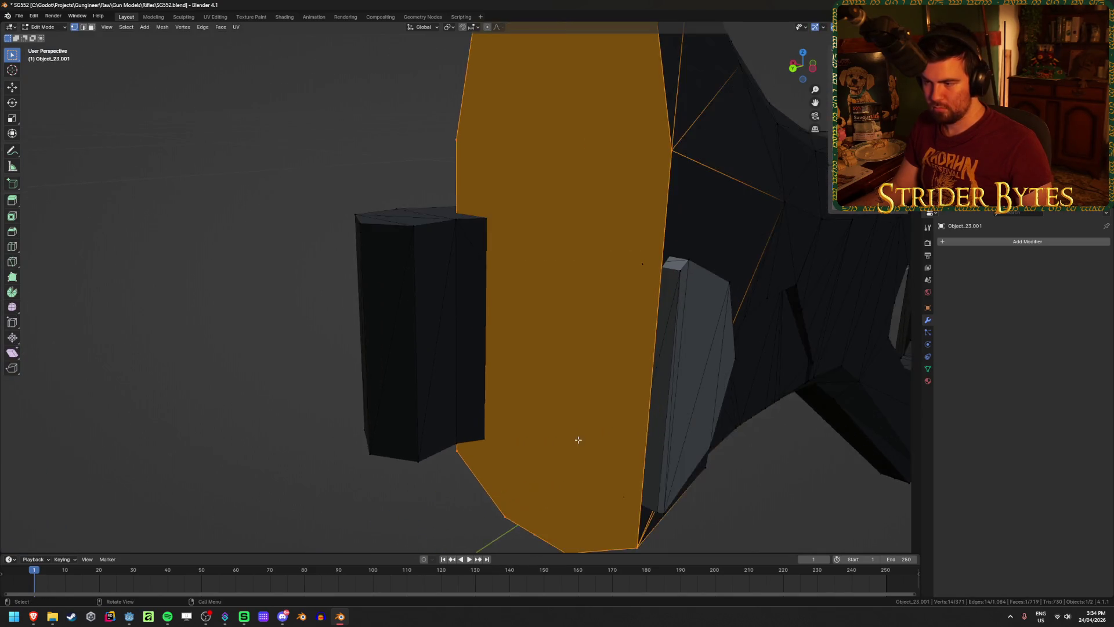
{"action": "key", "text": "alt+z"}
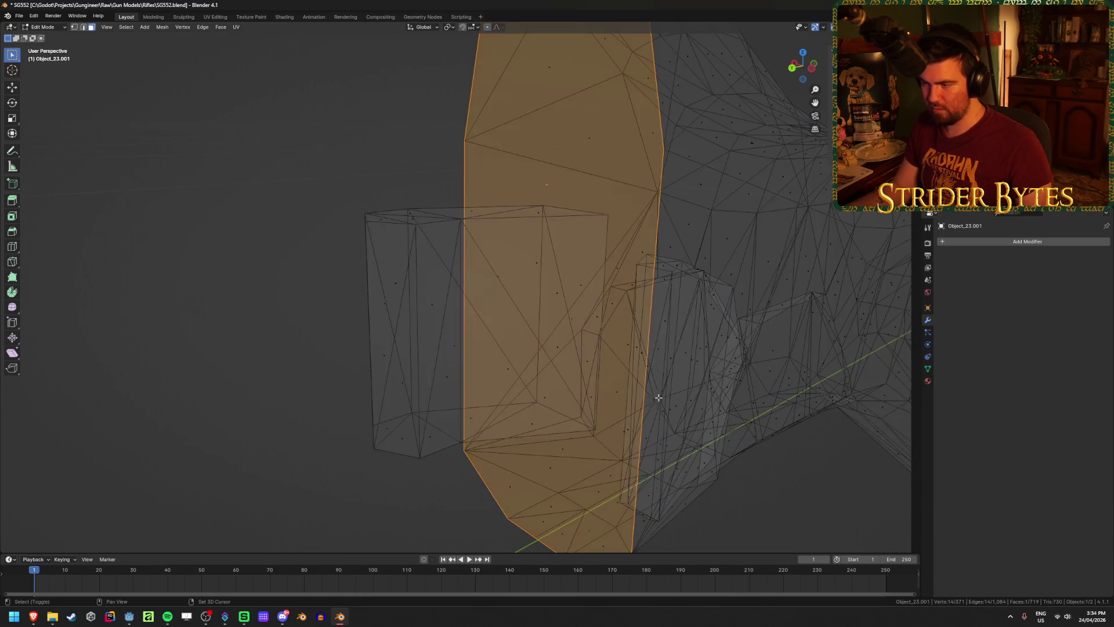
{"action": "key", "text": "alt+z"}
{"action": "left_click", "coordinate": [654, 368]}
{"action": "left_click", "coordinate": [655, 309], "text": "shift"}
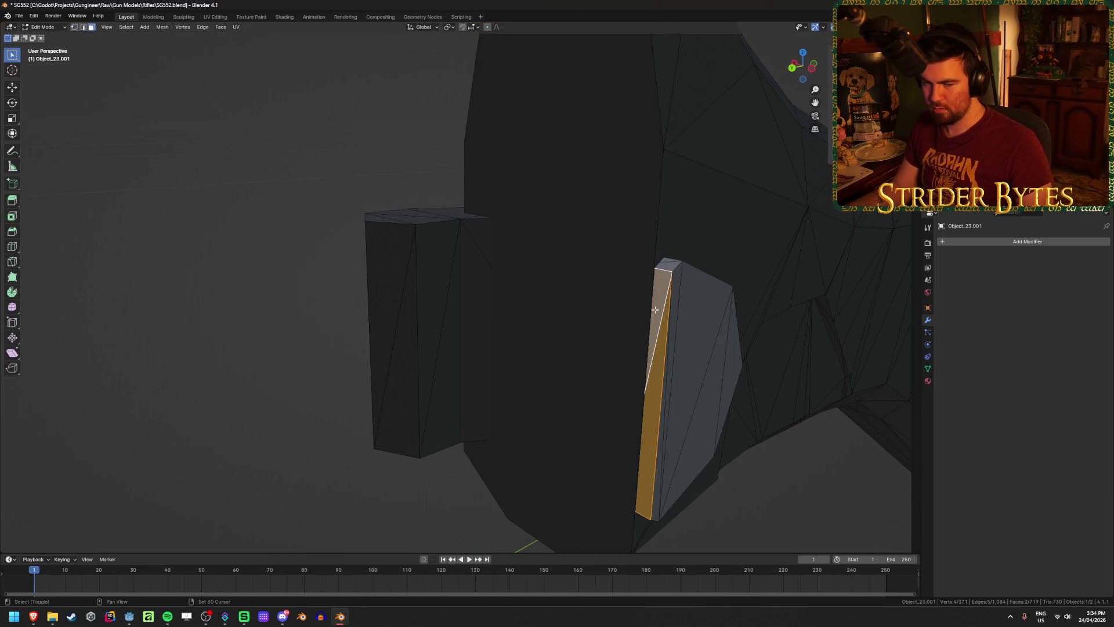
{"action": "key", "text": "alt+z"}
{"action": "key", "text": "alt+z"}
{"action": "mouse_move", "coordinate": [703, 385]}
{"action": "middle_mouse_down"}
{"action": "mouse_move", "coordinate": [699, 398]}
{"action": "mouse_move", "coordinate": [671, 391]}
{"action": "middle_mouse_up"}
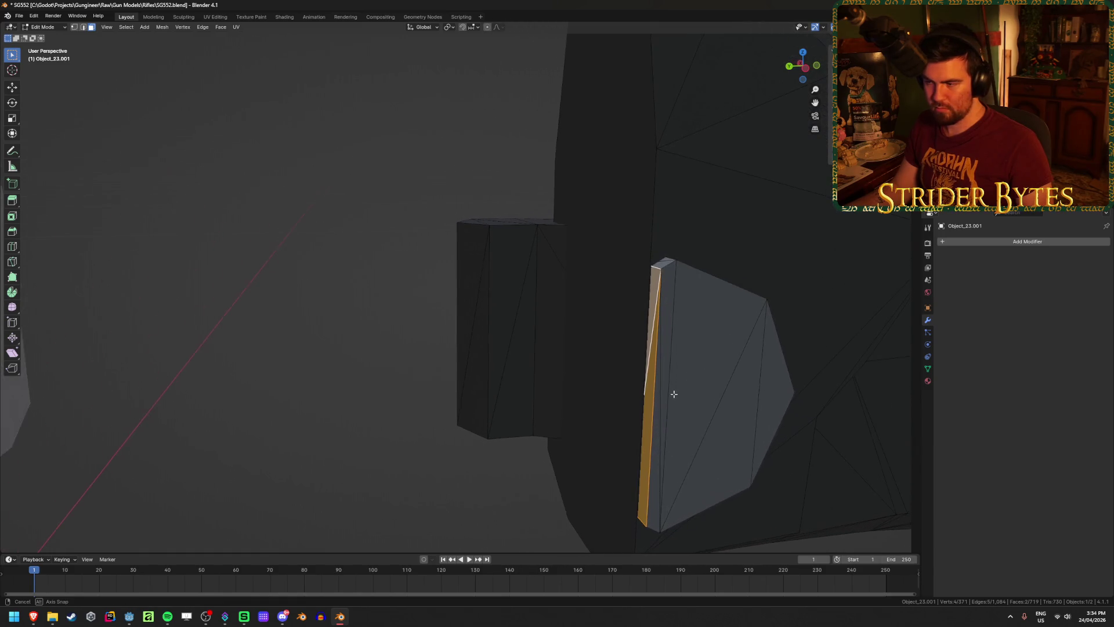
{"action": "key", "text": "g"}
{"action": "key", "text": "y"}
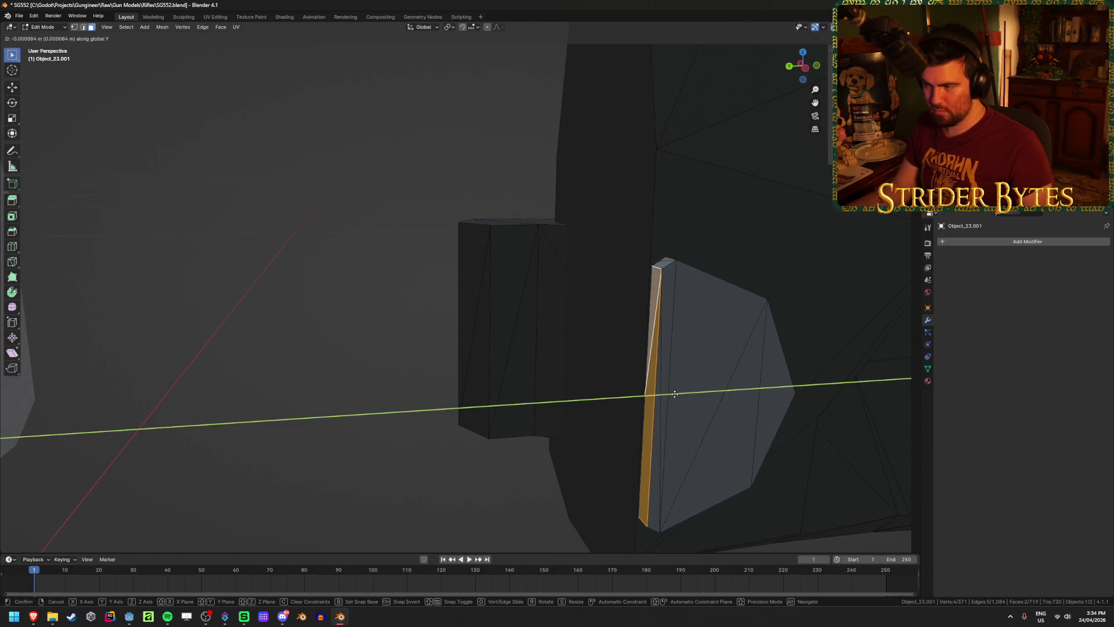
{"action": "left_click", "coordinate": [675, 394]}
{"action": "key", "text": "alt+a"}
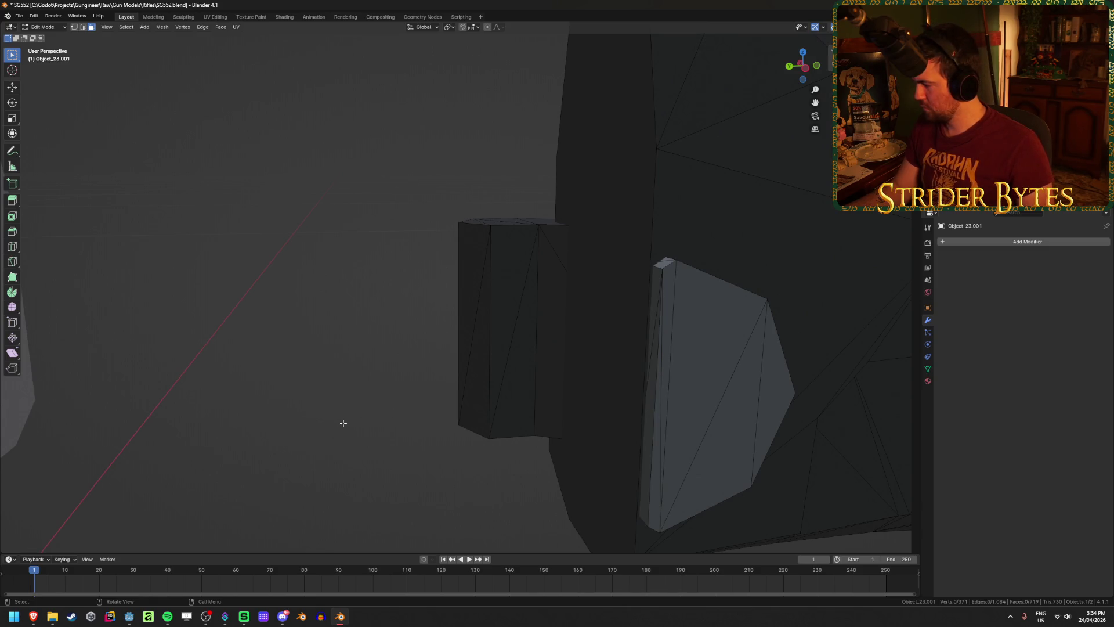
Reset the stock's location to the world origin with Alt+G.
{"action": "key", "text": "Tab"}
{"action": "scroll", "coordinate": [343, 424], "scroll_direction": "down", "scroll_amount": 5}
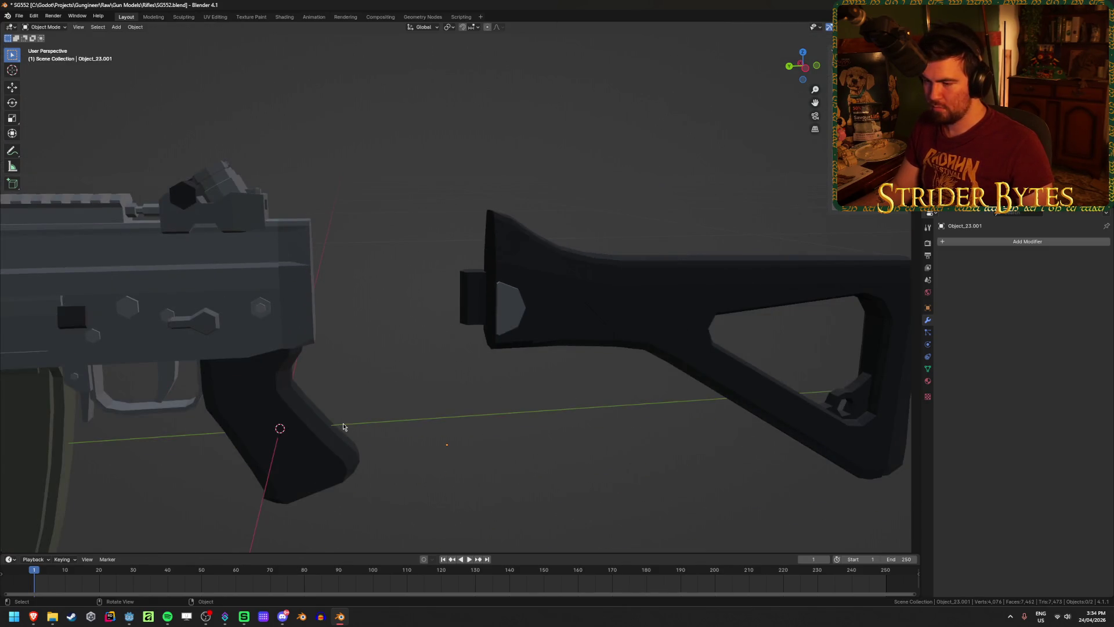
{"action": "key", "text": "Tab"}
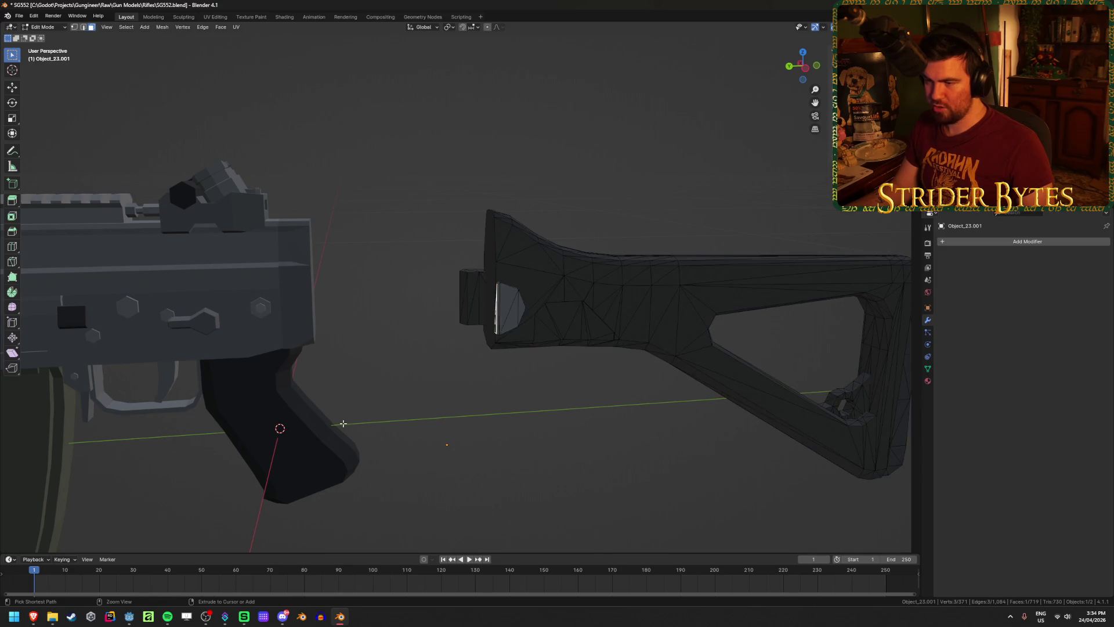
{"action": "key", "text": "1"}
{"action": "key", "text": "Tab"}
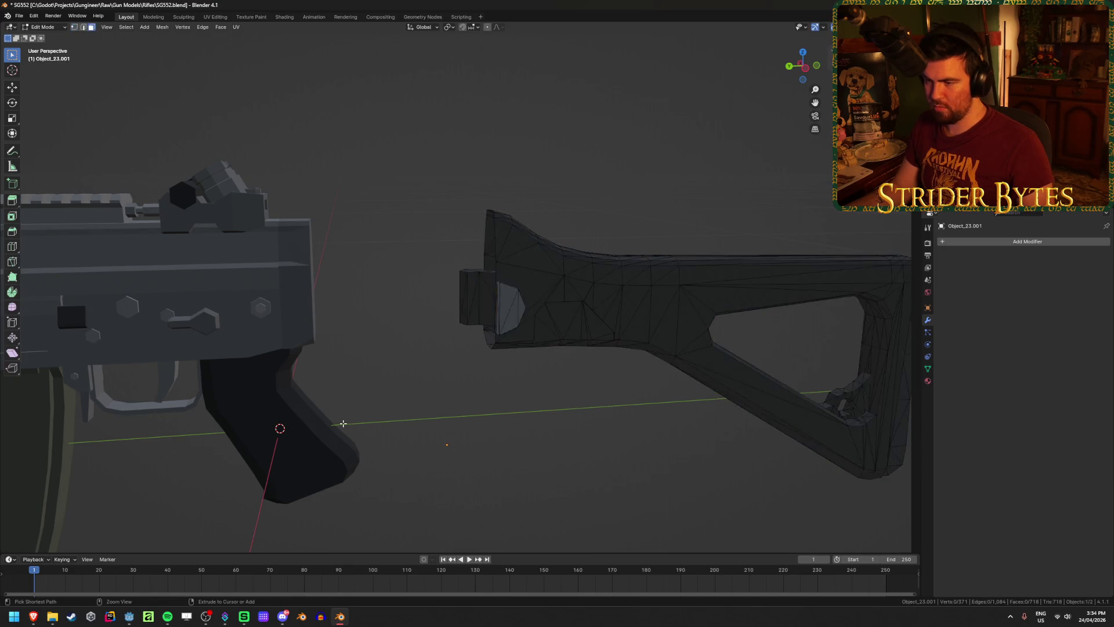
{"action": "key", "text": "alt+g"}
Hide the rifle body so only the stock is visible.
{"action": "left_click", "coordinate": [347, 426]}
{"action": "left_click", "coordinate": [250, 292]}
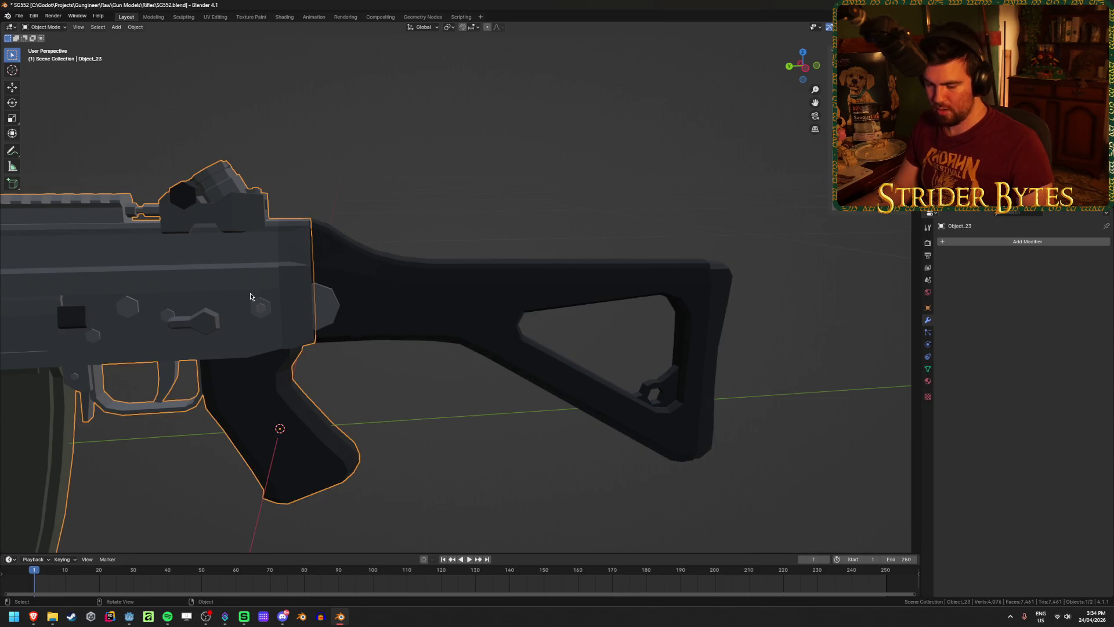
{"action": "key", "text": "h"}
{"action": "middle_click_drag", "start_coordinate": [236, 368], "coordinate": [326, 363]}
{"action": "mouse_move", "coordinate": [337, 411]}
{"action": "middle_mouse_down"}
{"action": "mouse_move", "coordinate": [459, 342]}
{"action": "mouse_move", "coordinate": [447, 327]}
{"action": "middle_mouse_up"}
{"action": "scroll", "coordinate": [460, 336], "scroll_direction": "up", "scroll_amount": 4}
Select the open butt-end edge loop in edge mode and fill it with a face.
{"action": "key", "text": "Tab"}
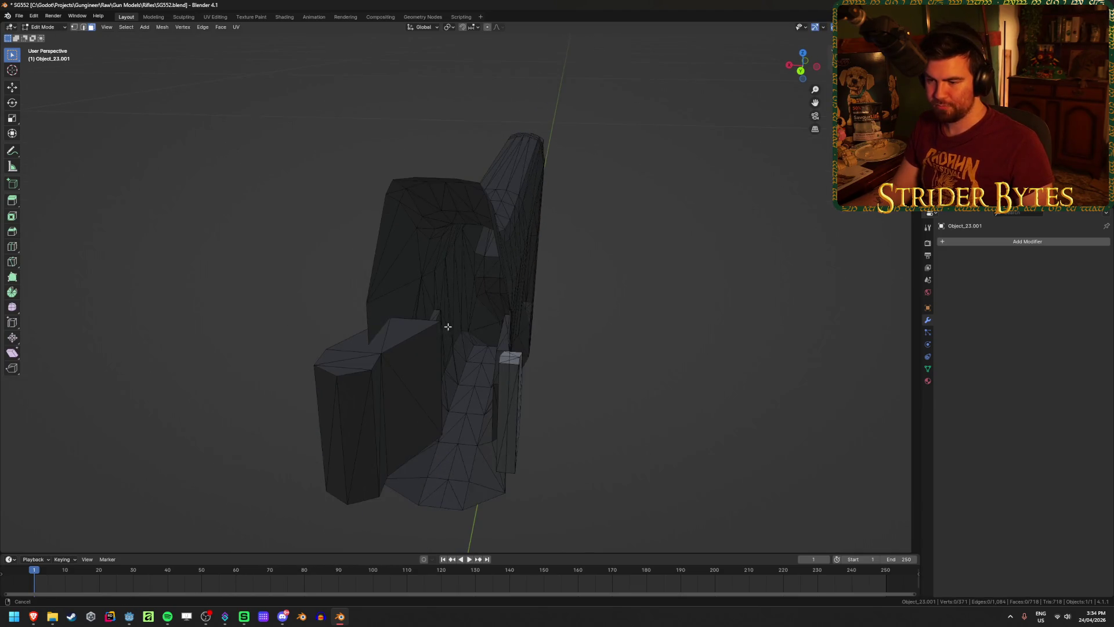
{"action": "middle_click_drag", "start_coordinate": [507, 287], "coordinate": [331, 253]}
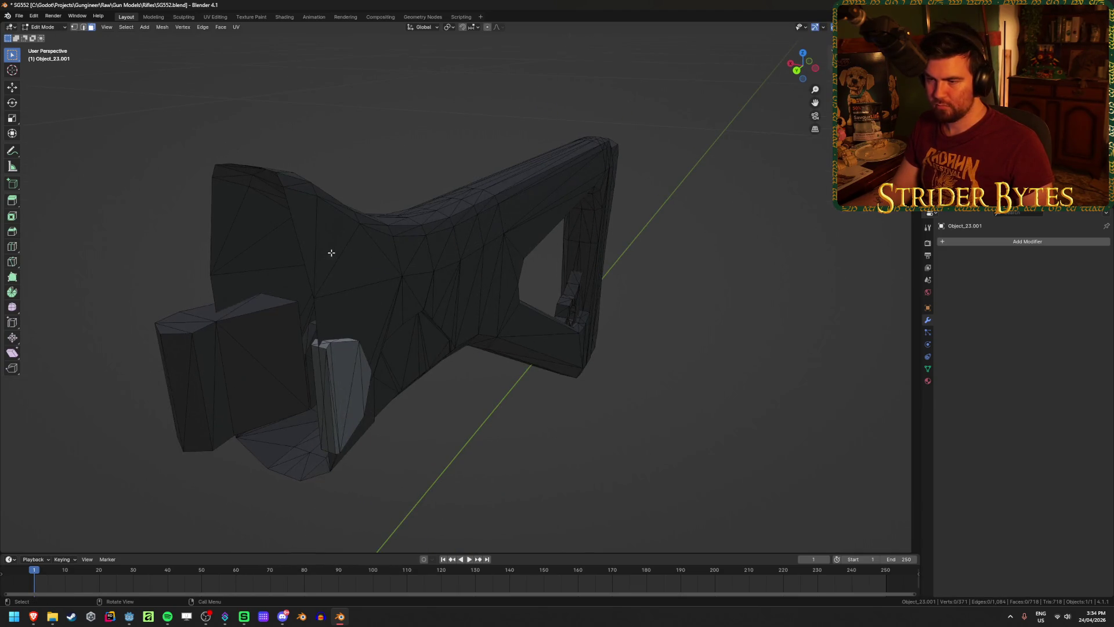
{"action": "key", "text": "2"}
{"action": "left_click", "coordinate": [294, 230], "text": "alt"}
{"action": "mouse_move", "coordinate": [294, 230]}
{"action": "middle_mouse_down"}
{"action": "mouse_move", "coordinate": [360, 238]}
{"action": "mouse_move", "coordinate": [490, 286]}
{"action": "mouse_move", "coordinate": [464, 319]}
{"action": "mouse_move", "coordinate": [473, 305]}
{"action": "middle_mouse_up"}
{"action": "key", "text": "f"}
Select the small triangle and adjacent face and nudge them slightly along Y.
{"action": "scroll", "coordinate": [489, 285], "scroll_direction": "up", "scroll_amount": 3}
{"action": "key", "text": "3"}
{"action": "left_click", "coordinate": [456, 234]}
{"action": "left_click", "coordinate": [463, 305], "text": "shift"}
{"action": "key", "text": "g"}
{"action": "key", "text": "y"}
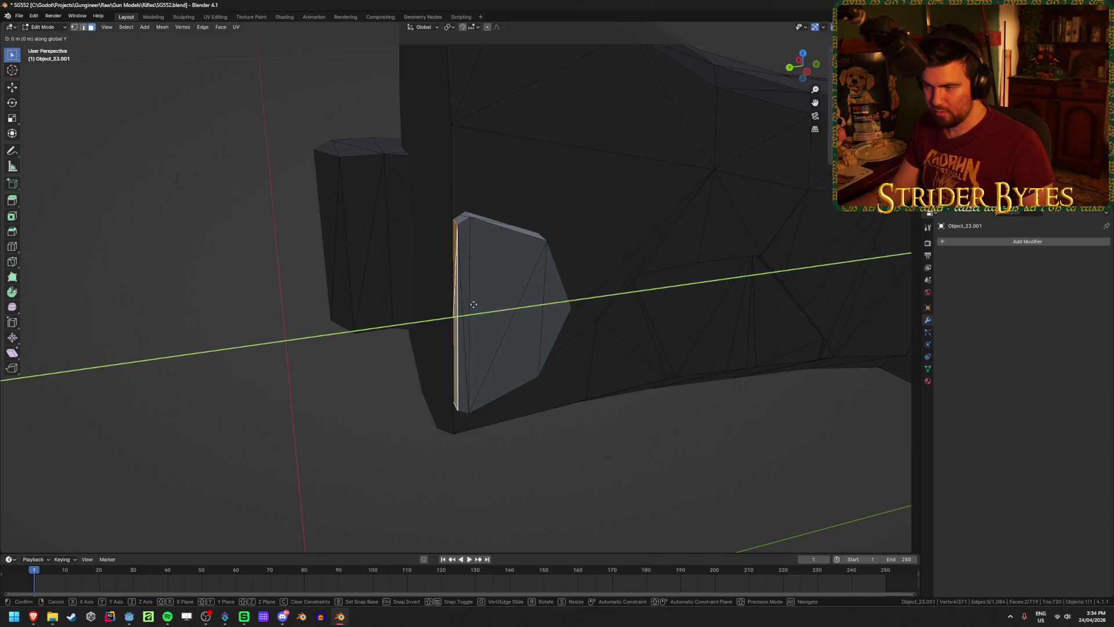
{"action": "type", "text": "[.01"}
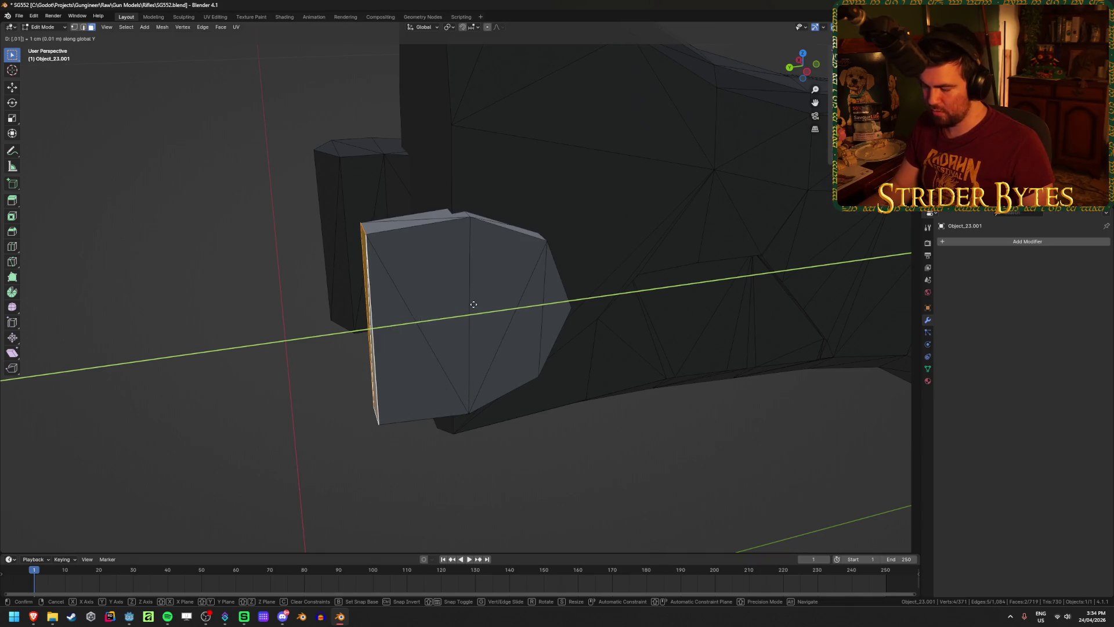
{"action": "key", "text": "BackSpace"}
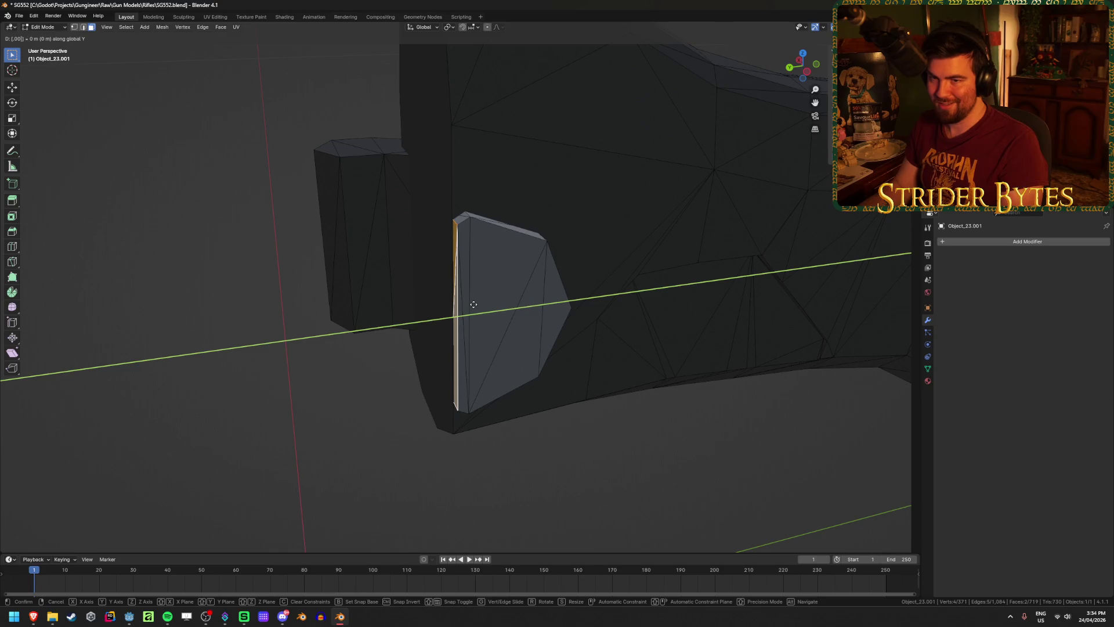
{"action": "type", "text": "1"}
{"action": "key", "text": "BackSpace"}
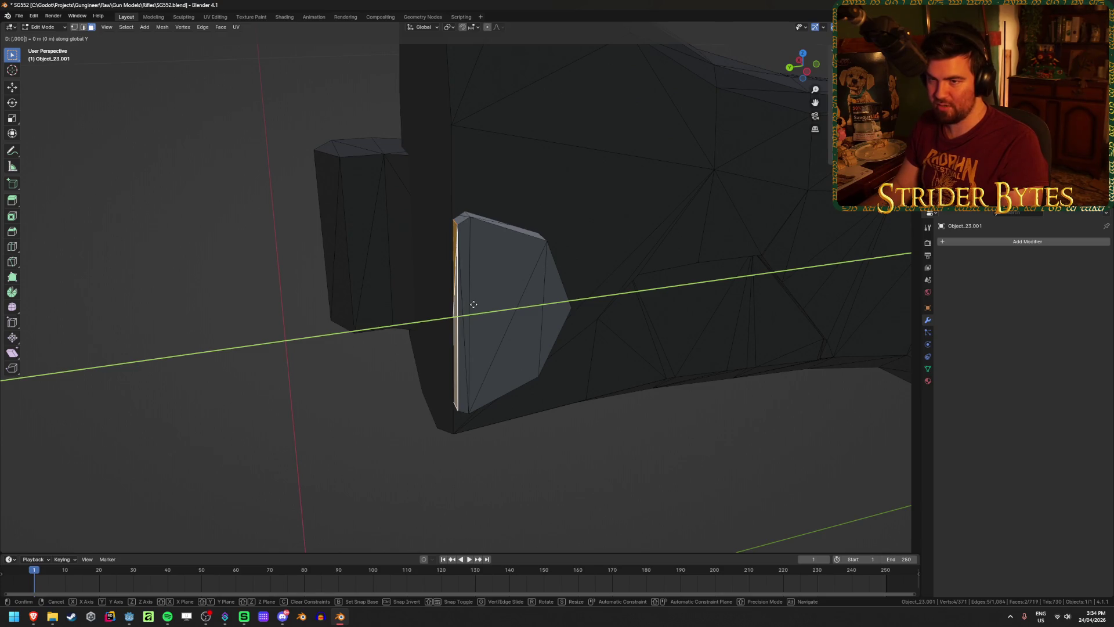
{"action": "key", "text": "Return"}
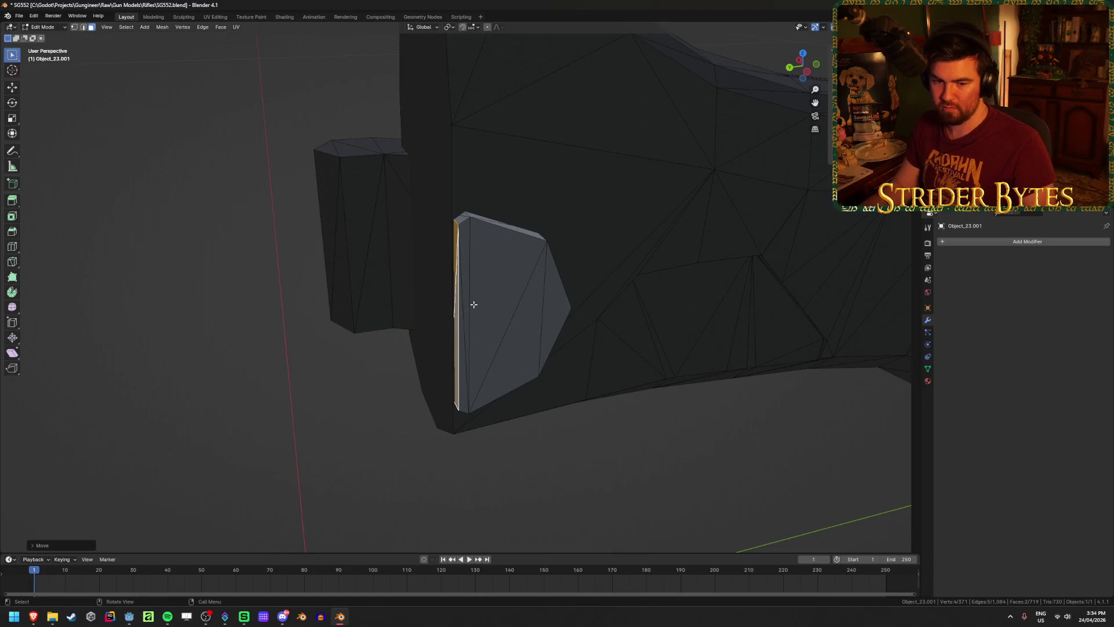
Save SG552.blend and return to object mode.
{"action": "scroll", "coordinate": [286, 325], "scroll_direction": "down", "scroll_amount": 5}
{"action": "key", "text": "ctrl+s"}
{"action": "key", "text": "Tab"}
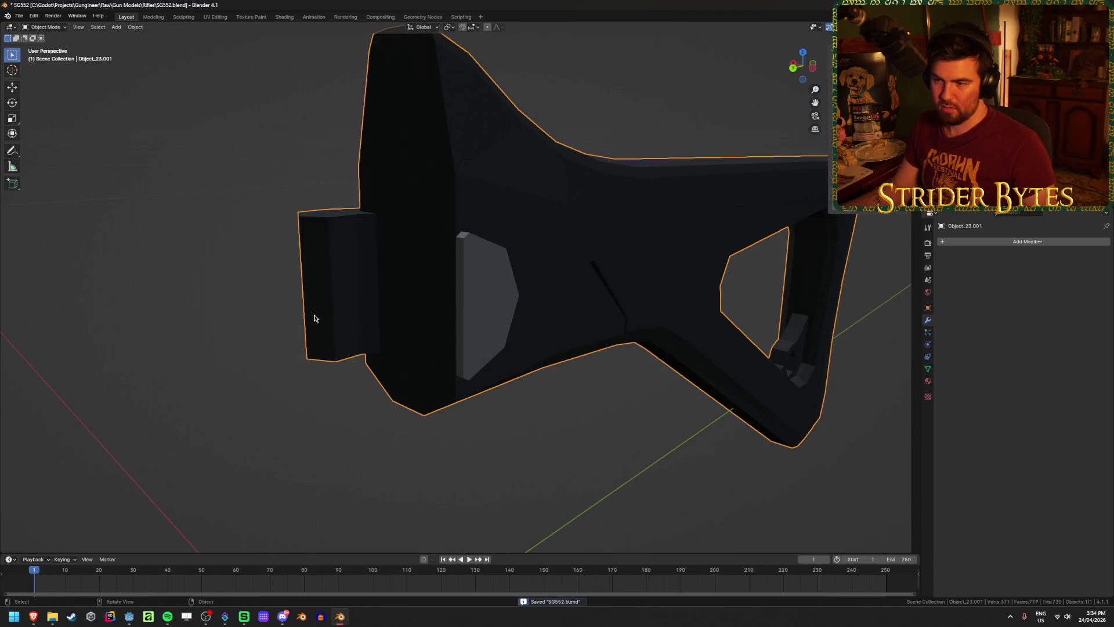
Exit local view, select the rifle body Object_23 and edit its mesh near the muzzle.
{"action": "scroll", "coordinate": [311, 320], "scroll_direction": "down", "scroll_amount": 3}
{"action": "key", "text": "KP_Divide"}
{"action": "left_click", "coordinate": [586, 420]}
{"action": "mouse_move", "coordinate": [587, 420]}
{"action": "middle_mouse_down"}
{"action": "mouse_move", "coordinate": [490, 401]}
{"action": "mouse_move", "coordinate": [588, 381]}
{"action": "middle_mouse_up"}
{"action": "middle_click_drag", "start_coordinate": [366, 421], "coordinate": [570, 431], "text": "shift"}
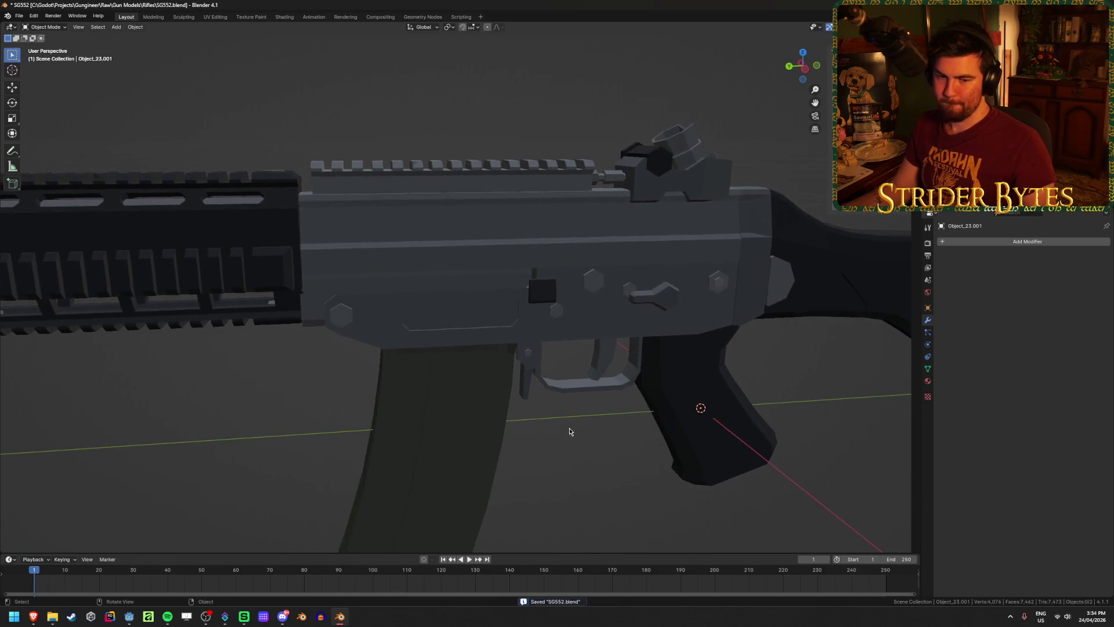
{"action": "left_click", "coordinate": [342, 289]}
{"action": "scroll", "coordinate": [418, 363], "scroll_direction": "down", "scroll_amount": 2}
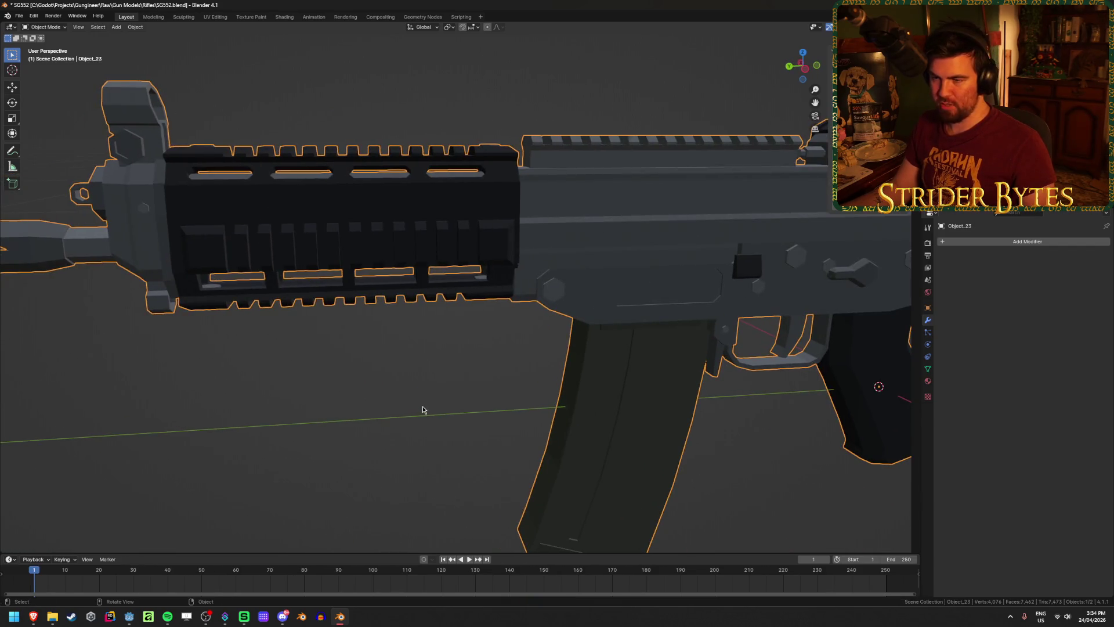
{"action": "scroll", "coordinate": [406, 407], "scroll_direction": "down", "scroll_amount": 2}
{"action": "scroll", "coordinate": [374, 403], "scroll_direction": "up", "scroll_amount": 3}
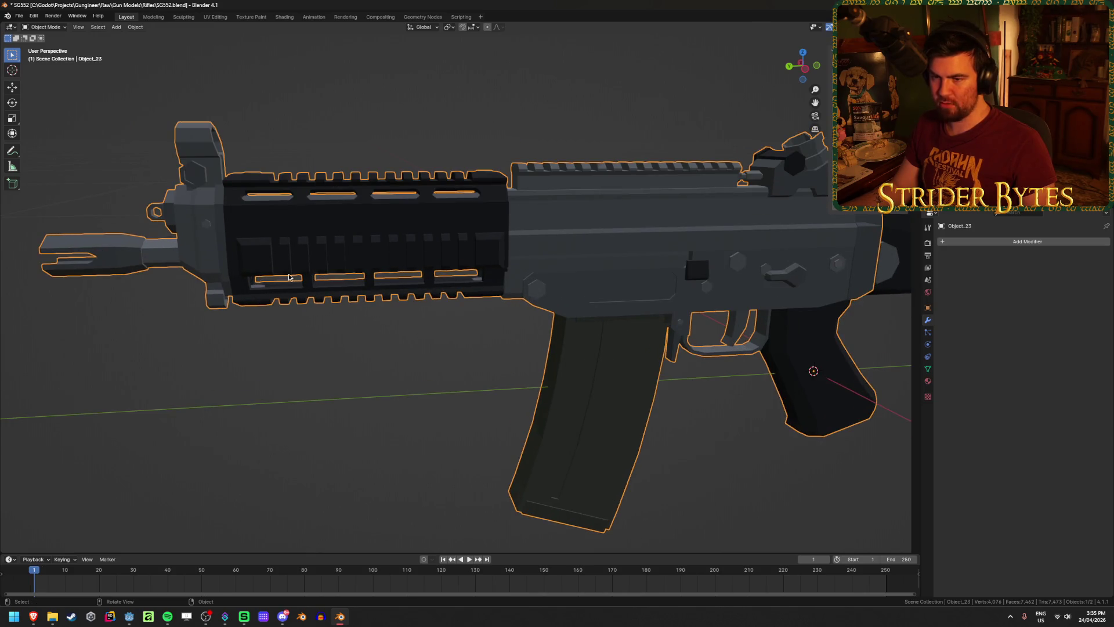
{"action": "middle_click_drag", "start_coordinate": [292, 258], "coordinate": [520, 366]}
{"action": "scroll", "coordinate": [367, 474], "scroll_direction": "up", "scroll_amount": 4}
{"action": "key", "text": "Tab"}
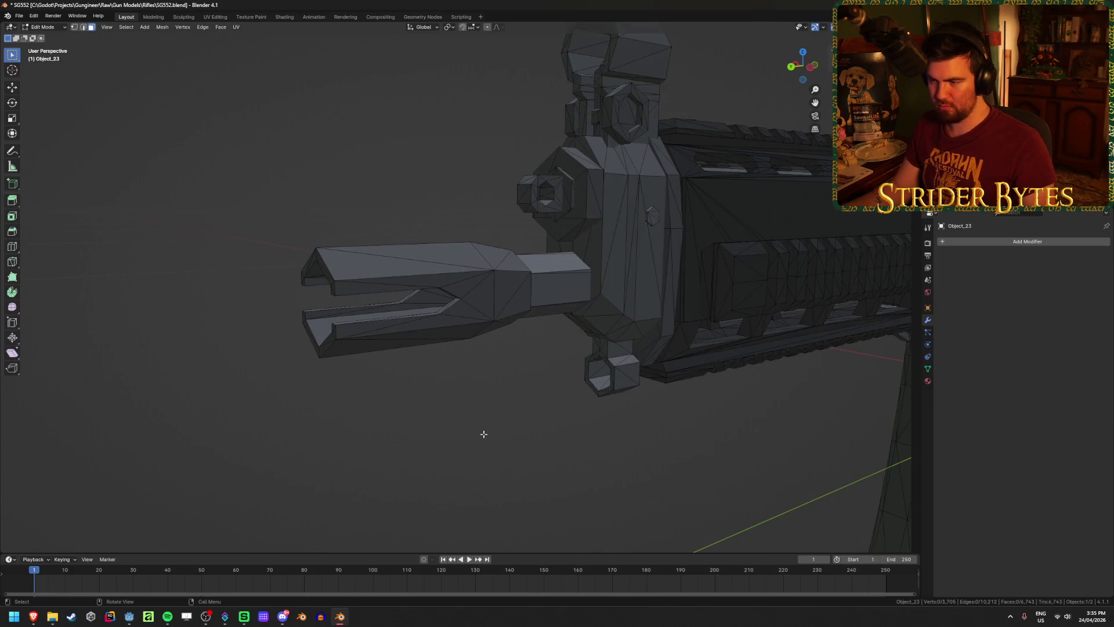
{"action": "key", "text": "l"}
{"action": "left_click", "coordinate": [470, 460]}
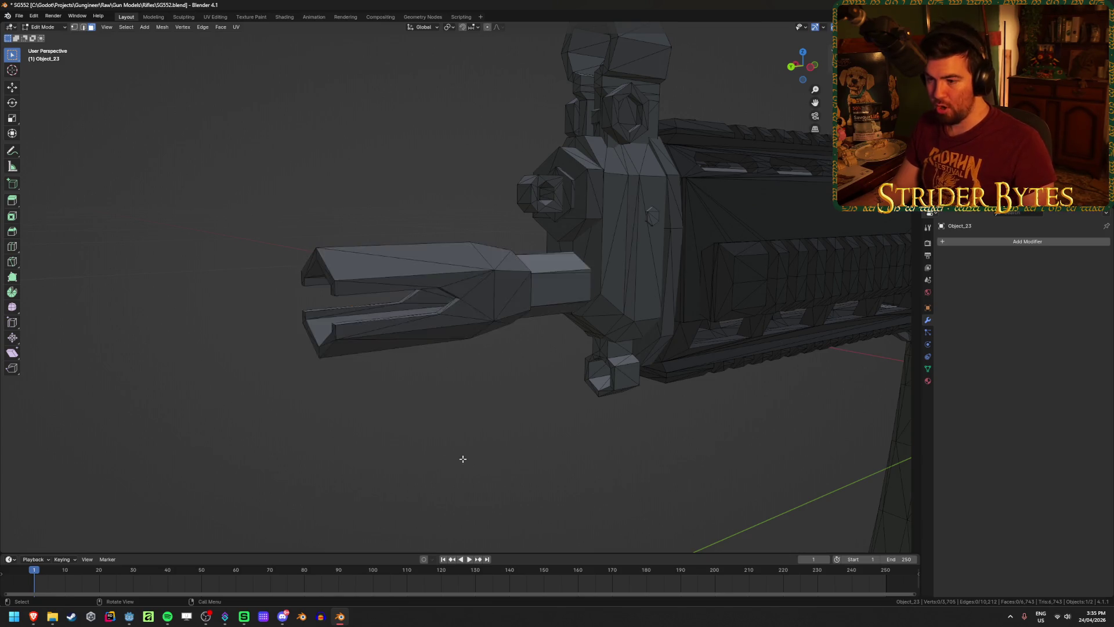
{"action": "scroll", "coordinate": [450, 426], "scroll_direction": "up", "scroll_amount": 5}
{"action": "mouse_move", "coordinate": [450, 425]}
{"action": "middle_mouse_down"}
{"action": "mouse_move", "coordinate": [436, 426]}
{"action": "mouse_move", "coordinate": [415, 317]}
{"action": "middle_mouse_up"}
{"action": "key", "text": "l"}
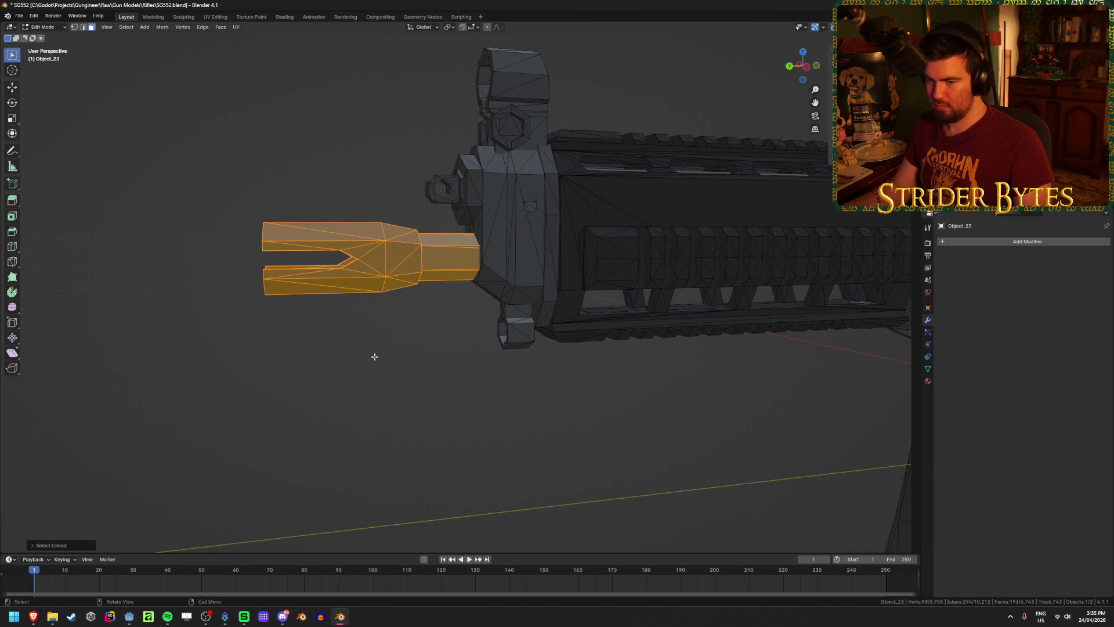
{"action": "scroll", "coordinate": [398, 357], "scroll_direction": "down", "scroll_amount": 4}
{"action": "scroll", "coordinate": [350, 353], "scroll_direction": "up", "scroll_amount": 4}
{"action": "scroll", "coordinate": [350, 352], "scroll_direction": "down", "scroll_amount": 3}
{"action": "mouse_move", "coordinate": [349, 352]}
{"action": "middle_mouse_down"}
{"action": "mouse_move", "coordinate": [490, 341]}
{"action": "mouse_move", "coordinate": [420, 366]}
{"action": "mouse_move", "coordinate": [441, 347]}
{"action": "mouse_move", "coordinate": [474, 343]}
{"action": "mouse_move", "coordinate": [407, 358]}
{"action": "middle_mouse_up"}
{"action": "left_click", "coordinate": [425, 373]}
{"action": "scroll", "coordinate": [406, 358], "scroll_direction": "down", "scroll_amount": 5}
{"action": "scroll", "coordinate": [407, 357], "scroll_direction": "up", "scroll_amount": 3}
{"action": "scroll", "coordinate": [407, 357], "scroll_direction": "up", "scroll_amount": 3}
{"action": "middle_click_drag", "start_coordinate": [361, 358], "coordinate": [384, 356]}
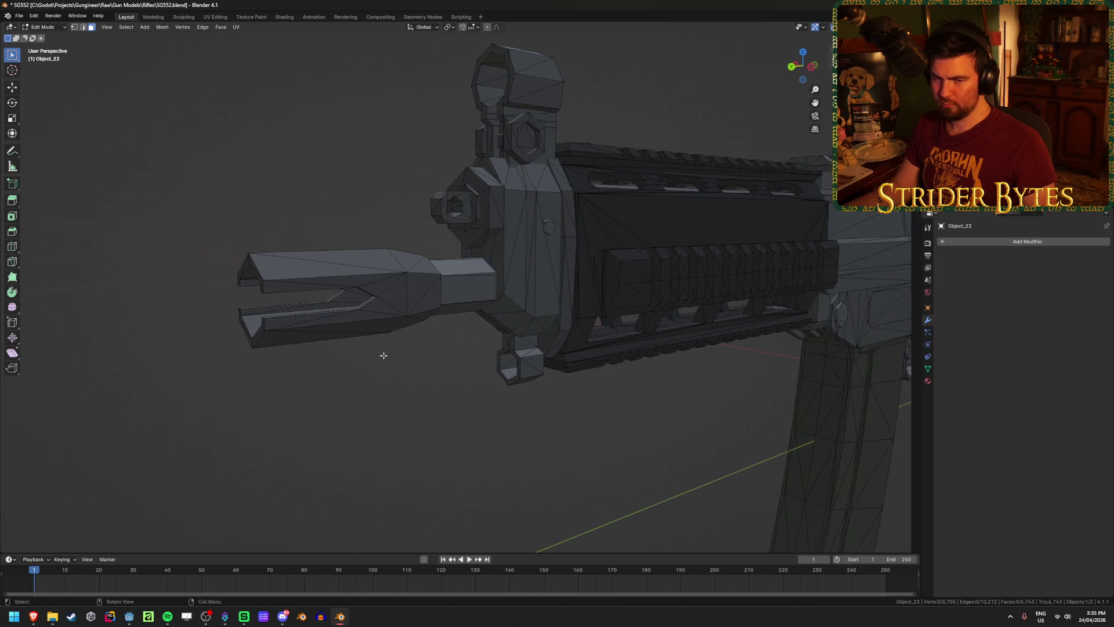
{"action": "mouse_move", "coordinate": [303, 278]}
{"action": "middle_mouse_down"}
{"action": "mouse_move", "coordinate": [357, 354]}
{"action": "mouse_move", "coordinate": [435, 373]}
{"action": "mouse_move", "coordinate": [410, 377]}
{"action": "middle_mouse_up"}
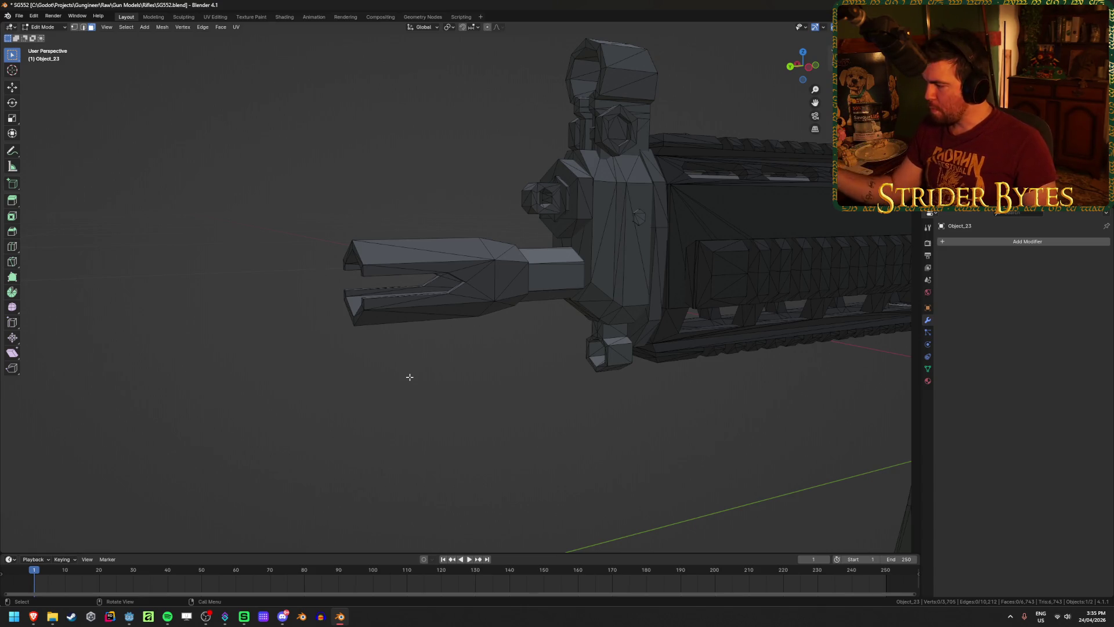
{"action": "mouse_move", "coordinate": [448, 391]}
{"action": "middle_mouse_down"}
{"action": "mouse_move", "coordinate": [522, 385]}
{"action": "mouse_move", "coordinate": [510, 378]}
{"action": "middle_mouse_up"}
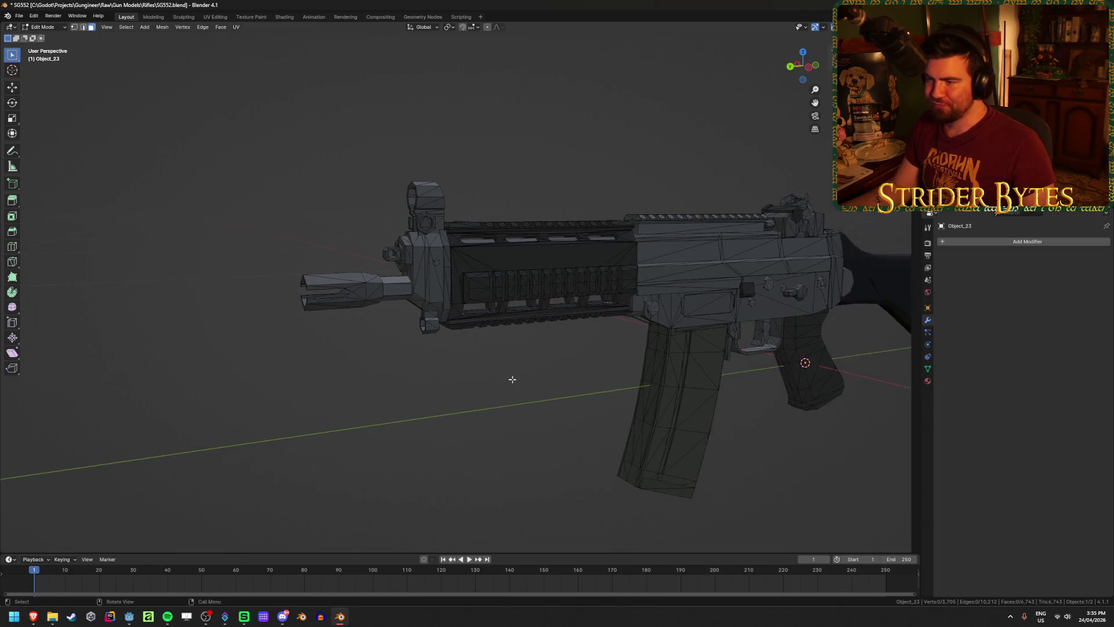
{"action": "scroll", "coordinate": [476, 377], "scroll_direction": "up", "scroll_amount": 2}
{"action": "scroll", "coordinate": [338, 327], "scroll_direction": "up", "scroll_amount": 3}
{"action": "mouse_move", "coordinate": [337, 327]}
{"action": "middle_mouse_down"}
{"action": "mouse_move", "coordinate": [400, 381]}
{"action": "mouse_move", "coordinate": [459, 355]}
{"action": "middle_mouse_up"}
{"action": "key", "text": "l"}
{"action": "mouse_move", "coordinate": [386, 464]}
{"action": "middle_mouse_down"}
{"action": "mouse_move", "coordinate": [441, 450]}
{"action": "mouse_move", "coordinate": [458, 380]}
{"action": "mouse_move", "coordinate": [479, 365]}
{"action": "mouse_move", "coordinate": [425, 455]}
{"action": "mouse_move", "coordinate": [557, 411]}
{"action": "mouse_move", "coordinate": [511, 487]}
{"action": "middle_mouse_up"}
{"action": "key", "text": "h"}
{"action": "scroll", "coordinate": [443, 447], "scroll_direction": "up", "scroll_amount": 5}
{"action": "key", "text": "alt+h"}
{"action": "key", "text": "h"}
{"action": "key", "text": "alt+h"}
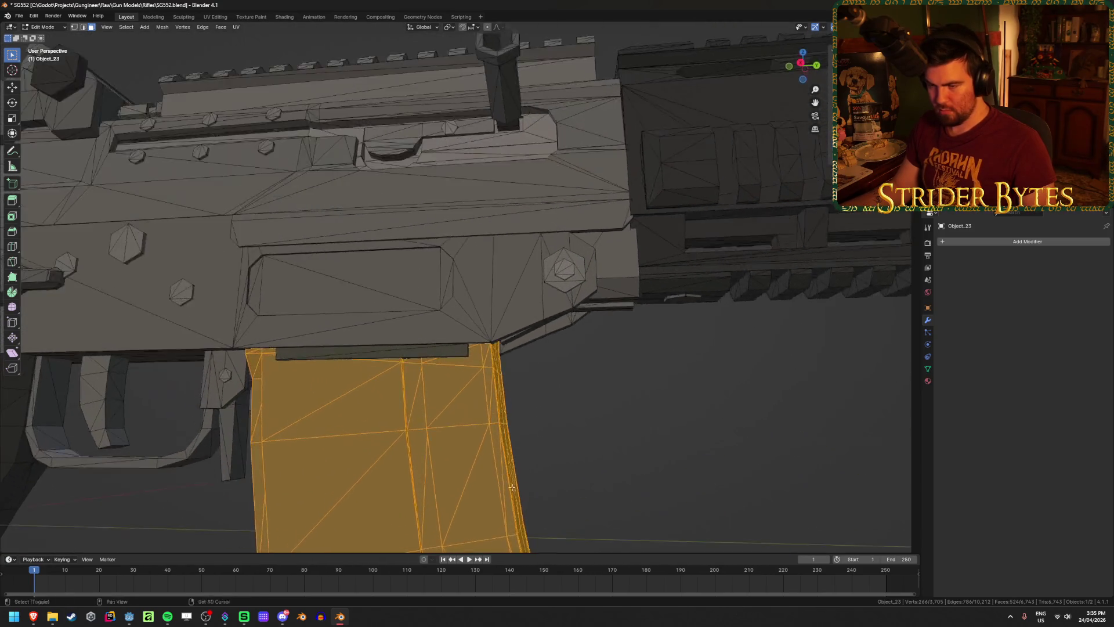
Hide the magazine and the linked triangular piece under the receiver.
{"action": "scroll", "coordinate": [511, 487], "scroll_direction": "up", "scroll_amount": 3}
{"action": "middle_click_drag", "start_coordinate": [555, 398], "coordinate": [477, 399]}
{"action": "key", "text": "h"}
{"action": "scroll", "coordinate": [410, 271], "scroll_direction": "down", "scroll_amount": 2}
{"action": "mouse_move", "coordinate": [411, 271]}
{"action": "middle_mouse_down"}
{"action": "mouse_move", "coordinate": [412, 218]}
{"action": "mouse_move", "coordinate": [398, 237]}
{"action": "middle_mouse_up"}
{"action": "left_click", "coordinate": [444, 298]}
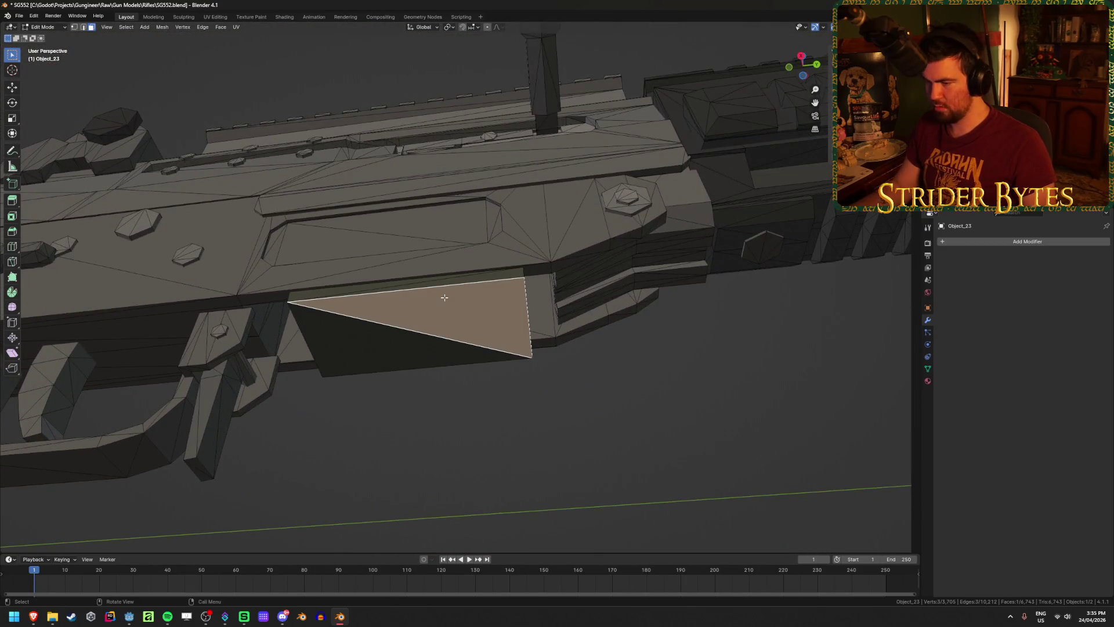
{"action": "key", "text": "ctrl+l"}
{"action": "mouse_move", "coordinate": [448, 305]}
{"action": "middle_mouse_down"}
{"action": "mouse_move", "coordinate": [490, 356]}
{"action": "mouse_move", "coordinate": [461, 274]}
{"action": "mouse_move", "coordinate": [467, 290]}
{"action": "middle_mouse_up"}
{"action": "key", "text": "h"}
{"action": "mouse_move", "coordinate": [495, 514]}
{"action": "middle_mouse_down"}
{"action": "mouse_move", "coordinate": [473, 462]}
{"action": "mouse_move", "coordinate": [418, 487]}
{"action": "mouse_move", "coordinate": [405, 460]}
{"action": "mouse_move", "coordinate": [377, 475]}
{"action": "middle_mouse_up"}
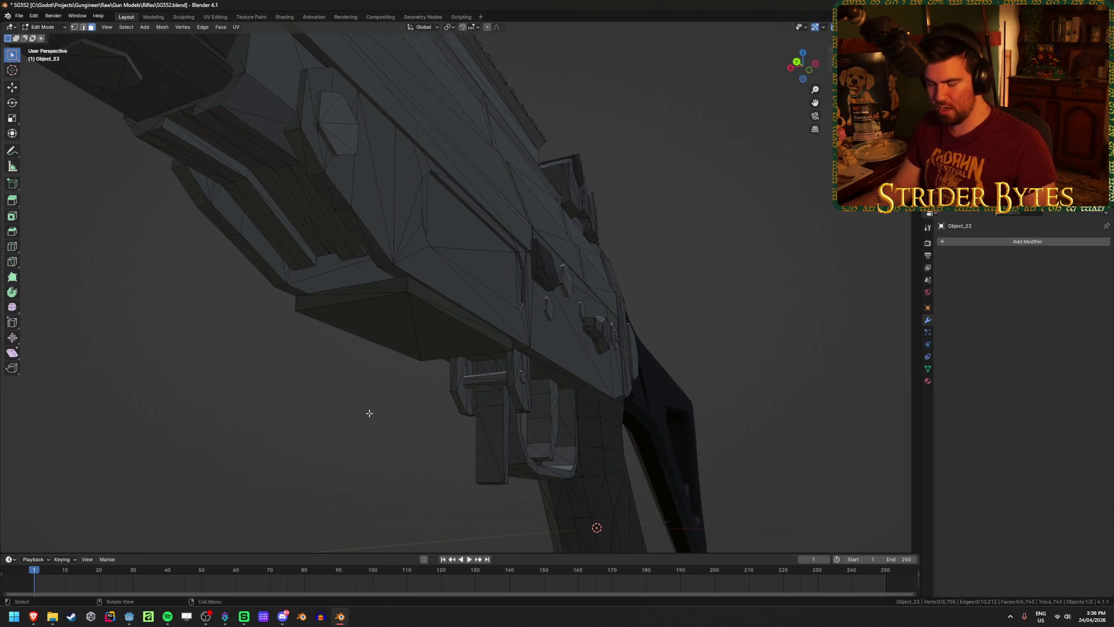
Reveal the hidden parts and move the magazine up to seat under the receiver.
{"action": "key", "text": "alt+h"}
{"action": "mouse_move", "coordinate": [437, 331]}
{"action": "middle_mouse_down"}
{"action": "mouse_move", "coordinate": [460, 306]}
{"action": "mouse_move", "coordinate": [401, 300]}
{"action": "middle_mouse_up"}
{"action": "scroll", "coordinate": [403, 300], "scroll_direction": "down", "scroll_amount": 5}
{"action": "key", "text": "g"}
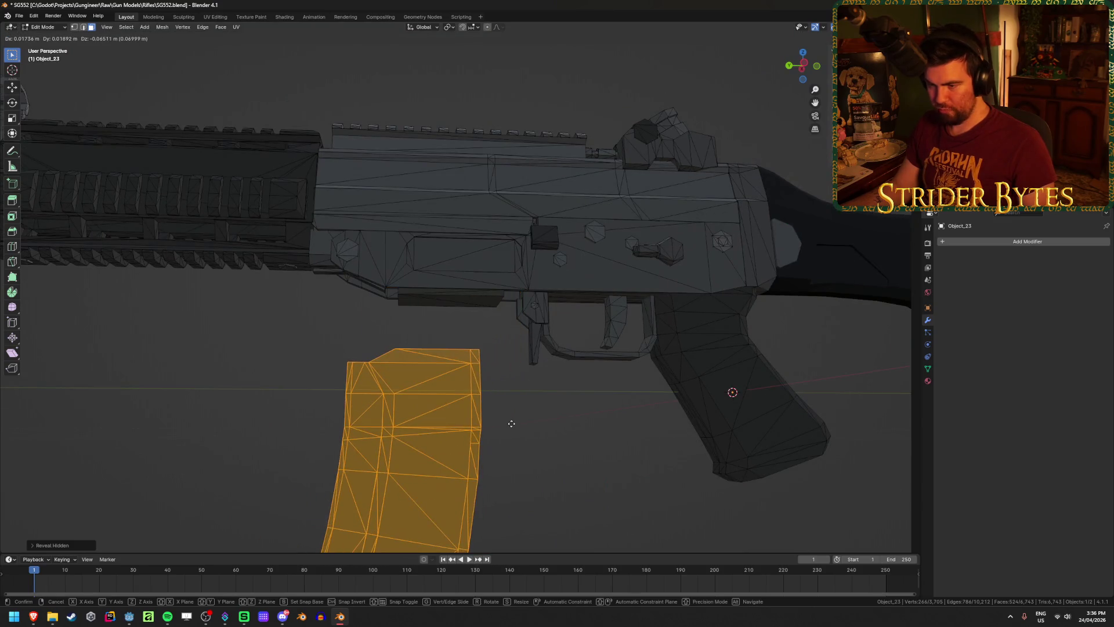
{"action": "left_click", "coordinate": [506, 372]}
Check the linked selection in see-through display, then return to Object Mode with nothing selected.
{"action": "scroll", "coordinate": [435, 400], "scroll_direction": "up", "scroll_amount": 4}
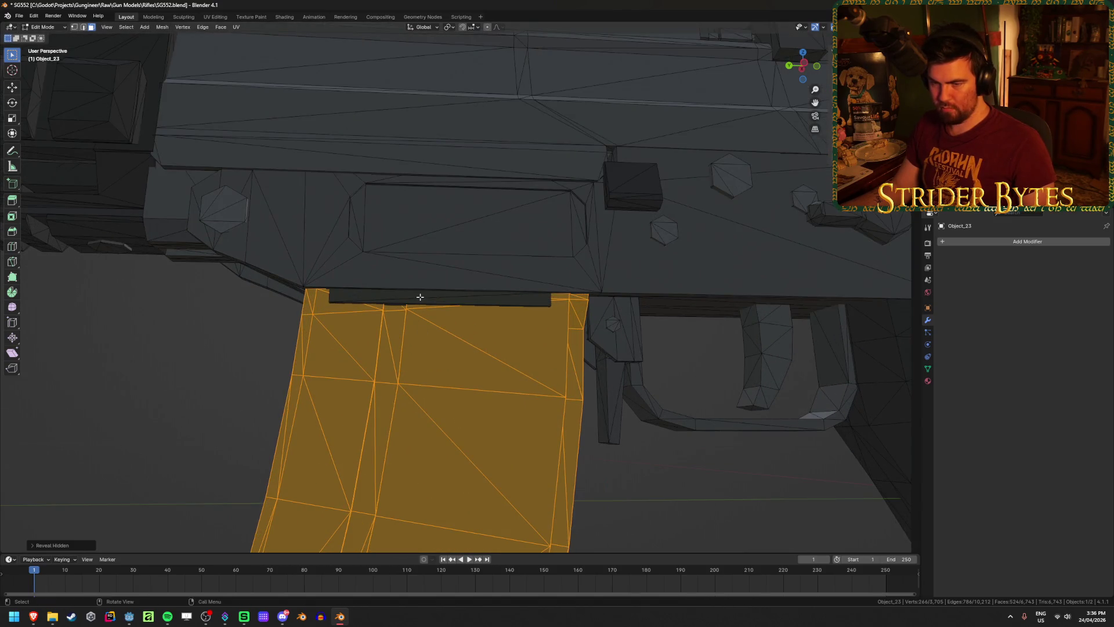
{"action": "key", "text": "l"}
{"action": "key", "text": "alt+z"}
{"action": "mouse_move", "coordinate": [420, 297]}
{"action": "middle_mouse_down"}
{"action": "mouse_move", "coordinate": [435, 237]}
{"action": "mouse_move", "coordinate": [459, 261]}
{"action": "mouse_move", "coordinate": [303, 261]}
{"action": "mouse_move", "coordinate": [326, 253]}
{"action": "mouse_move", "coordinate": [281, 308]}
{"action": "mouse_move", "coordinate": [319, 280]}
{"action": "middle_mouse_up"}
{"action": "key", "text": "alt+z"}
{"action": "scroll", "coordinate": [324, 254], "scroll_direction": "up", "scroll_amount": 3}
{"action": "key", "text": "Tab"}
{"action": "scroll", "coordinate": [326, 258], "scroll_direction": "up", "scroll_amount": 5}
{"action": "scroll", "coordinate": [325, 255], "scroll_direction": "down", "scroll_amount": 10}
{"action": "key", "text": "alt+a"}
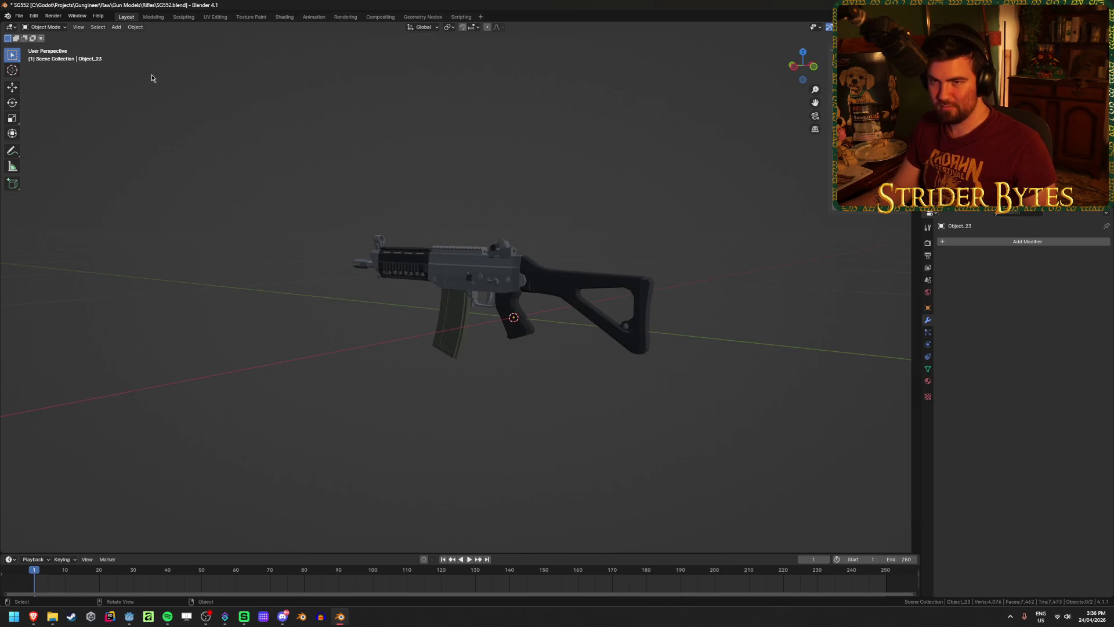
Import low-poly_sig_sg552_commando.glb from the Rifles folder as a glTF 2.0 model.
{"action": "left_click", "coordinate": [19, 16]}
{"action": "mouse_move", "coordinate": [64, 140]}
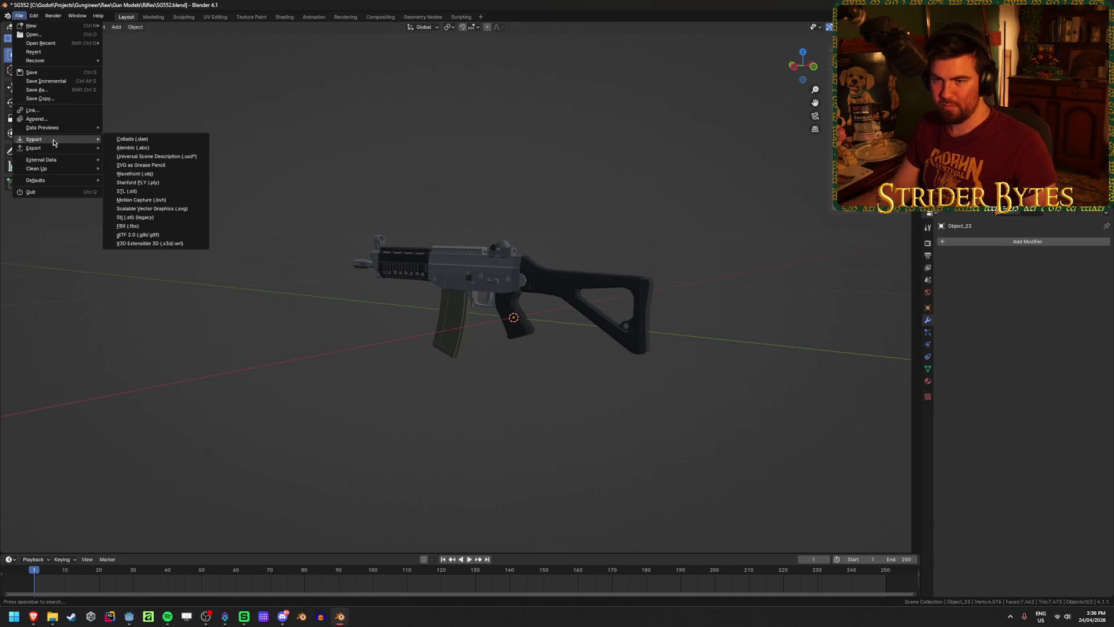
{"action": "left_click", "coordinate": [178, 235]}
{"action": "left_click", "coordinate": [473, 197]}
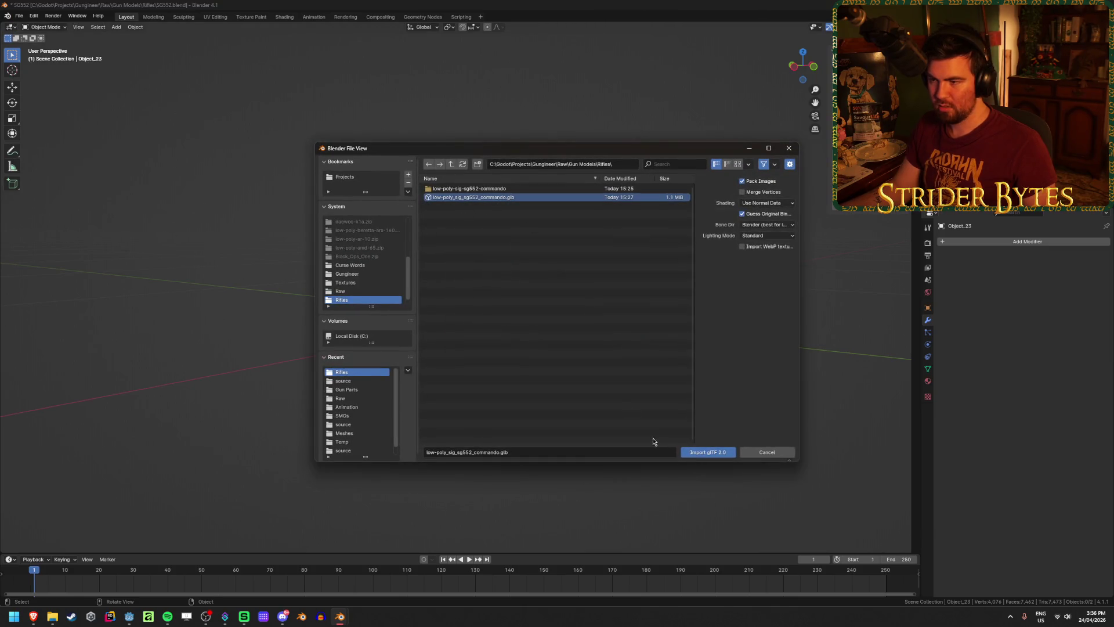
{"action": "left_click", "coordinate": [708, 452]}
{"action": "scroll", "coordinate": [401, 347], "scroll_direction": "up", "scroll_amount": 10}
{"action": "scroll", "coordinate": [401, 346], "scroll_direction": "down", "scroll_amount": 5}
{"action": "scroll", "coordinate": [523, 259], "scroll_direction": "up", "scroll_amount": 10}
{"action": "scroll", "coordinate": [499, 258], "scroll_direction": "down", "scroll_amount": 6}
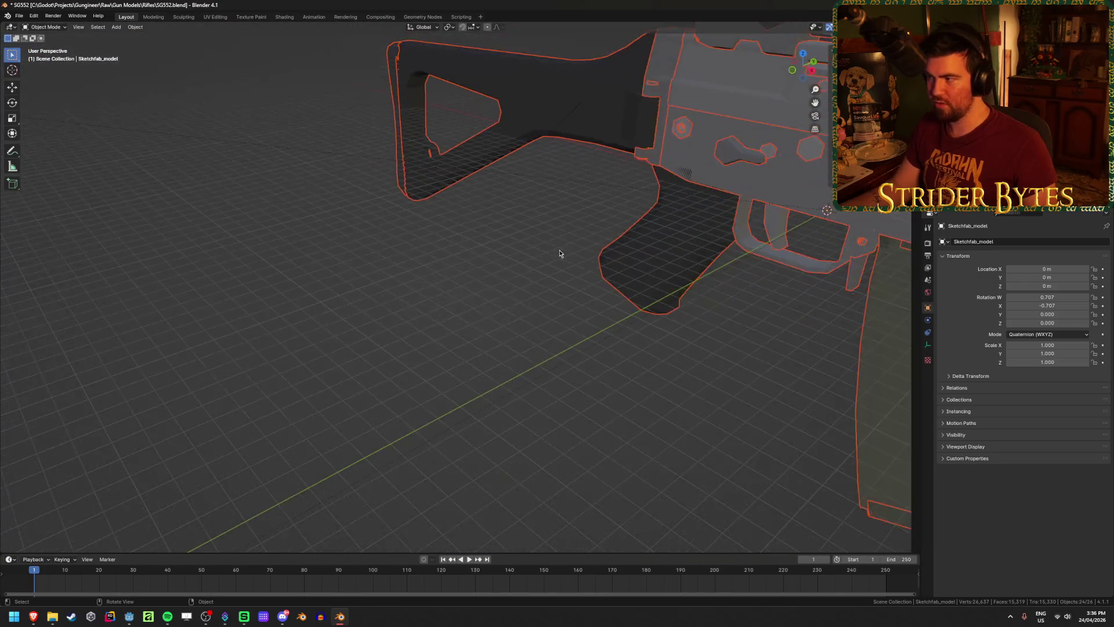
Inspect the imported rifle's parts, selecting the receiver and then the long Object_19.
{"action": "left_click", "coordinate": [689, 208]}
{"action": "left_click", "coordinate": [668, 241]}
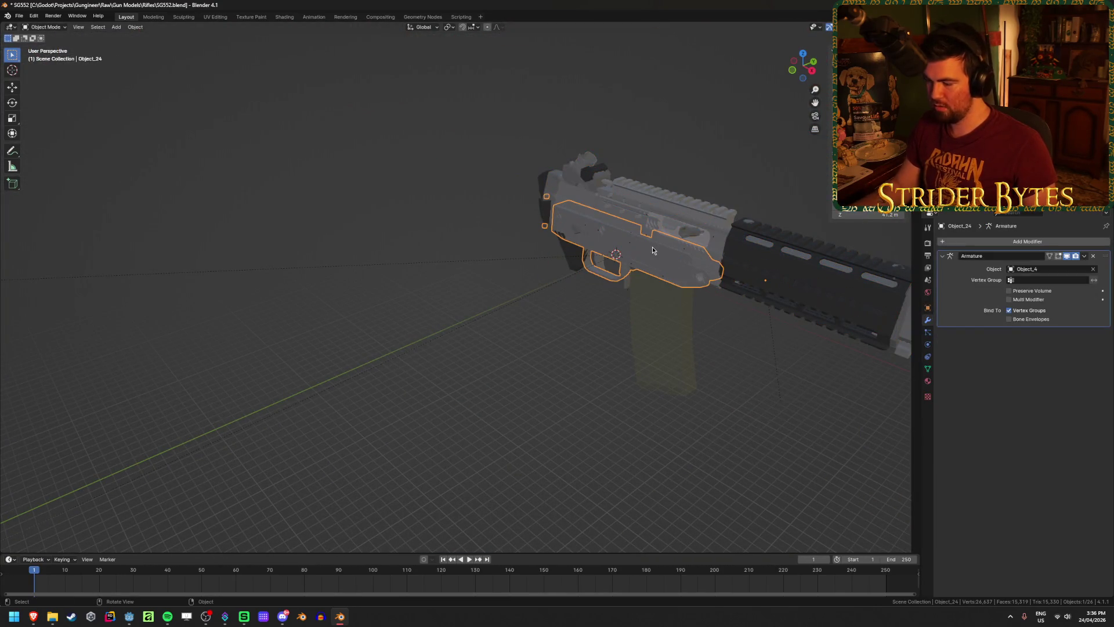
{"action": "scroll", "coordinate": [653, 246], "scroll_direction": "down", "scroll_amount": 3}
{"action": "scroll", "coordinate": [652, 246], "scroll_direction": "up", "scroll_amount": 8}
{"action": "mouse_move", "coordinate": [429, 272]}
{"action": "middle_mouse_down"}
{"action": "mouse_move", "coordinate": [398, 249]}
{"action": "mouse_move", "coordinate": [386, 259]}
{"action": "mouse_move", "coordinate": [497, 179]}
{"action": "mouse_move", "coordinate": [301, 168]}
{"action": "mouse_move", "coordinate": [411, 259]}
{"action": "mouse_move", "coordinate": [424, 255]}
{"action": "mouse_move", "coordinate": [440, 294]}
{"action": "mouse_move", "coordinate": [311, 308]}
{"action": "mouse_move", "coordinate": [298, 295]}
{"action": "mouse_move", "coordinate": [348, 291]}
{"action": "mouse_move", "coordinate": [284, 306]}
{"action": "mouse_move", "coordinate": [246, 293]}
{"action": "mouse_move", "coordinate": [403, 302]}
{"action": "middle_mouse_up"}
{"action": "left_click", "coordinate": [413, 258]}
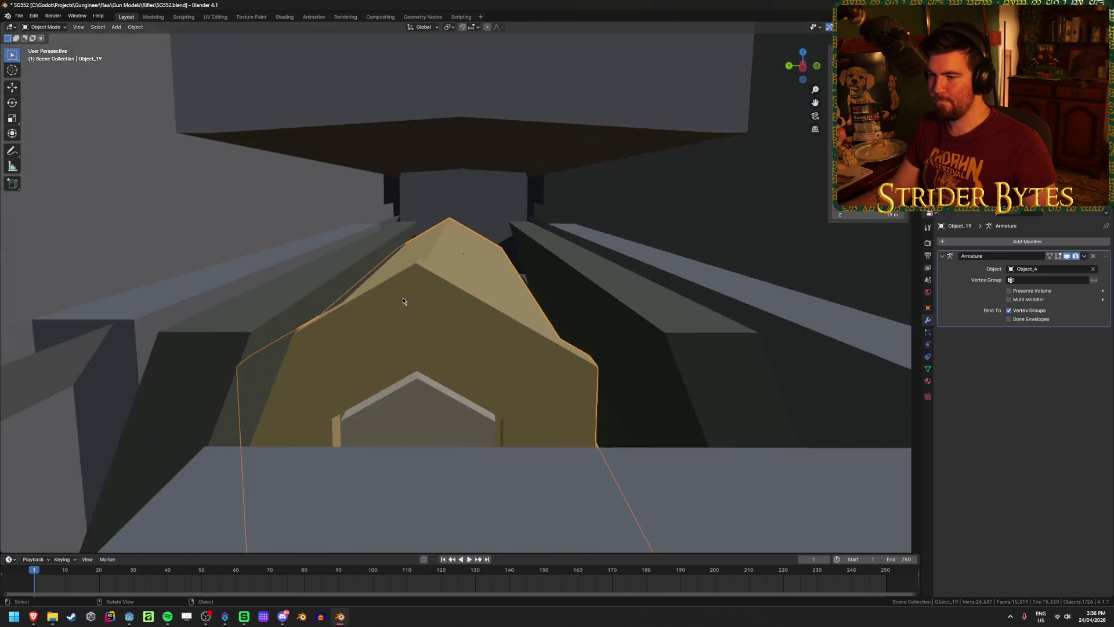
Go to a side view, isolate Object_23 in Local View and enter Edit Mode.
{"action": "scroll", "coordinate": [403, 301], "scroll_direction": "up", "scroll_amount": 4}
{"action": "scroll", "coordinate": [404, 301], "scroll_direction": "down", "scroll_amount": 3}
{"action": "scroll", "coordinate": [403, 301], "scroll_direction": "up", "scroll_amount": 3}
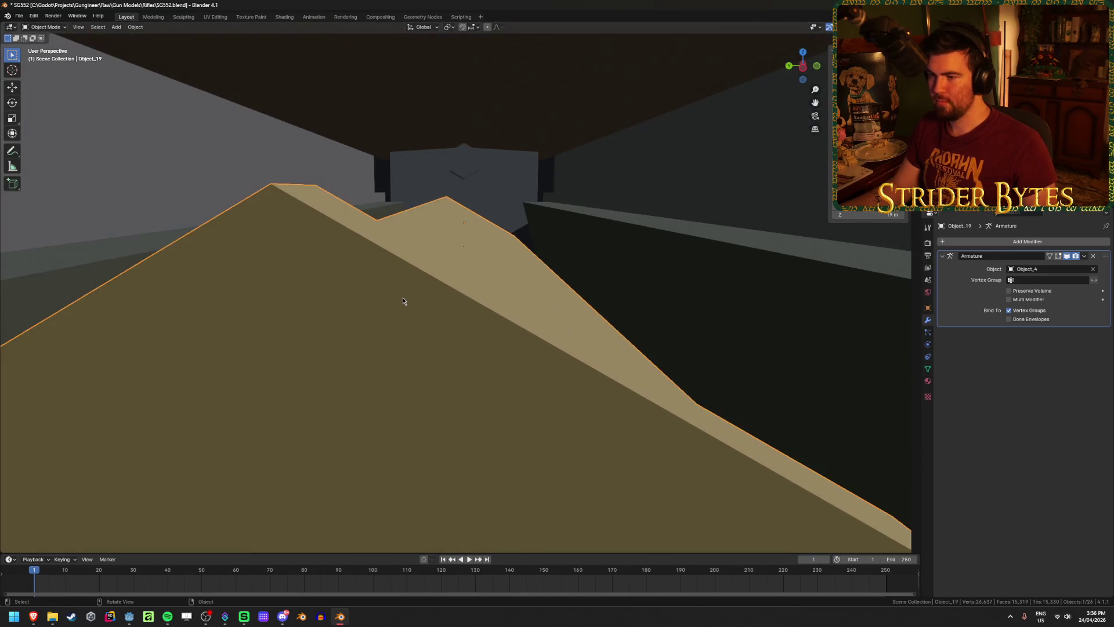
{"action": "scroll", "coordinate": [403, 302], "scroll_direction": "down", "scroll_amount": 2}
{"action": "scroll", "coordinate": [403, 301], "scroll_direction": "down", "scroll_amount": 2}
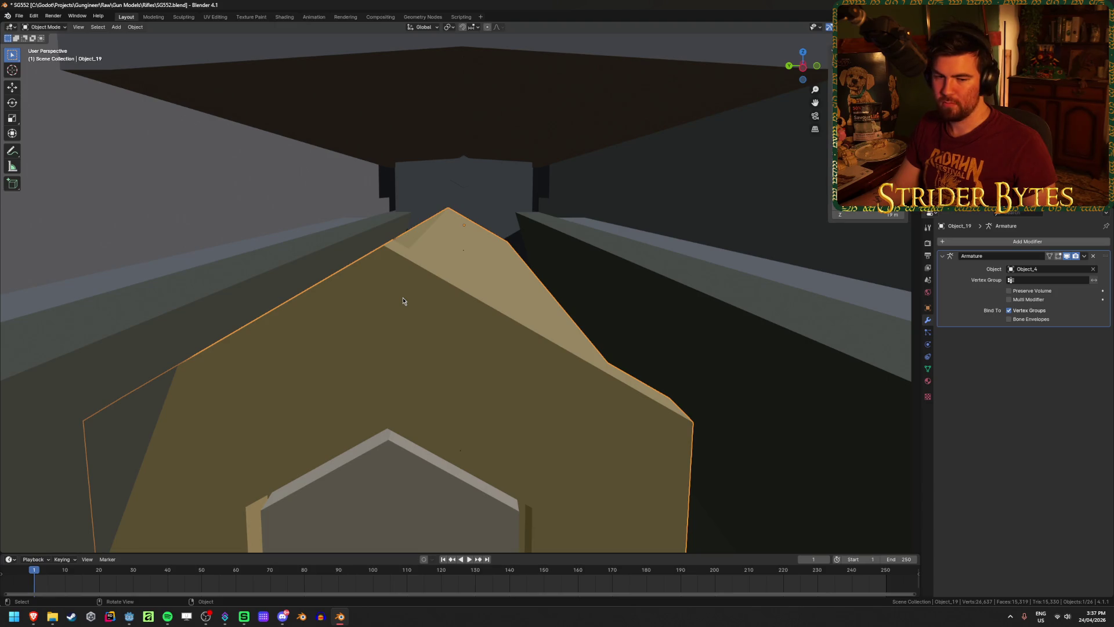
{"action": "scroll", "coordinate": [404, 302], "scroll_direction": "down", "scroll_amount": 5}
{"action": "scroll", "coordinate": [403, 301], "scroll_direction": "down", "scroll_amount": 5}
{"action": "middle_click_drag", "start_coordinate": [227, 303], "coordinate": [297, 302]}
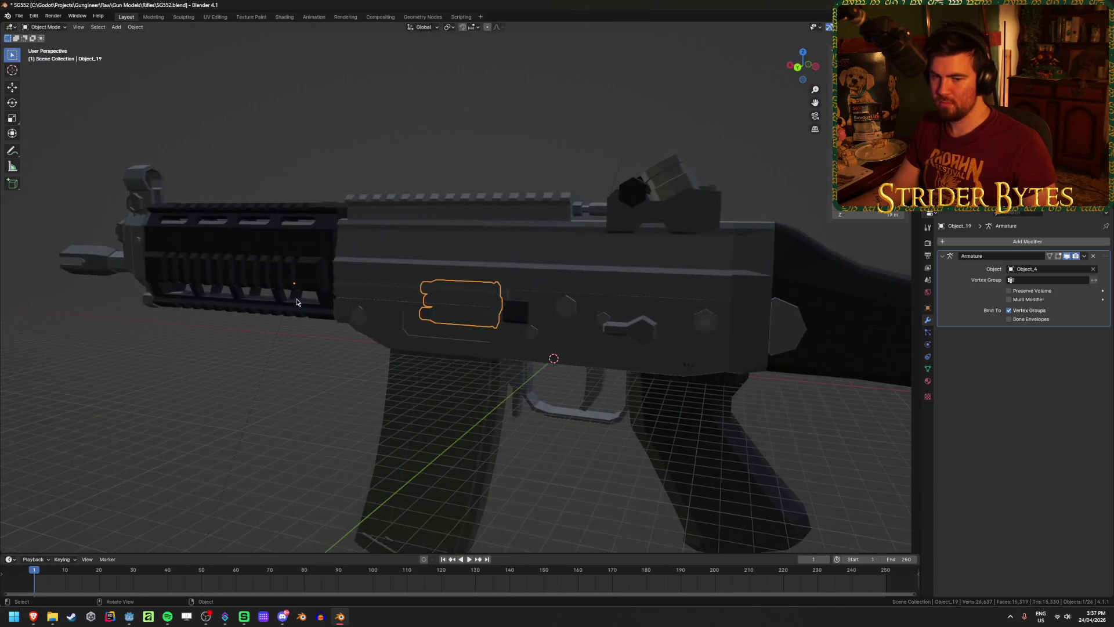
{"action": "key", "text": "ctrl+z"}
{"action": "key", "text": "Tab"}
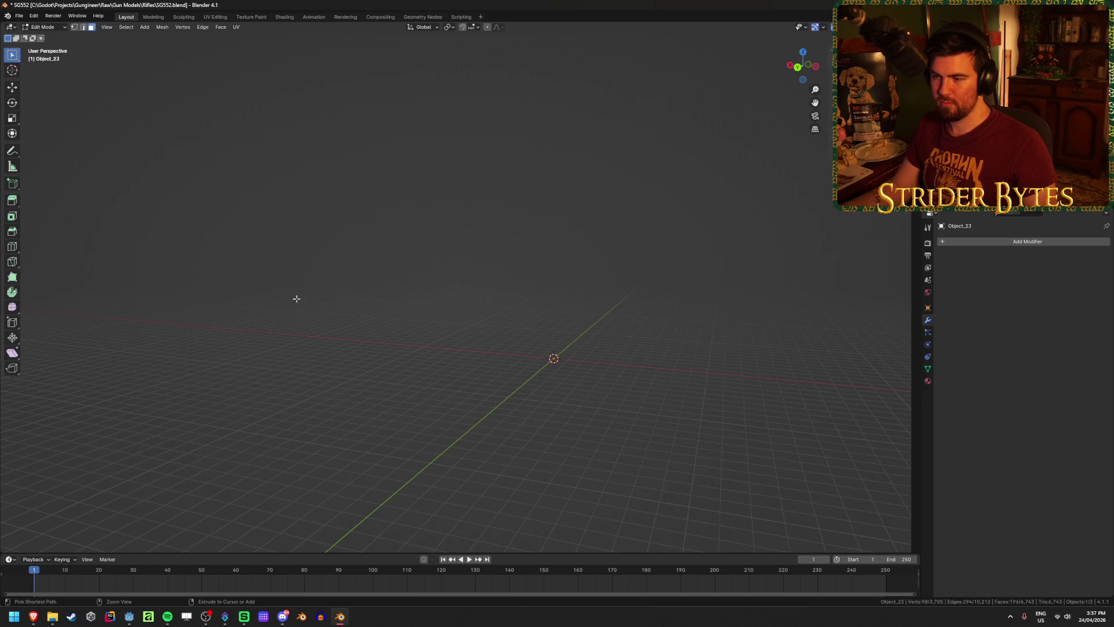
Frame the selected triangle, then leave mesh editing and isolation.
{"action": "key", "text": "KP_Decimal"}
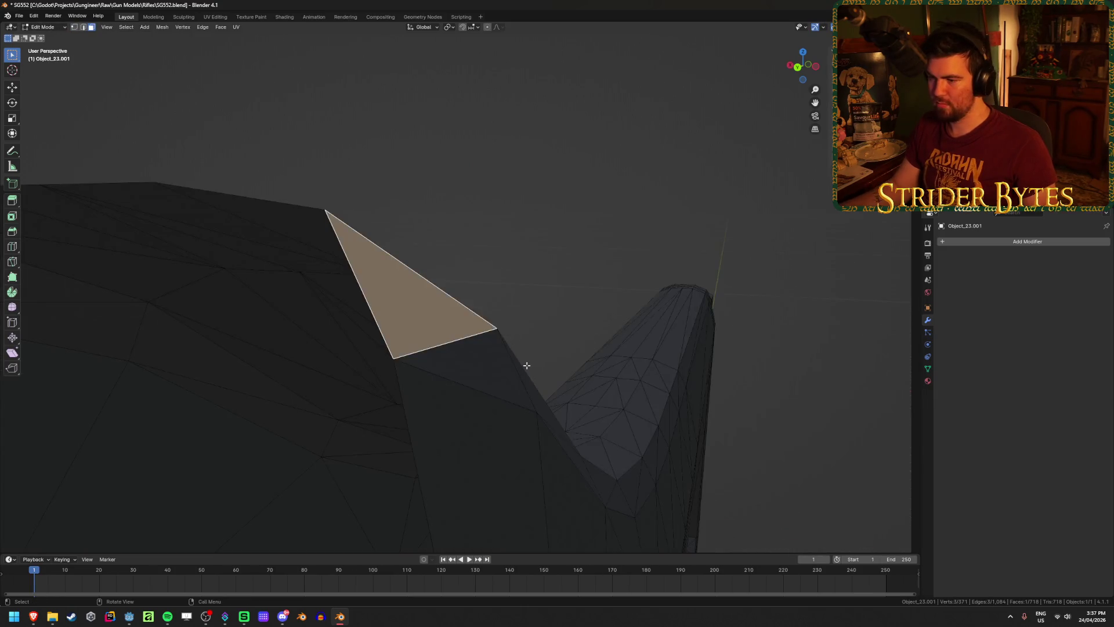
{"action": "scroll", "coordinate": [553, 390], "scroll_direction": "down", "scroll_amount": 5}
{"action": "key", "text": "ctrl+z"}
{"action": "key", "text": "ctrl+z"}
{"action": "key", "text": "ctrl+z"}
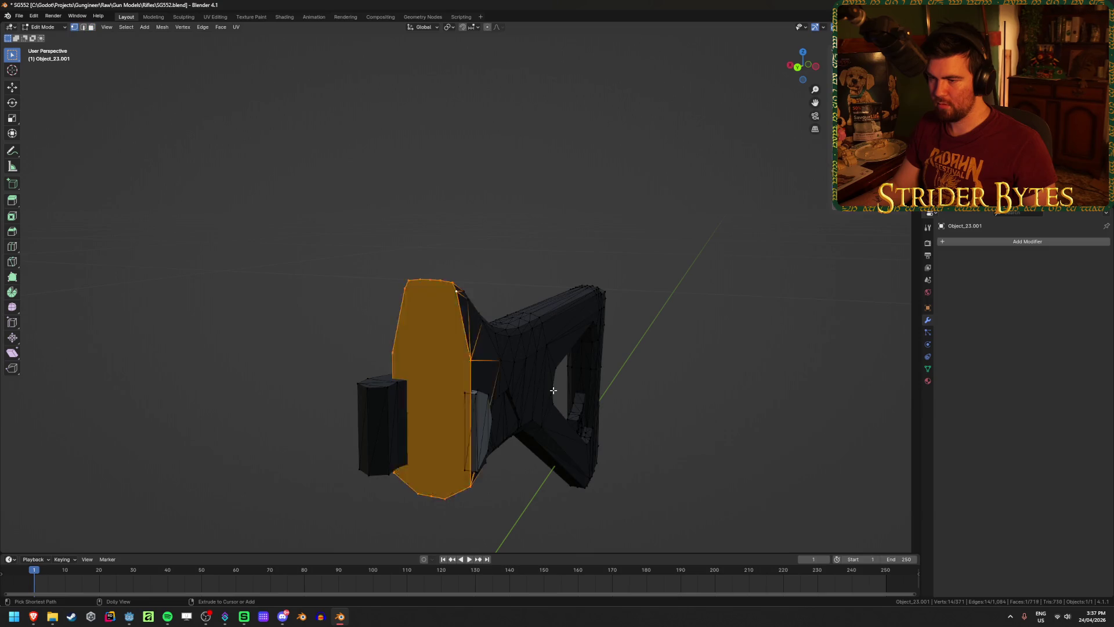
{"action": "scroll", "coordinate": [554, 391], "scroll_direction": "down", "scroll_amount": 8}
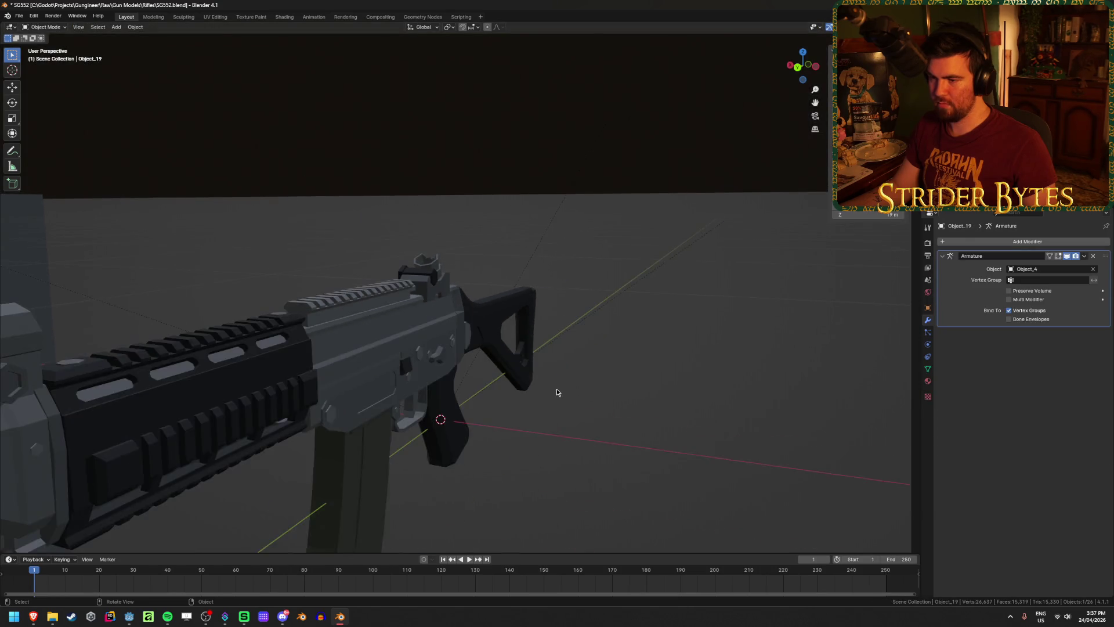
{"action": "scroll", "coordinate": [556, 392], "scroll_direction": "up", "scroll_amount": 12}
{"action": "scroll", "coordinate": [556, 392], "scroll_direction": "down", "scroll_amount": 5}
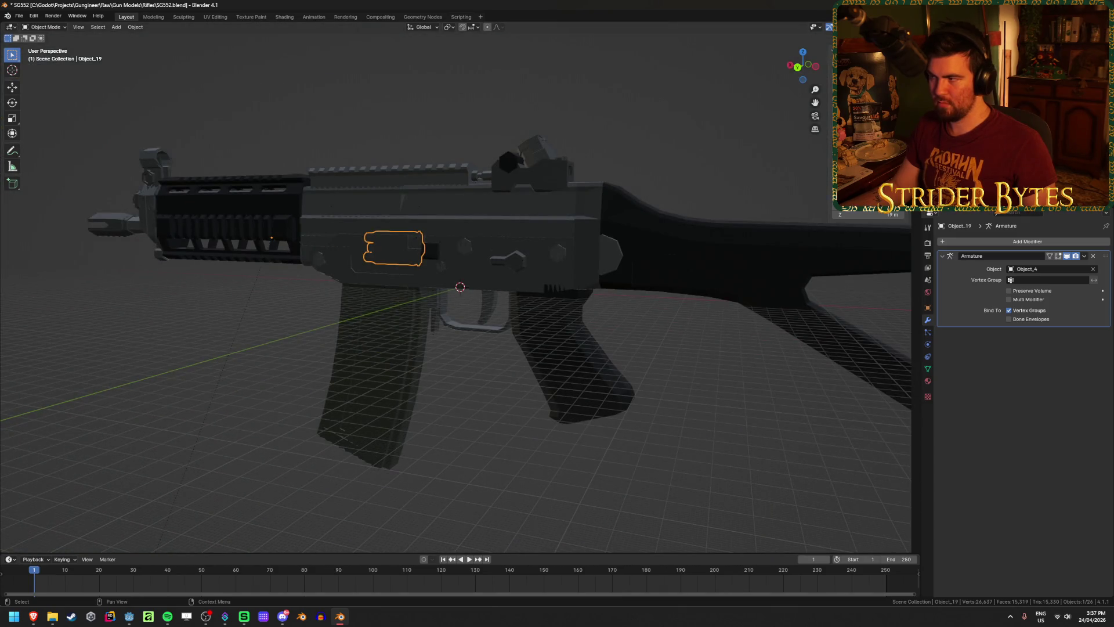
Select the stock, then the receiver piece, and finally the imported Sketchfab_model.
{"action": "key", "text": "ctrl+z"}
{"action": "scroll", "coordinate": [609, 214], "scroll_direction": "up", "scroll_amount": 3}
{"action": "middle_click_drag", "start_coordinate": [609, 213], "coordinate": [590, 276]}
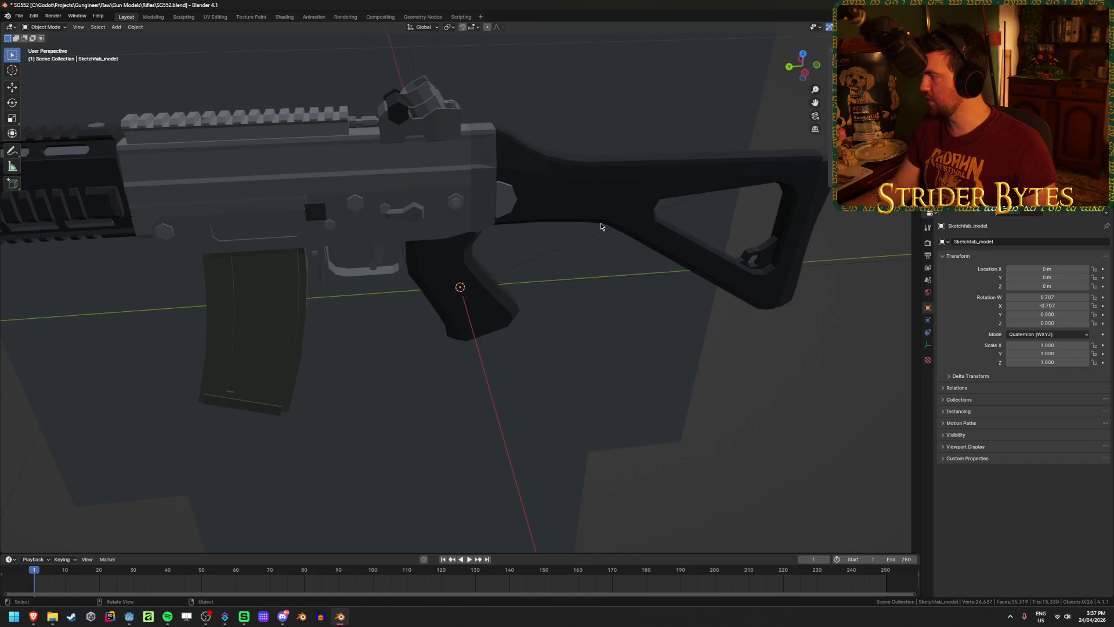
{"action": "left_click", "coordinate": [615, 191]}
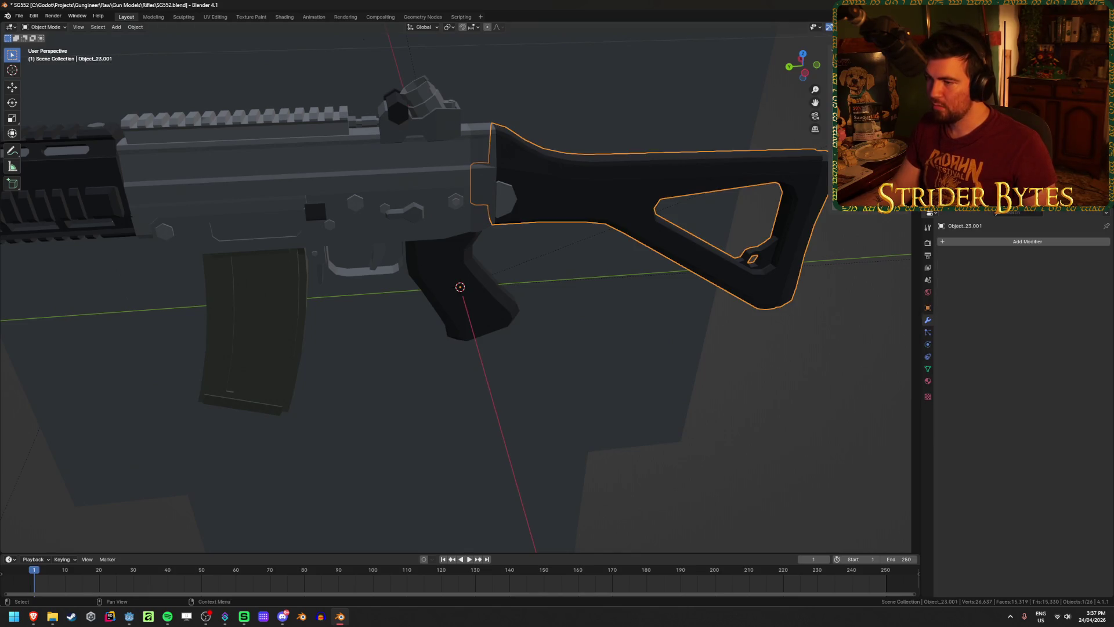
{"action": "left_click", "coordinate": [314, 189]}
{"action": "scroll", "coordinate": [639, 326], "scroll_direction": "down", "scroll_amount": 10}
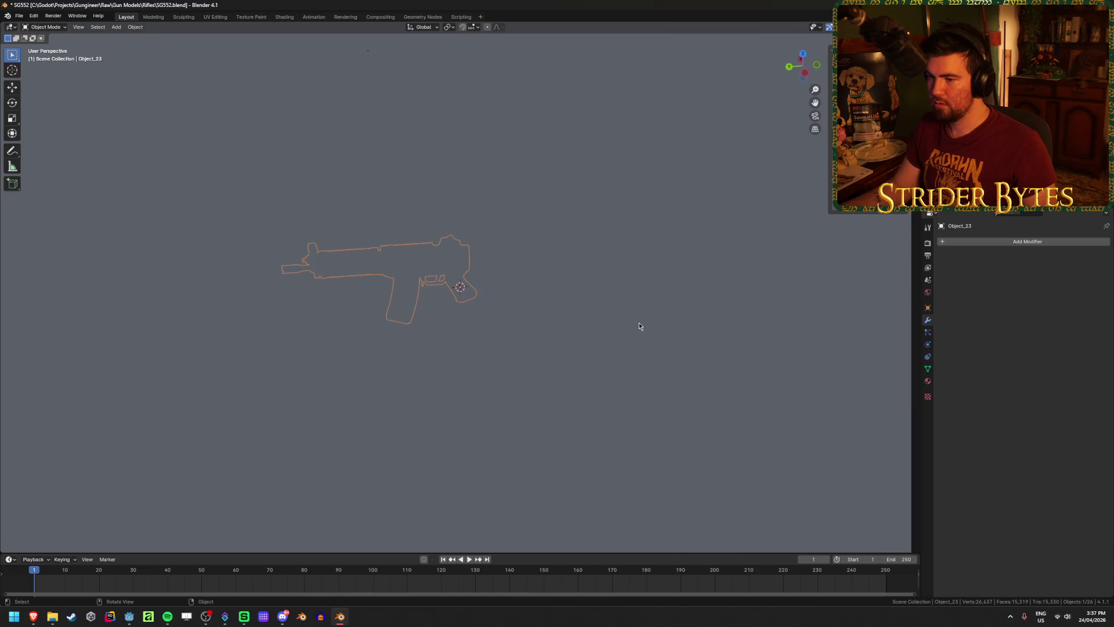
{"action": "scroll", "coordinate": [640, 326], "scroll_direction": "up", "scroll_amount": 15}
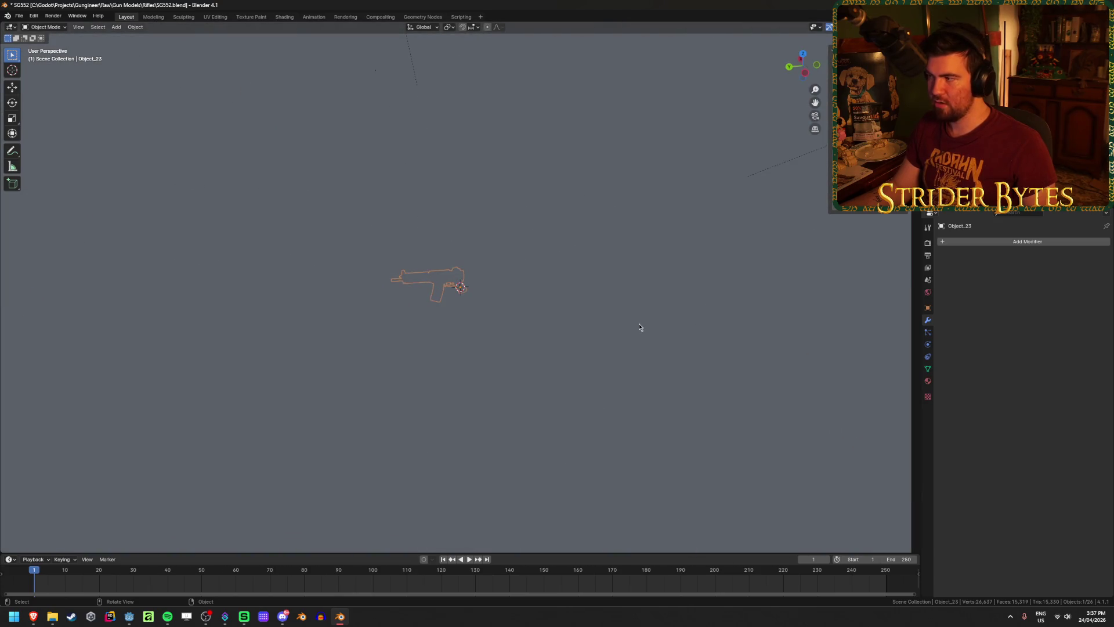
{"action": "key", "text": "ctrl+z"}
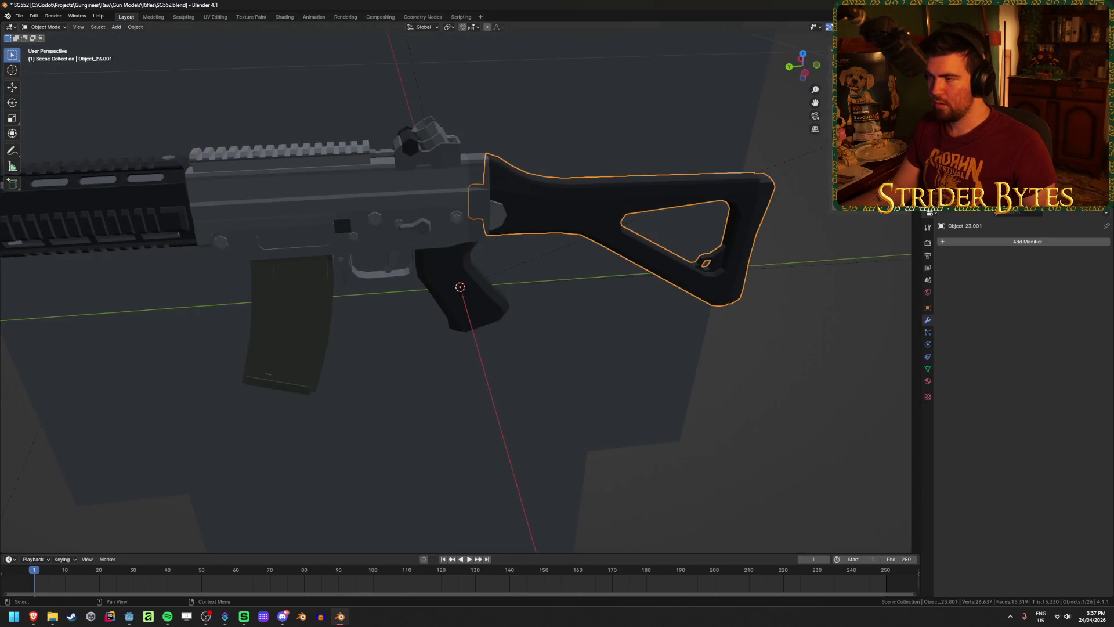
{"action": "left_click", "coordinate": [871, 136]}
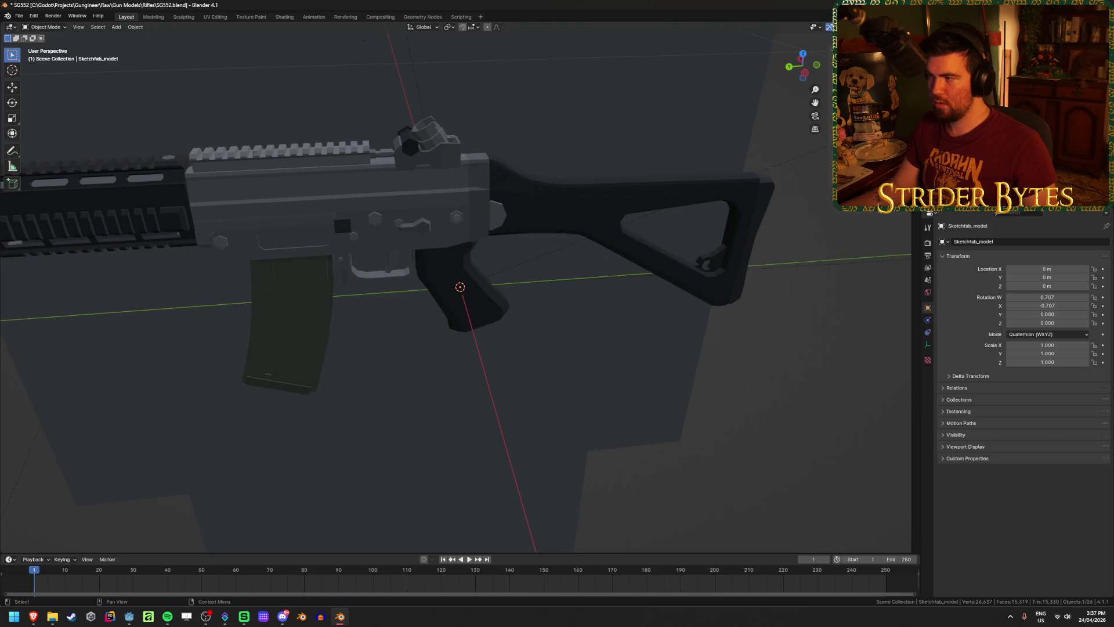
Scale the Sketchfab_model down in stages, first to 0.082 and then to 0.001.
{"action": "key", "text": "s"}
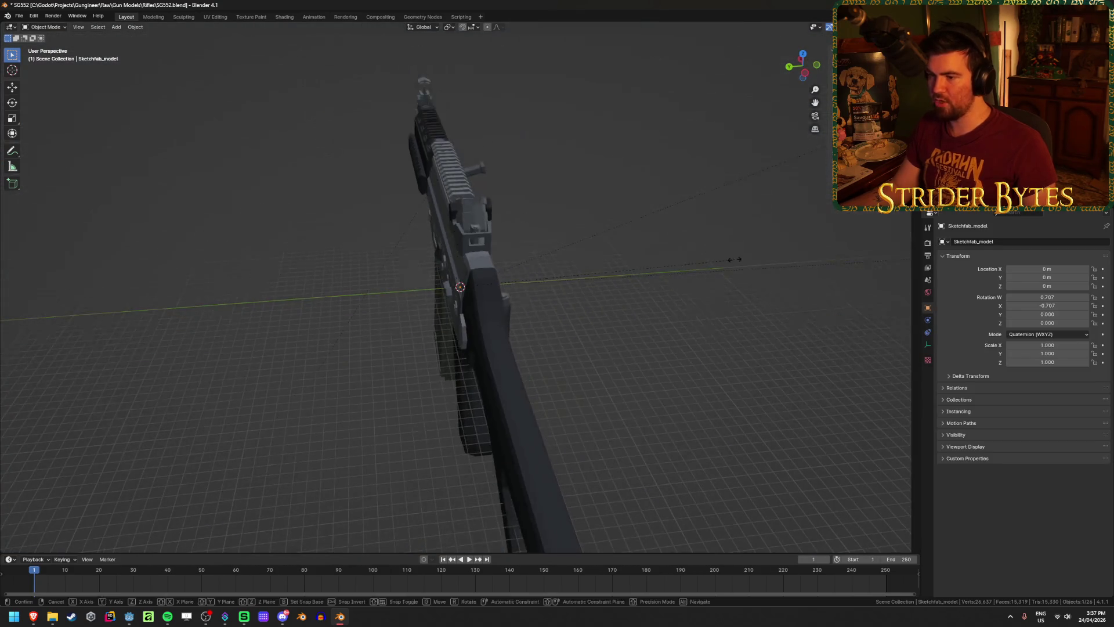
{"action": "key", "text": "Escape"}
{"action": "middle_click_drag", "start_coordinate": [542, 356], "coordinate": [486, 310]}
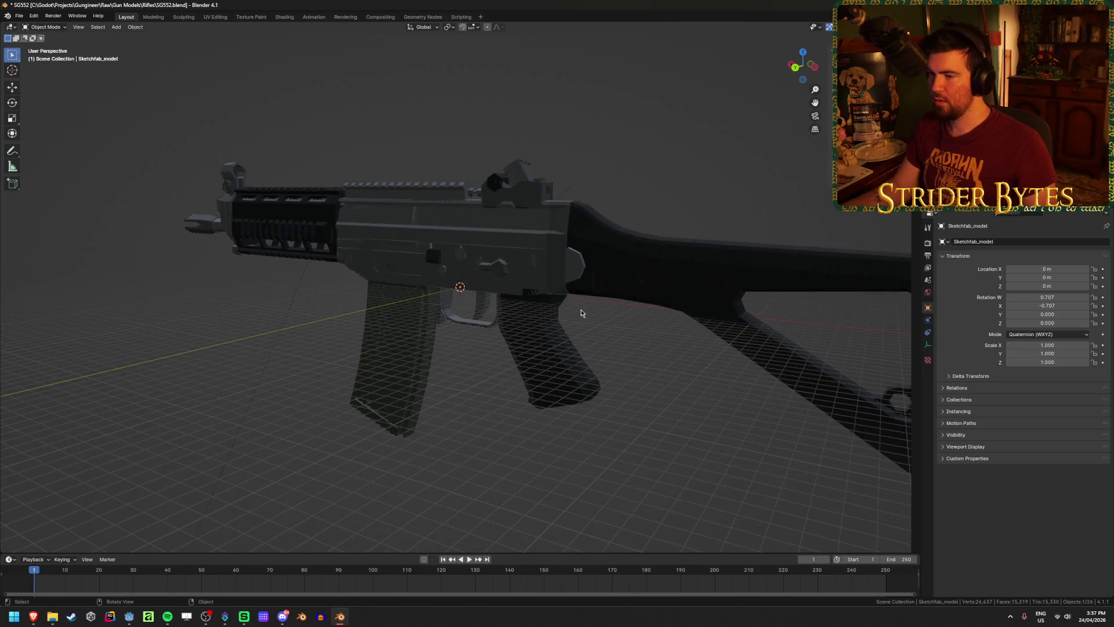
{"action": "key", "text": "s"}
{"action": "left_click", "coordinate": [556, 315]}
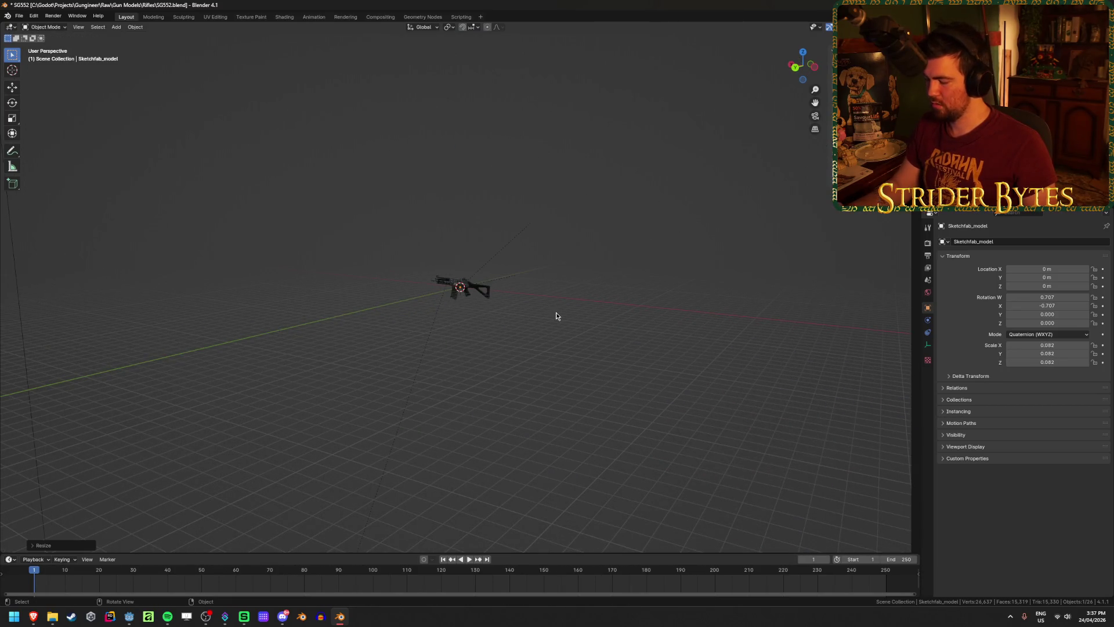
{"action": "scroll", "coordinate": [556, 315], "scroll_direction": "up", "scroll_amount": 10}
{"action": "key", "text": "s"}
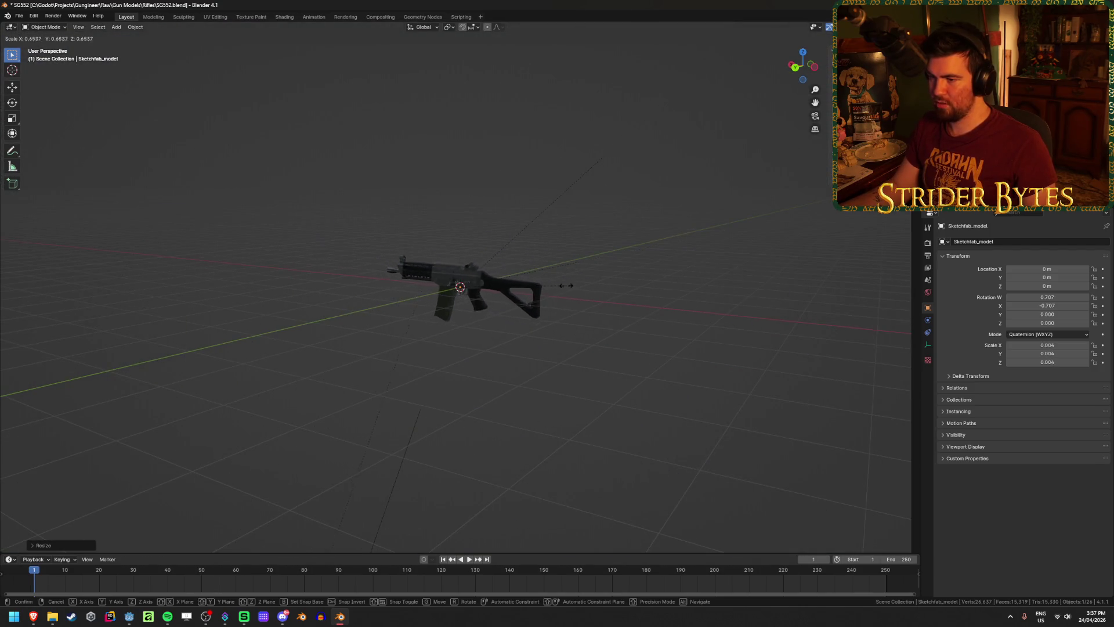
{"action": "left_click", "coordinate": [491, 292]}
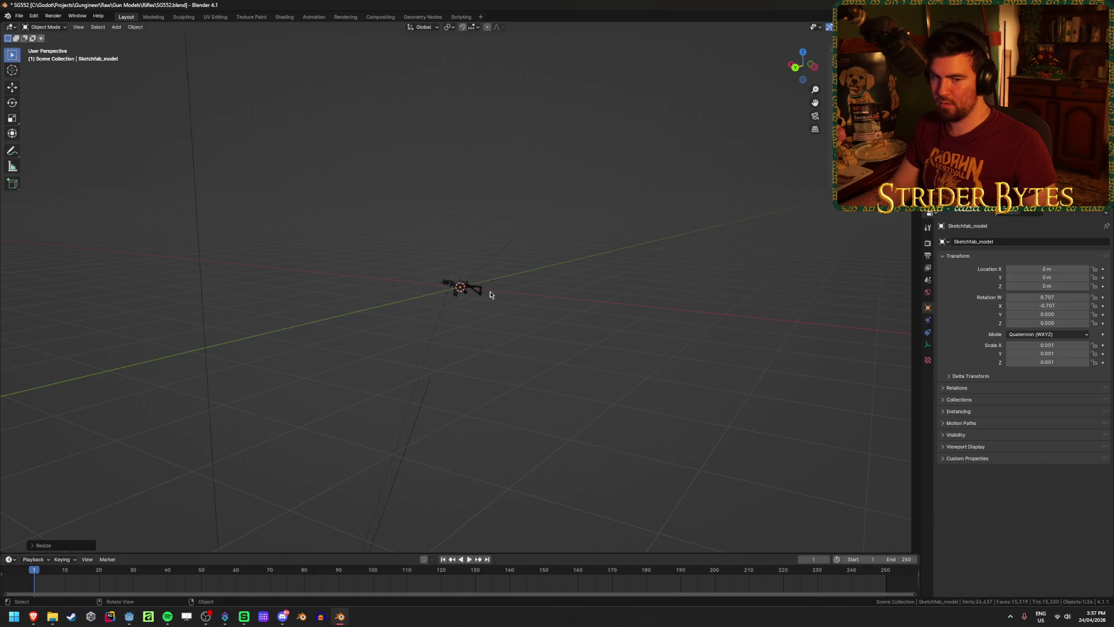
{"action": "scroll", "coordinate": [555, 293], "scroll_direction": "up", "scroll_amount": 8}
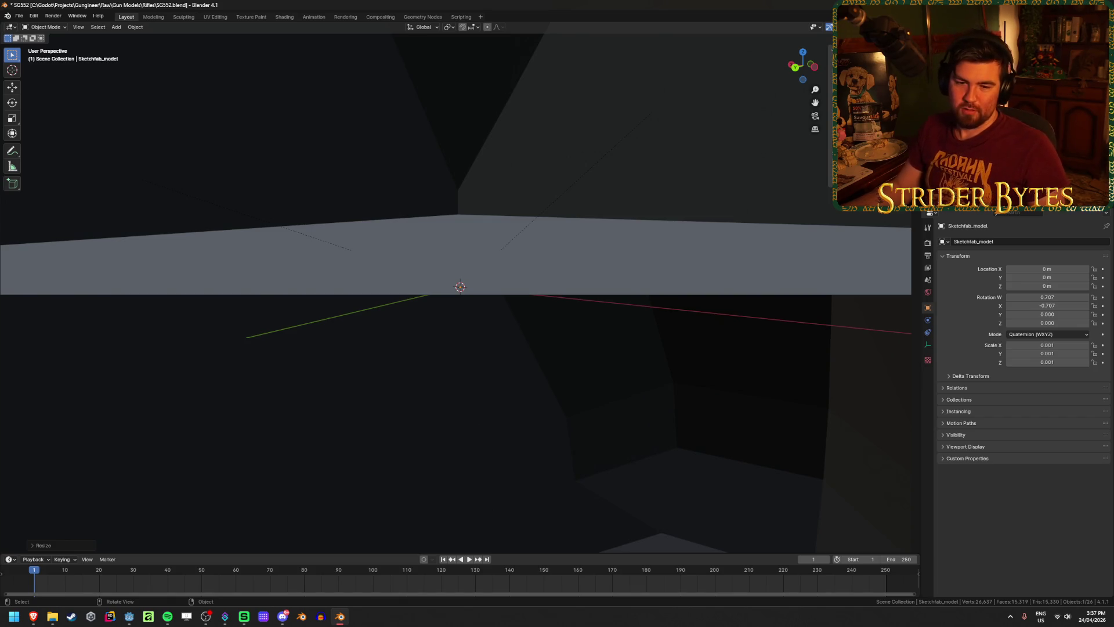
{"action": "scroll", "coordinate": [504, 272], "scroll_direction": "down", "scroll_amount": 10}
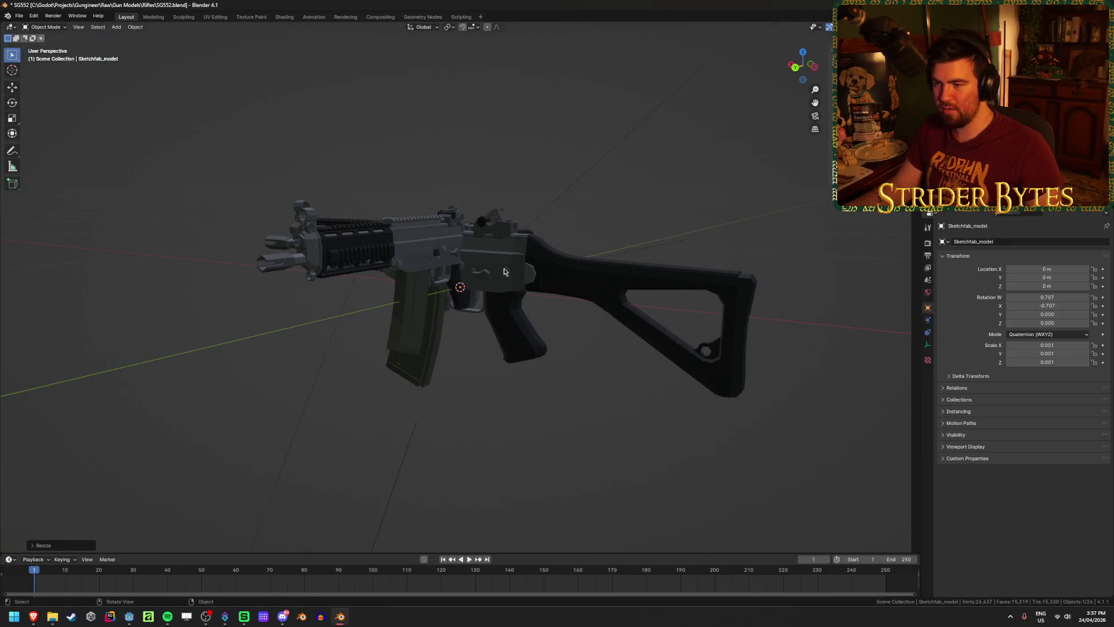
{"action": "middle_click_drag", "start_coordinate": [505, 272], "coordinate": [593, 261]}
Rotate the reference 90° about Z and move it over the rifle in right side view.
{"action": "key", "text": "r"}
{"action": "key", "text": "z"}
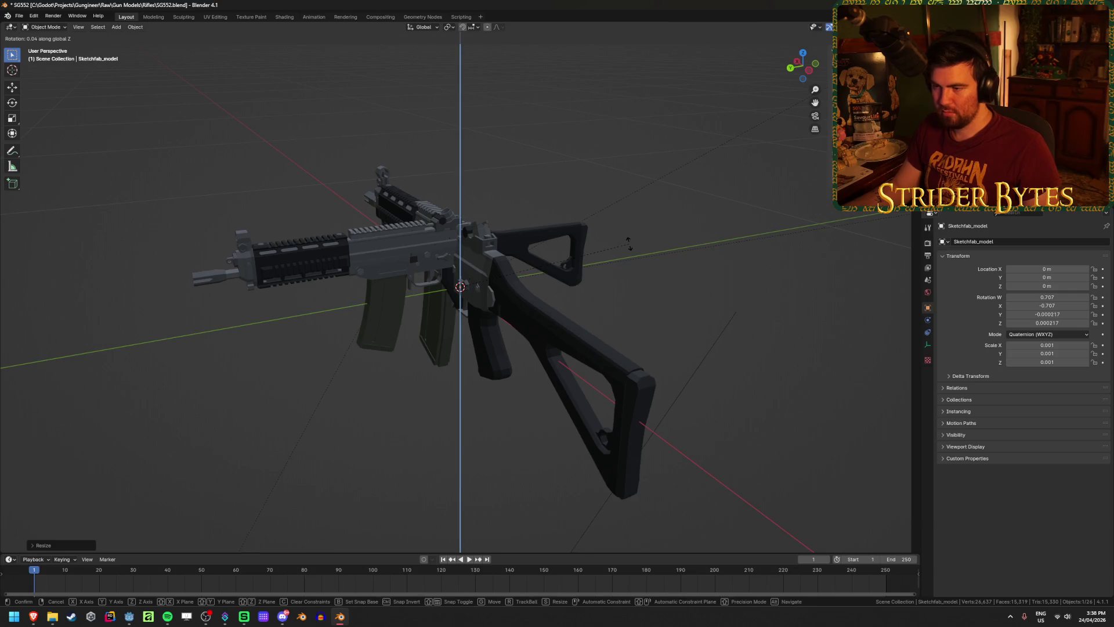
{"action": "type", "text": "90"}
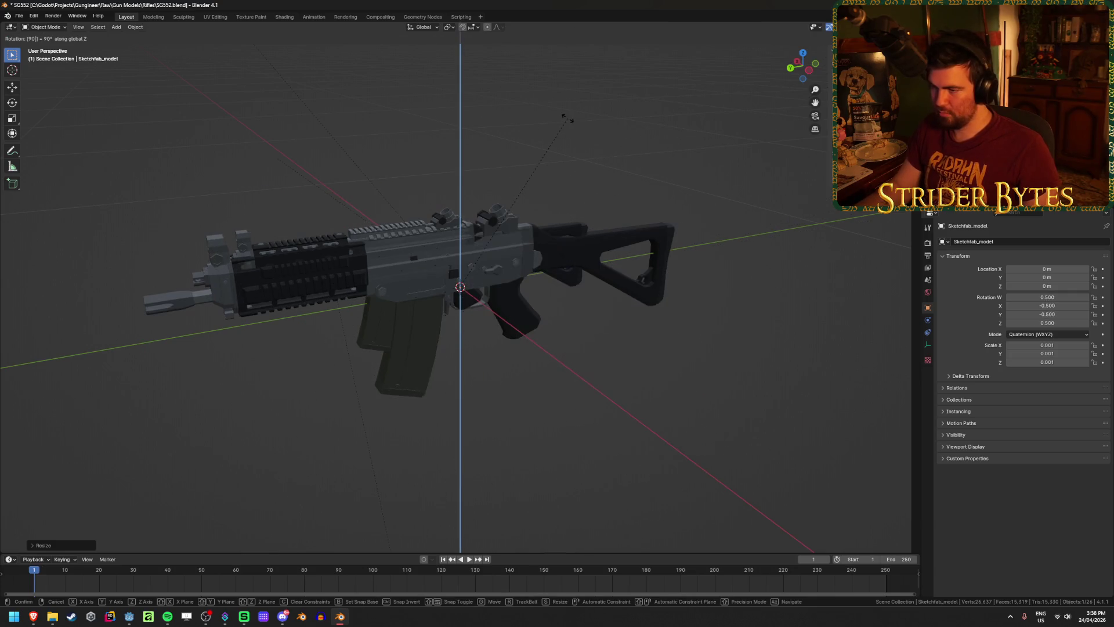
{"action": "key", "text": "Return"}
{"action": "key", "text": "ctrl+KP_3"}
{"action": "key", "text": "KP_3"}
{"action": "scroll", "coordinate": [568, 303], "scroll_direction": "up", "scroll_amount": 2}
{"action": "key", "text": "g"}
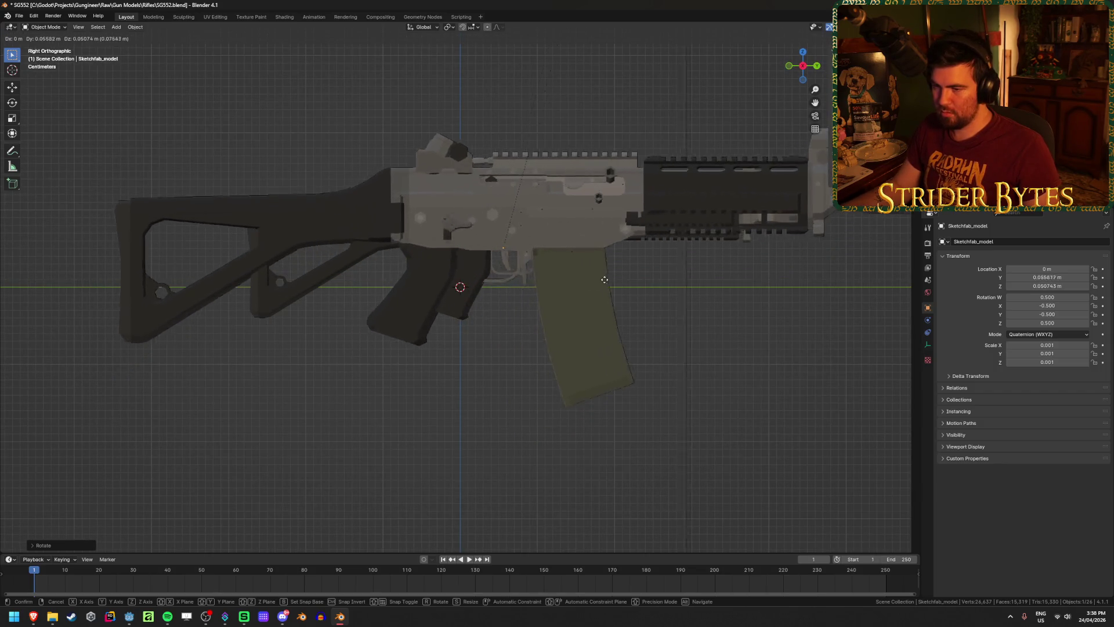
{"action": "left_click", "coordinate": [672, 288]}
Rescale the reference in two passes to about 0.00078 to match the rifle.
{"action": "key", "text": "s"}
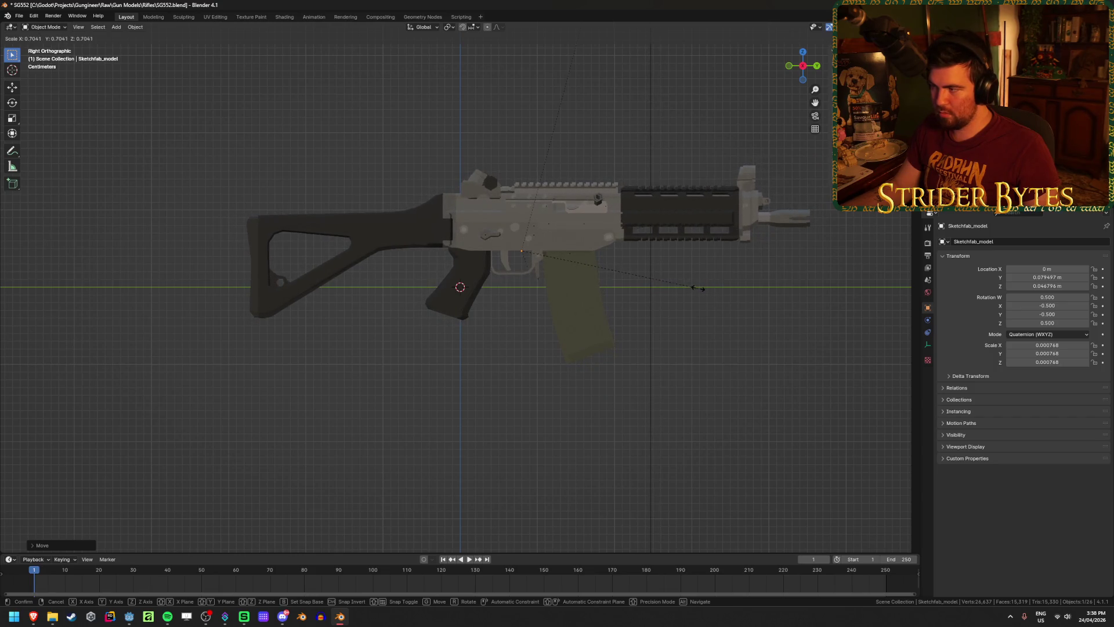
{"action": "left_click", "coordinate": [702, 290]}
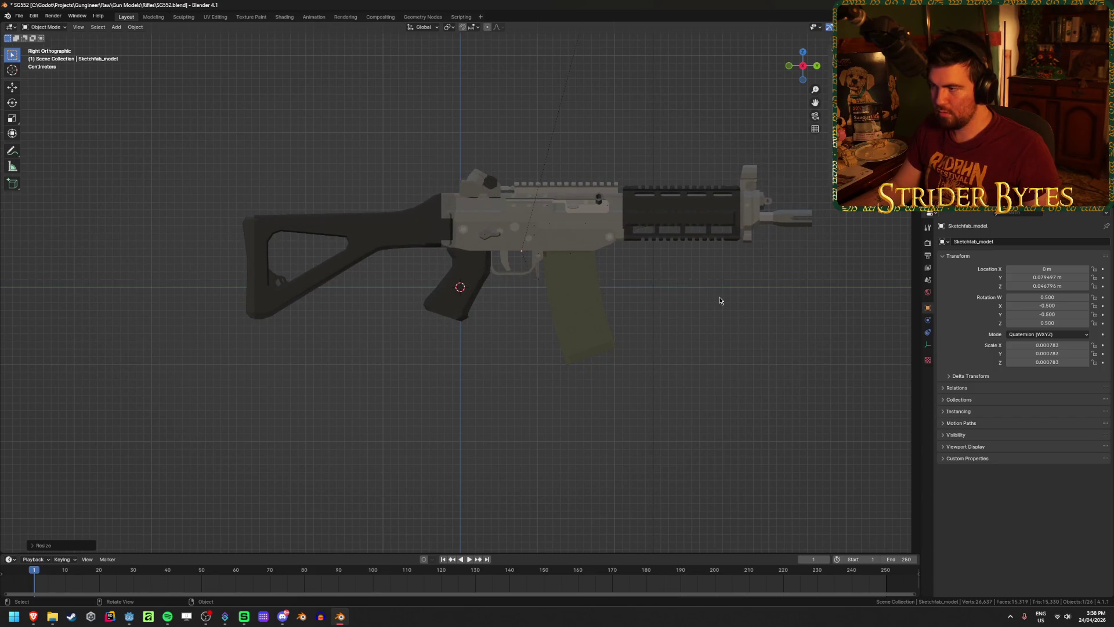
{"action": "key", "text": "s"}
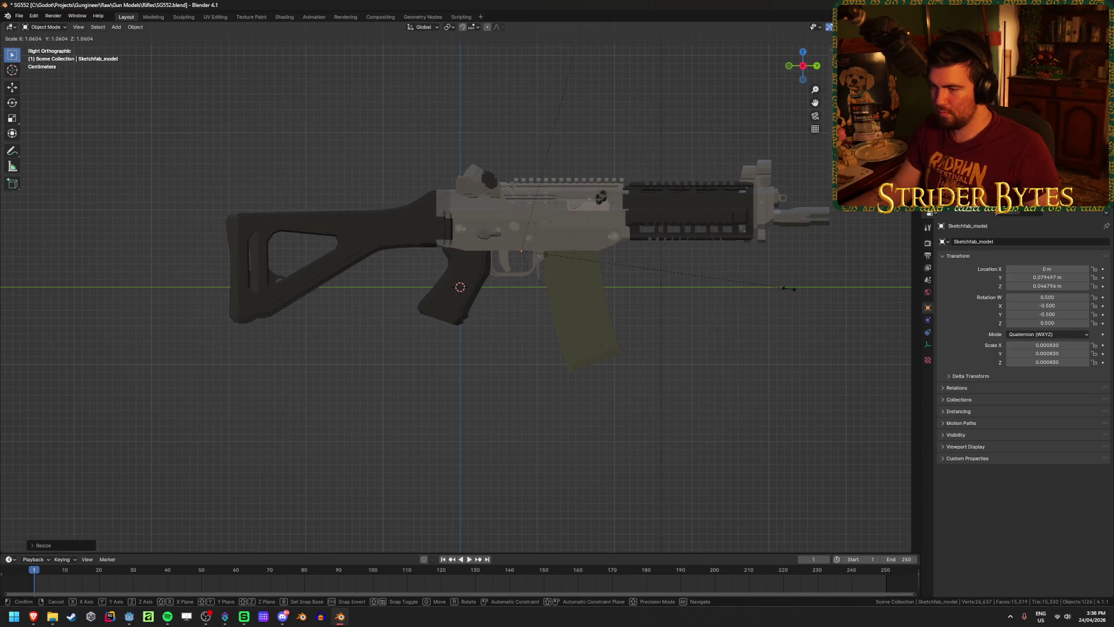
{"action": "left_click", "coordinate": [771, 295]}
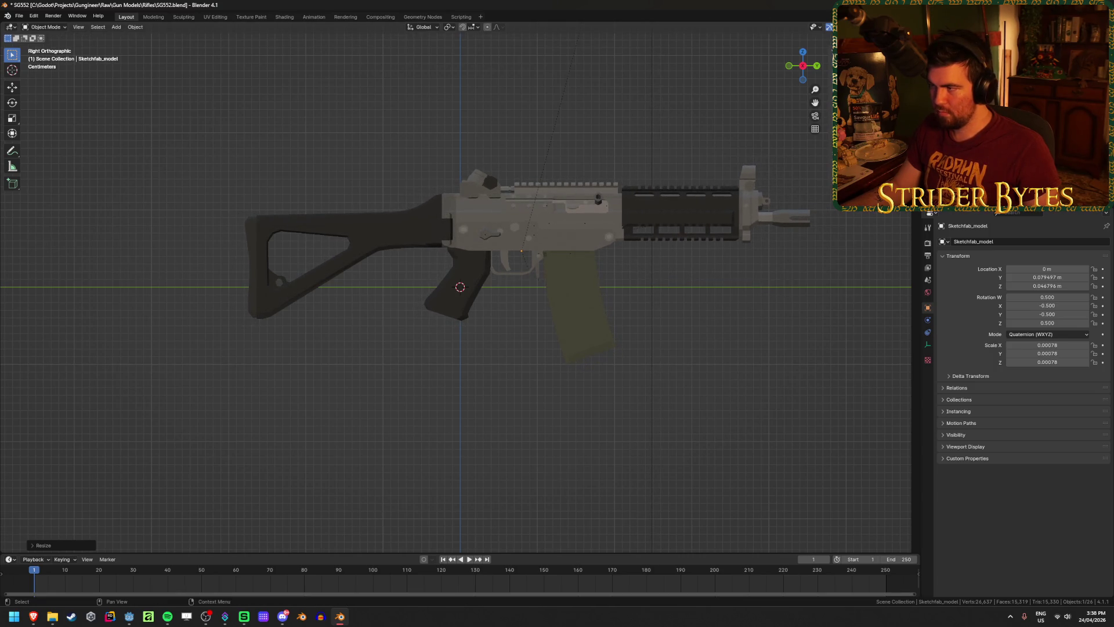
{"action": "key", "text": "bracketright"}
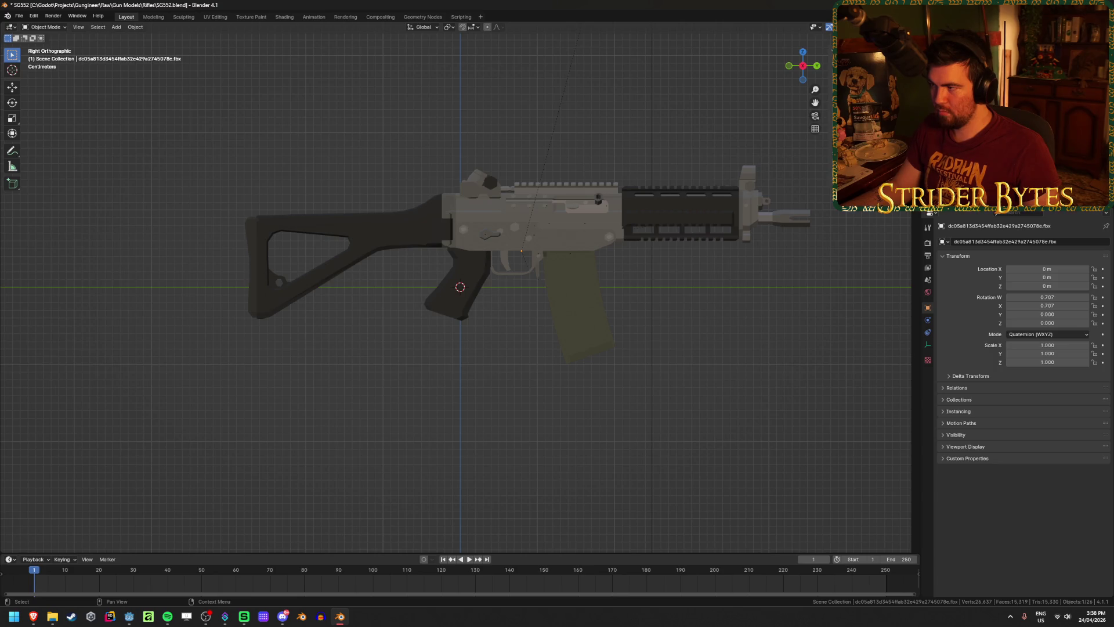
Delete two leftover empties and apply the Sketchfab_model's scale so it reads 1.000.
{"action": "key", "text": "Delete"}
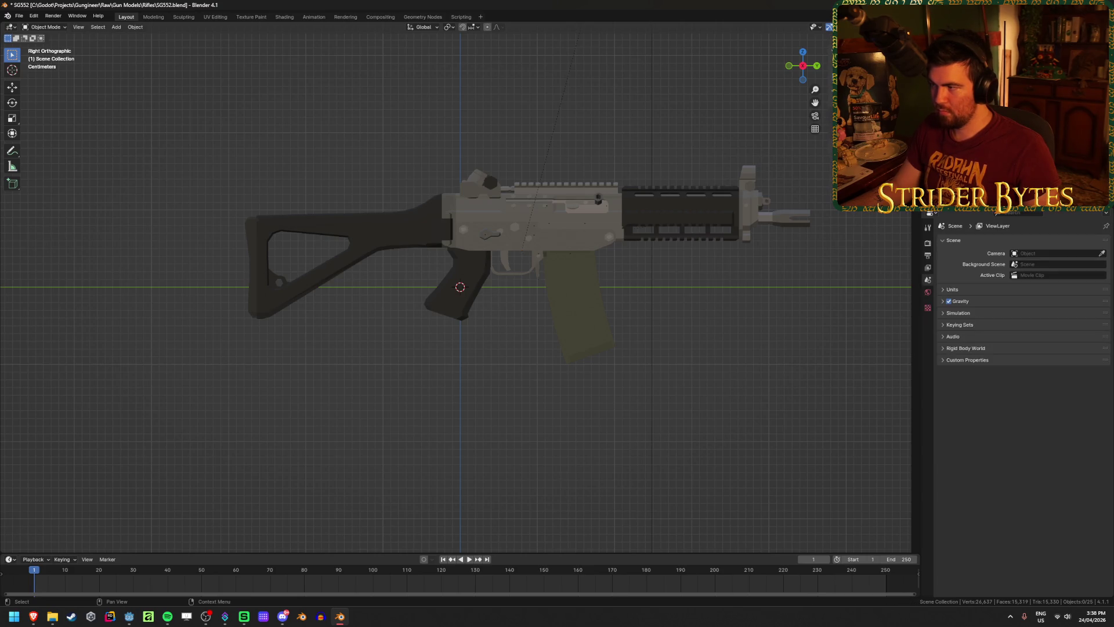
{"action": "key", "text": "Delete"}
{"action": "key", "text": "Delete"}
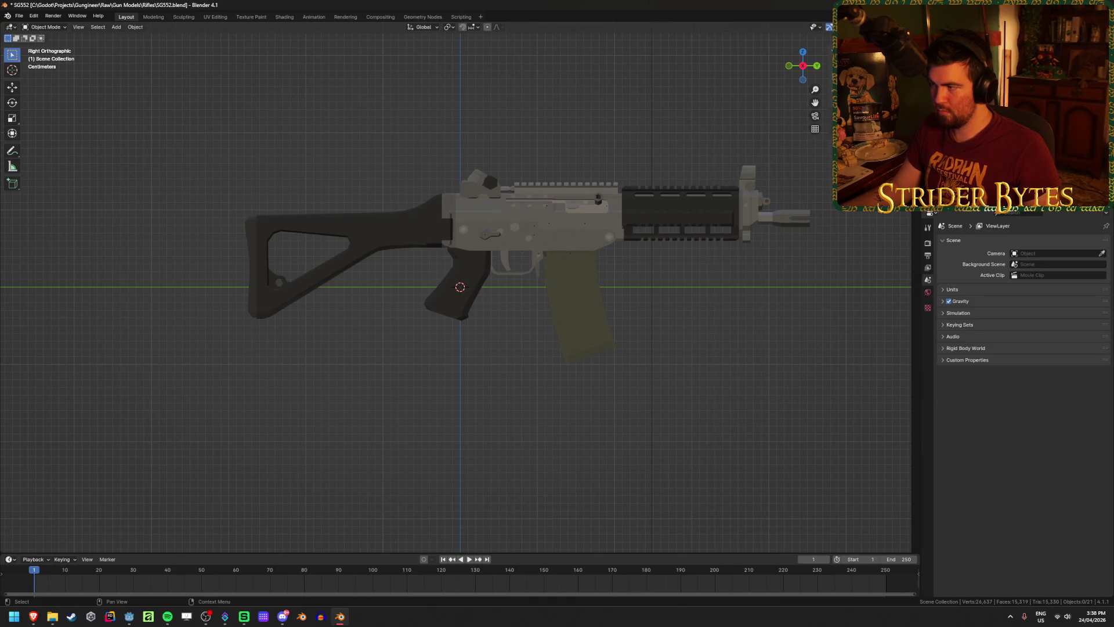
{"action": "left_click", "coordinate": [651, 225]}
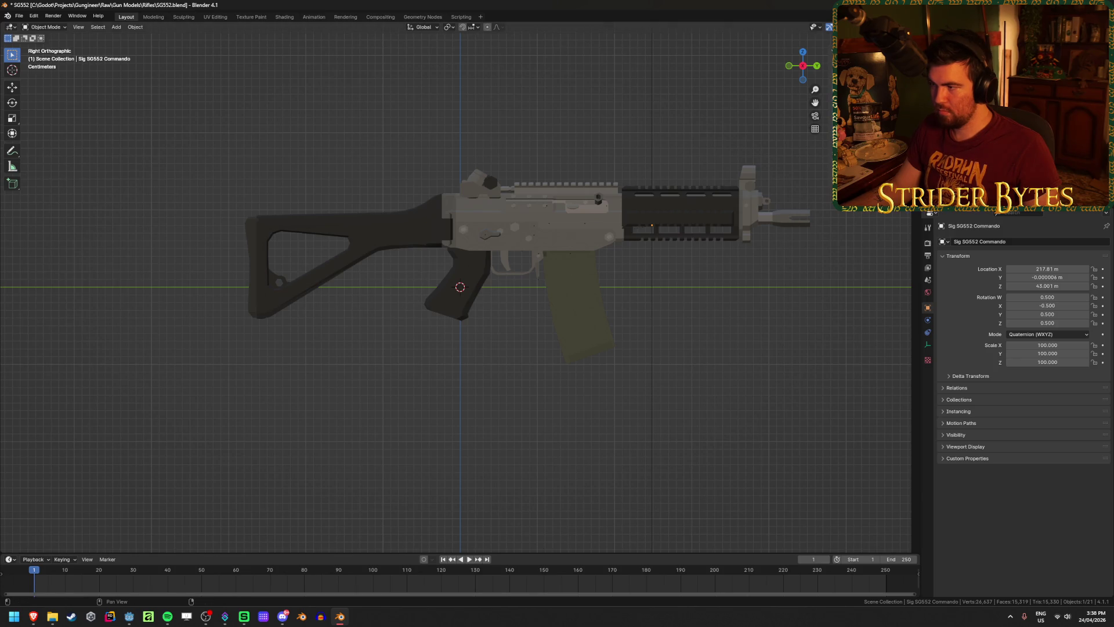
{"action": "left_click", "coordinate": [651, 225]}
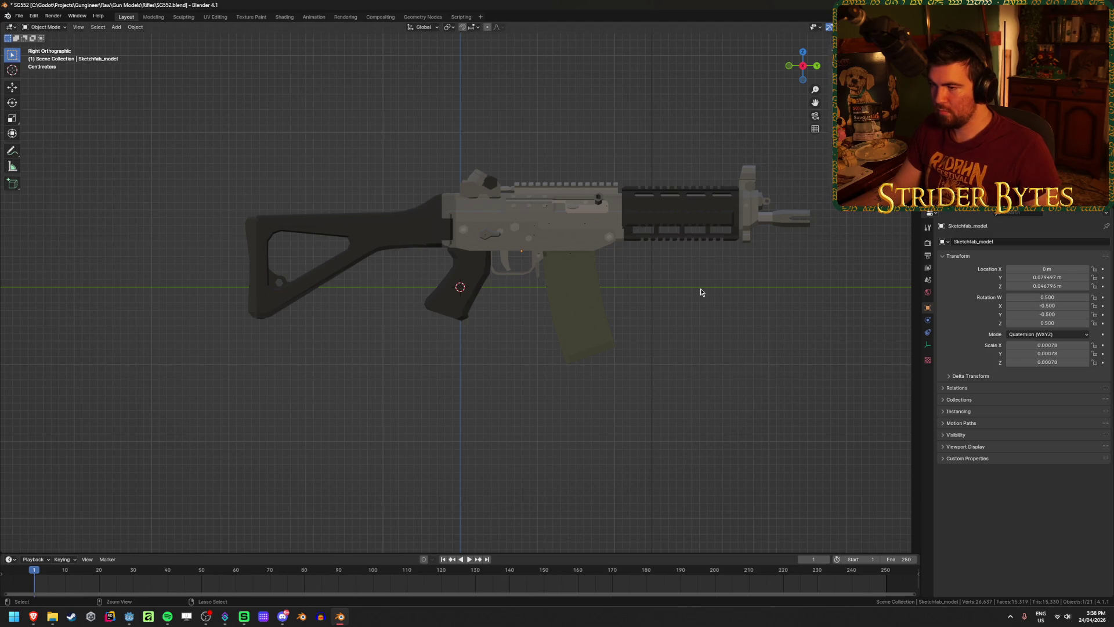
{"action": "key", "text": "ctrl+a"}
{"action": "left_click", "coordinate": [701, 290]}
Join all the reference rifle parts into one object with Ctrl+J.
{"action": "left_click", "coordinate": [652, 225]}
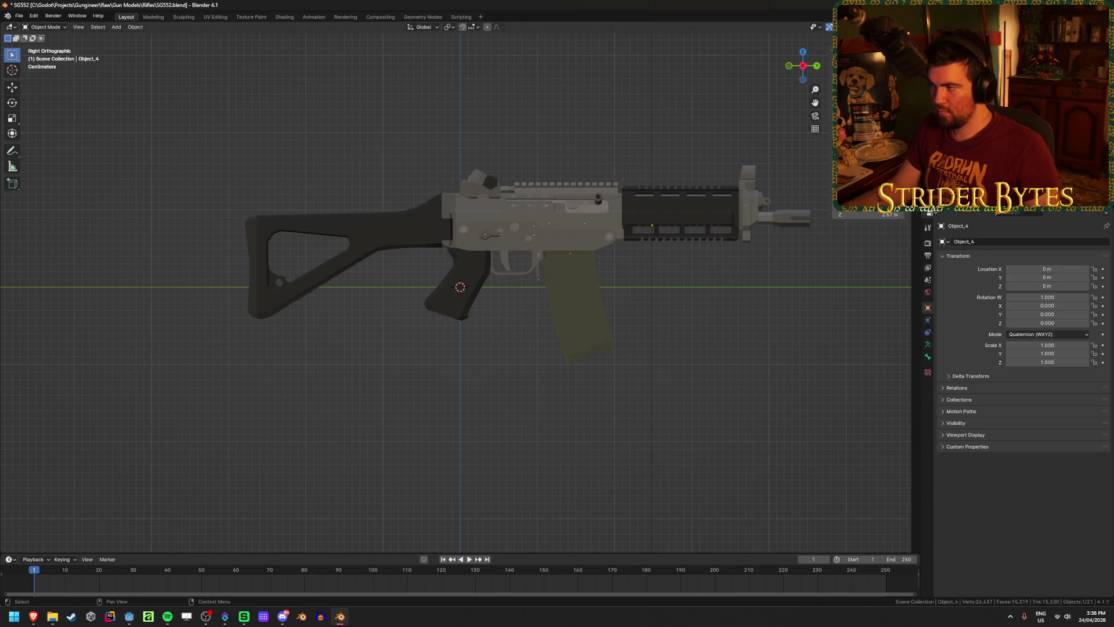
{"action": "left_click", "coordinate": [563, 229]}
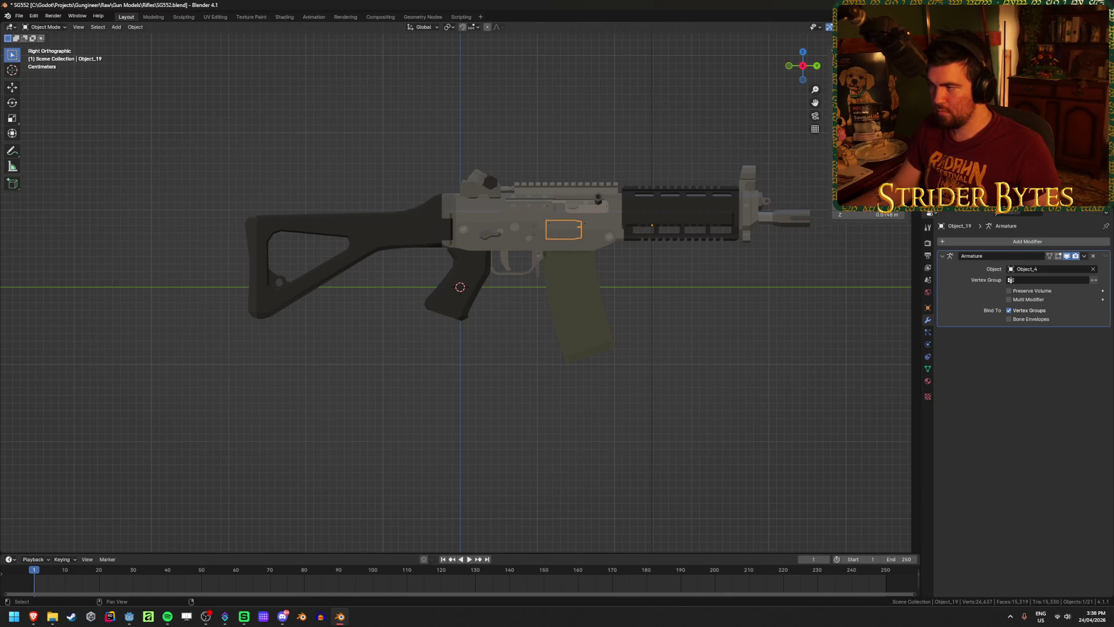
{"action": "key", "text": "a"}
{"action": "key", "text": "ctrl+j"}
{"action": "left_click", "coordinate": [678, 321]}
Resize the merged rifle and reset its origin, undo that, then clear its parent.
{"action": "left_click", "coordinate": [572, 190]}
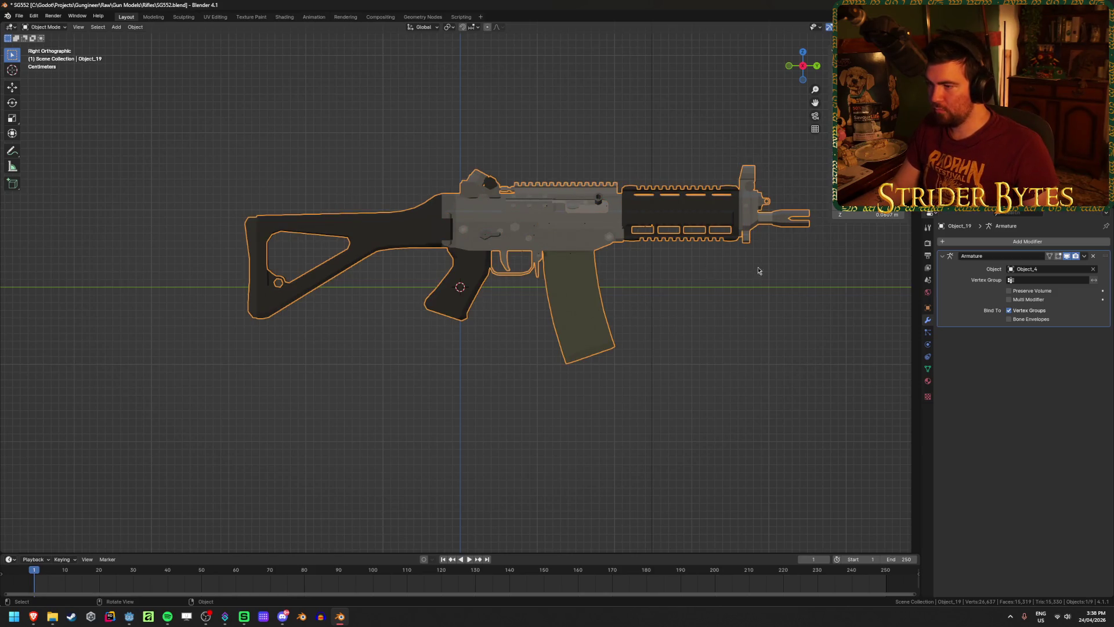
{"action": "key", "text": "s"}
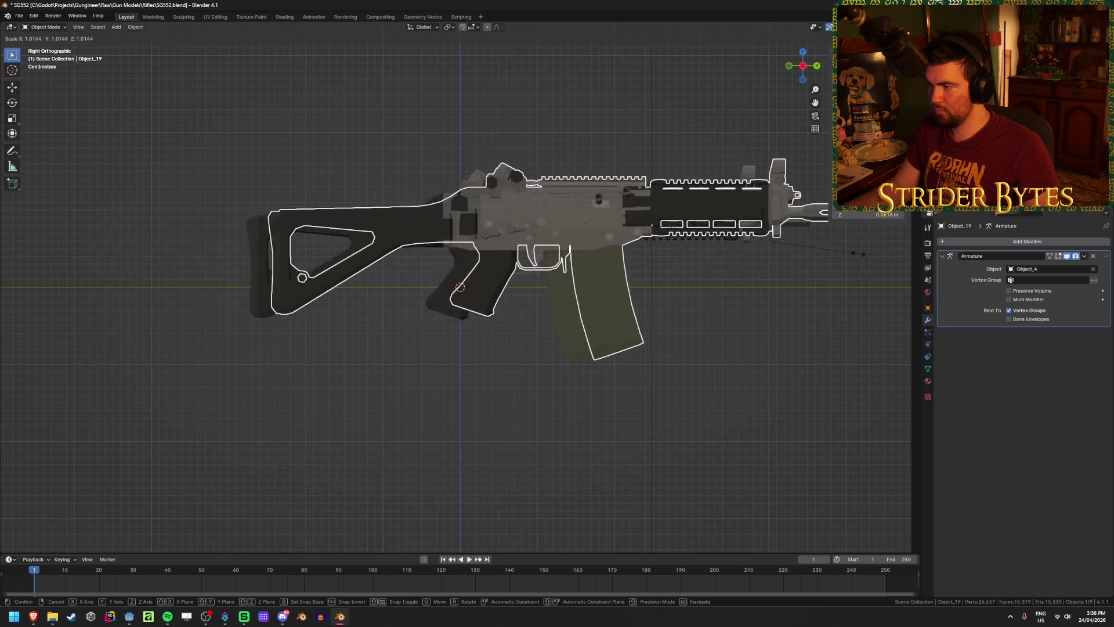
{"action": "left_click", "coordinate": [587, 326]}
{"action": "scroll", "coordinate": [588, 326], "scroll_direction": "up", "scroll_amount": 3}
{"action": "key", "text": "shift+s"}
{"action": "right_click", "coordinate": [566, 306]}
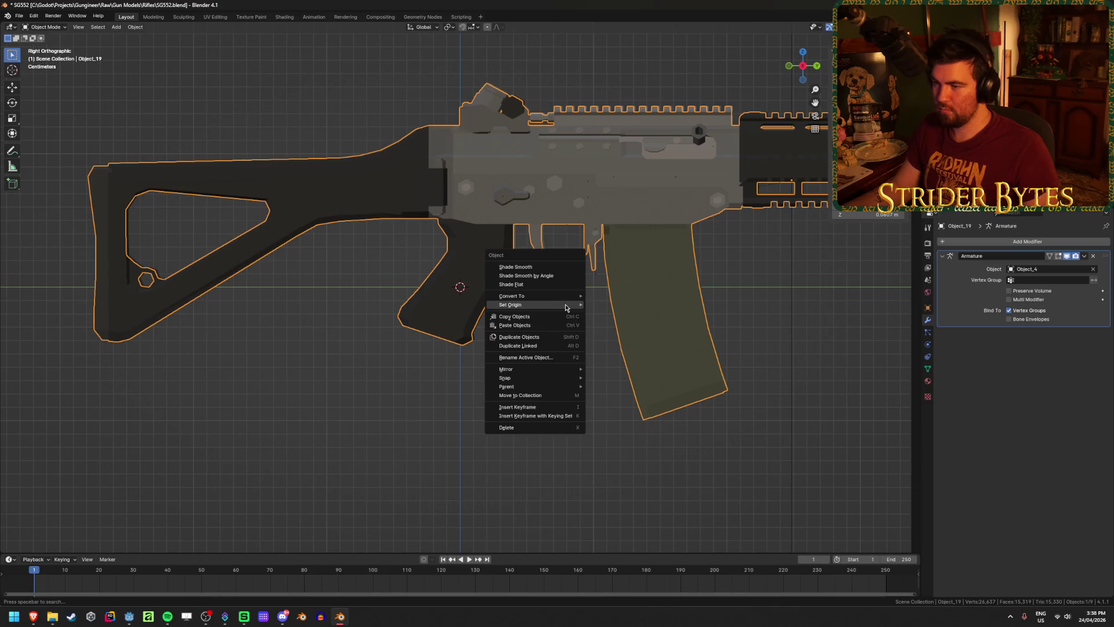
{"action": "mouse_move", "coordinate": [574, 314]}
{"action": "left_click", "coordinate": [633, 320]}
{"action": "key", "text": "ctrl+z"}
{"action": "key", "text": "ctrl+z"}
{"action": "key", "text": "ctrl+z"}
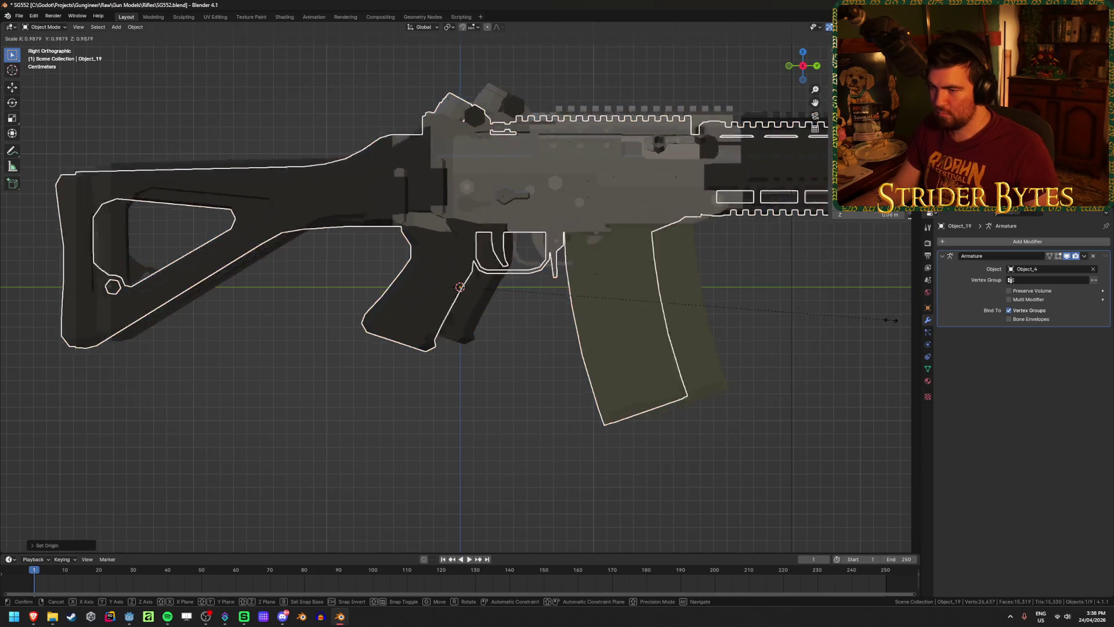
{"action": "key", "text": "ctrl+shift+z"}
{"action": "key", "text": "ctrl+shift+z"}
{"action": "key", "text": "ctrl+shift+z"}
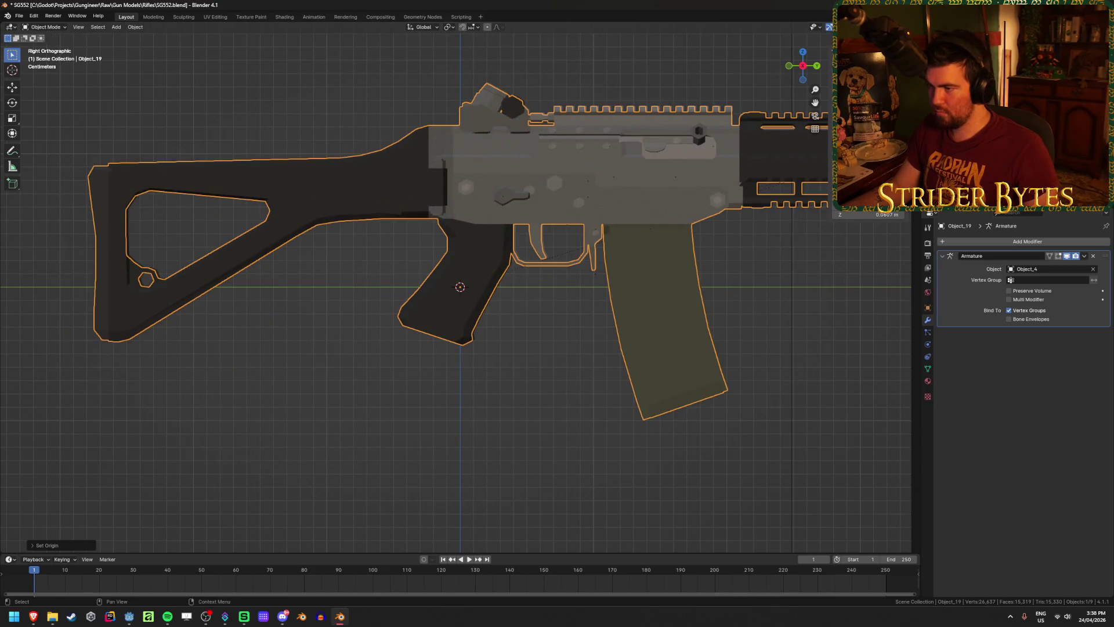
{"action": "key", "text": "alt+p"}
{"action": "left_click", "coordinate": [615, 330]}
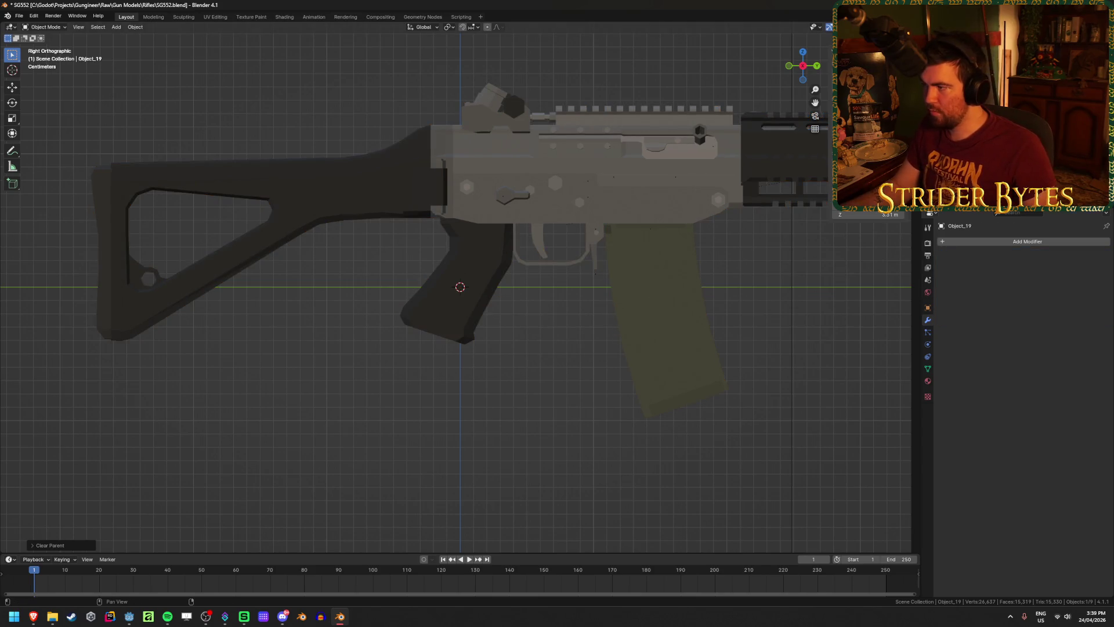
Delete the merged Object_19 and the fbx parent, then select the gun body Object_23.
{"action": "key", "text": "Delete"}
{"action": "left_click", "coordinate": [859, 209]}
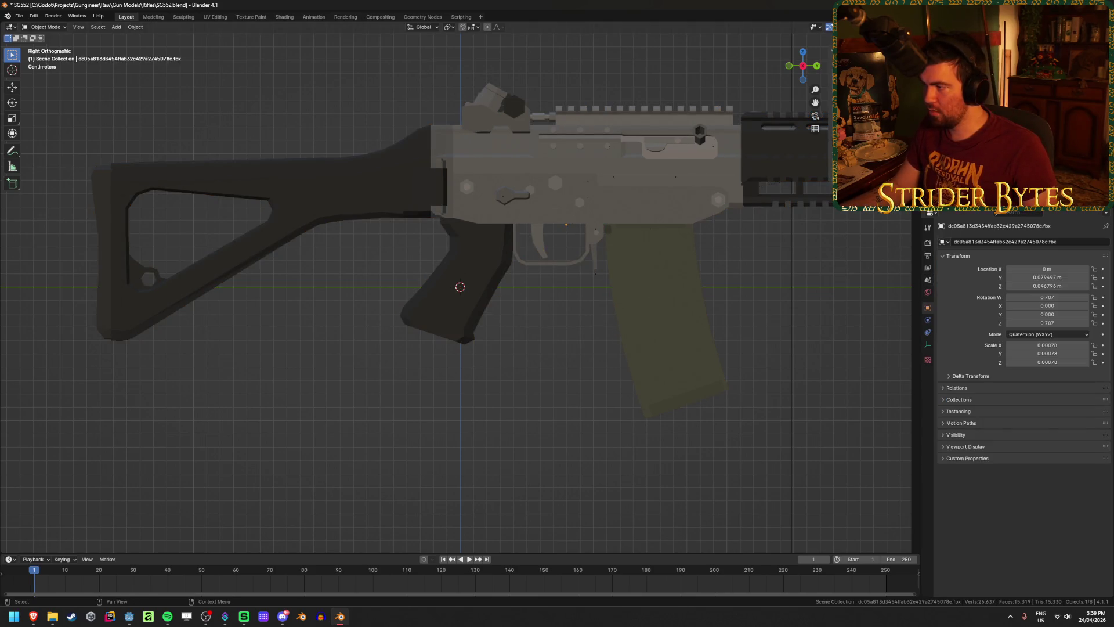
{"action": "key", "text": "Delete"}
{"action": "left_click", "coordinate": [859, 198]}
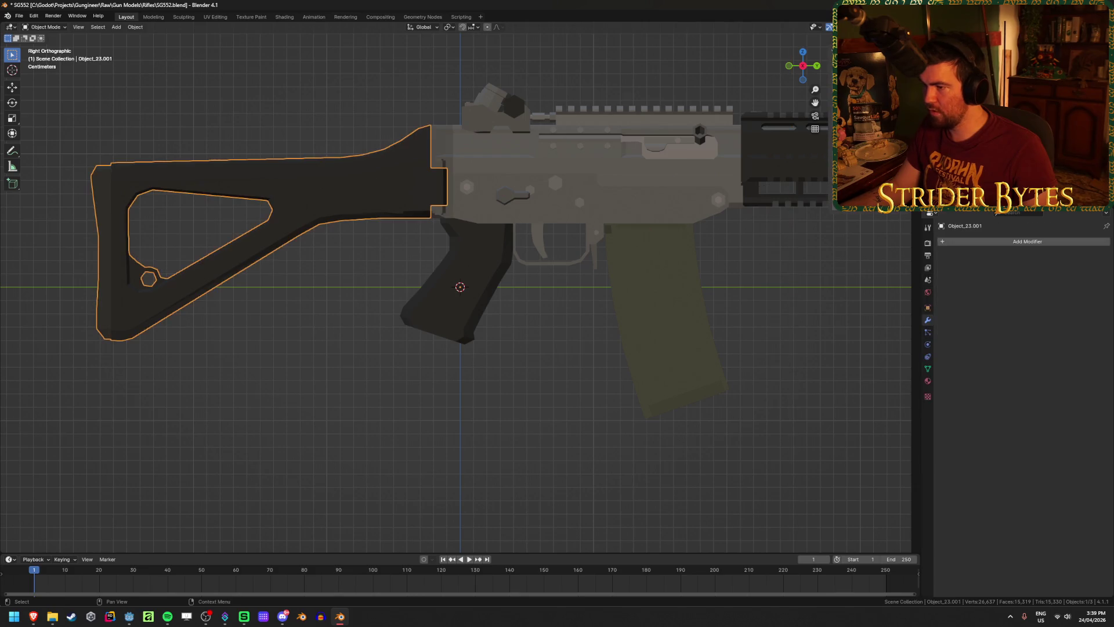
{"action": "left_click", "coordinate": [859, 197]}
{"action": "left_click", "coordinate": [859, 197]}
{"action": "left_click", "coordinate": [858, 197]}
{"action": "left_click", "coordinate": [859, 198], "text": "ctrl"}
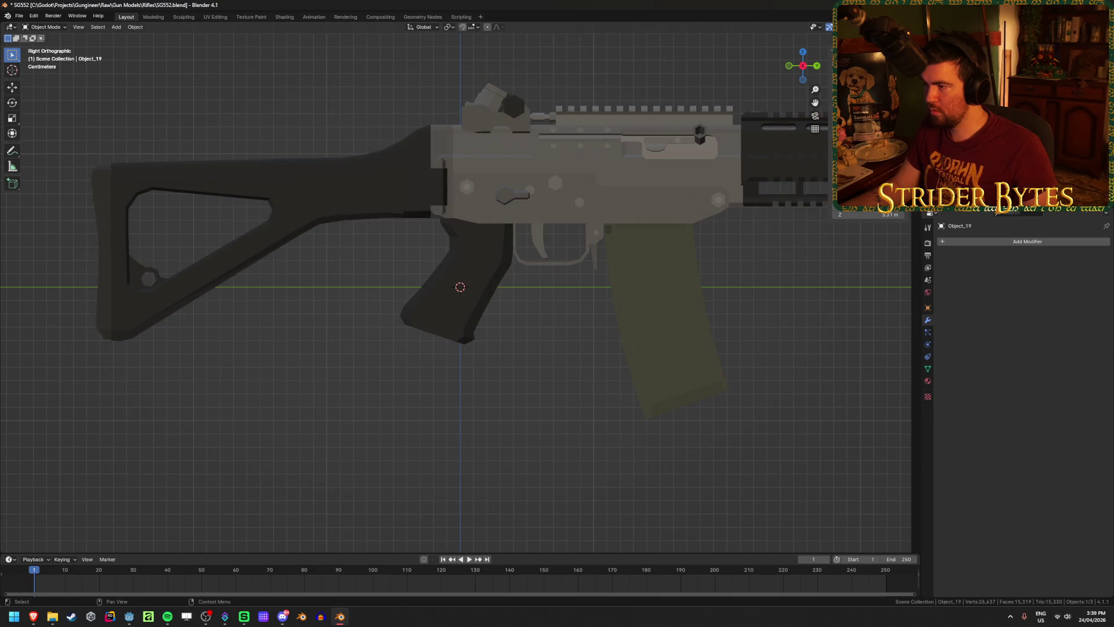
{"action": "left_click", "coordinate": [859, 198]}
Move the gun body Object_23 to a new position.
{"action": "middle_click_drag", "start_coordinate": [754, 302], "coordinate": [725, 314]}
{"action": "scroll", "coordinate": [725, 314], "scroll_direction": "down", "scroll_amount": 3}
{"action": "key", "text": "g"}
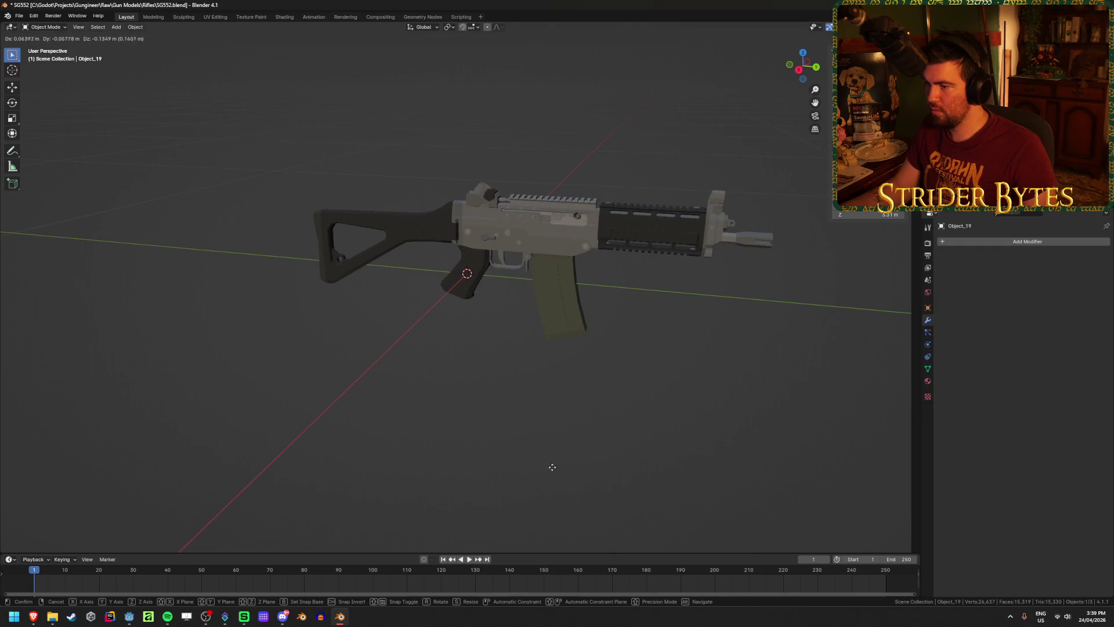
{"action": "left_click", "coordinate": [522, 360]}
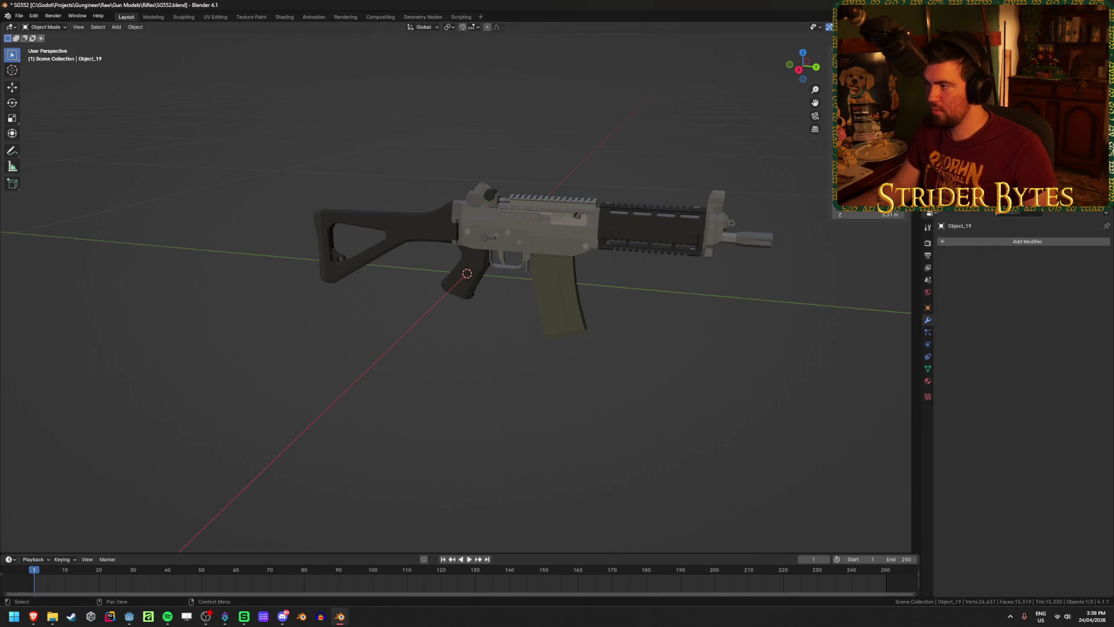
Undo back to the separate reference parts at 0.00078 scale and hide lower receiver Object_24.
{"action": "key", "text": "a"}
{"action": "key", "text": "bracketleft"}
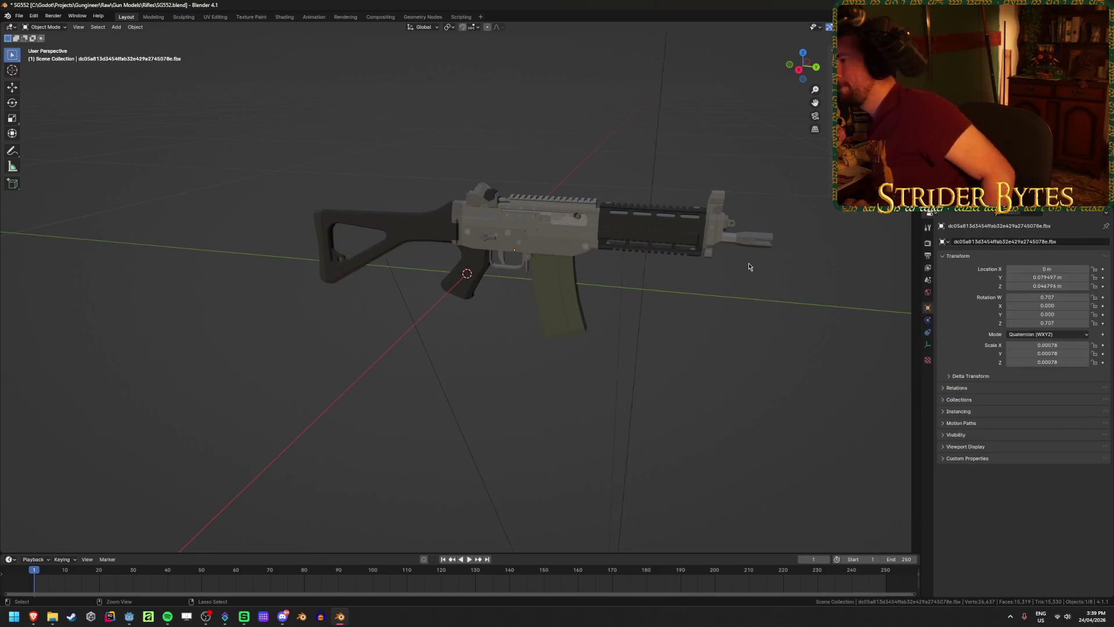
{"action": "key", "text": "ctrl+z"}
{"action": "key", "text": "ctrl+z"}
{"action": "key", "text": "ctrl+z"}
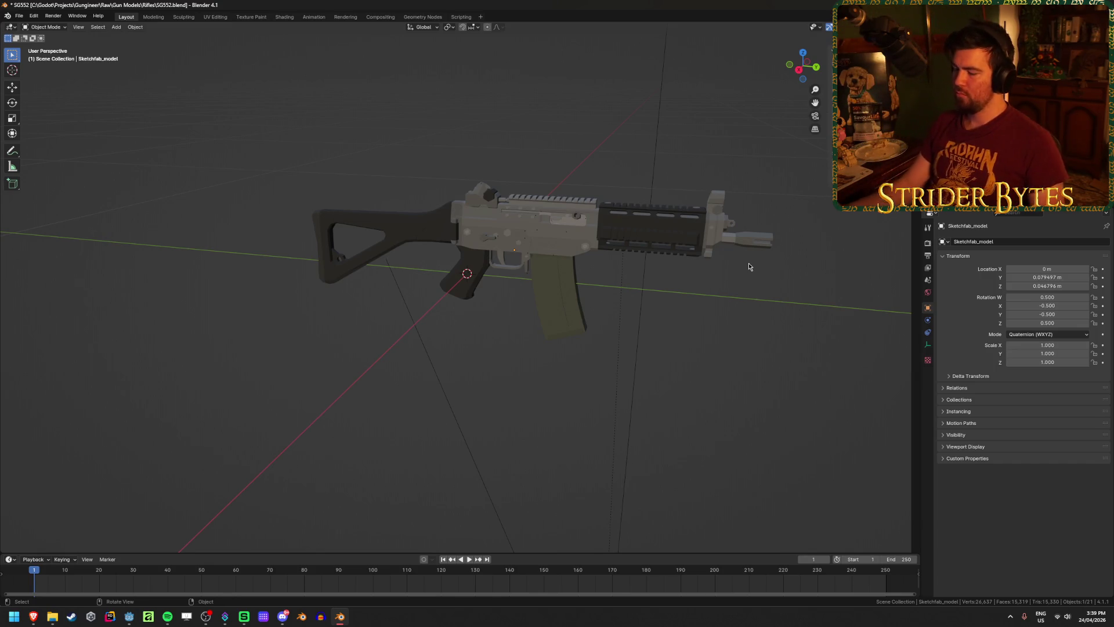
{"action": "key", "text": "ctrl+z"}
{"action": "key", "text": "ctrl+z"}
{"action": "middle_click_drag", "start_coordinate": [693, 255], "coordinate": [483, 261]}
{"action": "key", "text": "ctrl+z"}
{"action": "key", "text": "ctrl+z"}
{"action": "key", "text": "ctrl+z"}
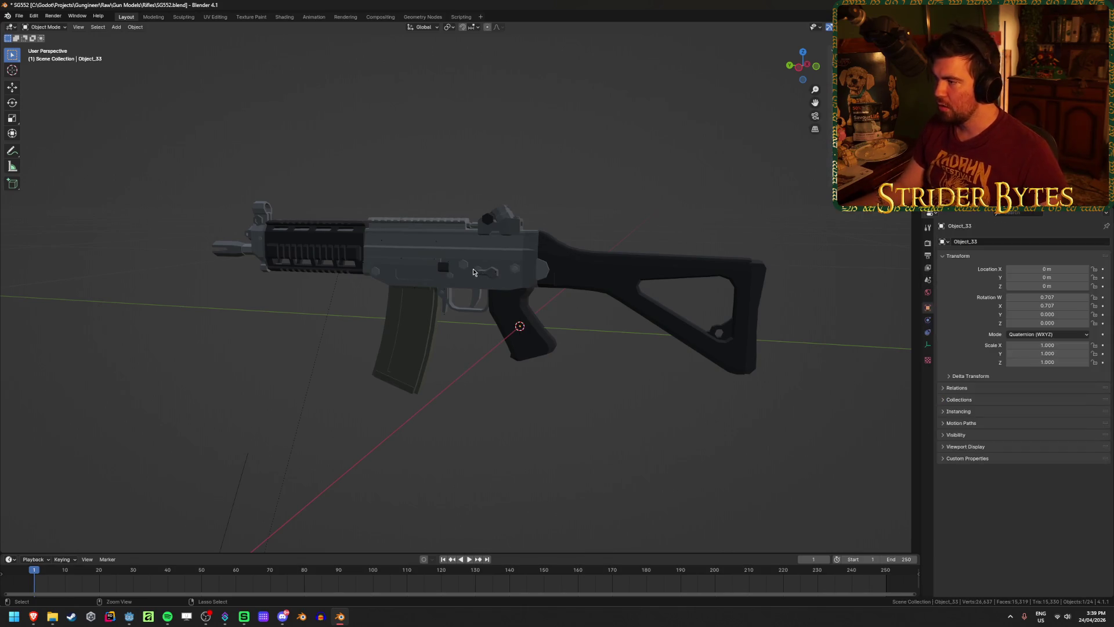
{"action": "middle_click_drag", "start_coordinate": [486, 268], "coordinate": [348, 273]}
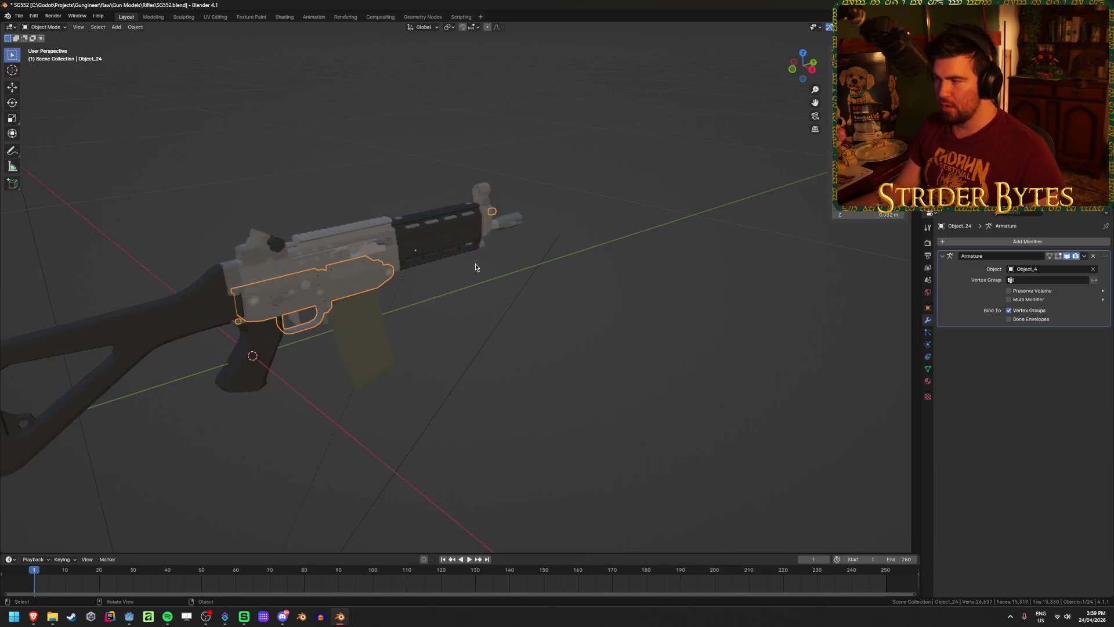
{"action": "key", "text": "ctrl+z"}
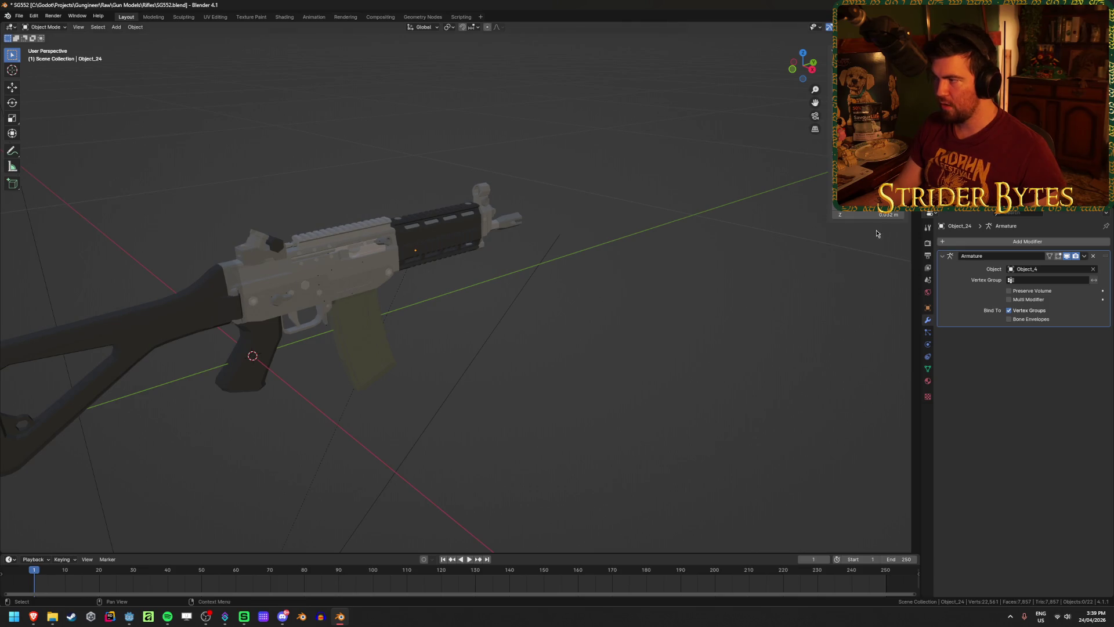
{"action": "middle_click_drag", "start_coordinate": [532, 374], "coordinate": [371, 371]}
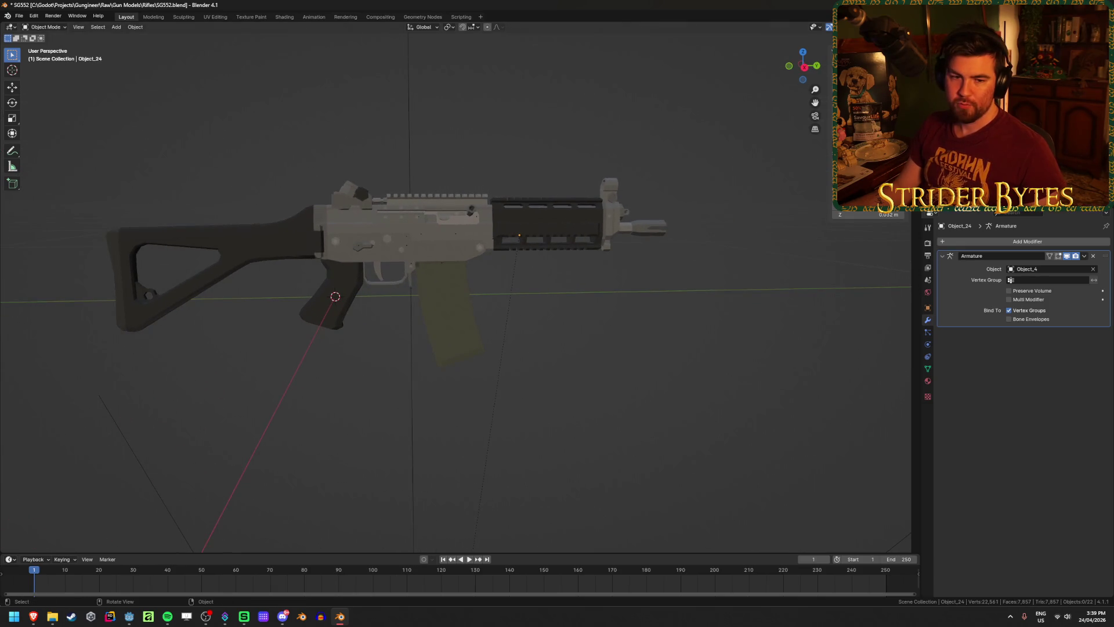
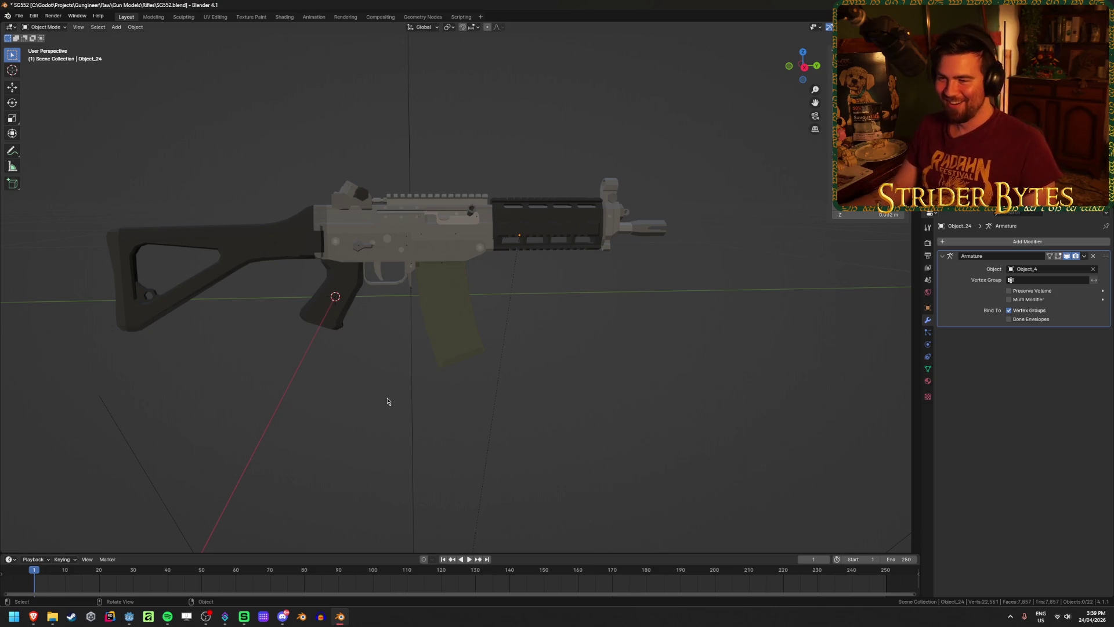
Frame the magazine and hide the receiver to expose the inner parts.
{"action": "left_click", "coordinate": [455, 316]}
{"action": "key", "text": "KP_Decimal"}
{"action": "left_click", "coordinate": [398, 148]}
{"action": "key", "text": "h"}
Copy the small piece sitting atop the magazine to the clipboard, then deselect everything.
{"action": "left_click", "coordinate": [409, 244]}
{"action": "middle_click_drag", "start_coordinate": [409, 243], "coordinate": [431, 243]}
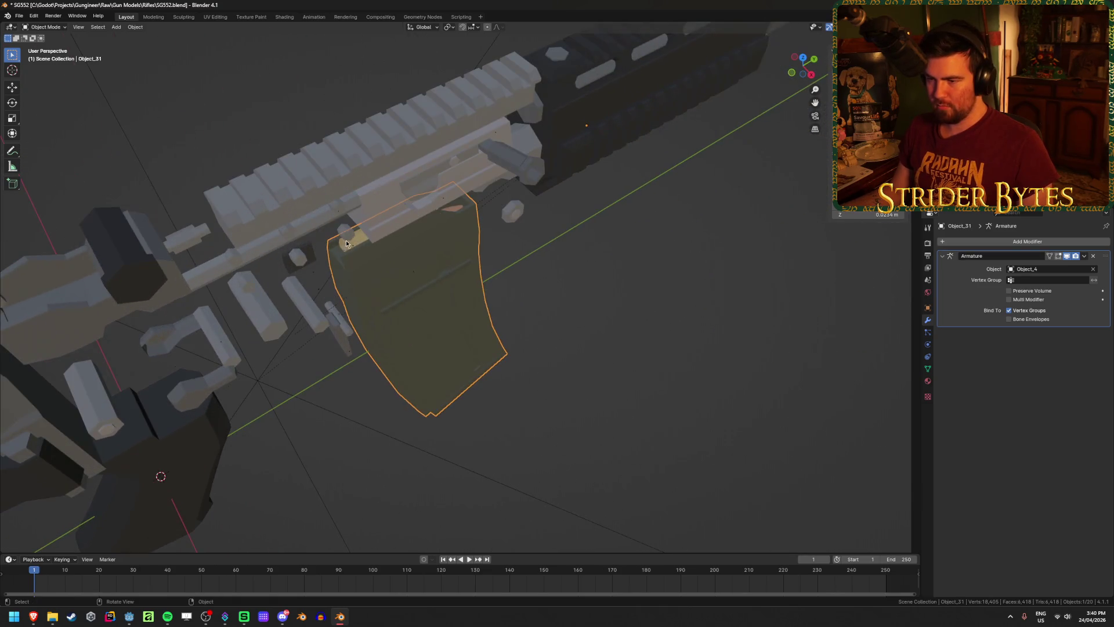
{"action": "left_click", "coordinate": [360, 239]}
{"action": "mouse_move", "coordinate": [361, 240]}
{"action": "middle_mouse_down"}
{"action": "mouse_move", "coordinate": [464, 203]}
{"action": "mouse_move", "coordinate": [559, 213]}
{"action": "middle_mouse_up"}
{"action": "scroll", "coordinate": [514, 194], "scroll_direction": "up", "scroll_amount": 5}
{"action": "scroll", "coordinate": [535, 217], "scroll_direction": "down", "scroll_amount": 5}
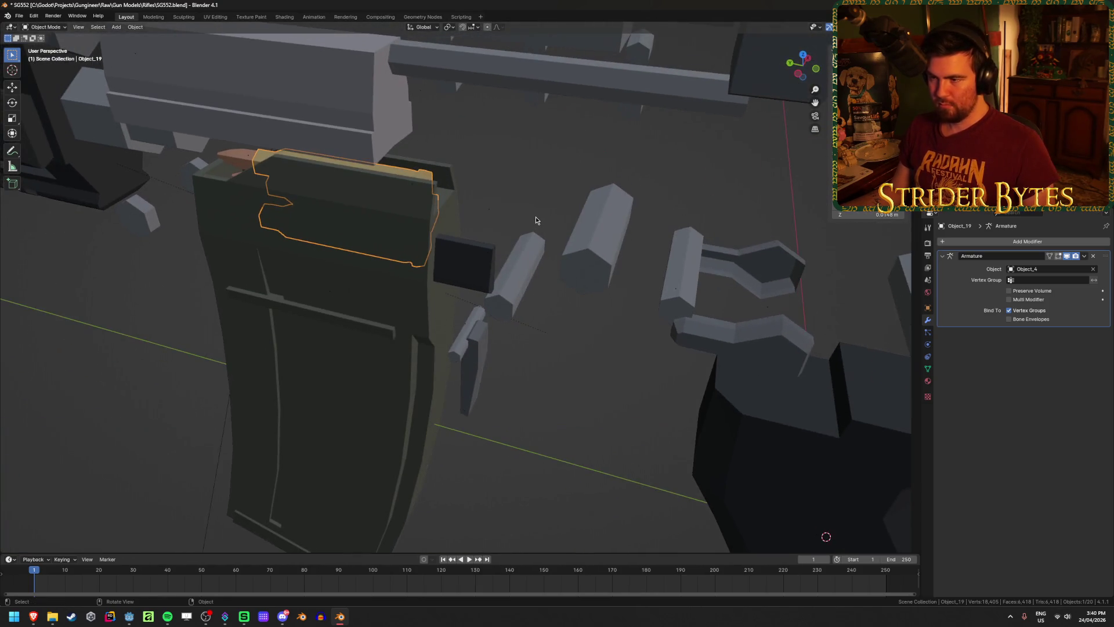
{"action": "key", "text": "ctrl+c"}
{"action": "scroll", "coordinate": [535, 217], "scroll_direction": "down", "scroll_amount": 2}
{"action": "scroll", "coordinate": [535, 219], "scroll_direction": "down", "scroll_amount": 3}
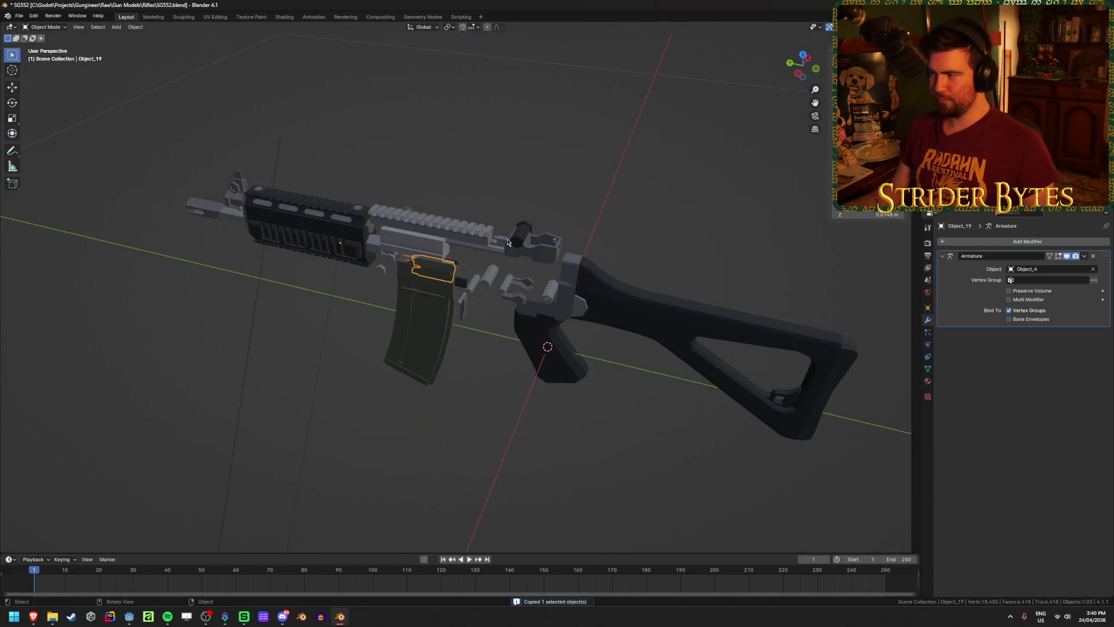
{"action": "key", "text": "alt+a"}
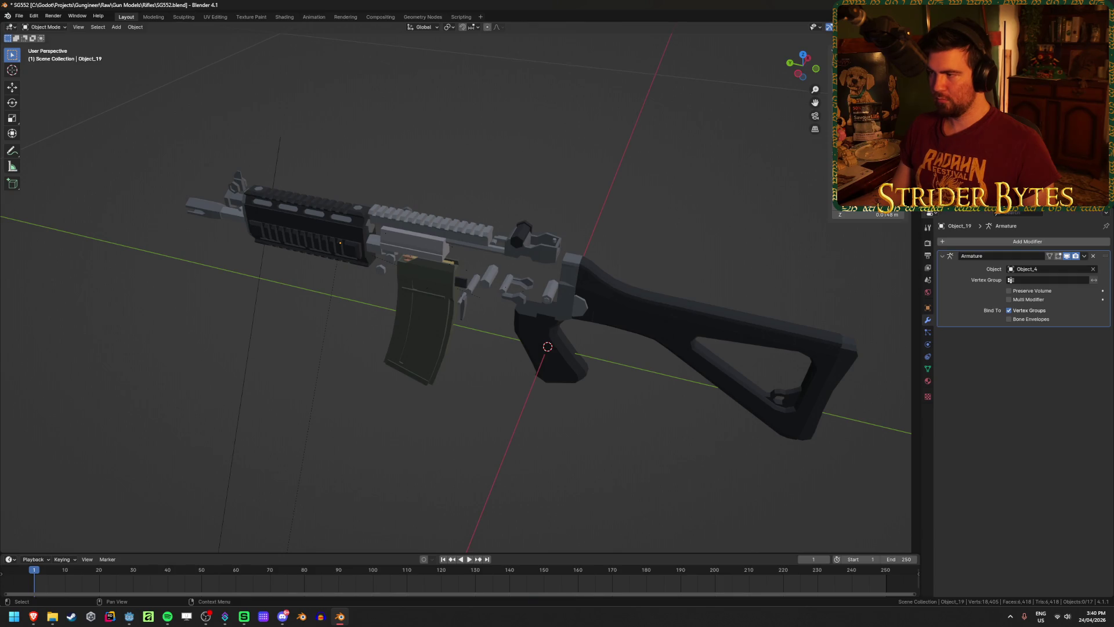
{"action": "scroll", "coordinate": [531, 183], "scroll_direction": "down", "scroll_amount": 1}
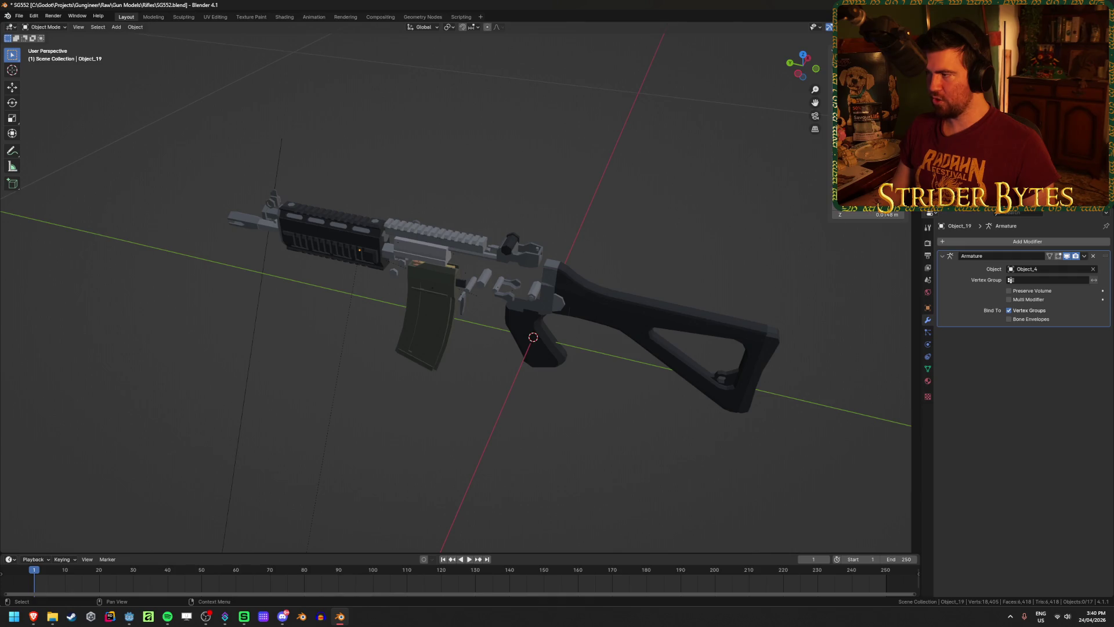
Undo recent changes until the receiver shows again.
{"action": "key", "text": "ctrl+z"}
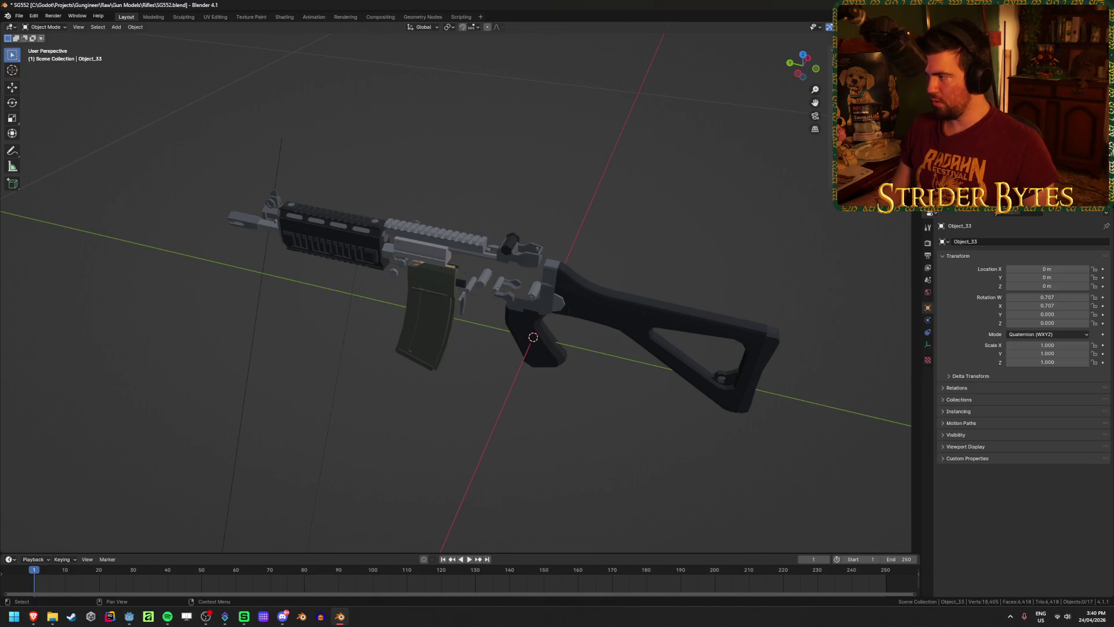
{"action": "key", "text": "ctrl+z"}
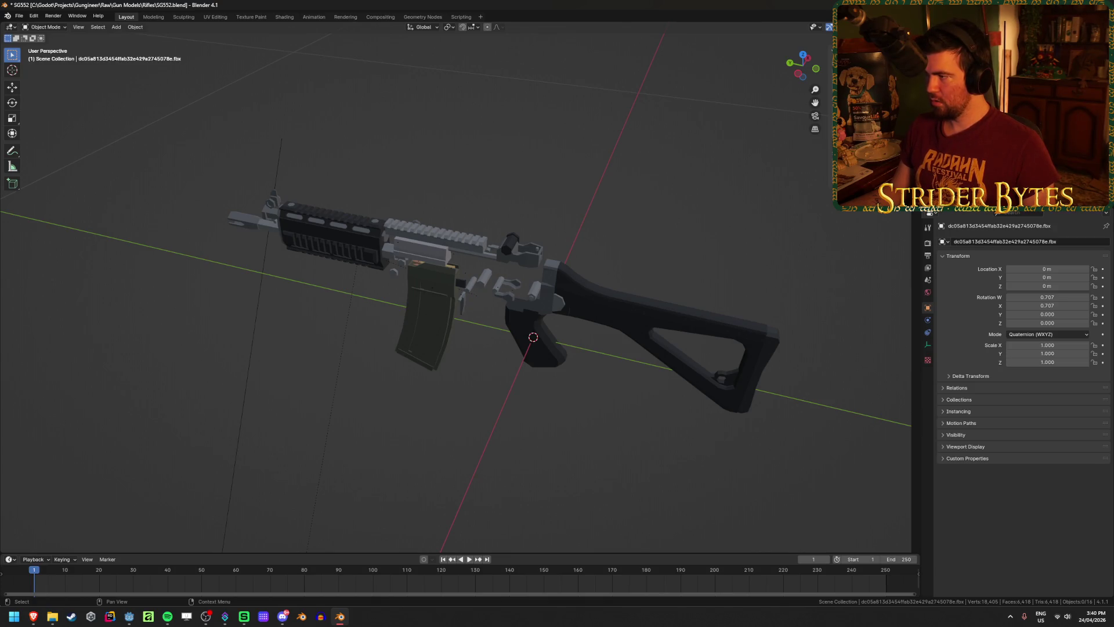
{"action": "key", "text": "ctrl+z"}
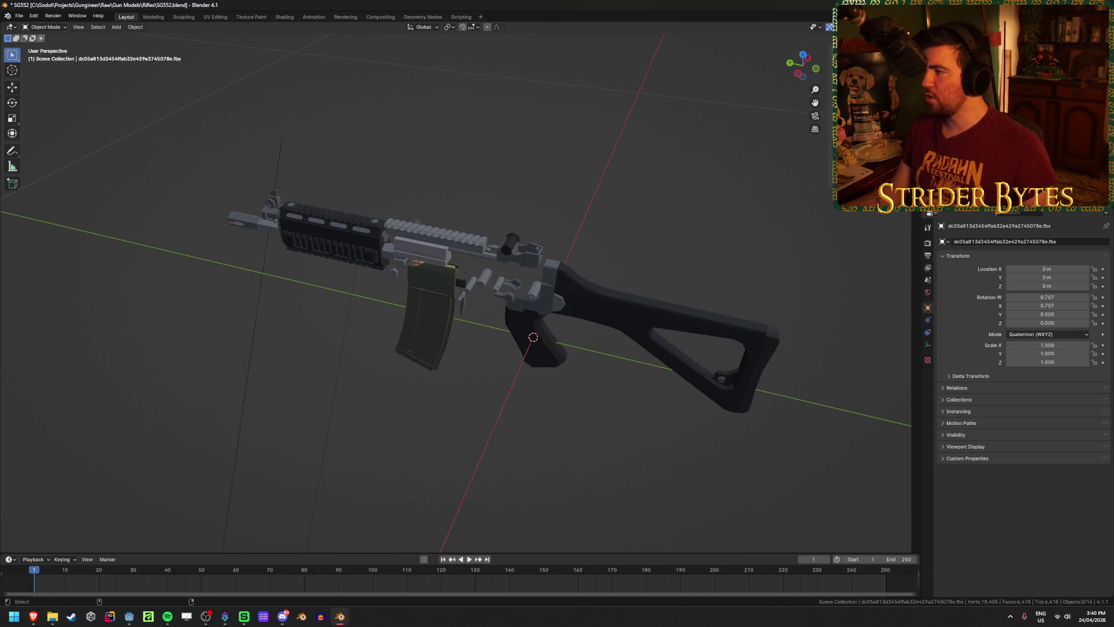
{"action": "key", "text": "ctrl+z"}
{"action": "key", "text": "ctrl+z"}
{"action": "key", "text": "ctrl+z"}
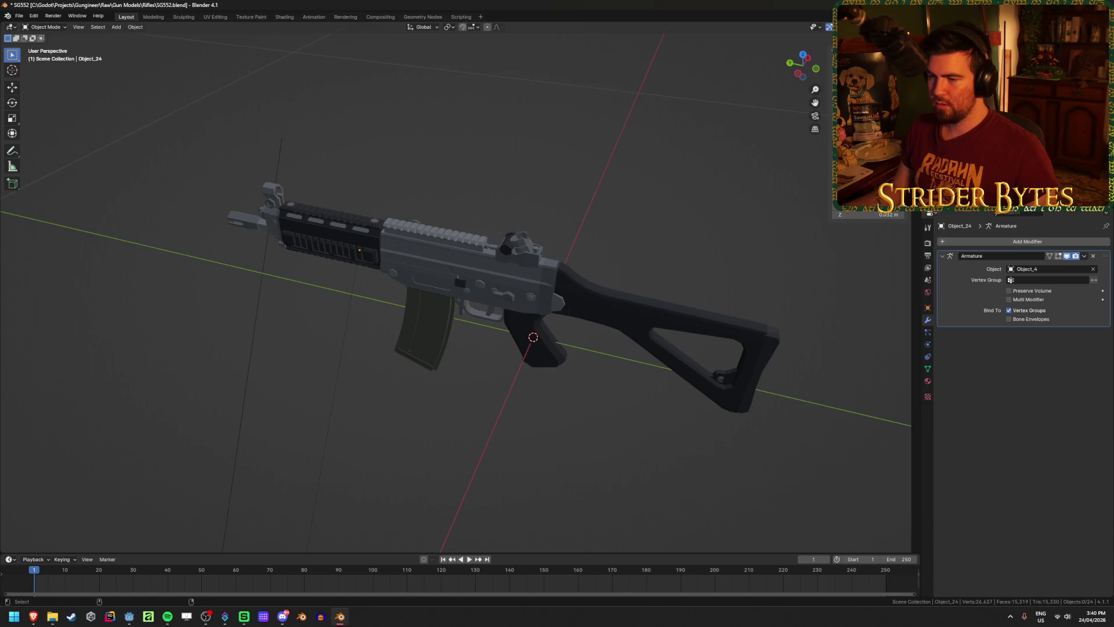
{"action": "scroll", "coordinate": [601, 185], "scroll_direction": "down", "scroll_amount": 3}
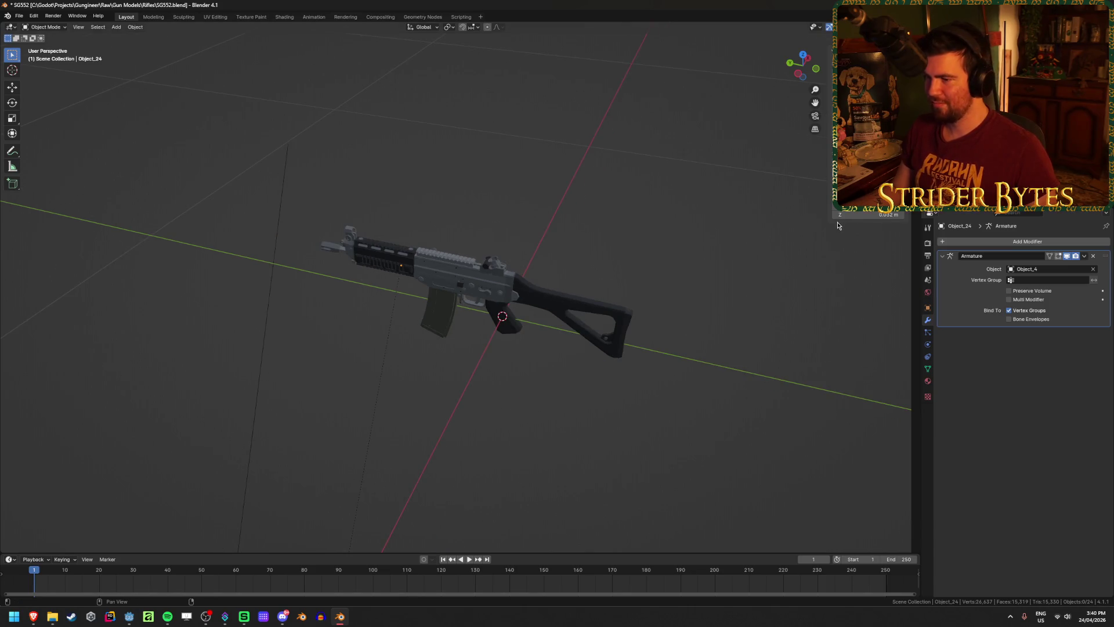
{"action": "scroll", "coordinate": [581, 319], "scroll_direction": "up", "scroll_amount": 5}
{"action": "scroll", "coordinate": [489, 341], "scroll_direction": "down", "scroll_amount": 3}
{"action": "mouse_move", "coordinate": [489, 341]}
{"action": "middle_mouse_down"}
{"action": "mouse_move", "coordinate": [562, 291]}
{"action": "mouse_move", "coordinate": [586, 293]}
{"action": "middle_mouse_up"}
Undo the remaining backdrop deletions to restore the complete rifle and save SG552.blend.
{"action": "key", "text": "ctrl+z"}
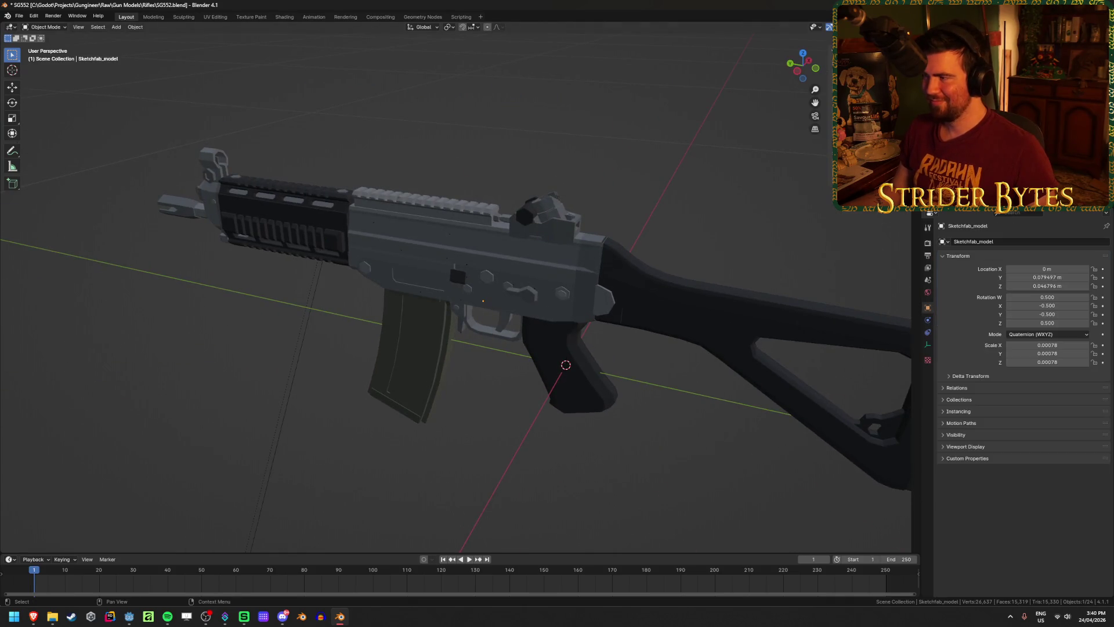
{"action": "key", "text": "ctrl+z"}
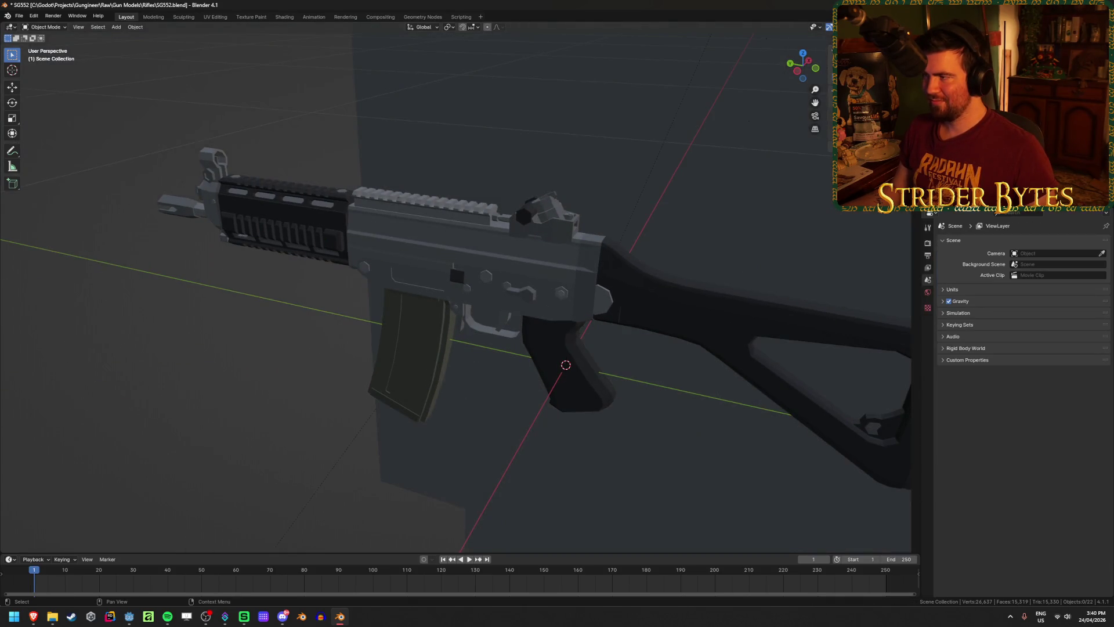
{"action": "key", "text": "ctrl+z"}
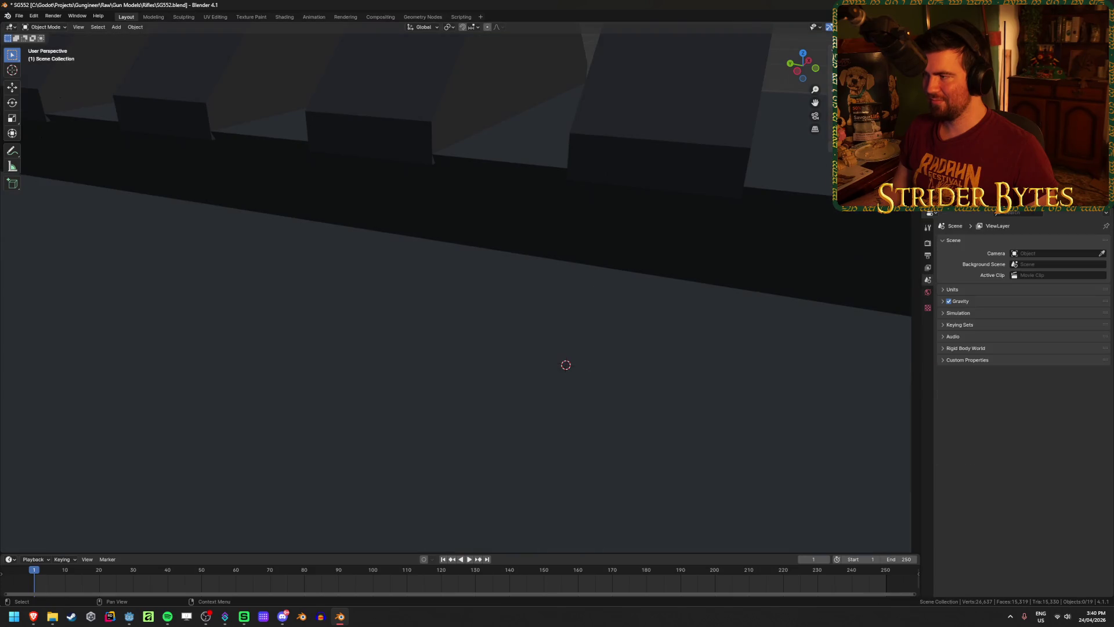
{"action": "key", "text": "ctrl+z"}
{"action": "key", "text": "ctrl+z"}
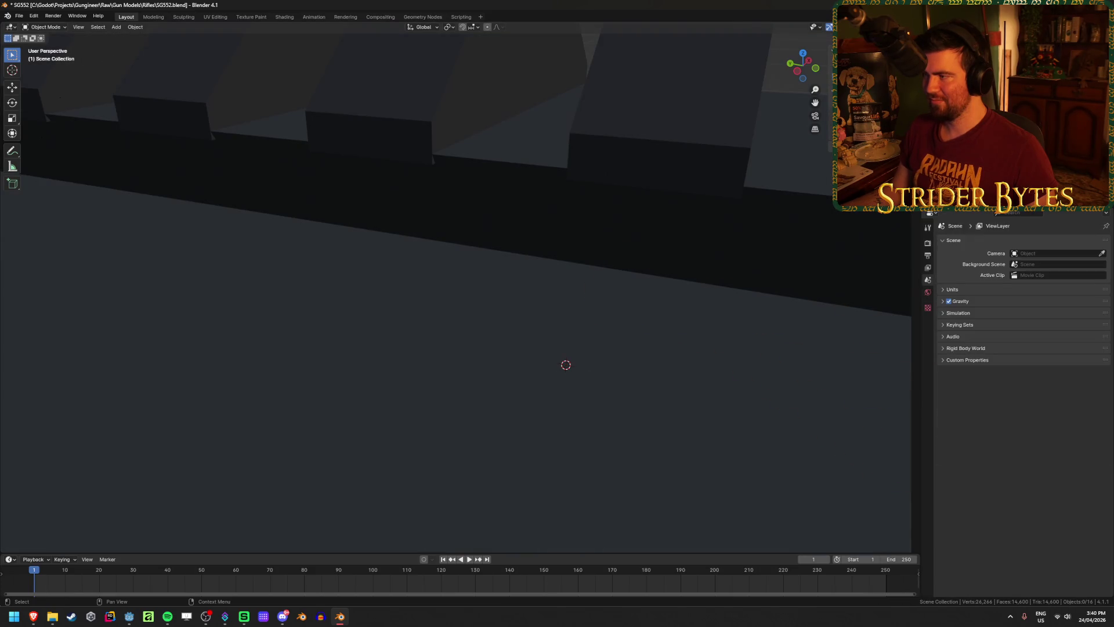
{"action": "key", "text": "ctrl+z"}
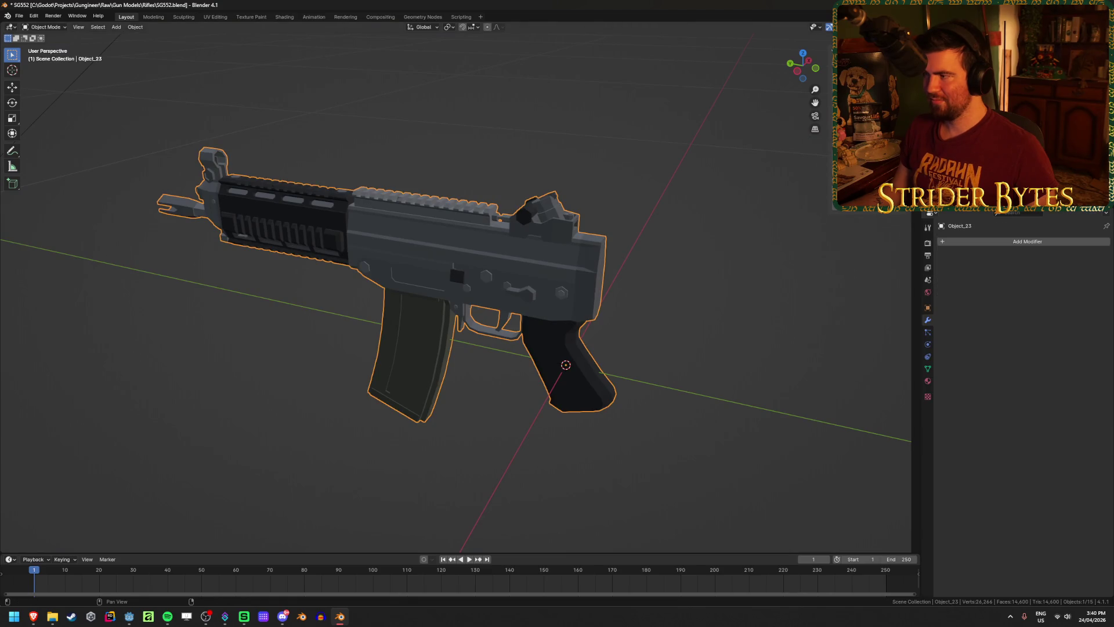
{"action": "key", "text": "ctrl+z"}
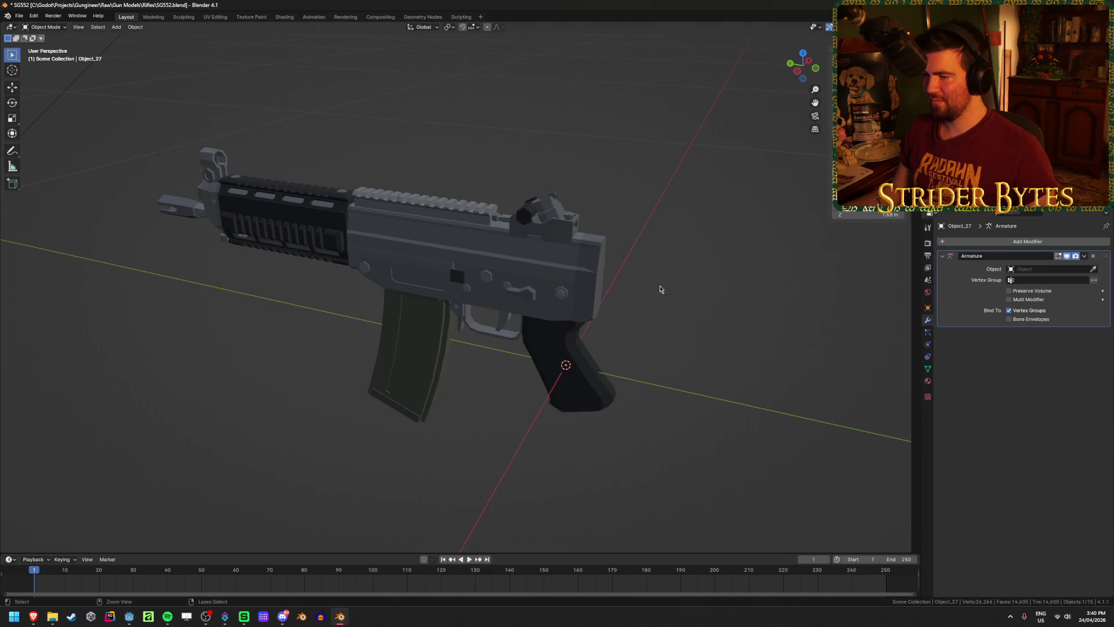
{"action": "key", "text": "ctrl+z"}
{"action": "key", "text": "ctrl+z"}
{"action": "key", "text": "ctrl+z"}
{"action": "key", "text": "ctrl+s"}
{"action": "scroll", "coordinate": [660, 289], "scroll_direction": "down", "scroll_amount": 5}
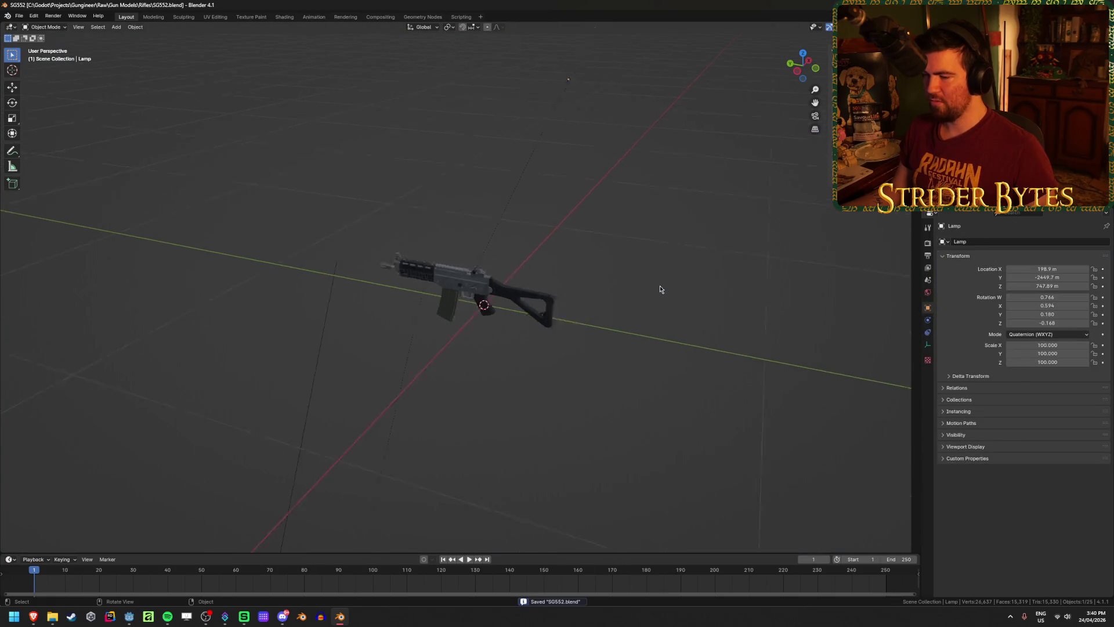
Delete the stray thin line object.
{"action": "scroll", "coordinate": [660, 289], "scroll_direction": "down", "scroll_amount": 5}
{"action": "scroll", "coordinate": [652, 289], "scroll_direction": "up", "scroll_amount": 5}
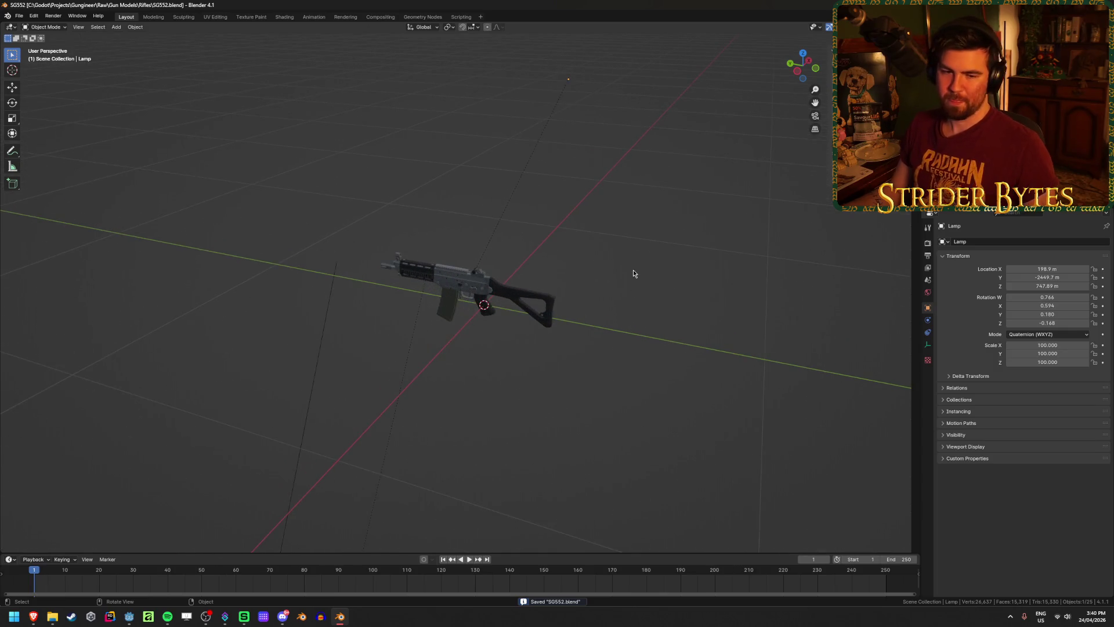
{"action": "scroll", "coordinate": [634, 272], "scroll_direction": "up", "scroll_amount": 2}
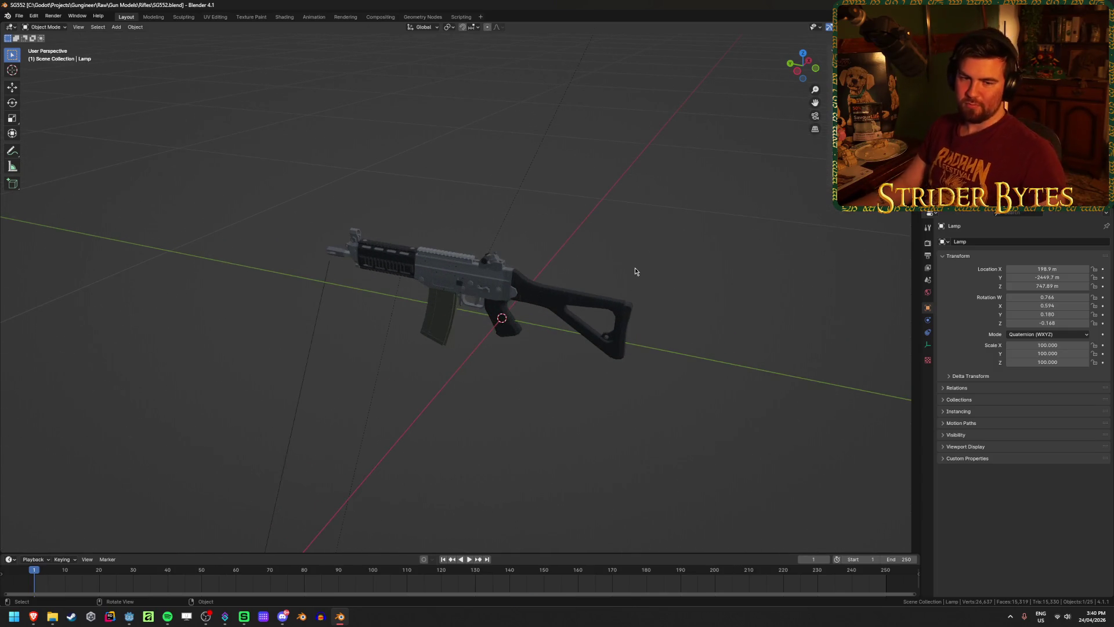
{"action": "scroll", "coordinate": [268, 355], "scroll_direction": "down", "scroll_amount": 2}
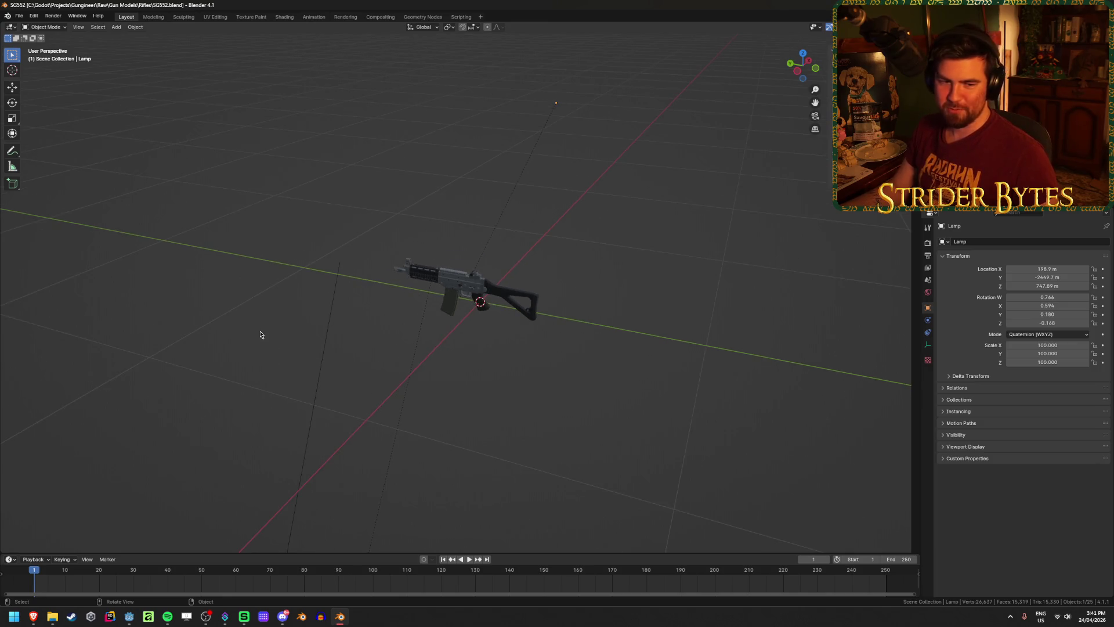
{"action": "left_click", "coordinate": [323, 356]}
{"action": "mouse_move", "coordinate": [323, 356]}
{"action": "middle_mouse_down"}
{"action": "mouse_move", "coordinate": [321, 385]}
{"action": "mouse_move", "coordinate": [410, 403]}
{"action": "mouse_move", "coordinate": [475, 373]}
{"action": "middle_mouse_up"}
{"action": "key", "text": "KP_Decimal"}
{"action": "key", "text": "Delete"}
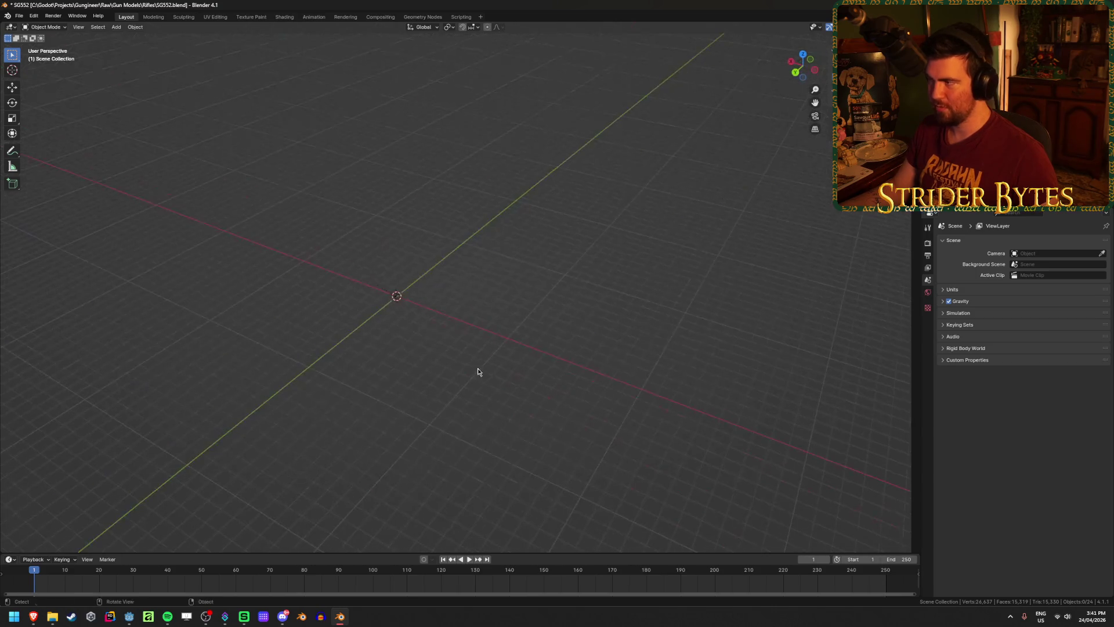
Delete the parent fbx empty, two leftover objects and the Sig SG552 Commando object.
{"action": "left_click", "coordinate": [525, 268]}
{"action": "middle_click_drag", "start_coordinate": [570, 240], "coordinate": [582, 247]}
{"action": "left_click", "coordinate": [582, 247]}
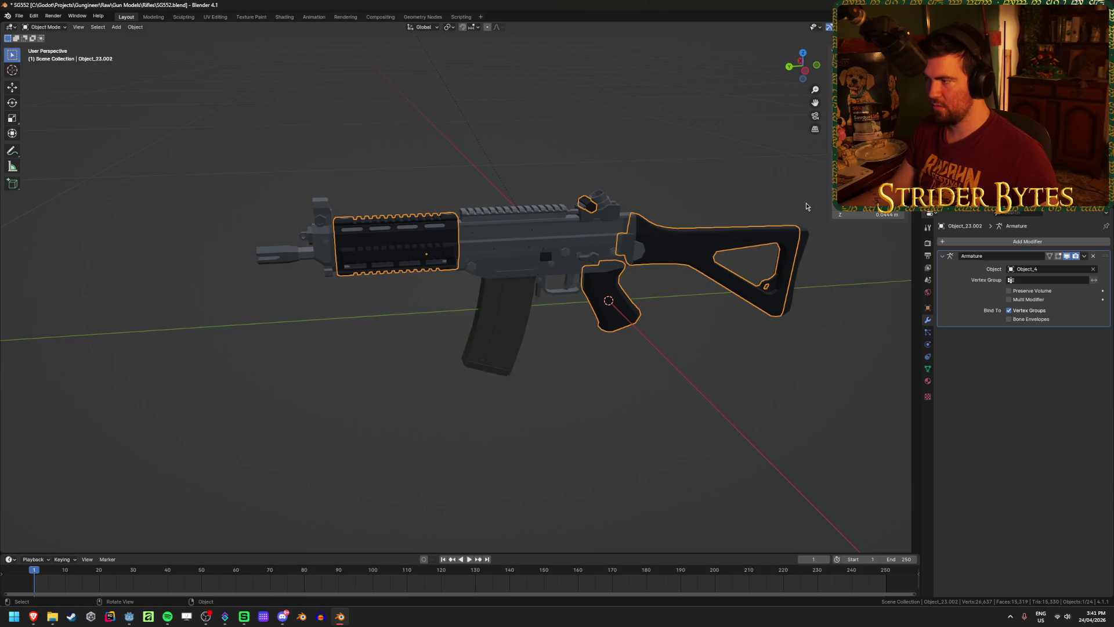
{"action": "left_click", "coordinate": [682, 248]}
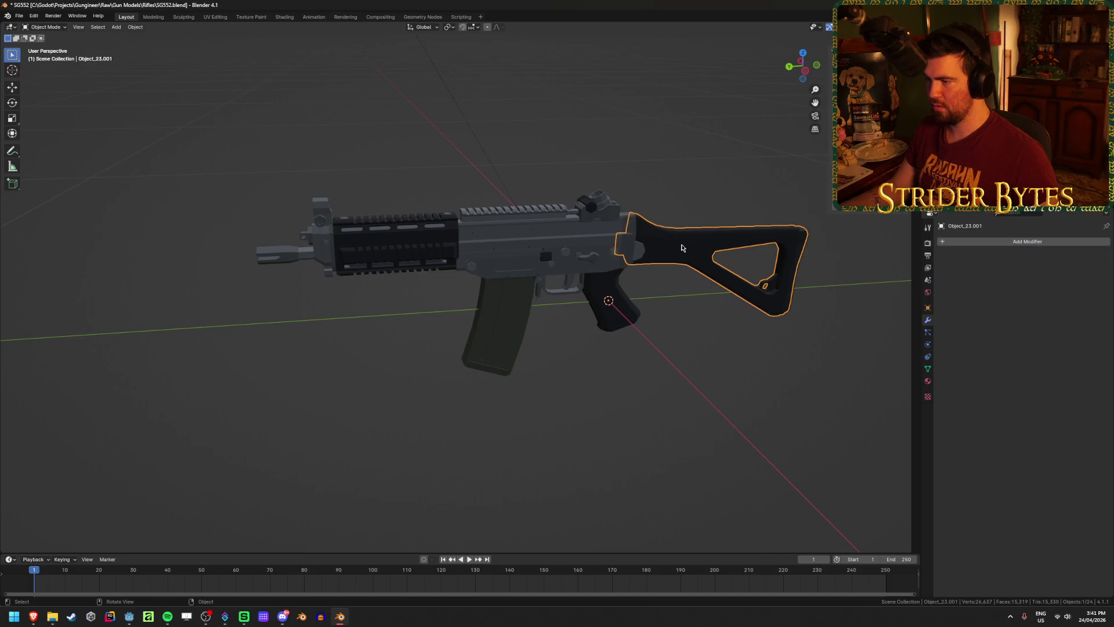
{"action": "left_click", "coordinate": [492, 260]}
{"action": "key", "text": "bracketleft"}
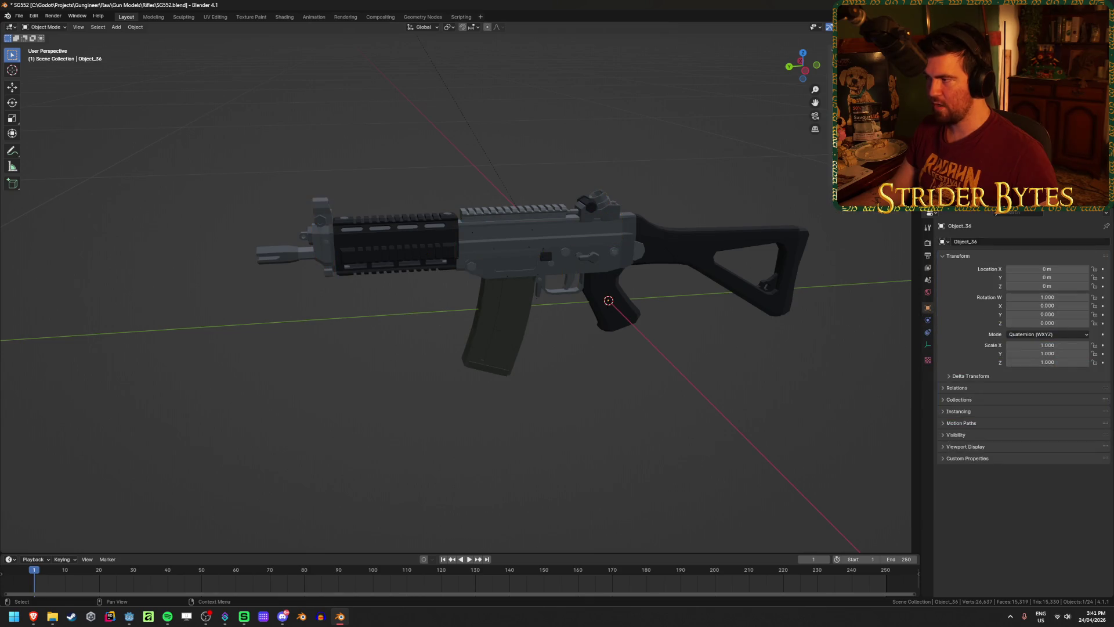
{"action": "key", "text": "Delete"}
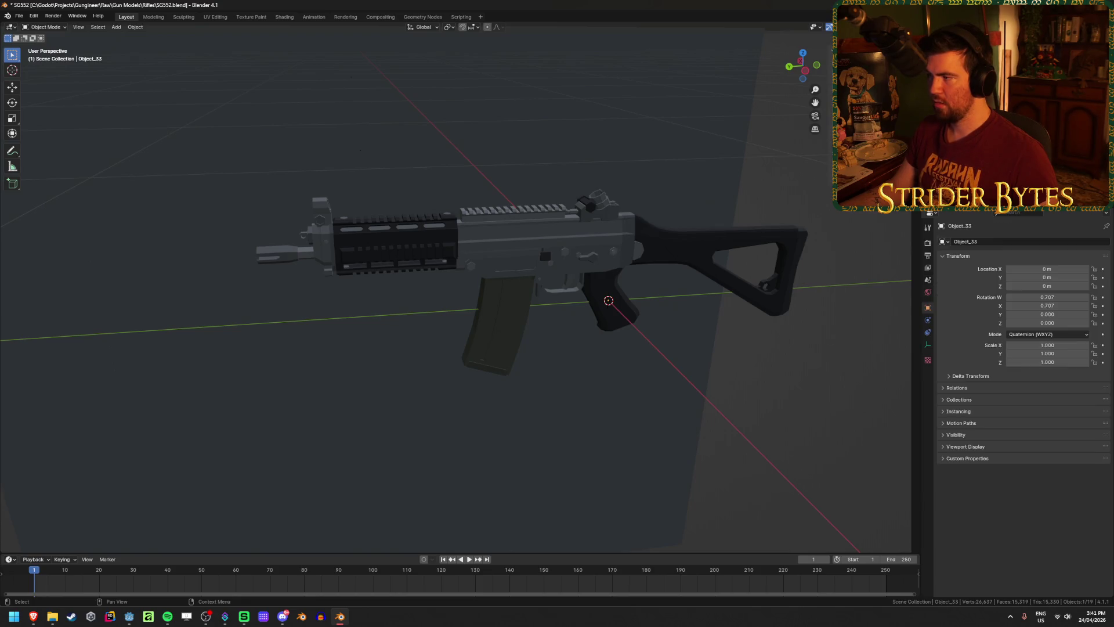
{"action": "key", "text": "Delete"}
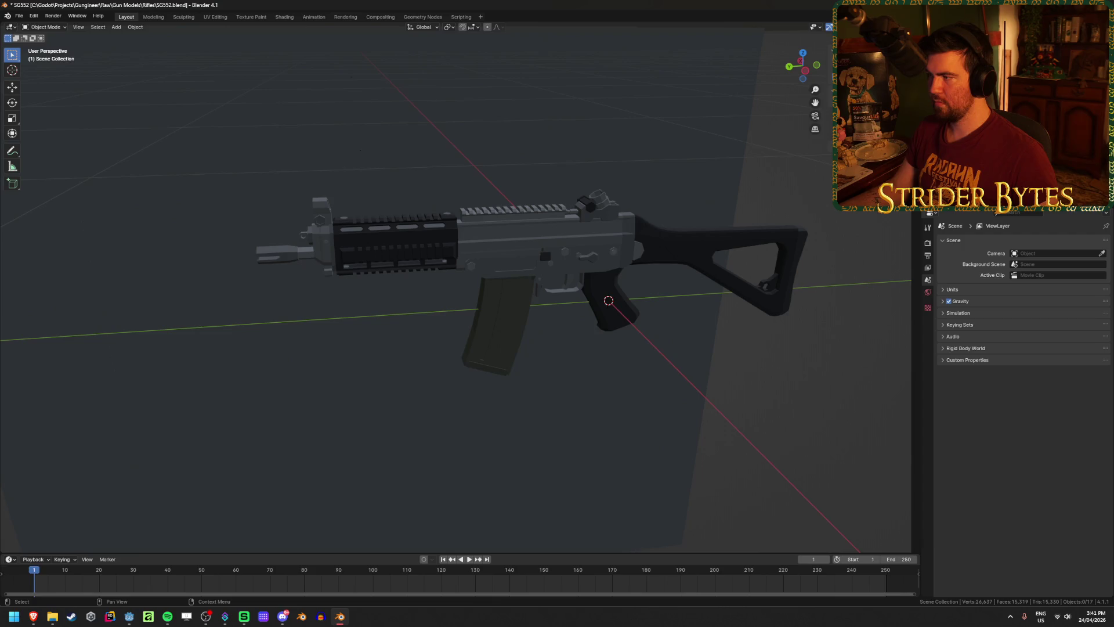
{"action": "left_click", "coordinate": [928, 210]}
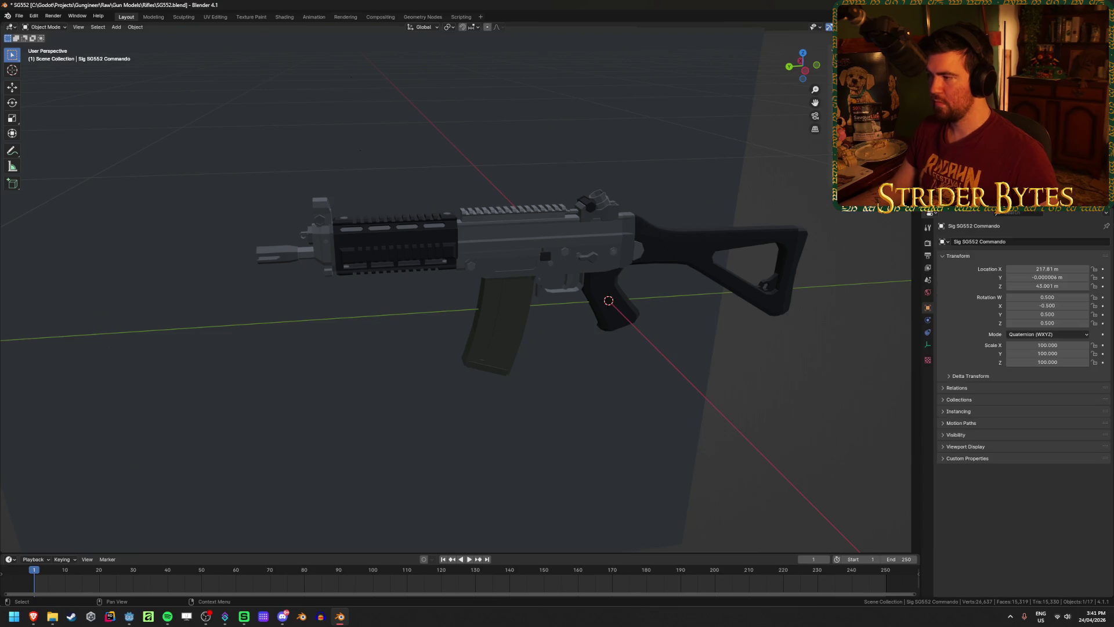
{"action": "key", "text": "Delete"}
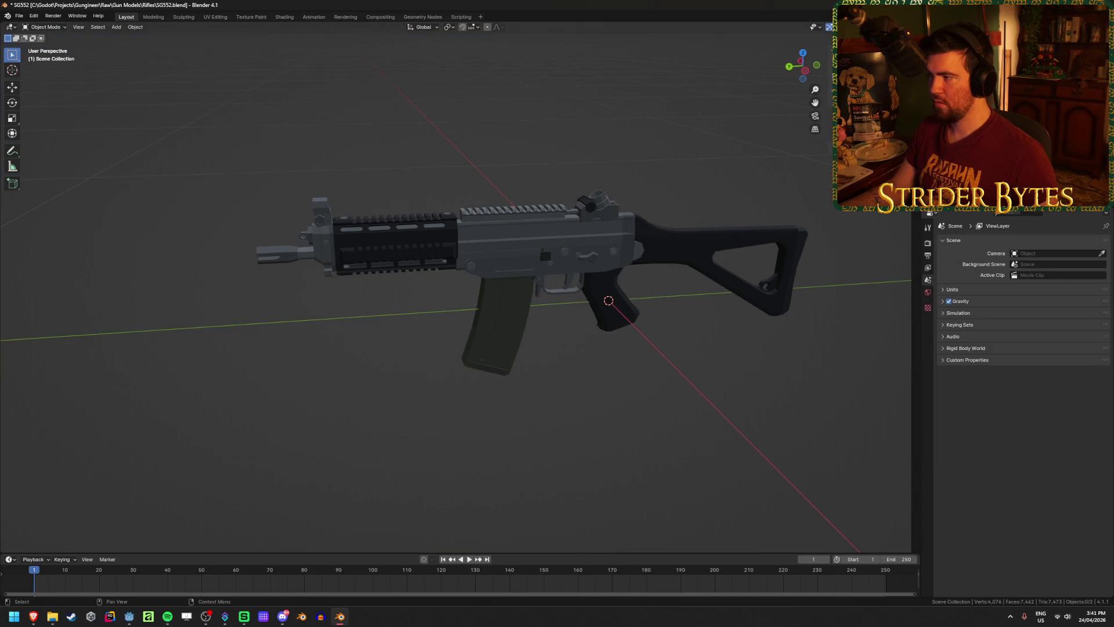
Paste the copied objects, then delete the pasted icosphere.
{"action": "left_click", "coordinate": [615, 313]}
{"action": "left_click", "coordinate": [551, 250]}
{"action": "left_click", "coordinate": [613, 428]}
{"action": "middle_click_drag", "start_coordinate": [614, 428], "coordinate": [626, 311]}
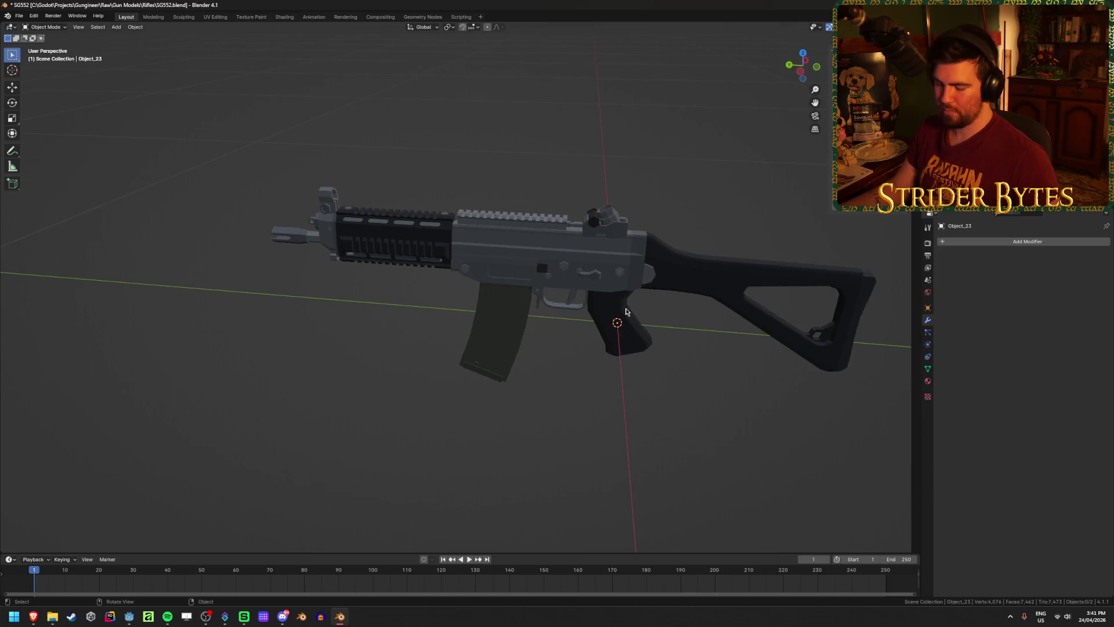
{"action": "key", "text": "ctrl+v"}
{"action": "scroll", "coordinate": [626, 307], "scroll_direction": "down", "scroll_amount": 6}
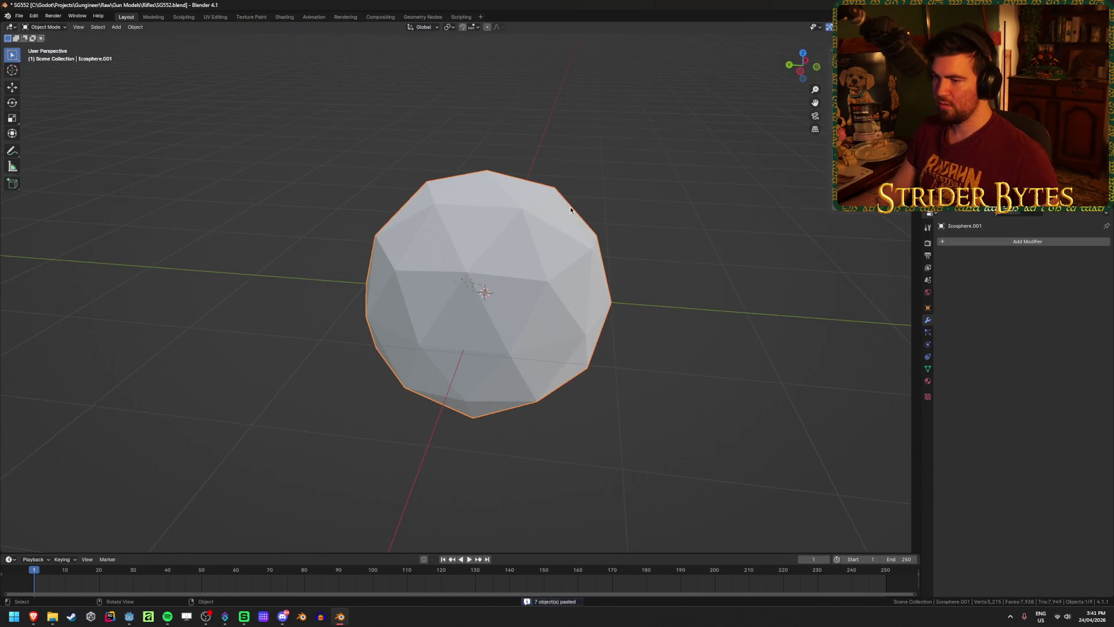
{"action": "key", "text": "Delete"}
{"action": "scroll", "coordinate": [617, 279], "scroll_direction": "up", "scroll_amount": 10}
Delete the leftover Object_4.
{"action": "left_click", "coordinate": [585, 279]}
{"action": "left_click", "coordinate": [582, 282]}
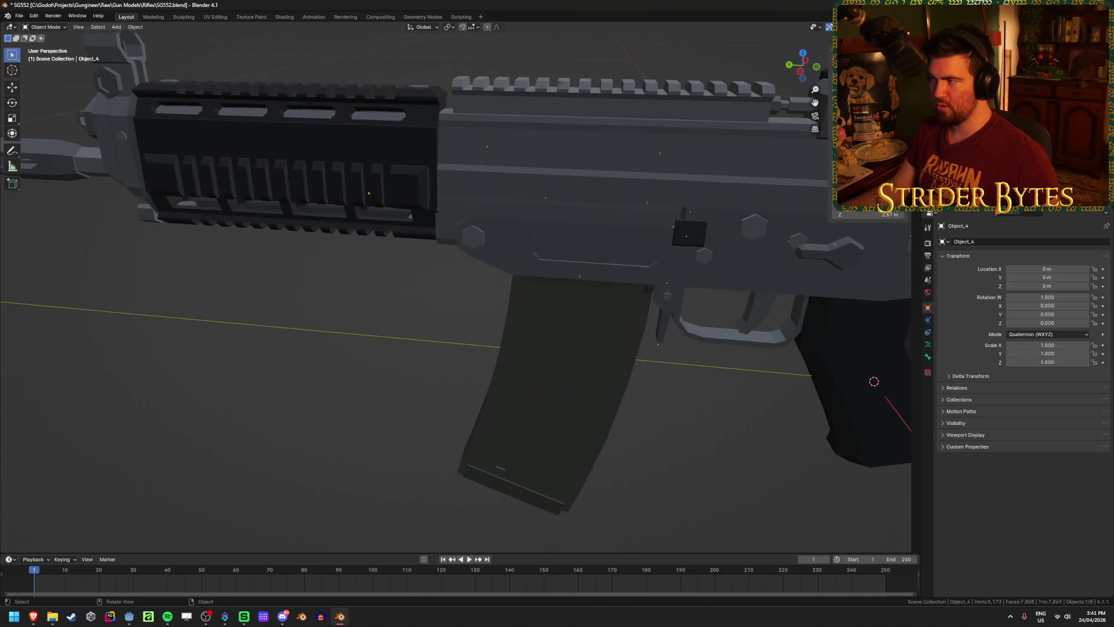
{"action": "key", "text": "Delete"}
Select the rifle body mesh Object_23 through wireframe view, then return to solid shading.
{"action": "middle_click_drag", "start_coordinate": [650, 256], "coordinate": [600, 249]}
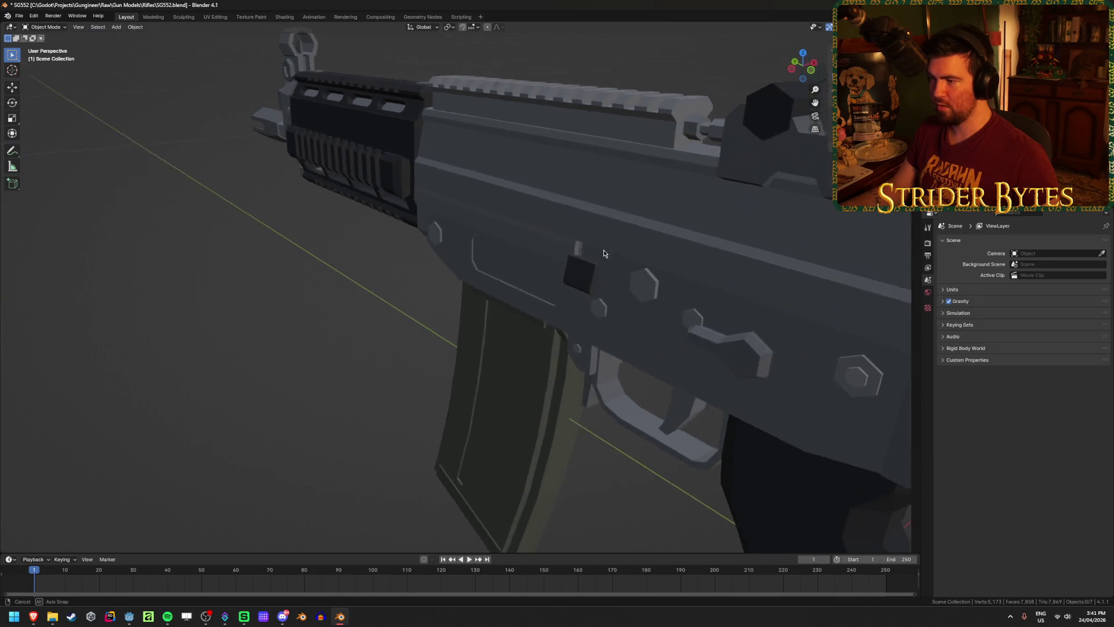
{"action": "key", "text": "shift+z"}
{"action": "scroll", "coordinate": [581, 232], "scroll_direction": "up", "scroll_amount": 3}
{"action": "left_click", "coordinate": [562, 193]}
{"action": "scroll", "coordinate": [561, 193], "scroll_direction": "down", "scroll_amount": 4}
{"action": "key", "text": "shift+z"}
{"action": "middle_click_drag", "start_coordinate": [561, 193], "coordinate": [560, 254]}
{"action": "scroll", "coordinate": [561, 254], "scroll_direction": "up", "scroll_amount": 3}
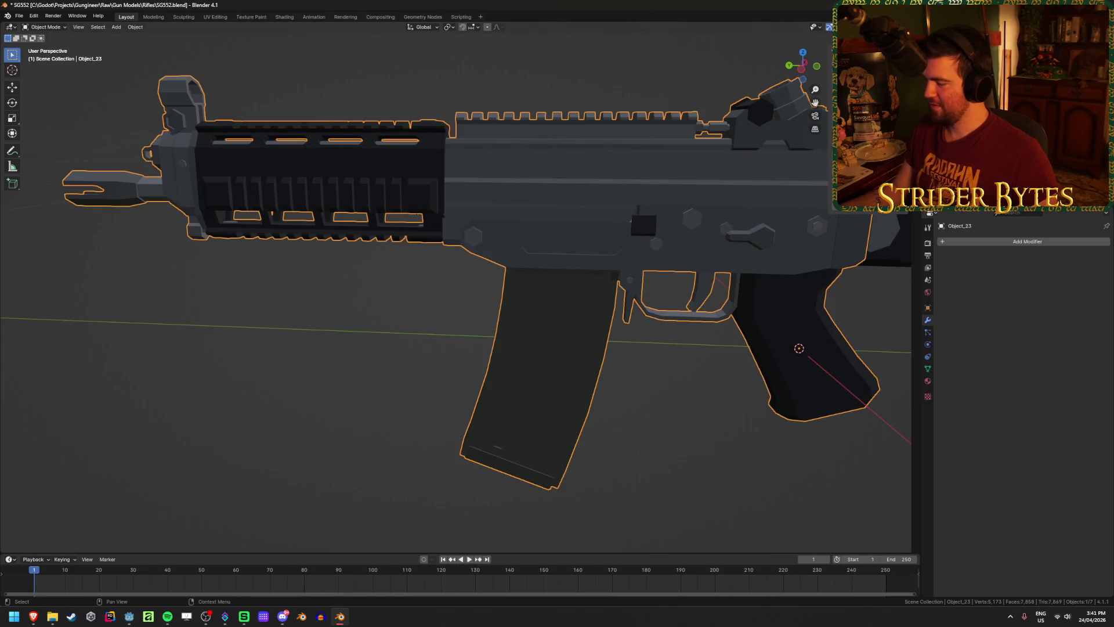
Inspect the rifle body mesh around the magazine in Edit Mode with wireframe shading.
{"action": "key", "text": "Tab"}
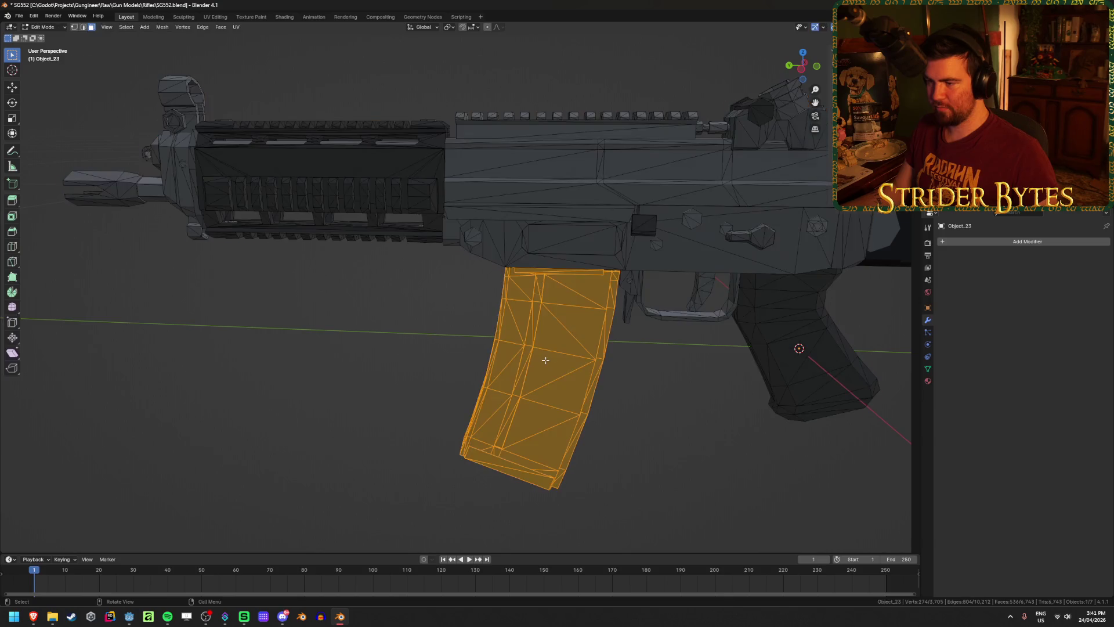
{"action": "mouse_move", "coordinate": [551, 400]}
{"action": "middle_mouse_down"}
{"action": "mouse_move", "coordinate": [566, 428]}
{"action": "mouse_move", "coordinate": [561, 361]}
{"action": "mouse_move", "coordinate": [560, 373]}
{"action": "mouse_move", "coordinate": [611, 346]}
{"action": "mouse_move", "coordinate": [554, 286]}
{"action": "mouse_move", "coordinate": [674, 279]}
{"action": "middle_mouse_up"}
{"action": "key", "text": "shift+z"}
{"action": "key", "text": "shift+z"}
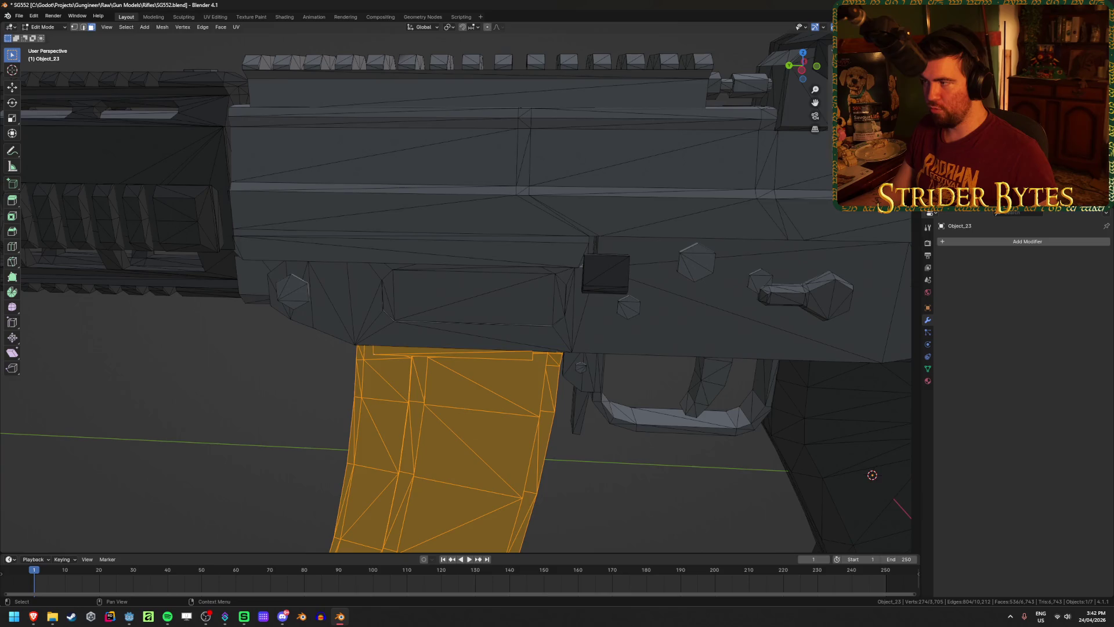
{"action": "scroll", "coordinate": [666, 298], "scroll_direction": "down", "scroll_amount": 8}
{"action": "scroll", "coordinate": [592, 398], "scroll_direction": "down", "scroll_amount": 3}
{"action": "key", "text": "Tab"}
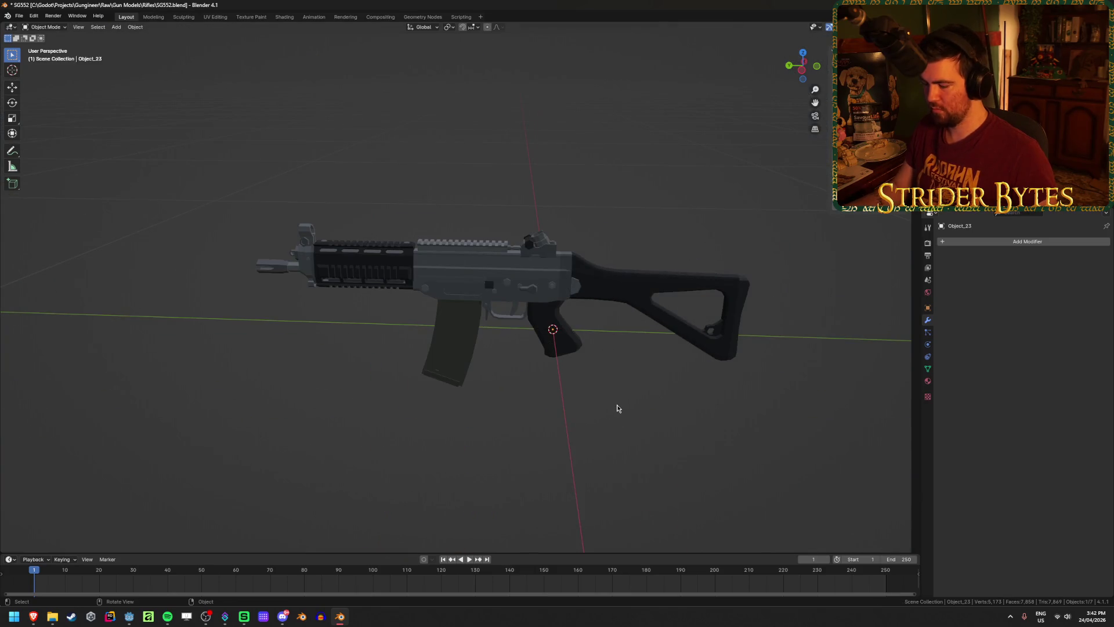
Isolate the cartridges in local view, delete Sketchfab_model and leftover helpers, and select Object_19.
{"action": "key", "text": "KP_Divide"}
{"action": "middle_click_drag", "start_coordinate": [617, 405], "coordinate": [535, 405]}
{"action": "scroll", "coordinate": [533, 351], "scroll_direction": "down", "scroll_amount": 4}
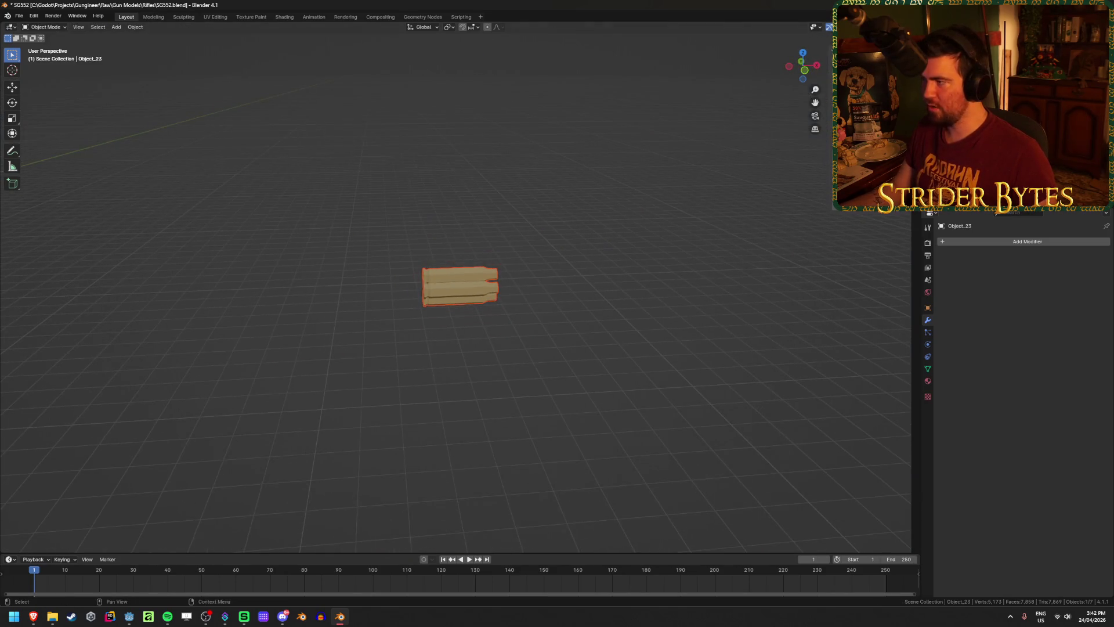
{"action": "key", "text": "bracketleft"}
{"action": "key", "text": "Delete"}
{"action": "key", "text": "Delete"}
{"action": "key", "text": "bracketleft"}
{"action": "key", "text": "Delete"}
{"action": "key", "text": "bracketleft"}
{"action": "key", "text": "Delete"}
{"action": "scroll", "coordinate": [433, 285], "scroll_direction": "down", "scroll_amount": 3}
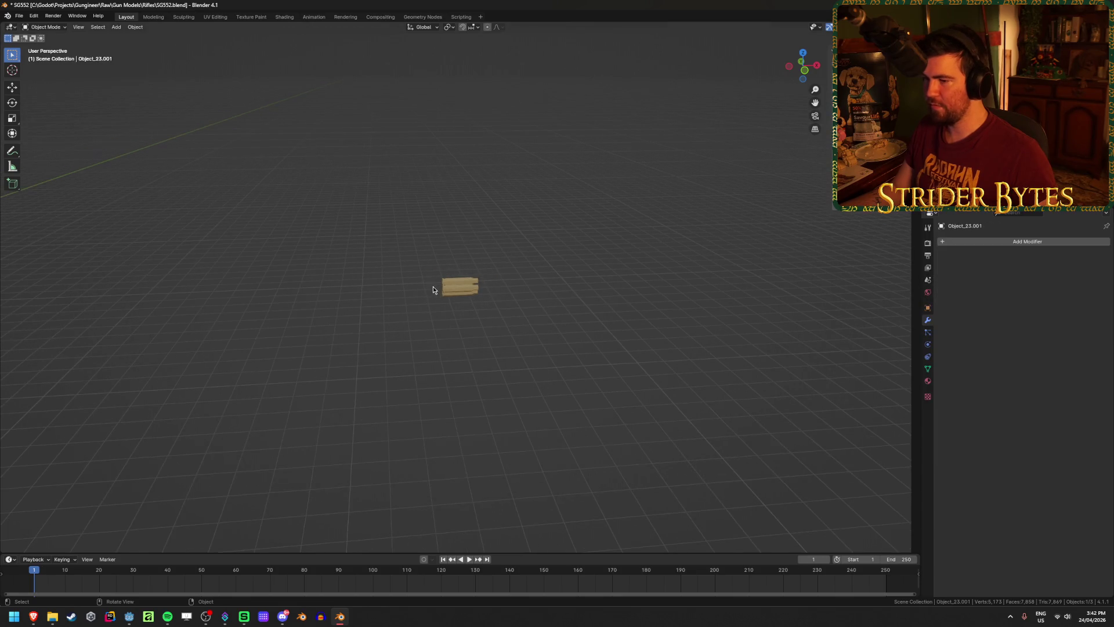
{"action": "left_click", "coordinate": [446, 289]}
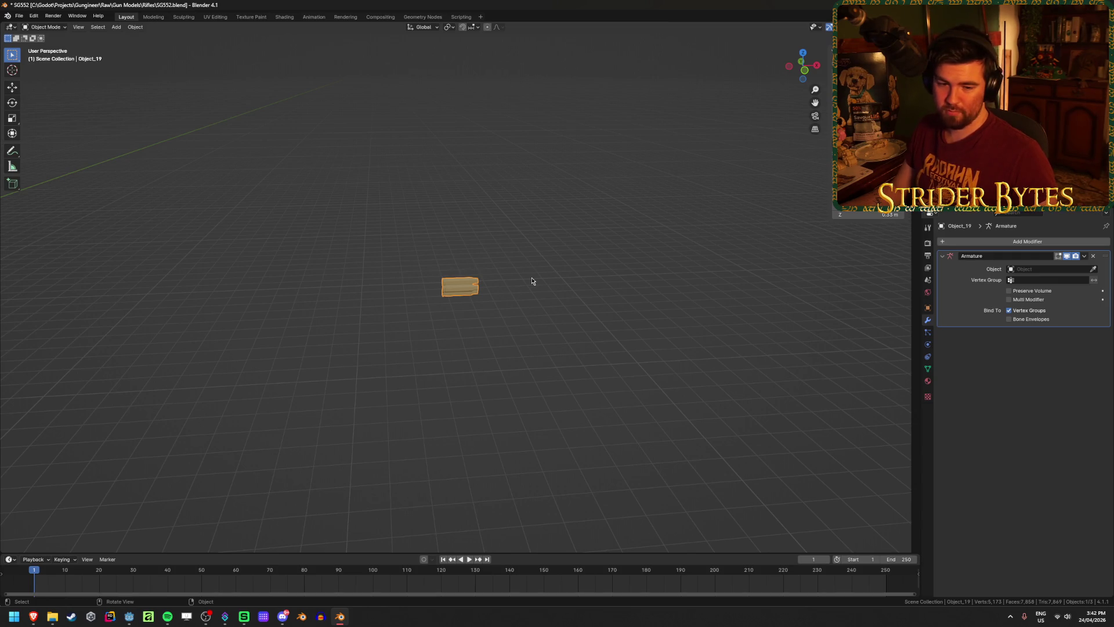
Snap the cartridge mesh to the 3D cursor with Selection to Cursor.
{"action": "mouse_move", "coordinate": [532, 281]}
{"action": "middle_mouse_down"}
{"action": "mouse_move", "coordinate": [443, 303]}
{"action": "mouse_move", "coordinate": [437, 284]}
{"action": "mouse_move", "coordinate": [444, 325]}
{"action": "mouse_move", "coordinate": [505, 323]}
{"action": "middle_mouse_up"}
{"action": "right_click", "coordinate": [473, 316]}
{"action": "key", "text": "shift+s"}
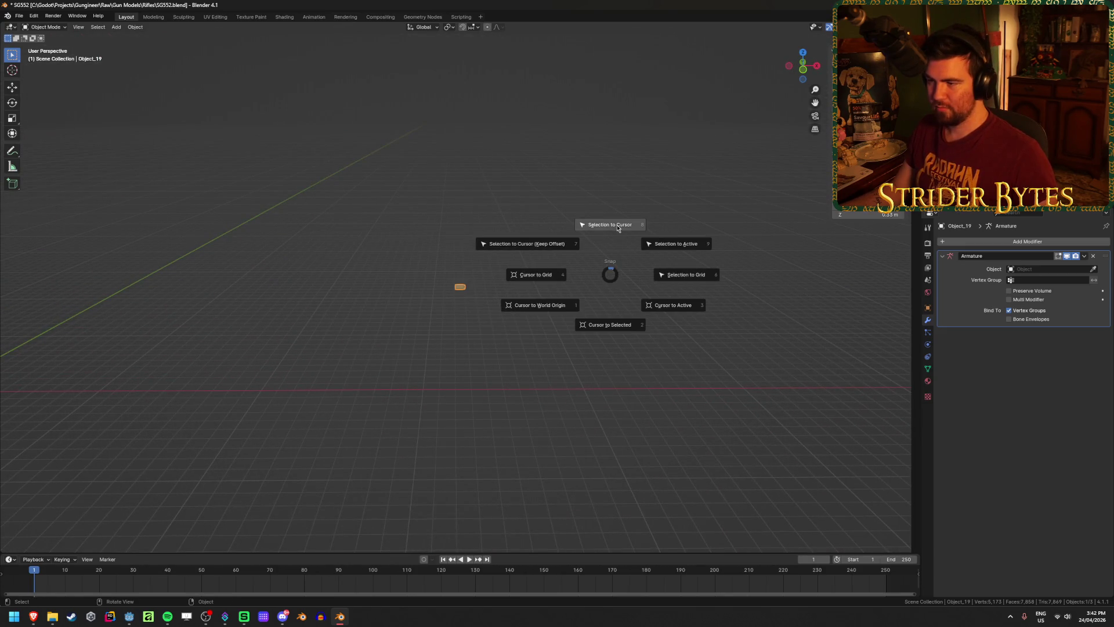
{"action": "left_click", "coordinate": [618, 229]}
{"action": "middle_click_drag", "start_coordinate": [620, 229], "coordinate": [470, 316]}
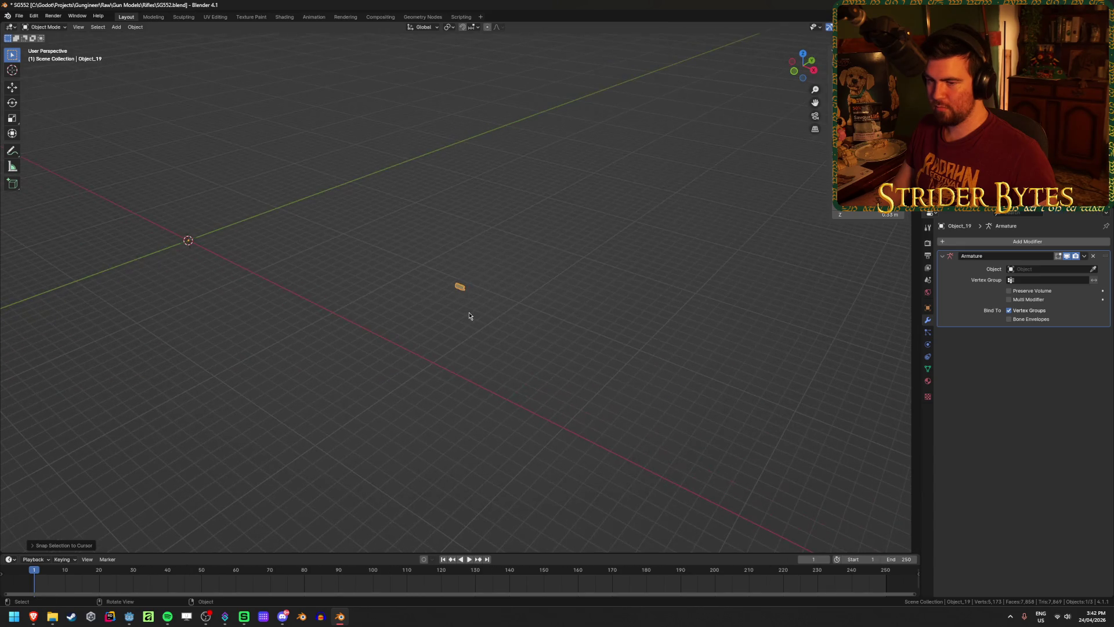
{"action": "scroll", "coordinate": [470, 316], "scroll_direction": "up", "scroll_amount": 3}
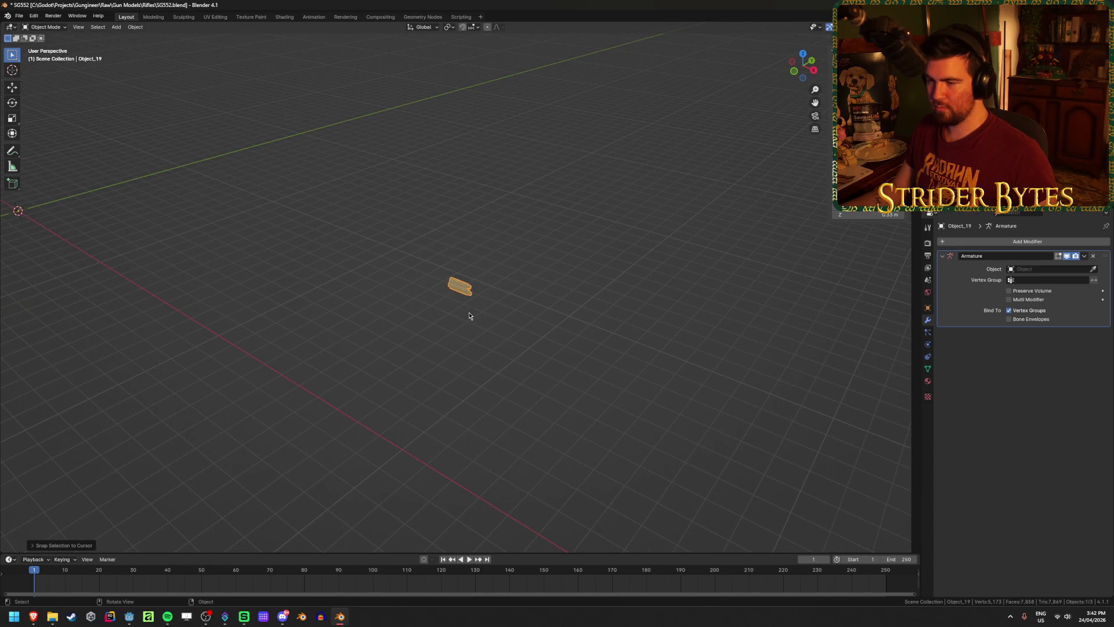
Inspect the cartridge mesh in Edit Mode, then begin scaling it down toward 0.35.
{"action": "key", "text": "Tab"}
{"action": "scroll", "coordinate": [468, 312], "scroll_direction": "down", "scroll_amount": 2}
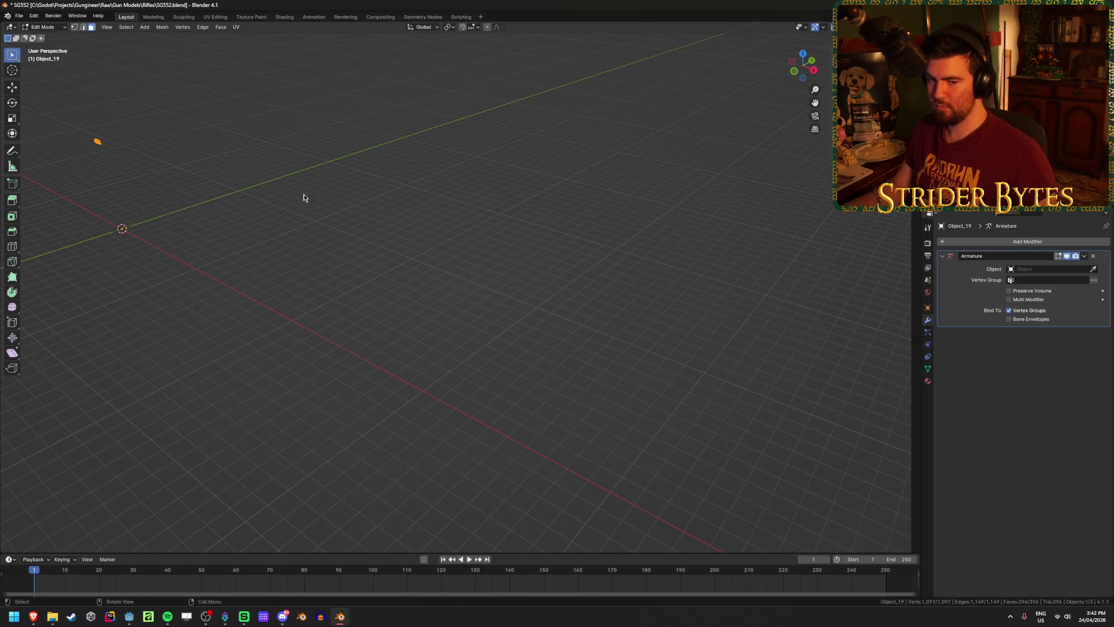
{"action": "key", "text": "shift+c"}
{"action": "scroll", "coordinate": [291, 293], "scroll_direction": "down", "scroll_amount": 5}
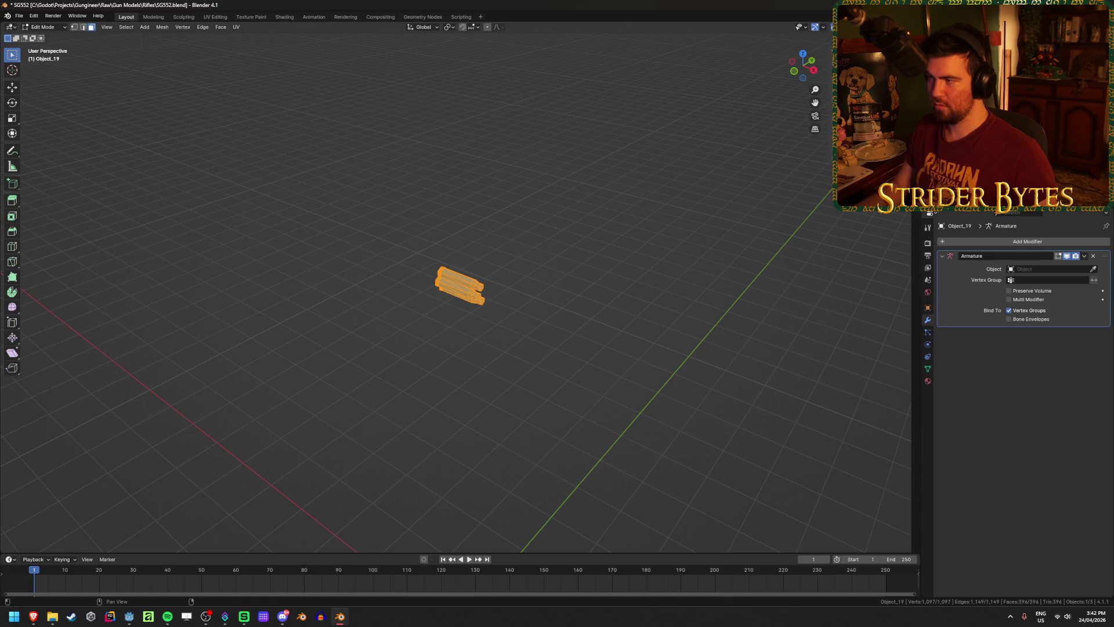
{"action": "key", "text": "KP_Decimal"}
{"action": "mouse_move", "coordinate": [534, 323]}
{"action": "middle_mouse_down"}
{"action": "mouse_move", "coordinate": [428, 377]}
{"action": "mouse_move", "coordinate": [525, 376]}
{"action": "middle_mouse_up"}
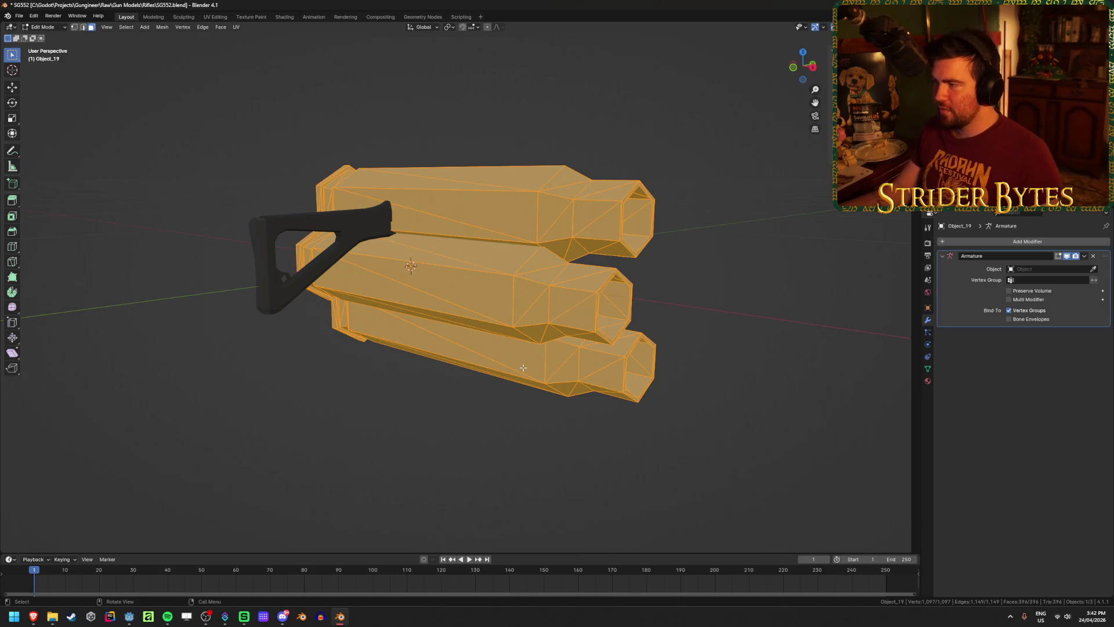
{"action": "key", "text": "Tab"}
{"action": "mouse_move", "coordinate": [558, 346]}
{"action": "middle_mouse_down"}
{"action": "mouse_move", "coordinate": [734, 316]}
{"action": "mouse_move", "coordinate": [696, 376]}
{"action": "middle_mouse_up"}
{"action": "mouse_move", "coordinate": [735, 362]}
{"action": "middle_mouse_down"}
{"action": "mouse_move", "coordinate": [759, 355]}
{"action": "mouse_move", "coordinate": [674, 375]}
{"action": "mouse_move", "coordinate": [697, 354]}
{"action": "middle_mouse_up"}
{"action": "key", "text": "s"}
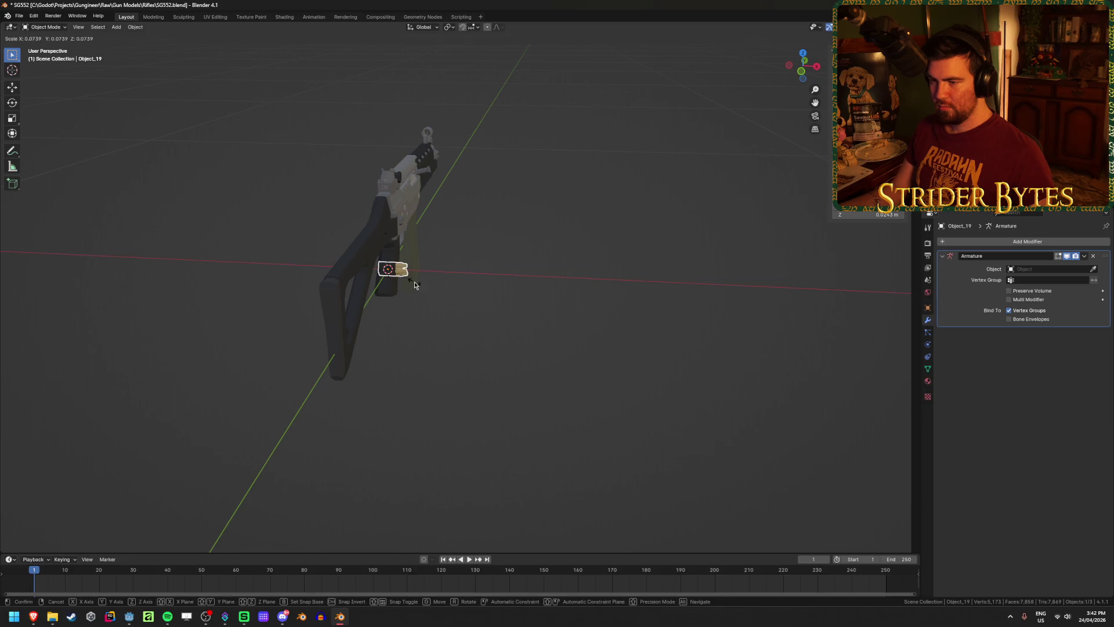
Confirm the smaller cartridge scale and rotate the cartridges about the Z axis.
{"action": "left_click", "coordinate": [415, 282]}
{"action": "key", "text": "r"}
{"action": "key", "text": "z"}
{"action": "left_click", "coordinate": [533, 200]}
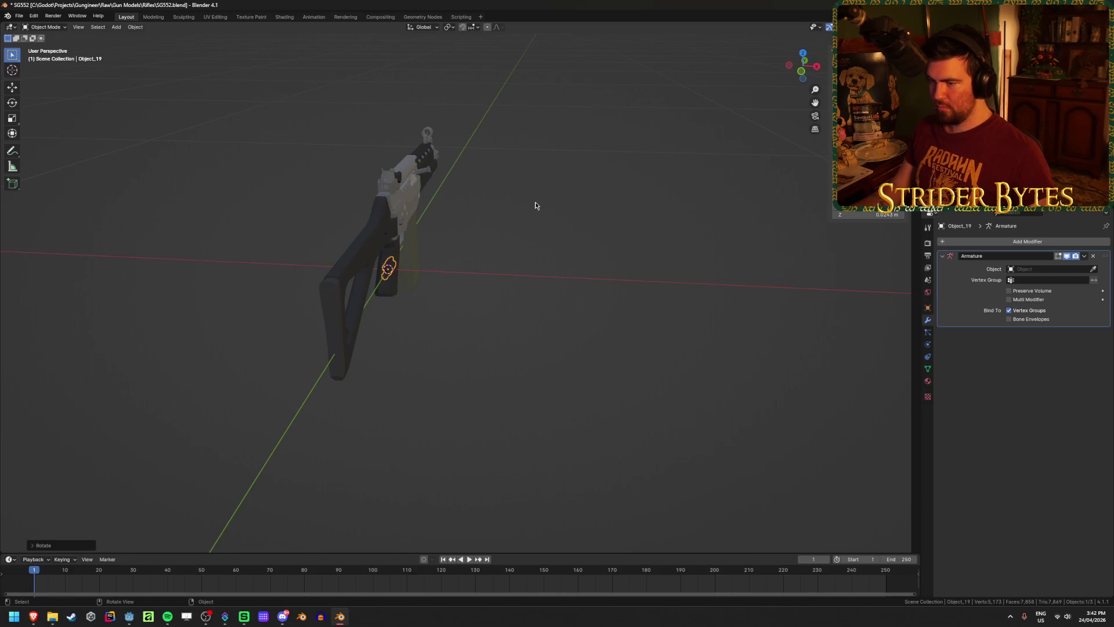
From the Right view, move the cartridges into the receiver and check them in wireframe.
{"action": "key", "text": "KP_3"}
{"action": "scroll", "coordinate": [585, 205], "scroll_direction": "up", "scroll_amount": 4}
{"action": "middle_click_drag", "start_coordinate": [515, 302], "coordinate": [435, 417], "text": "shift"}
{"action": "key", "text": "g"}
{"action": "left_click", "coordinate": [591, 347]}
{"action": "key", "text": "shift+z"}
{"action": "scroll", "coordinate": [557, 387], "scroll_direction": "up", "scroll_amount": 4}
{"action": "key", "text": "shift+z"}
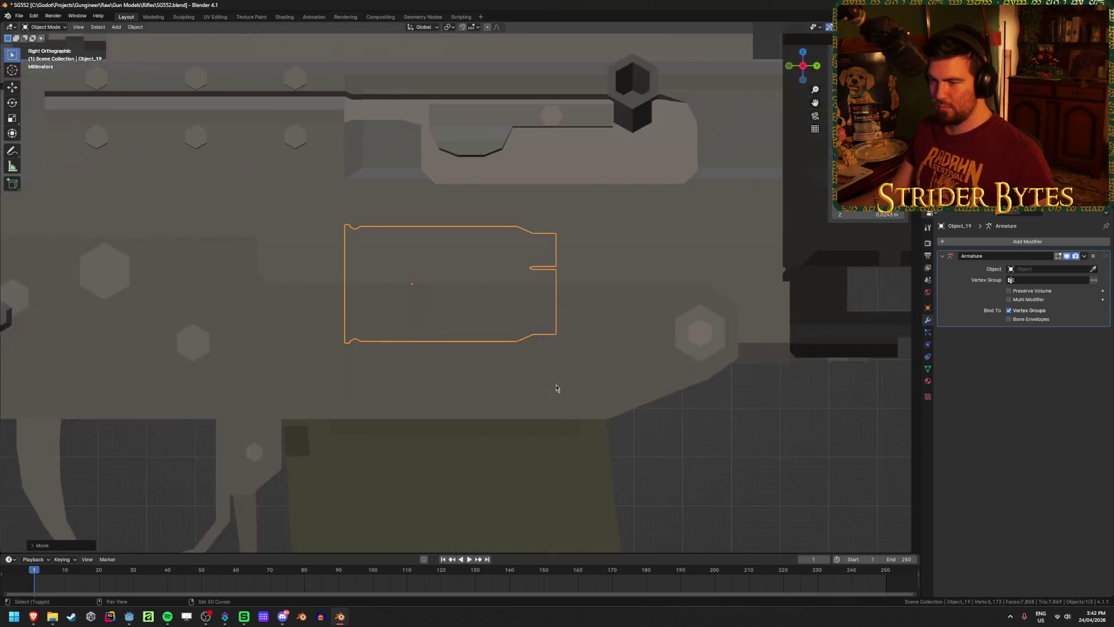
{"action": "scroll", "coordinate": [557, 387], "scroll_direction": "down", "scroll_amount": 5}
Reselect the cartridges and fine-tune their position above the magazine, keeping the current size.
{"action": "left_click", "coordinate": [497, 294]}
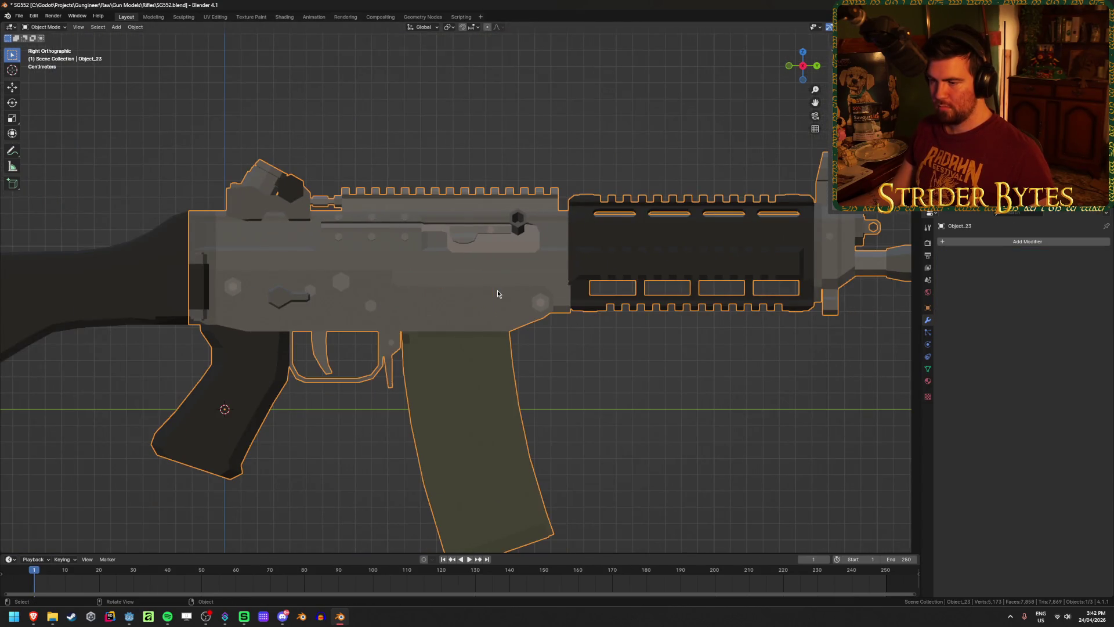
{"action": "key", "text": "shift+z"}
{"action": "scroll", "coordinate": [445, 297], "scroll_direction": "up", "scroll_amount": 5}
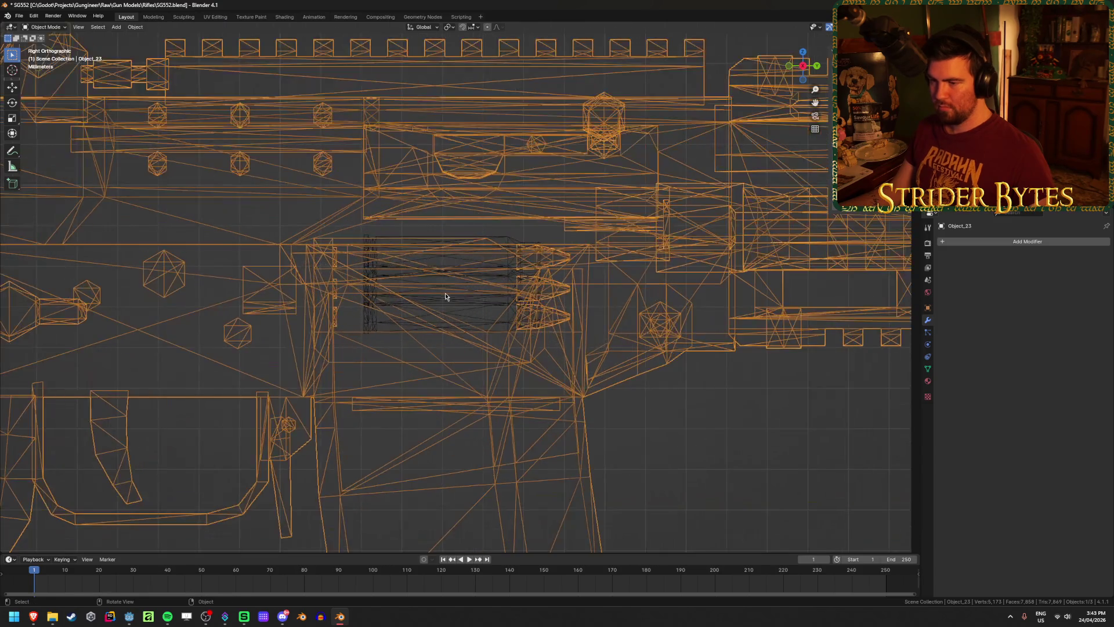
{"action": "left_click", "coordinate": [445, 297]}
{"action": "scroll", "coordinate": [441, 312], "scroll_direction": "up", "scroll_amount": 2}
{"action": "key", "text": "g"}
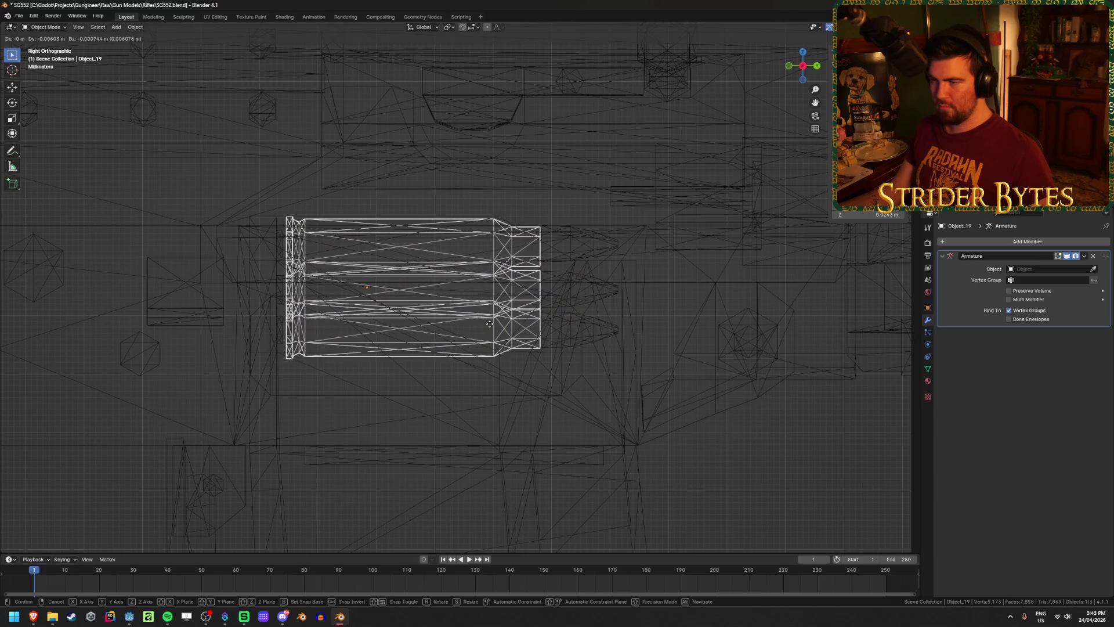
{"action": "left_click", "coordinate": [487, 322]}
{"action": "key", "text": "s"}
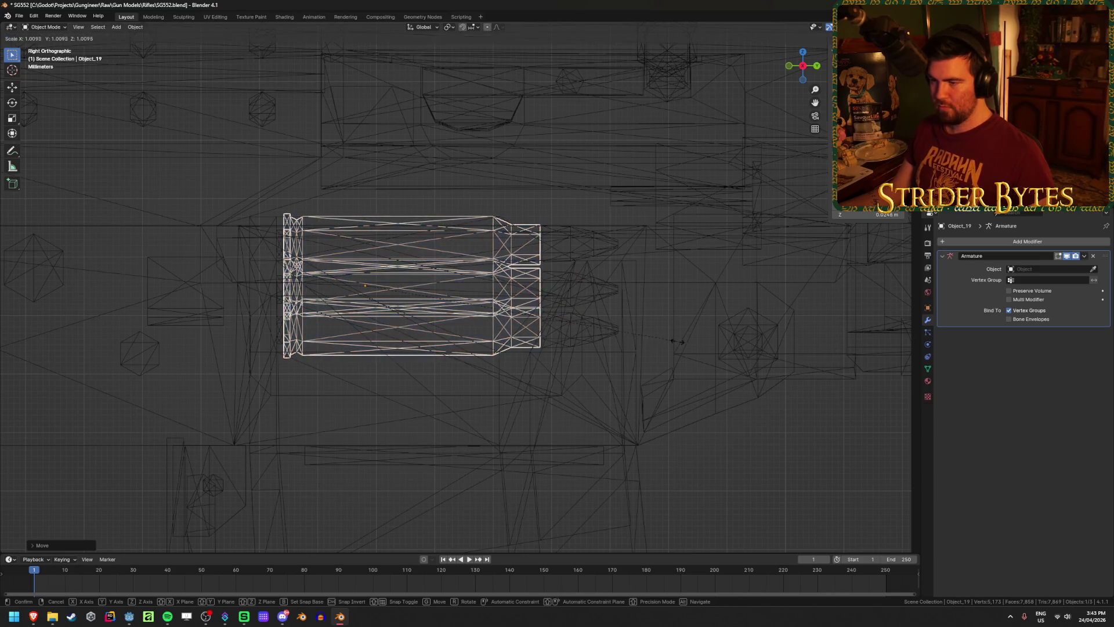
{"action": "key", "text": "Escape"}
{"action": "key", "text": "s"}
{"action": "key", "text": "Escape"}
Inspect the seated cartridges from the side and enter Edit Mode on them.
{"action": "mouse_move", "coordinate": [659, 367]}
{"action": "middle_mouse_down"}
{"action": "mouse_move", "coordinate": [522, 435]}
{"action": "mouse_move", "coordinate": [558, 442]}
{"action": "middle_mouse_up"}
{"action": "scroll", "coordinate": [563, 440], "scroll_direction": "up", "scroll_amount": 8}
{"action": "scroll", "coordinate": [557, 442], "scroll_direction": "up", "scroll_amount": 5}
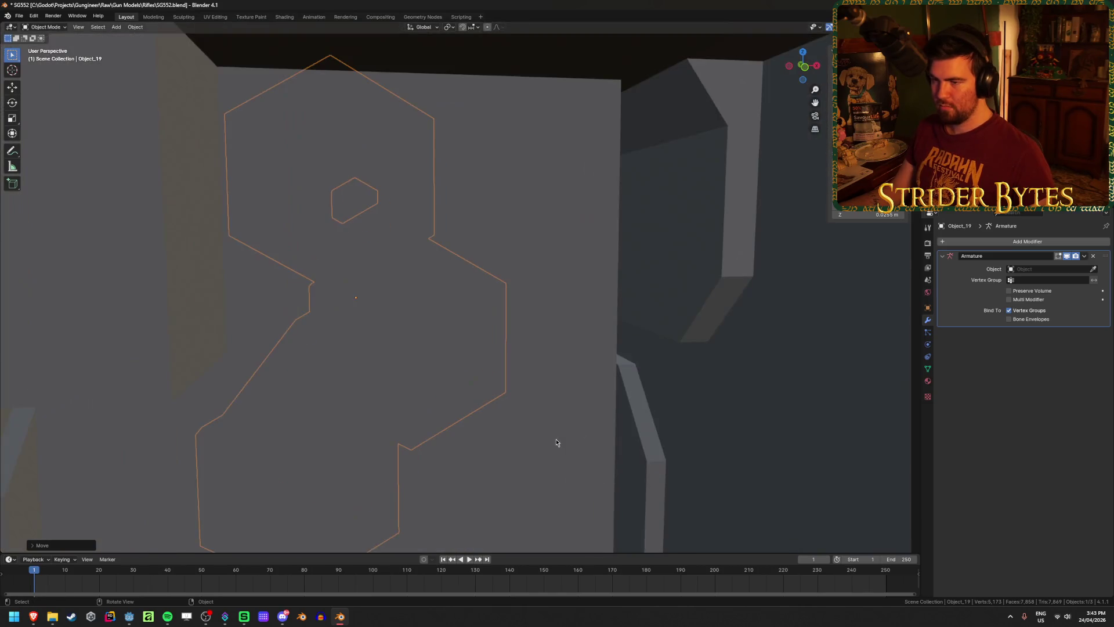
{"action": "scroll", "coordinate": [555, 442], "scroll_direction": "down", "scroll_amount": 6}
{"action": "scroll", "coordinate": [555, 442], "scroll_direction": "down", "scroll_amount": 8}
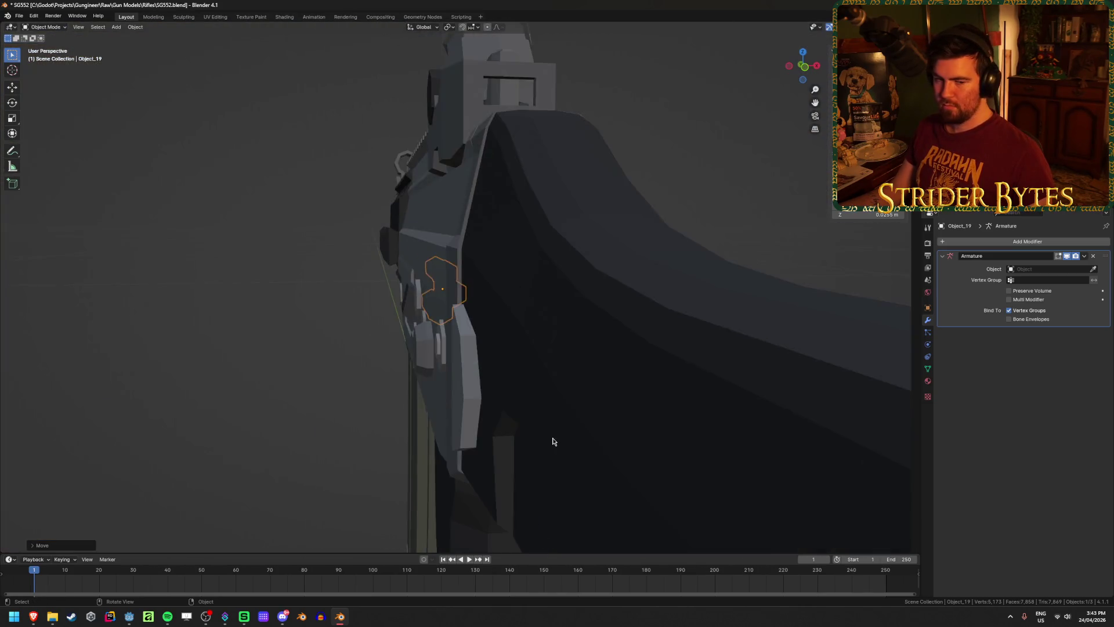
{"action": "middle_click_drag", "start_coordinate": [691, 383], "coordinate": [586, 404]}
{"action": "scroll", "coordinate": [586, 404], "scroll_direction": "up", "scroll_amount": 4}
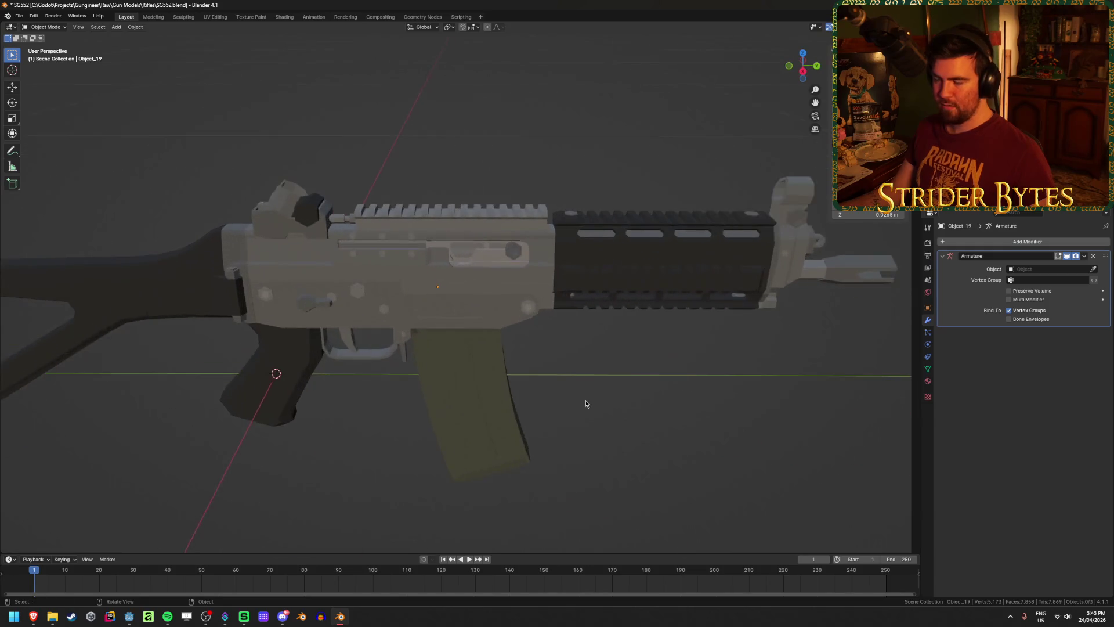
{"action": "key", "text": "Tab"}
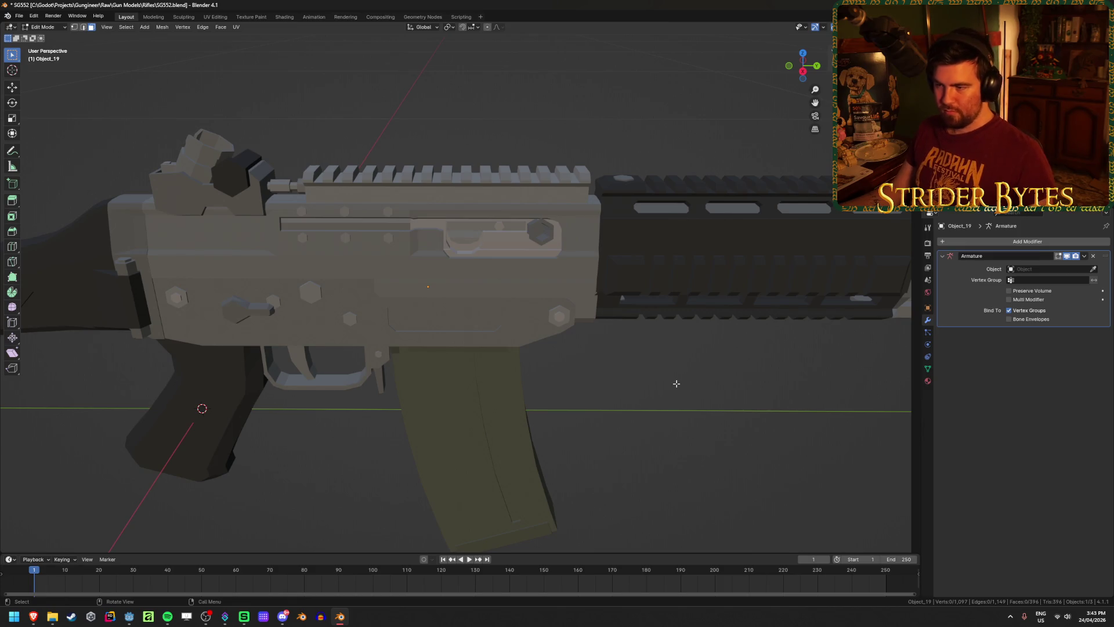
In the rifle body mesh, select the receiver, top rail and inner receiver pieces and hide them.
{"action": "key", "text": "Tab"}
{"action": "left_click", "coordinate": [470, 287]}
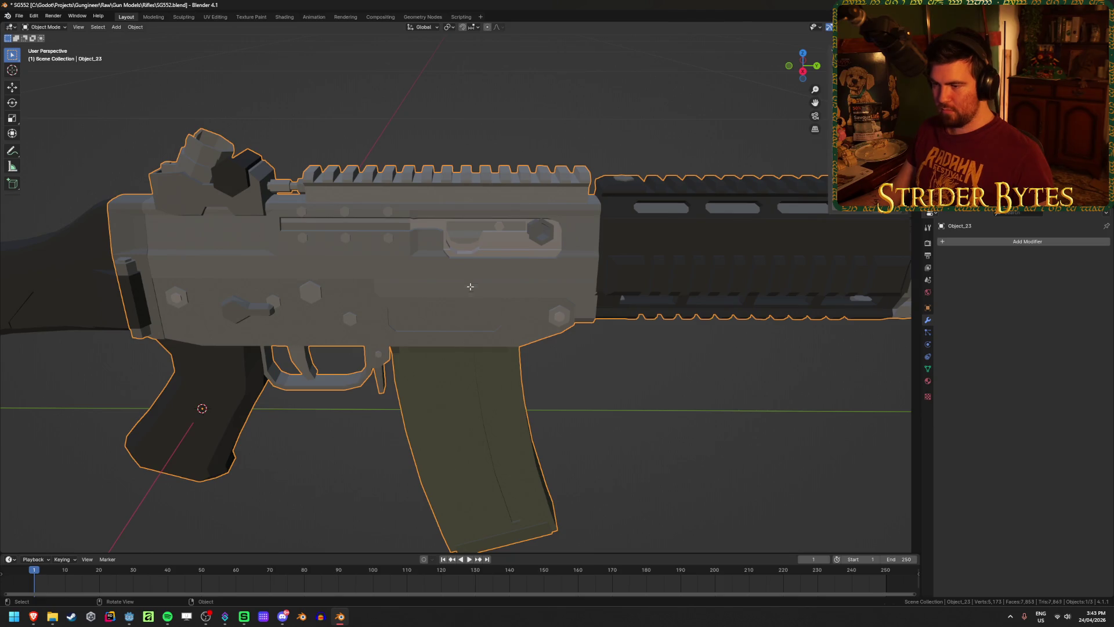
{"action": "key", "text": "Tab"}
{"action": "left_click", "coordinate": [631, 406]}
{"action": "key", "text": "l"}
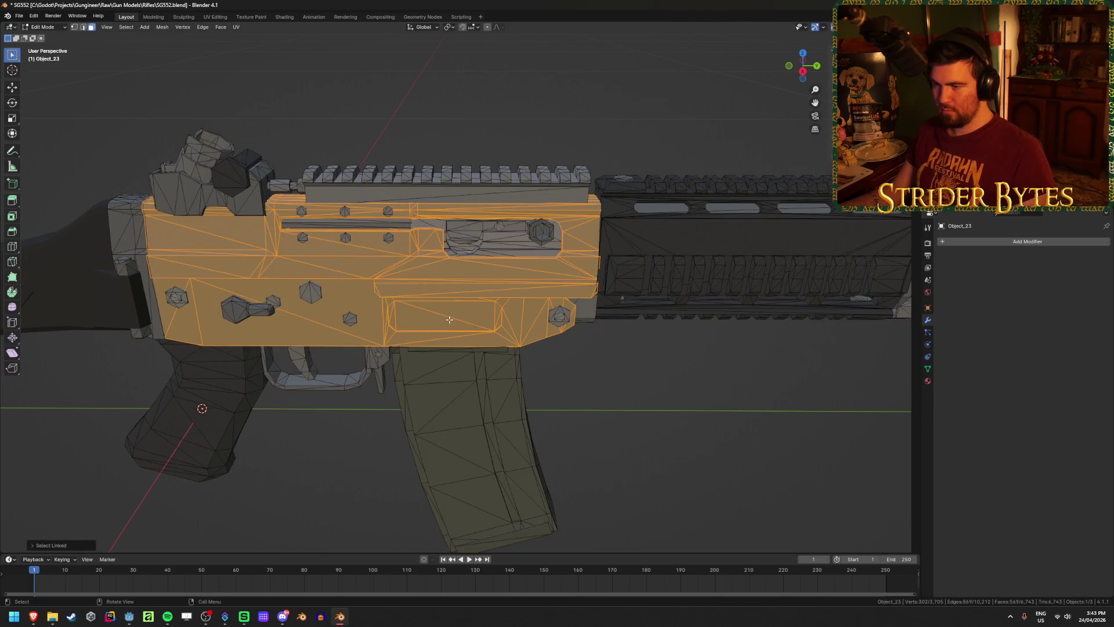
{"action": "key", "text": "l"}
{"action": "key", "text": "l"}
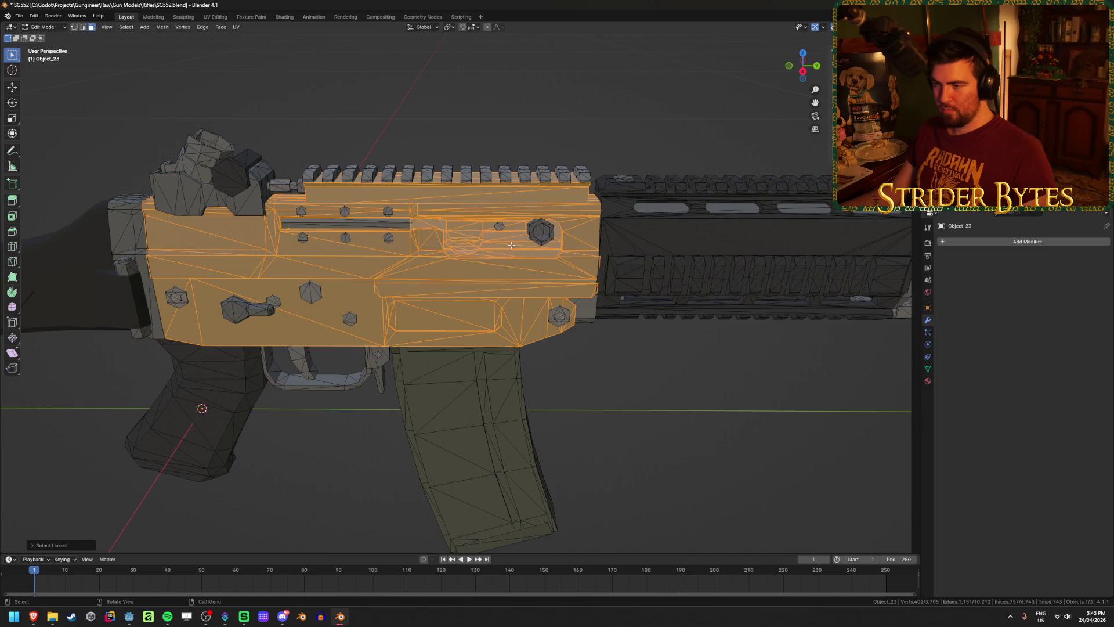
{"action": "key", "text": "h"}
Select the first three cartridge tip pieces inside the magazine using linked selection in wireframe view.
{"action": "mouse_move", "coordinate": [469, 308]}
{"action": "middle_mouse_down"}
{"action": "mouse_move", "coordinate": [527, 318]}
{"action": "mouse_move", "coordinate": [432, 331]}
{"action": "middle_mouse_up"}
{"action": "scroll", "coordinate": [492, 333], "scroll_direction": "down", "scroll_amount": 2}
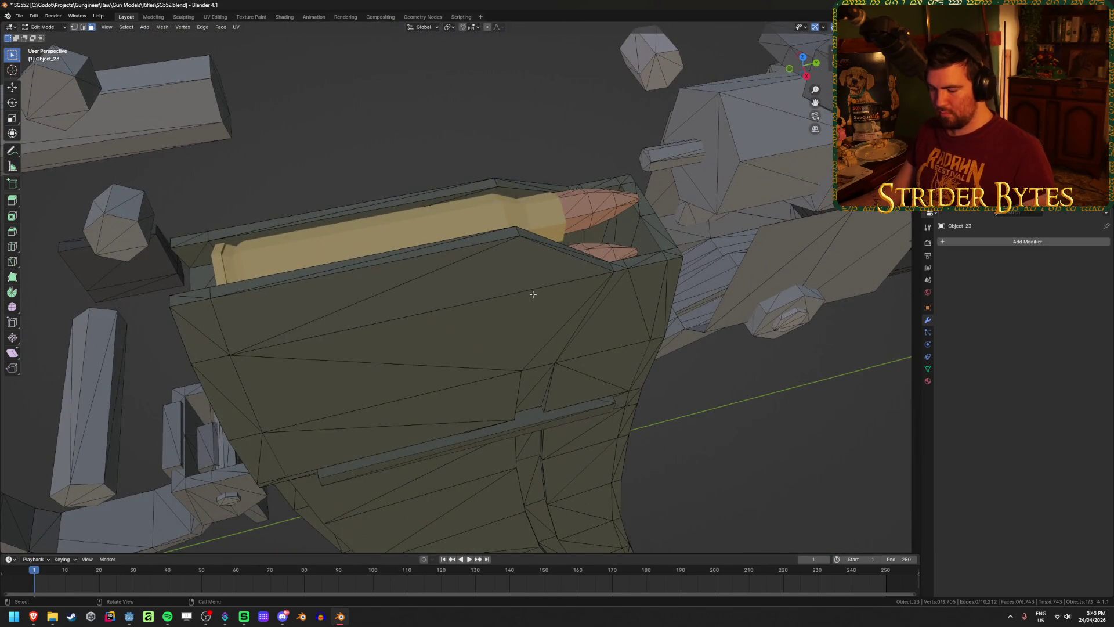
{"action": "left_click", "coordinate": [603, 203]}
{"action": "key", "text": "ctrl+l"}
{"action": "mouse_move", "coordinate": [603, 203]}
{"action": "middle_mouse_down"}
{"action": "mouse_move", "coordinate": [374, 406]}
{"action": "mouse_move", "coordinate": [570, 378]}
{"action": "mouse_move", "coordinate": [537, 358]}
{"action": "mouse_move", "coordinate": [561, 358]}
{"action": "middle_mouse_up"}
{"action": "left_click", "coordinate": [374, 406], "text": "shift"}
{"action": "key", "text": "ctrl+l"}
{"action": "key", "text": "shift+z"}
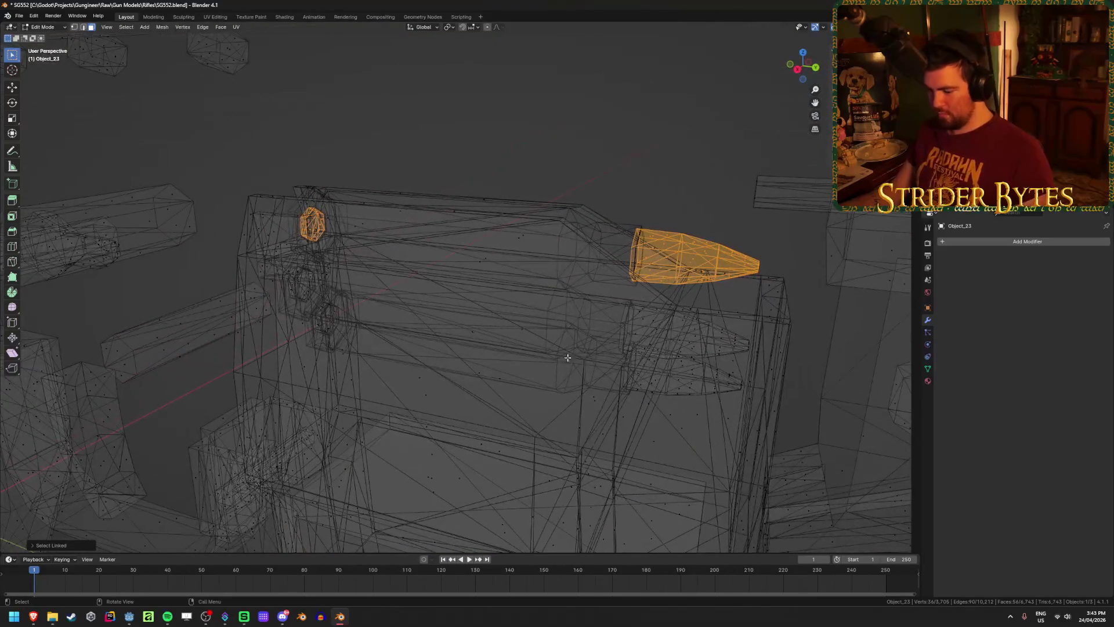
{"action": "left_click", "coordinate": [658, 335], "text": "shift"}
{"action": "key", "text": "ctrl+l"}
Add the remaining three cartridge tip pieces to the selection.
{"action": "left_click", "coordinate": [654, 363], "text": "shift"}
{"action": "key", "text": "ctrl+l"}
{"action": "left_click", "coordinate": [309, 286], "text": "shift"}
{"action": "key", "text": "ctrl+l"}
{"action": "mouse_move", "coordinate": [309, 287]}
{"action": "middle_mouse_down"}
{"action": "mouse_move", "coordinate": [341, 309]}
{"action": "mouse_move", "coordinate": [388, 281]}
{"action": "mouse_move", "coordinate": [291, 348]}
{"action": "mouse_move", "coordinate": [400, 342]}
{"action": "mouse_move", "coordinate": [510, 388]}
{"action": "mouse_move", "coordinate": [472, 447]}
{"action": "mouse_move", "coordinate": [458, 440]}
{"action": "middle_mouse_up"}
{"action": "left_click", "coordinate": [249, 378], "text": "shift"}
{"action": "key", "text": "ctrl+l"}
Add the magazine body, the dark strip and the dark front box to the selection.
{"action": "left_click", "coordinate": [401, 342], "text": "shift"}
{"action": "key", "text": "ctrl+l"}
{"action": "key", "text": "shift+z"}
{"action": "left_click", "coordinate": [503, 380], "text": "shift"}
{"action": "key", "text": "ctrl+l"}
{"action": "mouse_move", "coordinate": [503, 380]}
{"action": "middle_mouse_down"}
{"action": "mouse_move", "coordinate": [496, 456]}
{"action": "mouse_move", "coordinate": [522, 525]}
{"action": "mouse_move", "coordinate": [498, 345]}
{"action": "mouse_move", "coordinate": [482, 394]}
{"action": "middle_mouse_up"}
{"action": "left_click", "coordinate": [499, 346], "text": "shift"}
{"action": "key", "text": "ctrl+l"}
{"action": "scroll", "coordinate": [482, 395], "scroll_direction": "down", "scroll_amount": 3}
Separate the selection into its own object, hide the rifle body, and select the magazine.
{"action": "key", "text": "p"}
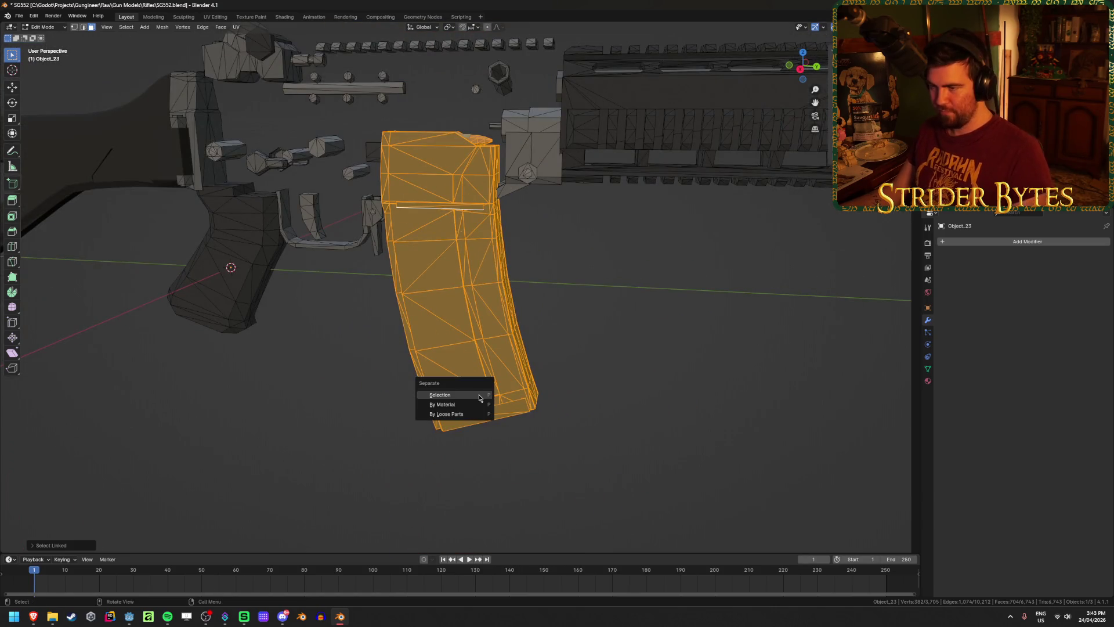
{"action": "left_click", "coordinate": [479, 397]}
{"action": "key", "text": "Tab"}
{"action": "key", "text": "shift+z"}
{"action": "key", "text": "shift+z"}
{"action": "left_click", "coordinate": [522, 119]}
{"action": "key", "text": "h"}
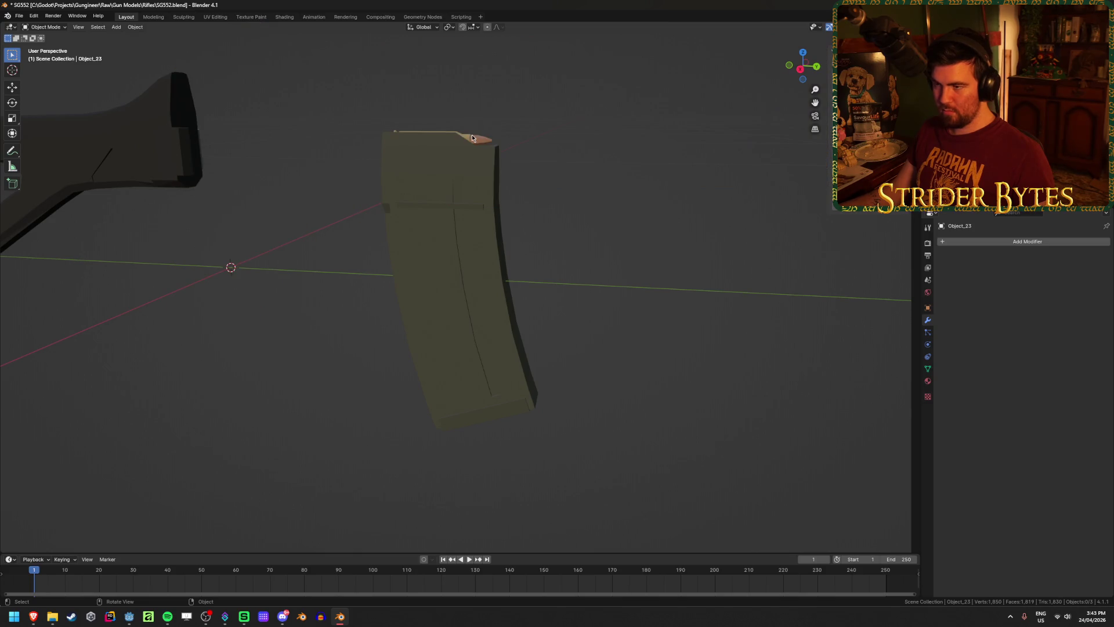
{"action": "left_click", "coordinate": [471, 138]}
{"action": "left_click", "coordinate": [464, 222], "text": "shift"}
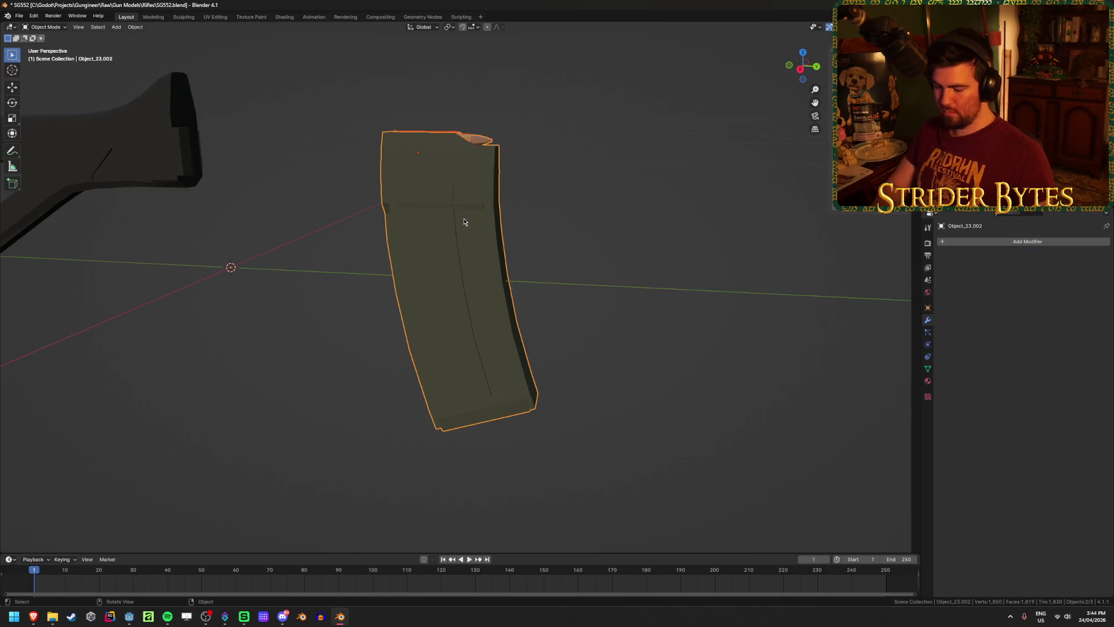
In the magazine's Edit Mode, hide the magazine shell to isolate the cartridges.
{"action": "middle_click_drag", "start_coordinate": [464, 222], "coordinate": [416, 221]}
{"action": "scroll", "coordinate": [416, 220], "scroll_direction": "up", "scroll_amount": 3}
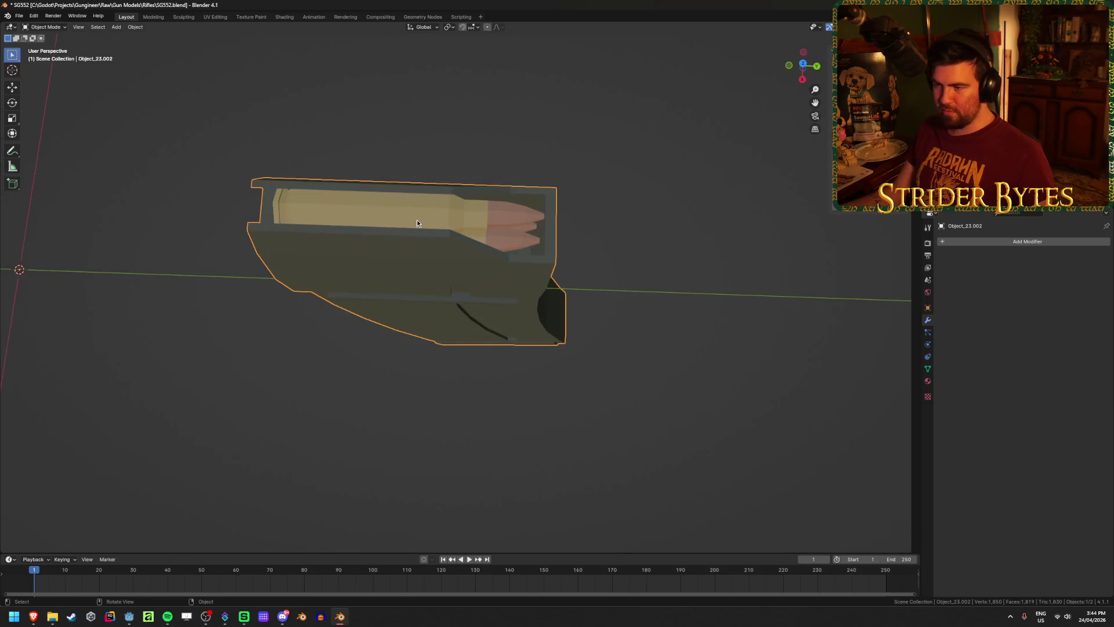
{"action": "key", "text": "Tab"}
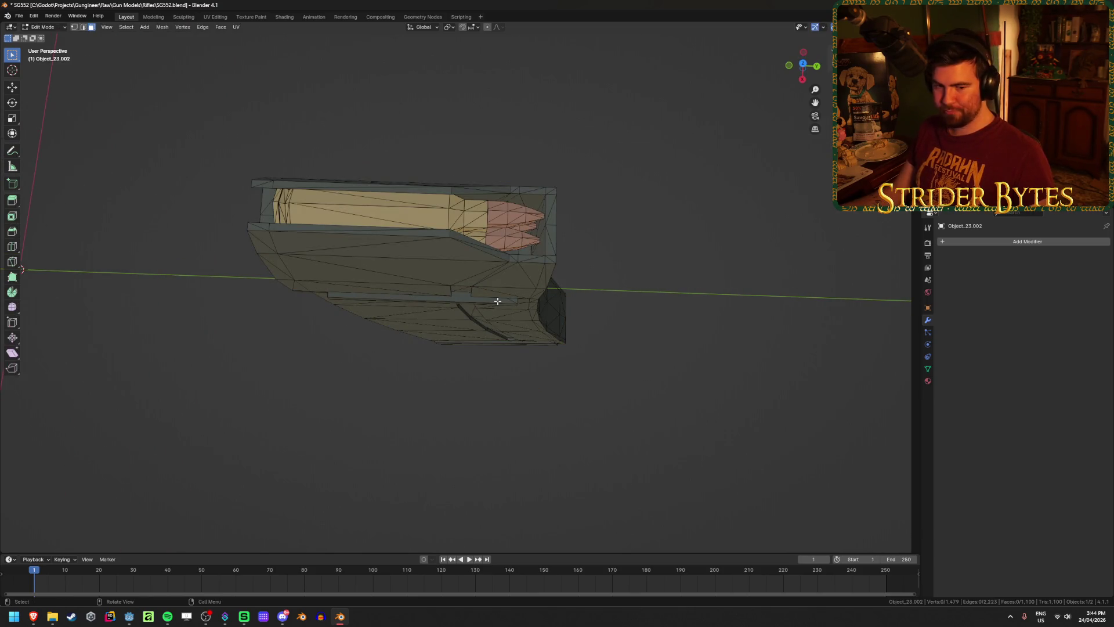
{"action": "key", "text": "l"}
{"action": "key", "text": "l"}
{"action": "key", "text": "h"}
{"action": "mouse_move", "coordinate": [447, 266]}
{"action": "middle_mouse_down"}
{"action": "mouse_move", "coordinate": [423, 236]}
{"action": "mouse_move", "coordinate": [446, 347]}
{"action": "middle_mouse_up"}
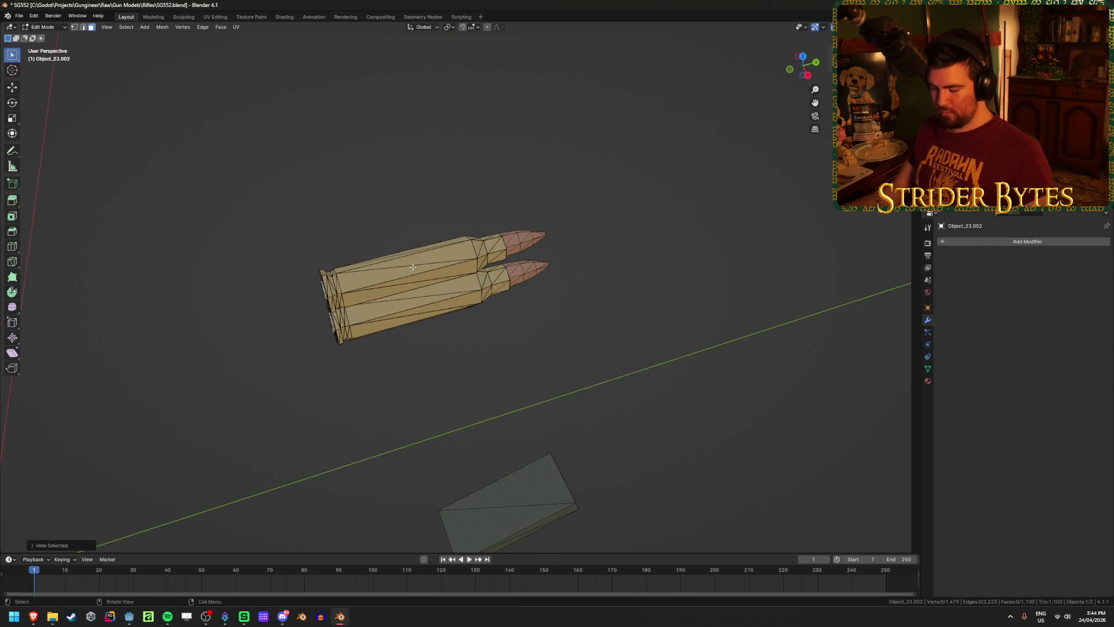
{"action": "key", "text": "l"}
{"action": "left_click", "coordinate": [592, 340]}
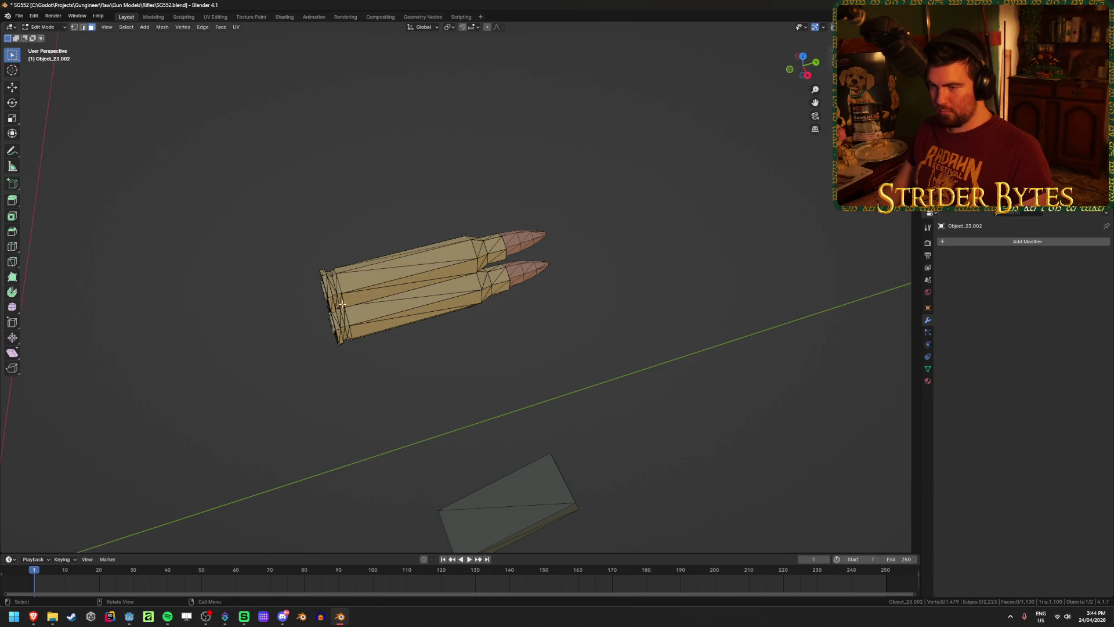
{"action": "key", "text": "l"}
{"action": "middle_click_drag", "start_coordinate": [357, 312], "coordinate": [651, 292]}
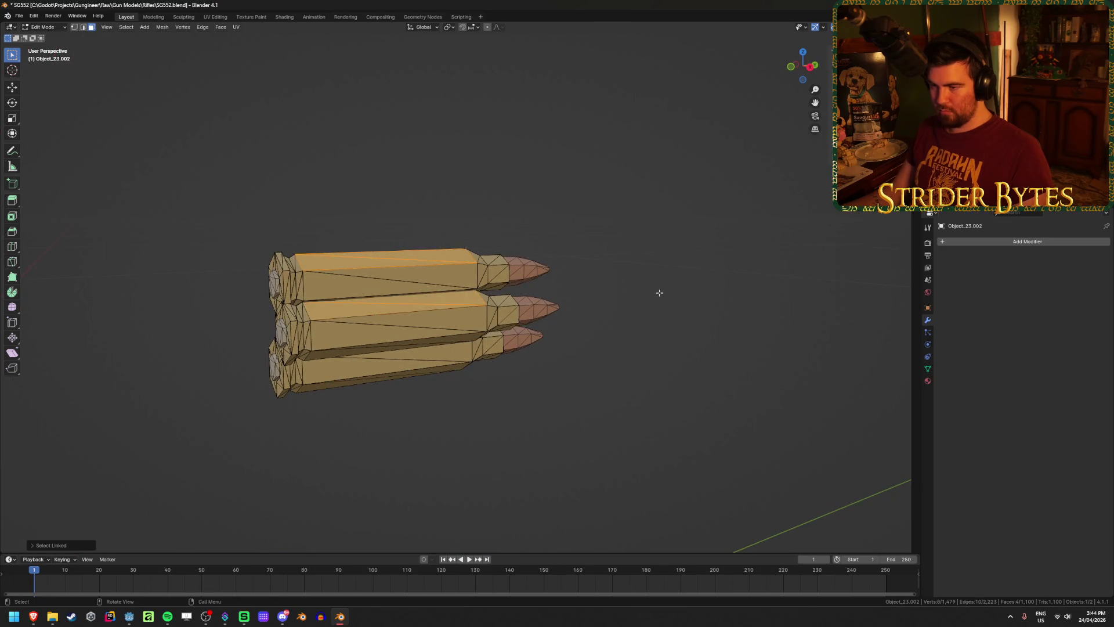
{"action": "left_click", "coordinate": [620, 384]}
Select all the cartridge geometry and merge its duplicate vertices by distance.
{"action": "key", "text": "KP_3"}
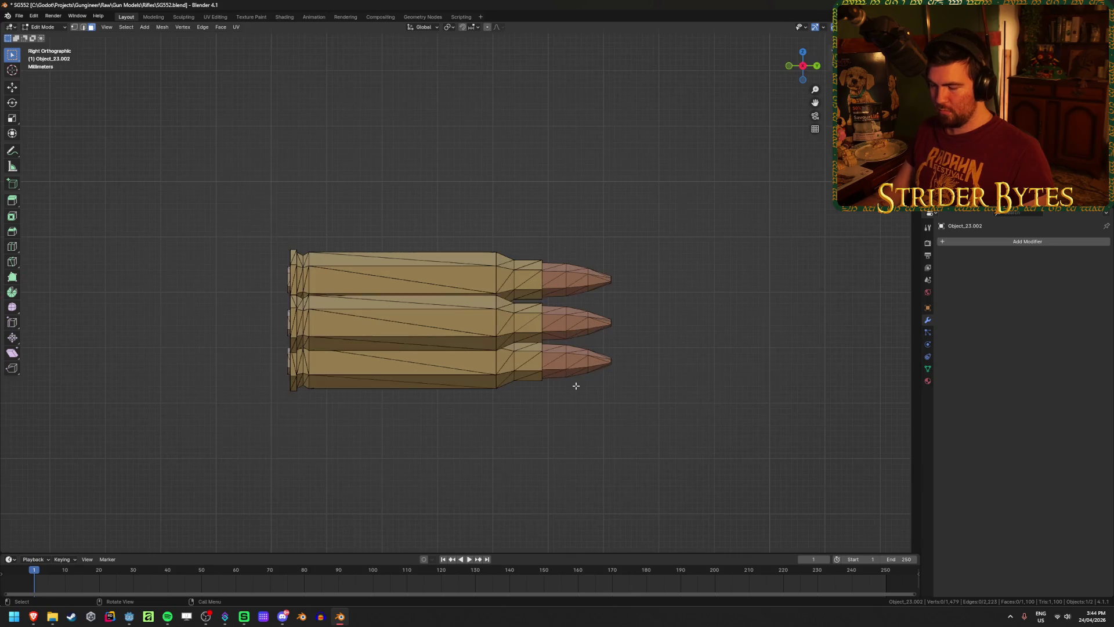
{"action": "key", "text": "alt+z"}
{"action": "key", "text": "alt+z"}
{"action": "key", "text": "1"}
{"action": "key", "text": "alt+z"}
{"action": "key", "text": "a"}
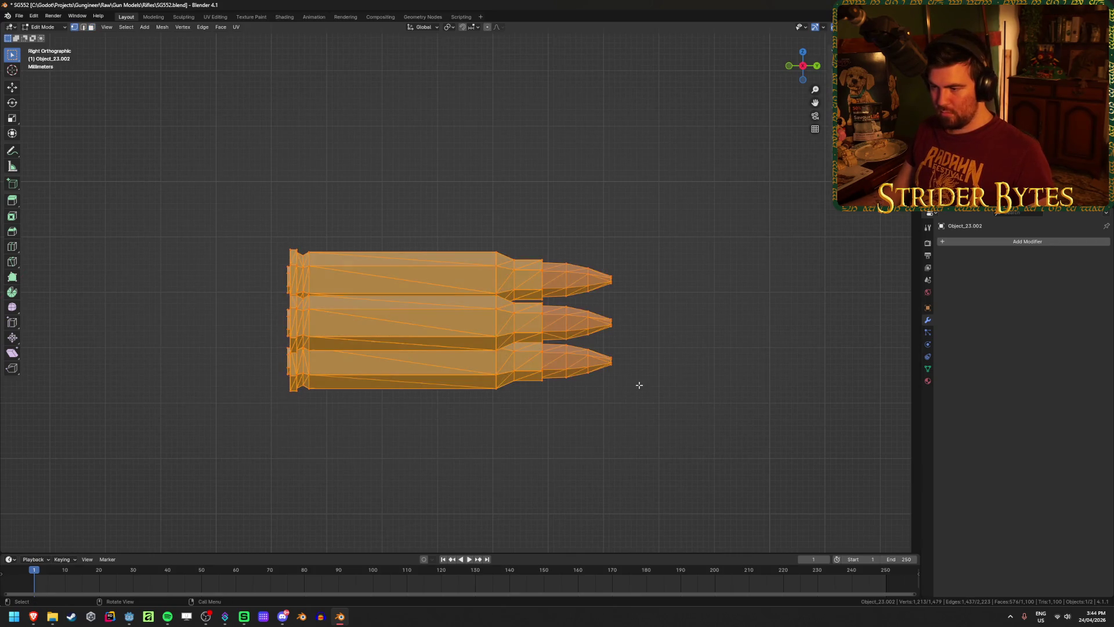
{"action": "key", "text": "m"}
{"action": "left_click", "coordinate": [682, 385]}
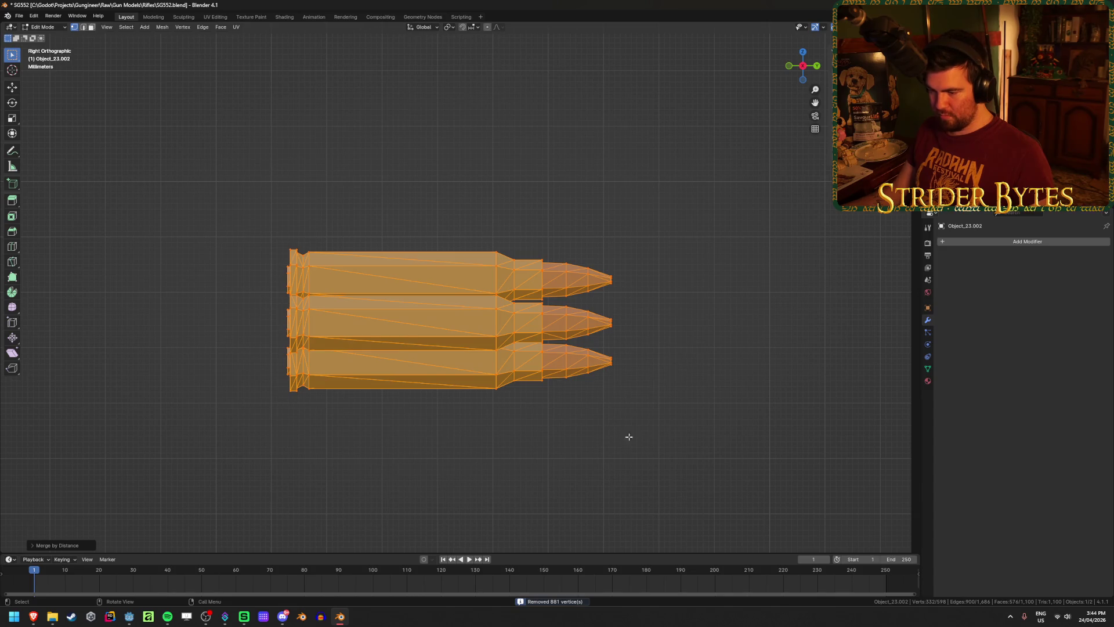
Select all the cartridges and check their ends from the front and right views.
{"action": "key", "text": "alt+a"}
{"action": "key", "text": "l"}
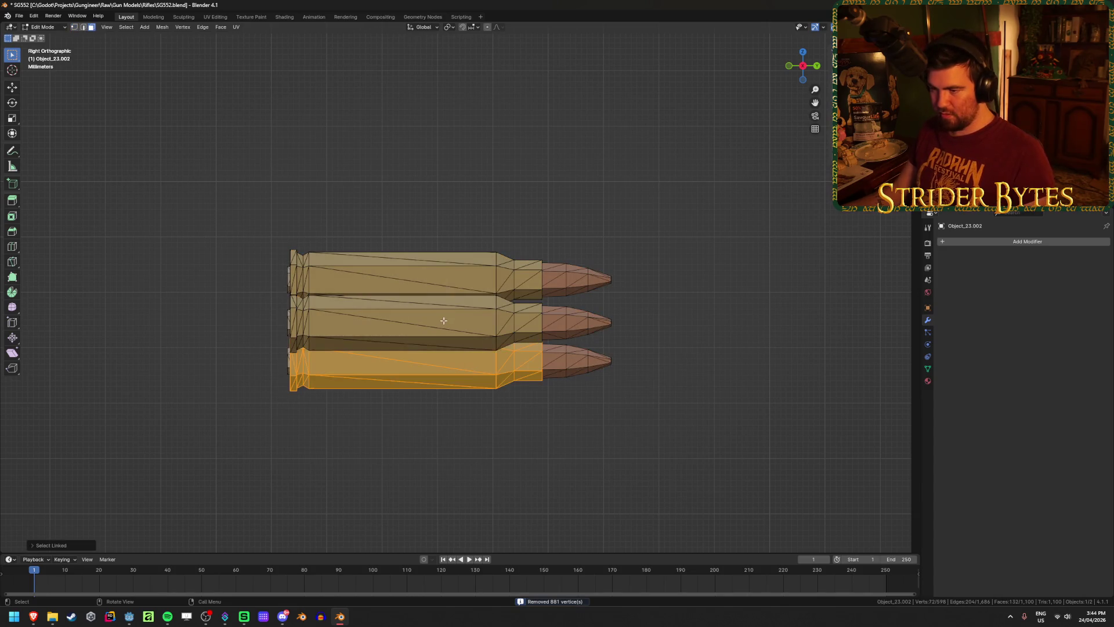
{"action": "key", "text": "l"}
{"action": "key", "text": "l"}
{"action": "mouse_move", "coordinate": [447, 267]}
{"action": "middle_mouse_down"}
{"action": "mouse_move", "coordinate": [458, 290]}
{"action": "mouse_move", "coordinate": [492, 306]}
{"action": "mouse_move", "coordinate": [391, 375]}
{"action": "mouse_move", "coordinate": [567, 371]}
{"action": "mouse_move", "coordinate": [572, 356]}
{"action": "middle_mouse_up"}
{"action": "key", "text": "KP_1"}
{"action": "key", "text": "KP_3"}
{"action": "key", "text": "KP_1"}
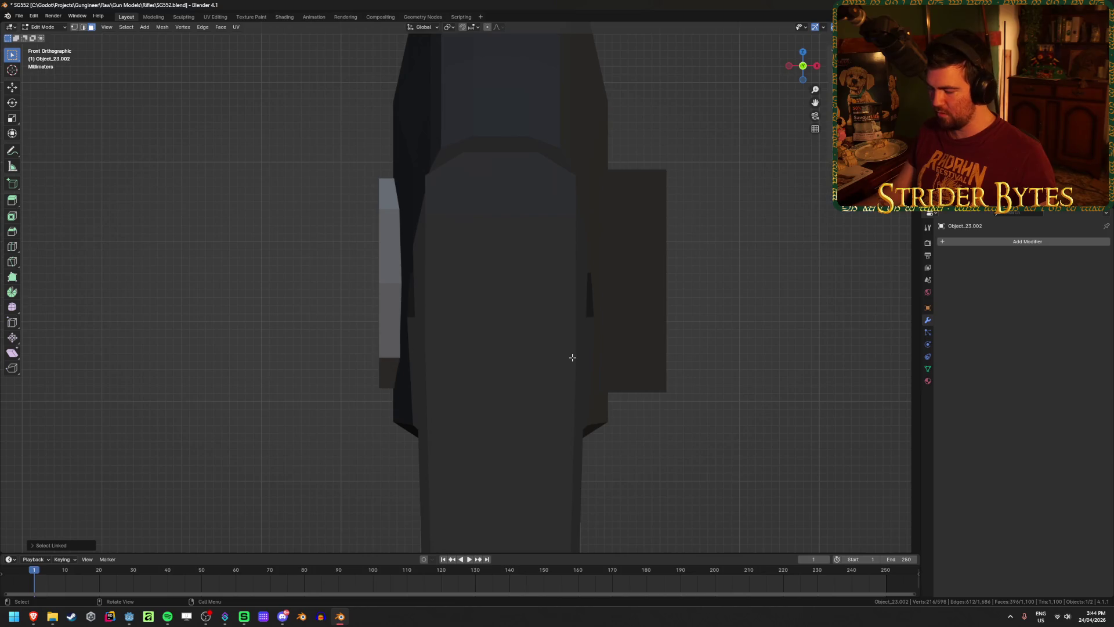
{"action": "key", "text": "alt+z"}
{"action": "scroll", "coordinate": [677, 353], "scroll_direction": "up", "scroll_amount": 5}
{"action": "key", "text": "alt+z"}
{"action": "mouse_move", "coordinate": [711, 345]}
{"action": "middle_mouse_down"}
{"action": "mouse_move", "coordinate": [694, 346]}
{"action": "mouse_move", "coordinate": [803, 337]}
{"action": "middle_mouse_up"}
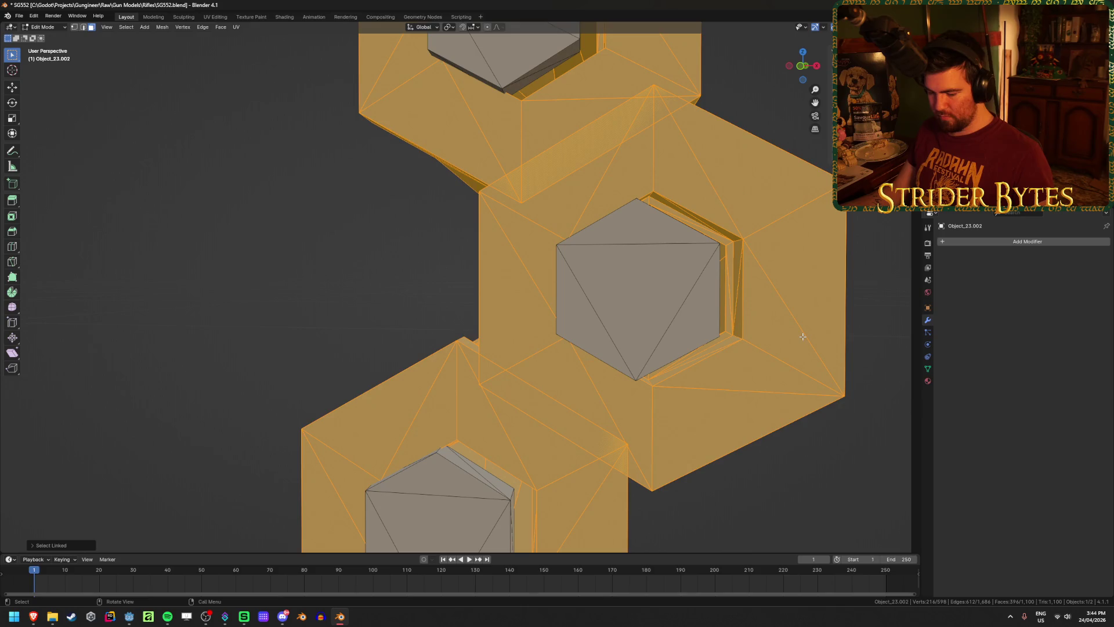
Shift the selected cartridges slightly along the X axis, then deselect them.
{"action": "key", "text": "g"}
{"action": "key", "text": "x"}
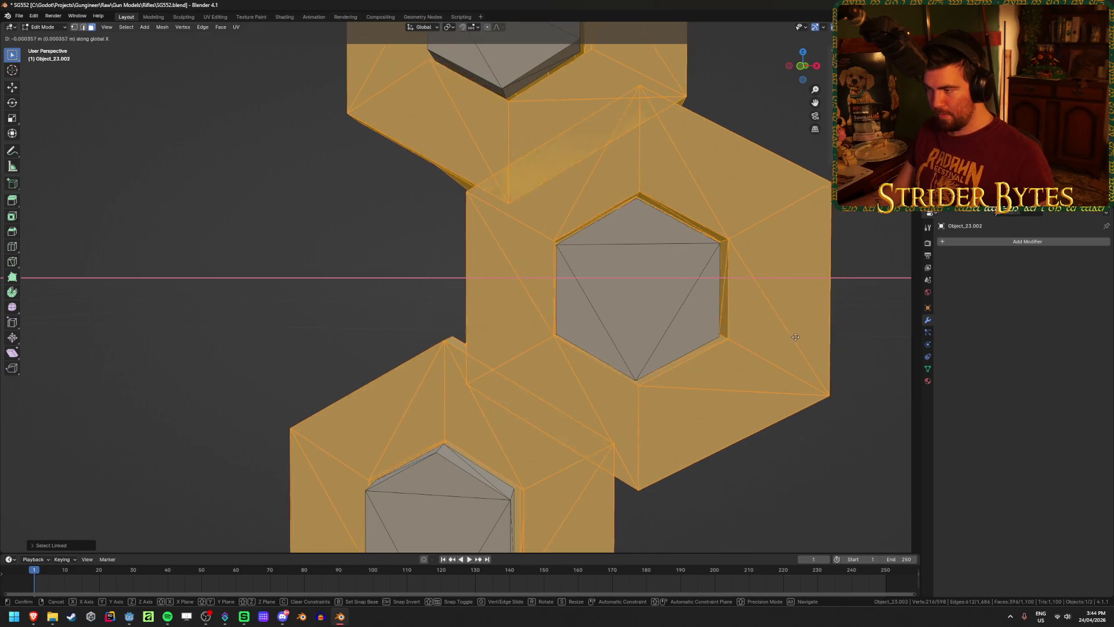
{"action": "left_click", "coordinate": [794, 337]}
{"action": "mouse_move", "coordinate": [793, 338]}
{"action": "middle_mouse_down"}
{"action": "mouse_move", "coordinate": [696, 381]}
{"action": "mouse_move", "coordinate": [365, 416]}
{"action": "middle_mouse_up"}
{"action": "key", "text": "alt+a"}
{"action": "mouse_move", "coordinate": [443, 418]}
{"action": "middle_mouse_down"}
{"action": "mouse_move", "coordinate": [427, 418]}
{"action": "mouse_move", "coordinate": [494, 396]}
{"action": "mouse_move", "coordinate": [610, 403]}
{"action": "middle_mouse_up"}
{"action": "scroll", "coordinate": [610, 402], "scroll_direction": "down", "scroll_amount": 8}
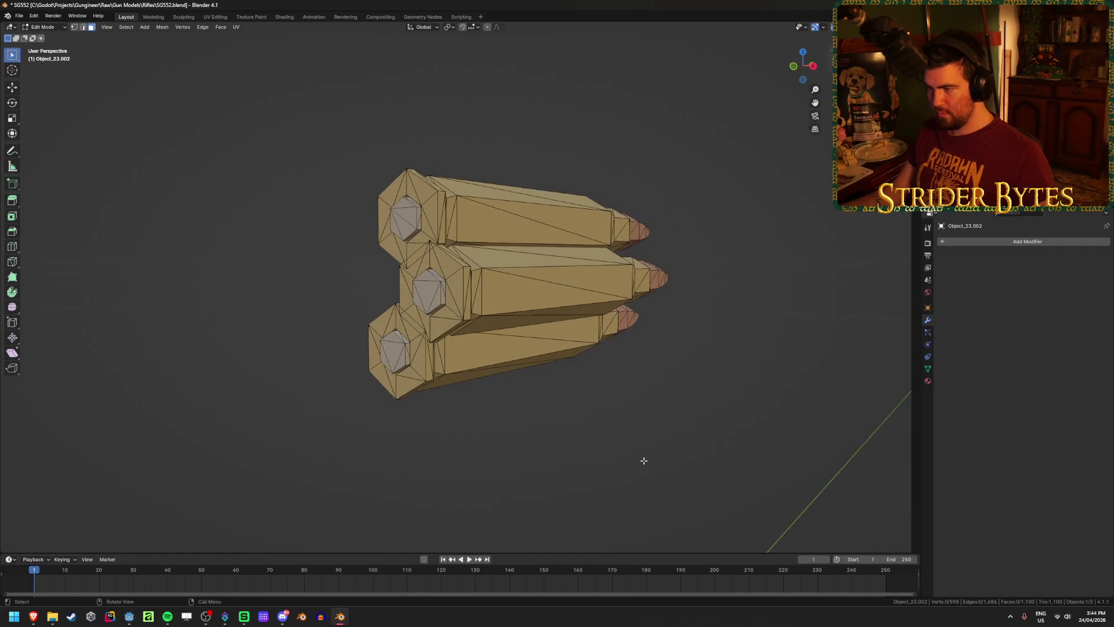
{"action": "middle_click_drag", "start_coordinate": [644, 460], "coordinate": [675, 419]}
Save SG552.blend, return to Object Mode and unhide all objects.
{"action": "key", "text": "ctrl+s"}
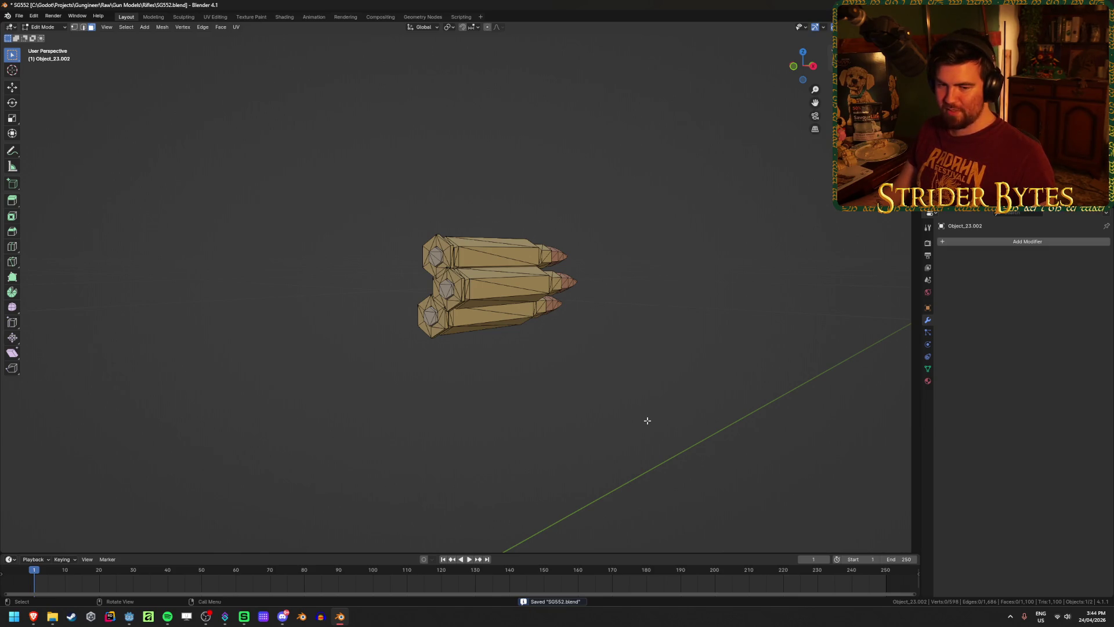
{"action": "mouse_move", "coordinate": [648, 420]}
{"action": "middle_mouse_down"}
{"action": "mouse_move", "coordinate": [505, 377]}
{"action": "mouse_move", "coordinate": [576, 376]}
{"action": "middle_mouse_up"}
{"action": "scroll", "coordinate": [714, 223], "scroll_direction": "up", "scroll_amount": 3}
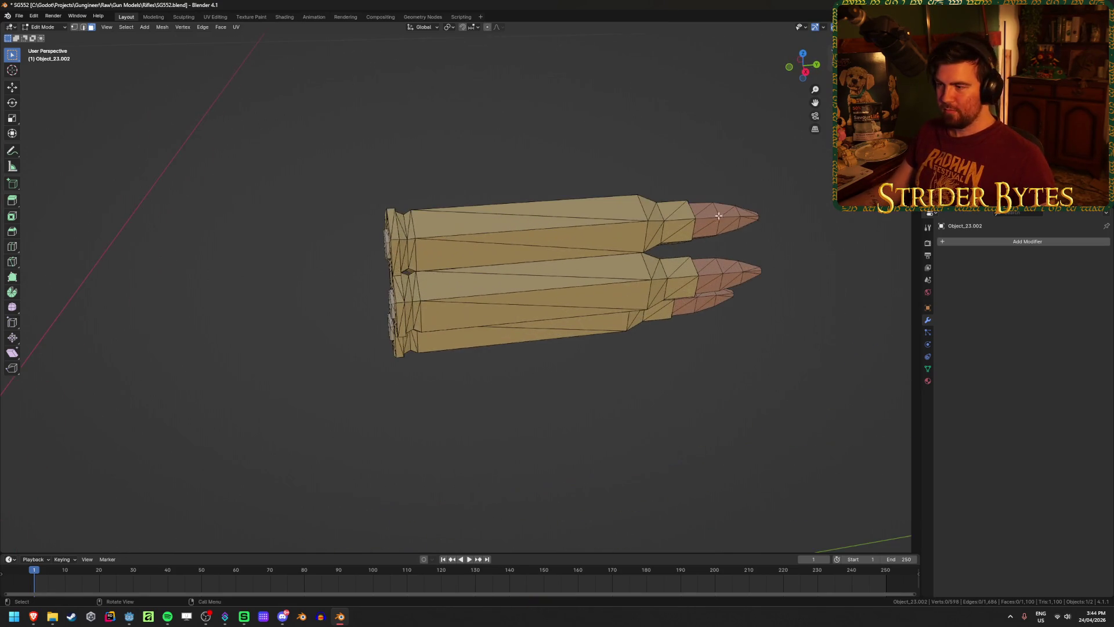
{"action": "key", "text": "Tab"}
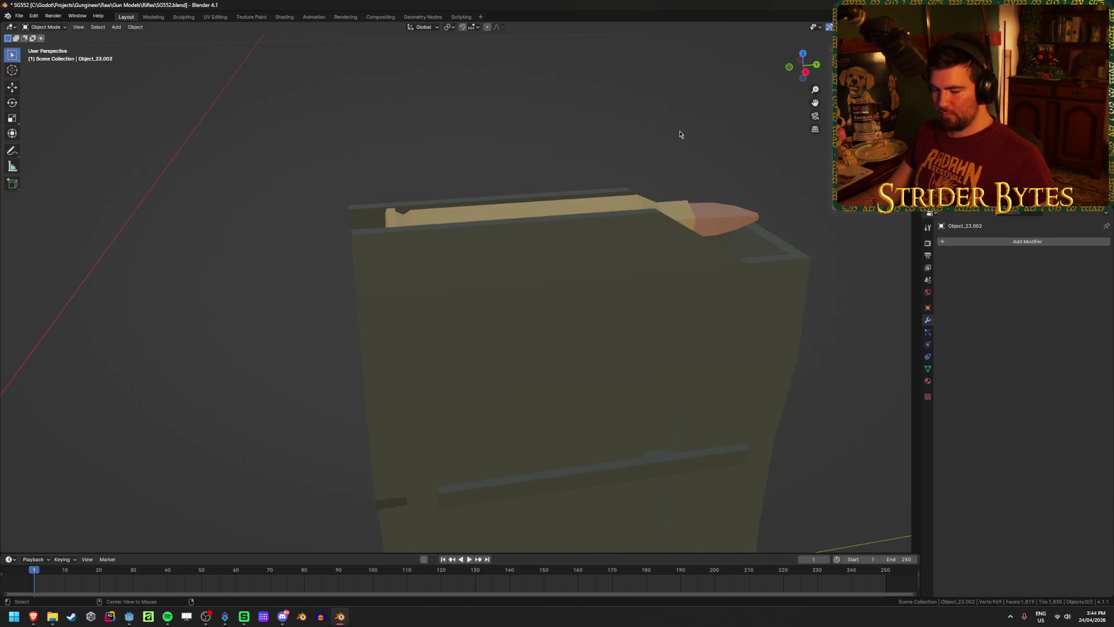
{"action": "key", "text": "alt+h"}
{"action": "scroll", "coordinate": [630, 284], "scroll_direction": "down", "scroll_amount": 4}
Hide the receiver, then reveal all hidden geometry in the magazine's Edit Mode.
{"action": "scroll", "coordinate": [619, 360], "scroll_direction": "down", "scroll_amount": 5}
{"action": "left_click", "coordinate": [458, 254]}
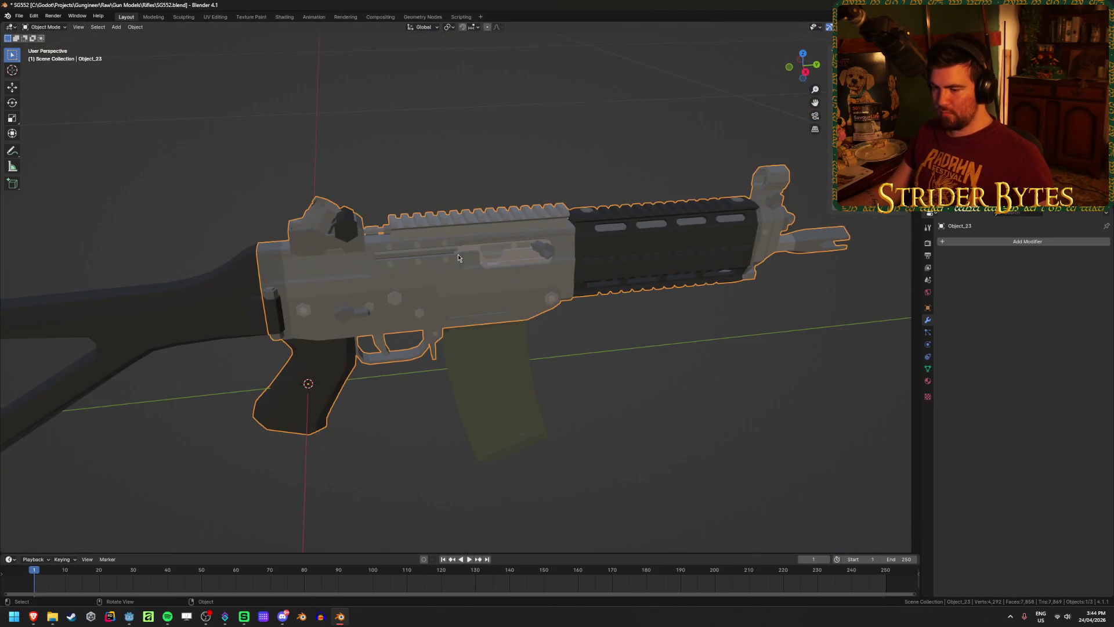
{"action": "key", "text": "h"}
{"action": "left_click", "coordinate": [486, 290]}
{"action": "mouse_move", "coordinate": [486, 291]}
{"action": "middle_mouse_down"}
{"action": "mouse_move", "coordinate": [510, 314]}
{"action": "mouse_move", "coordinate": [549, 308]}
{"action": "mouse_move", "coordinate": [509, 306]}
{"action": "mouse_move", "coordinate": [590, 254]}
{"action": "mouse_move", "coordinate": [600, 323]}
{"action": "mouse_move", "coordinate": [602, 227]}
{"action": "mouse_move", "coordinate": [664, 335]}
{"action": "mouse_move", "coordinate": [552, 323]}
{"action": "mouse_move", "coordinate": [534, 199]}
{"action": "middle_mouse_up"}
{"action": "scroll", "coordinate": [535, 323], "scroll_direction": "up", "scroll_amount": 5}
{"action": "key", "text": "Tab"}
{"action": "key", "text": "alt+h"}
{"action": "key", "text": "alt+a"}
{"action": "mouse_move", "coordinate": [667, 268]}
{"action": "middle_mouse_down"}
{"action": "mouse_move", "coordinate": [586, 293]}
{"action": "mouse_move", "coordinate": [537, 279]}
{"action": "middle_mouse_up"}
Separate one cartridge and its bullet tip from the magazine and delete it.
{"action": "key", "text": "l"}
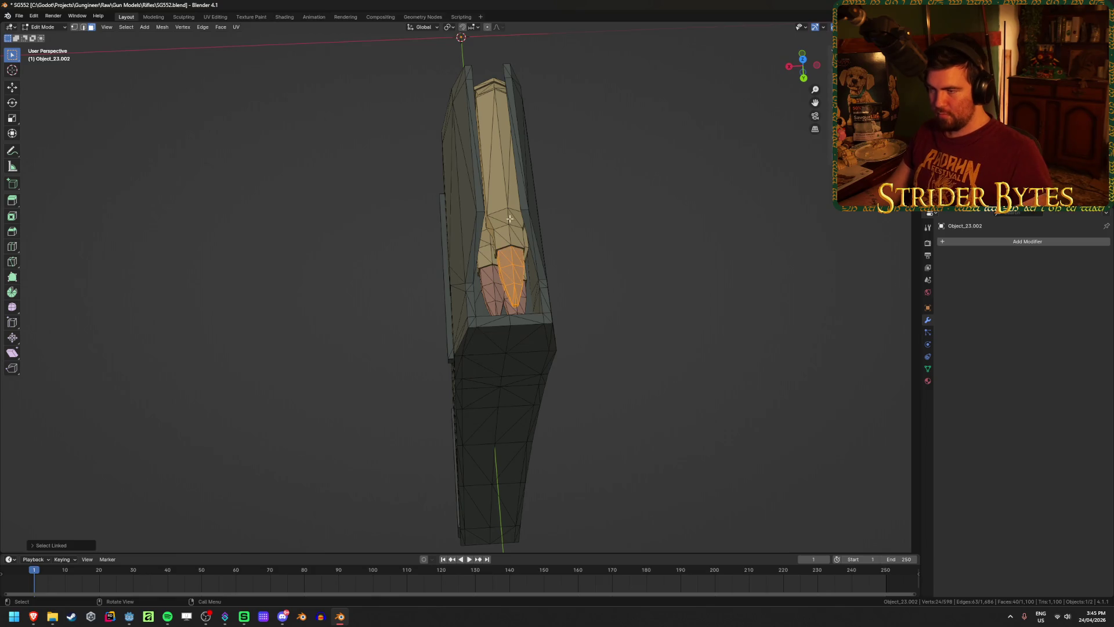
{"action": "mouse_move", "coordinate": [418, 194]}
{"action": "middle_mouse_down"}
{"action": "mouse_move", "coordinate": [567, 169]}
{"action": "mouse_move", "coordinate": [444, 224]}
{"action": "mouse_move", "coordinate": [551, 224]}
{"action": "mouse_move", "coordinate": [540, 338]}
{"action": "mouse_move", "coordinate": [542, 318]}
{"action": "mouse_move", "coordinate": [514, 373]}
{"action": "mouse_move", "coordinate": [537, 371]}
{"action": "middle_mouse_up"}
{"action": "key", "text": "l"}
{"action": "scroll", "coordinate": [560, 217], "scroll_direction": "up", "scroll_amount": 5}
{"action": "key", "text": "p"}
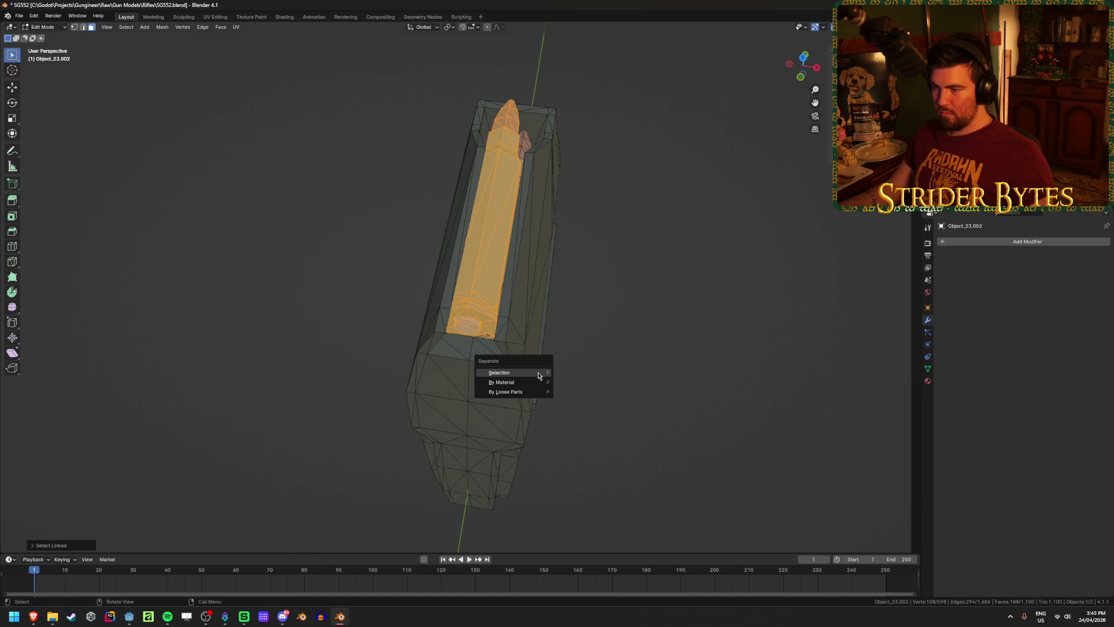
{"action": "left_click", "coordinate": [499, 373]}
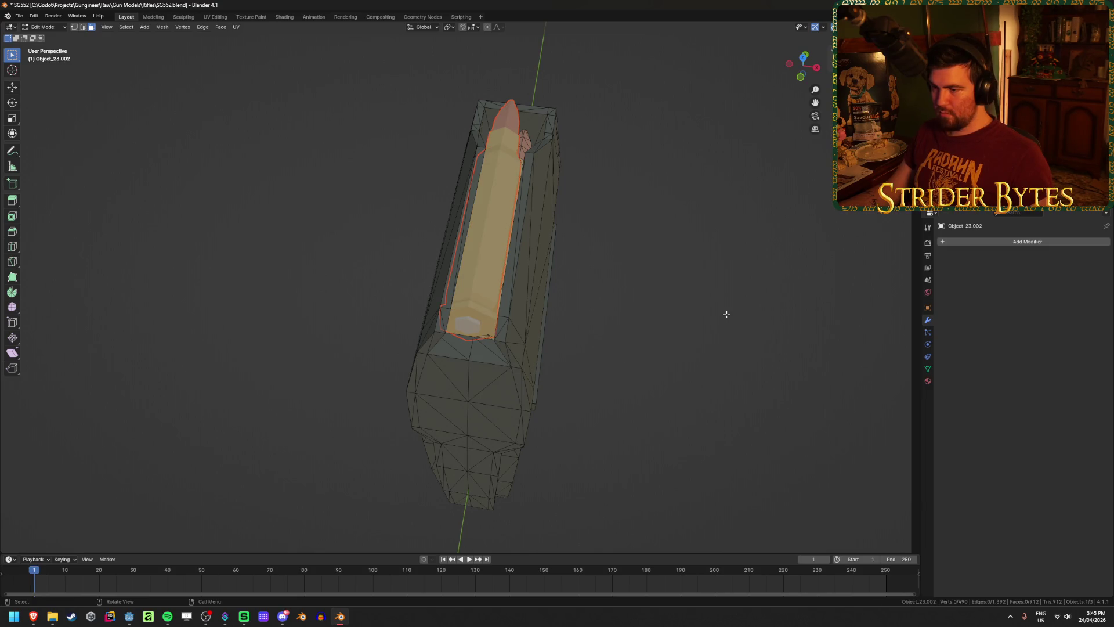
{"action": "key", "text": "Tab"}
{"action": "left_click", "coordinate": [484, 256]}
{"action": "key", "text": "Delete"}
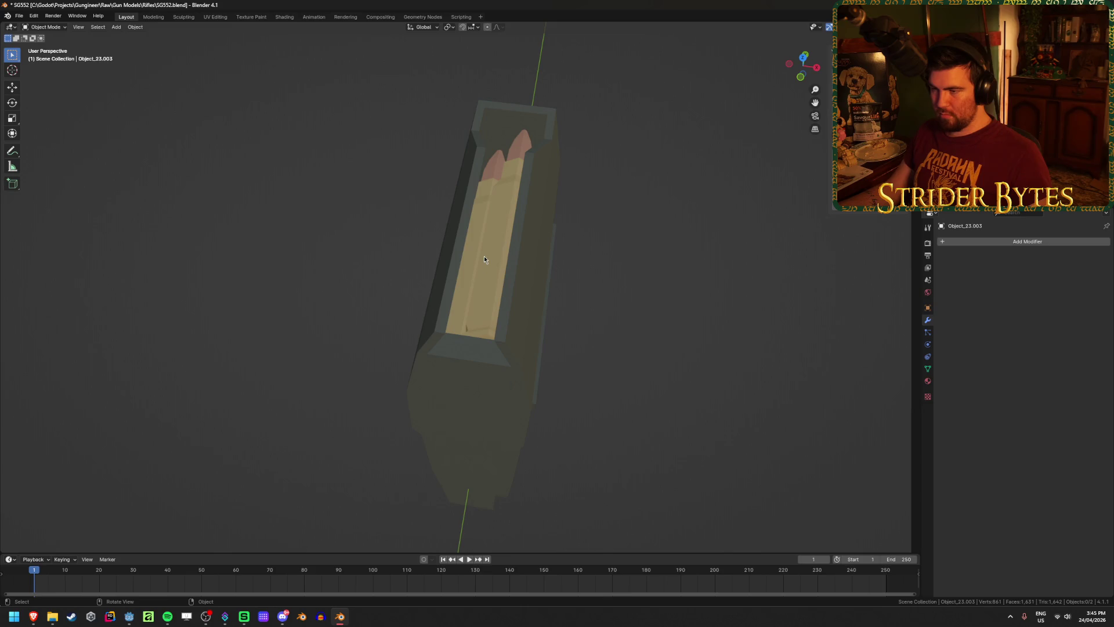
{"action": "key", "text": "Tab"}
Inspect the remaining cartridges in see-through view, then select and hide one connected mesh piece.
{"action": "middle_click_drag", "start_coordinate": [491, 256], "coordinate": [499, 336]}
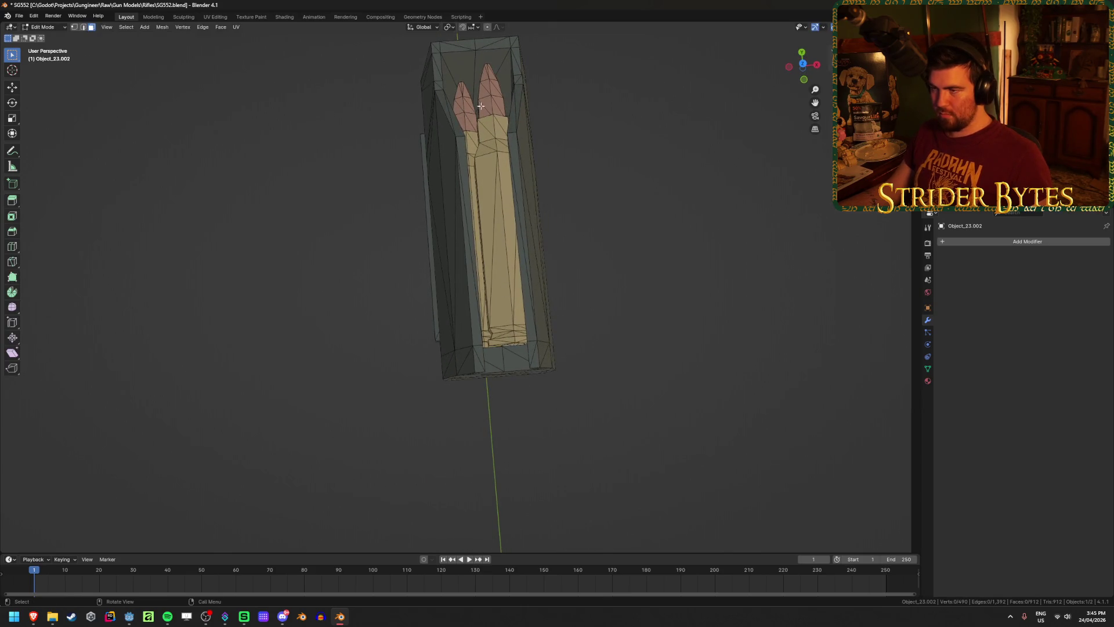
{"action": "key", "text": "l"}
{"action": "key", "text": "l"}
{"action": "middle_click_drag", "start_coordinate": [502, 322], "coordinate": [490, 249]}
{"action": "key", "text": "alt+z"}
{"action": "scroll", "coordinate": [578, 169], "scroll_direction": "up", "scroll_amount": 5}
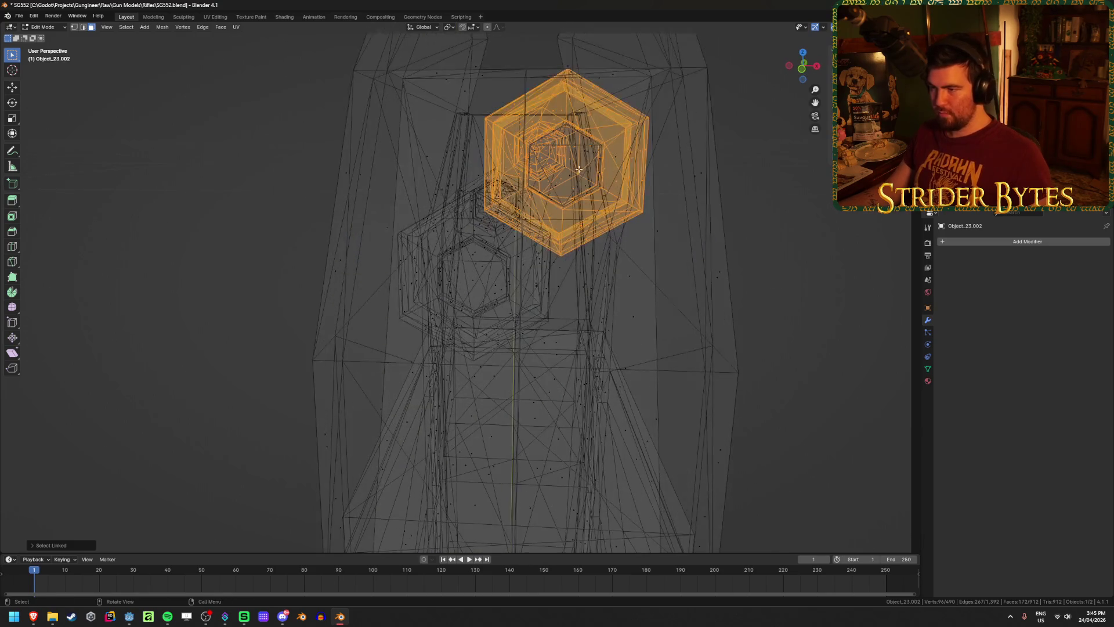
{"action": "key", "text": "l"}
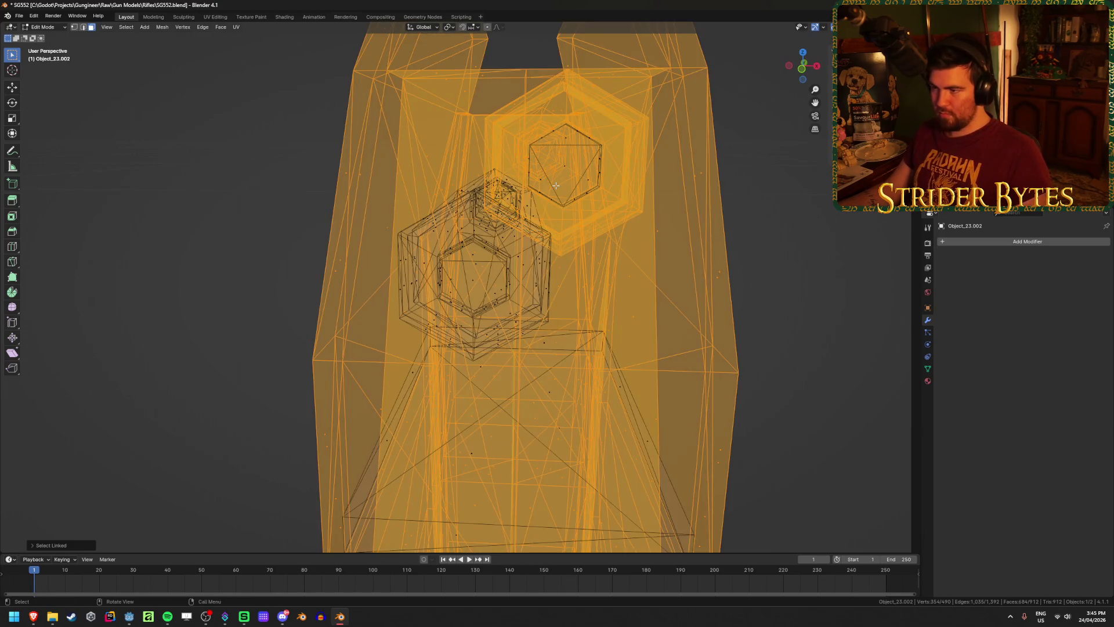
{"action": "key", "text": "alt+a"}
{"action": "scroll", "coordinate": [523, 410], "scroll_direction": "down", "scroll_amount": 5}
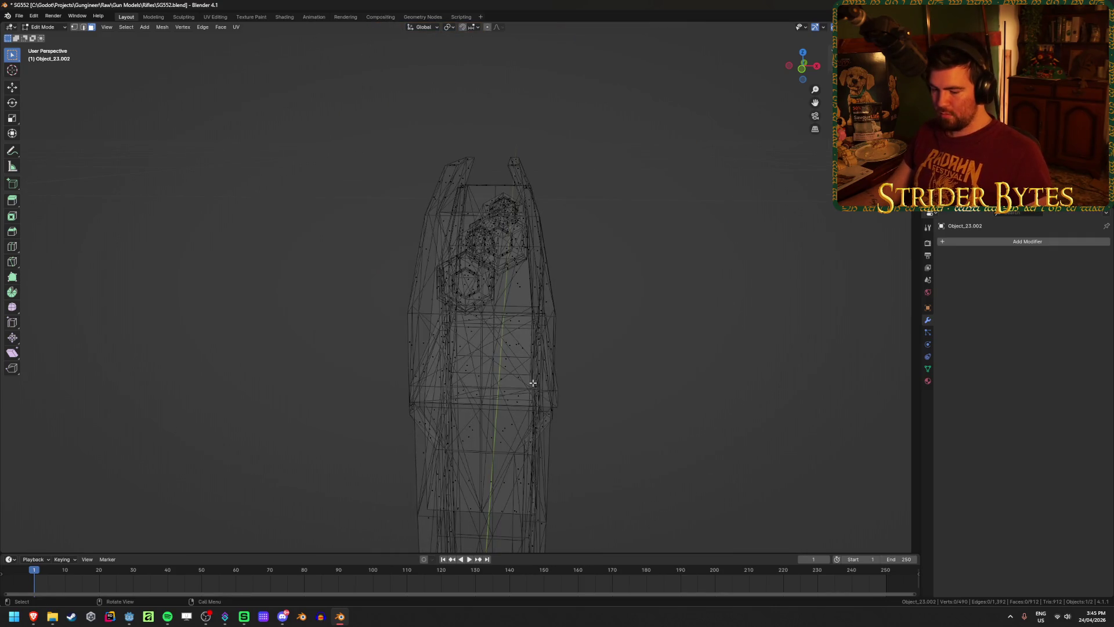
{"action": "key", "text": "alt+z"}
{"action": "key", "text": "l"}
{"action": "key", "text": "h"}
{"action": "mouse_move", "coordinate": [560, 368]}
{"action": "middle_mouse_down"}
{"action": "mouse_move", "coordinate": [599, 290]}
{"action": "mouse_move", "coordinate": [457, 272]}
{"action": "mouse_move", "coordinate": [443, 252]}
{"action": "mouse_move", "coordinate": [419, 261]}
{"action": "mouse_move", "coordinate": [548, 251]}
{"action": "mouse_move", "coordinate": [429, 268]}
{"action": "middle_mouse_up"}
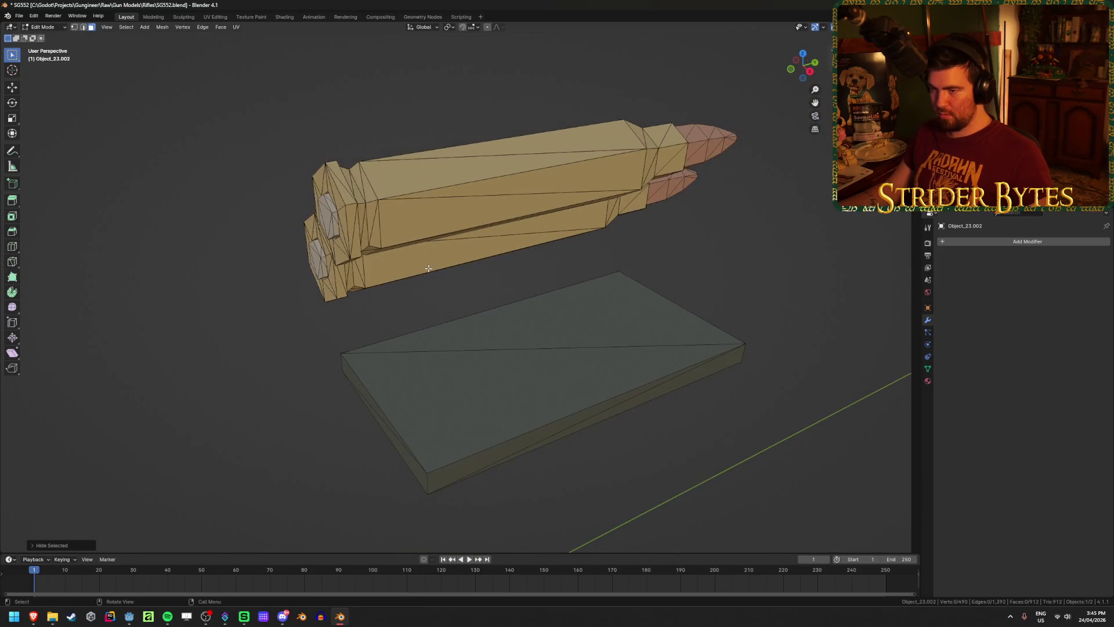
Reveal the hidden mesh, unhide the magazine object and exit local view to the whole rifle.
{"action": "key", "text": "alt+h"}
{"action": "left_click", "coordinate": [452, 319]}
{"action": "scroll", "coordinate": [666, 331], "scroll_direction": "down", "scroll_amount": 5}
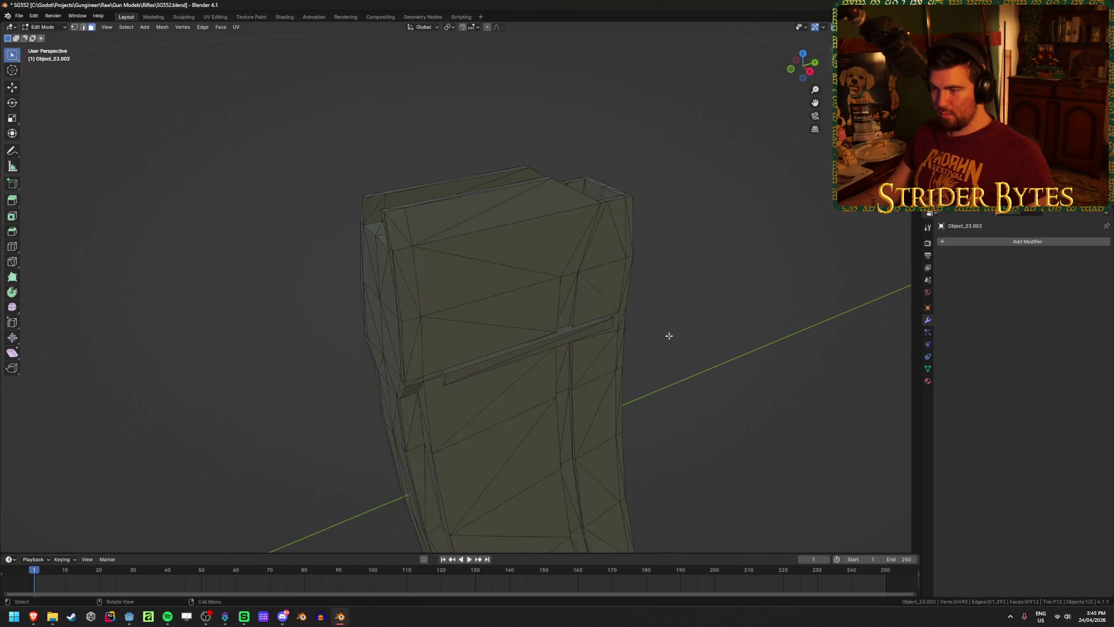
{"action": "middle_click_drag", "start_coordinate": [666, 331], "coordinate": [722, 343]}
{"action": "key", "text": "Tab"}
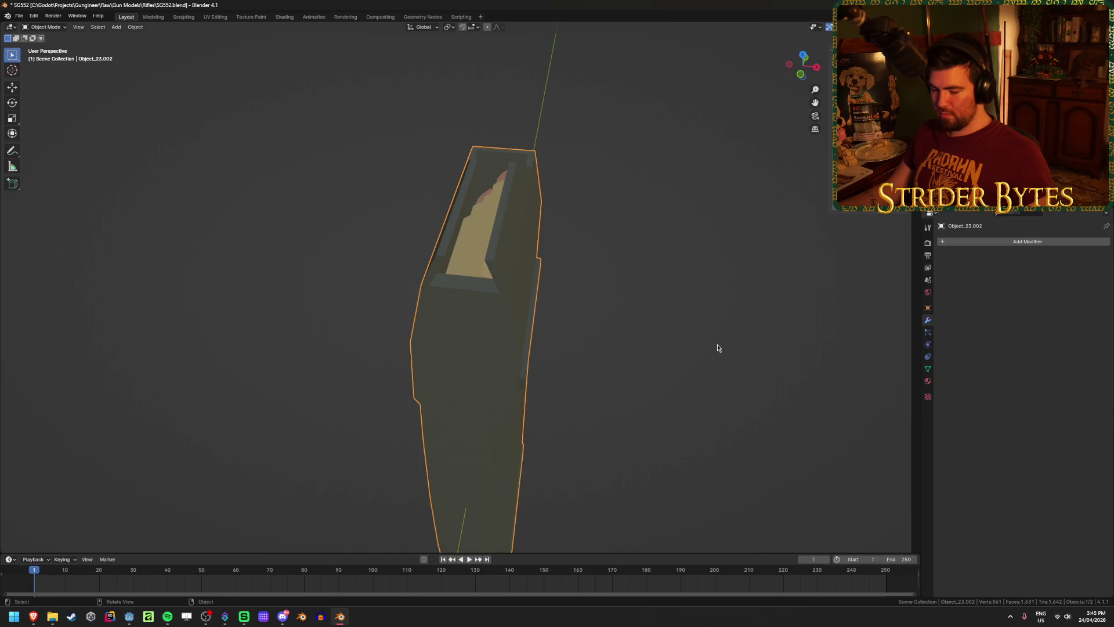
{"action": "key", "text": "h"}
{"action": "key", "text": "alt+h"}
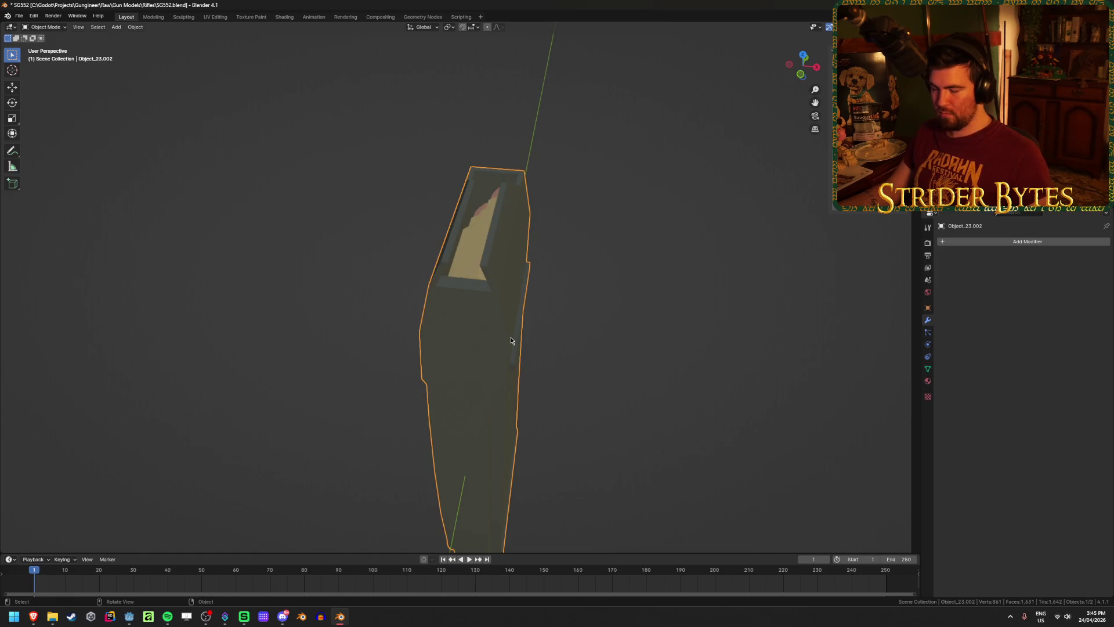
{"action": "key", "text": "KP_Divide"}
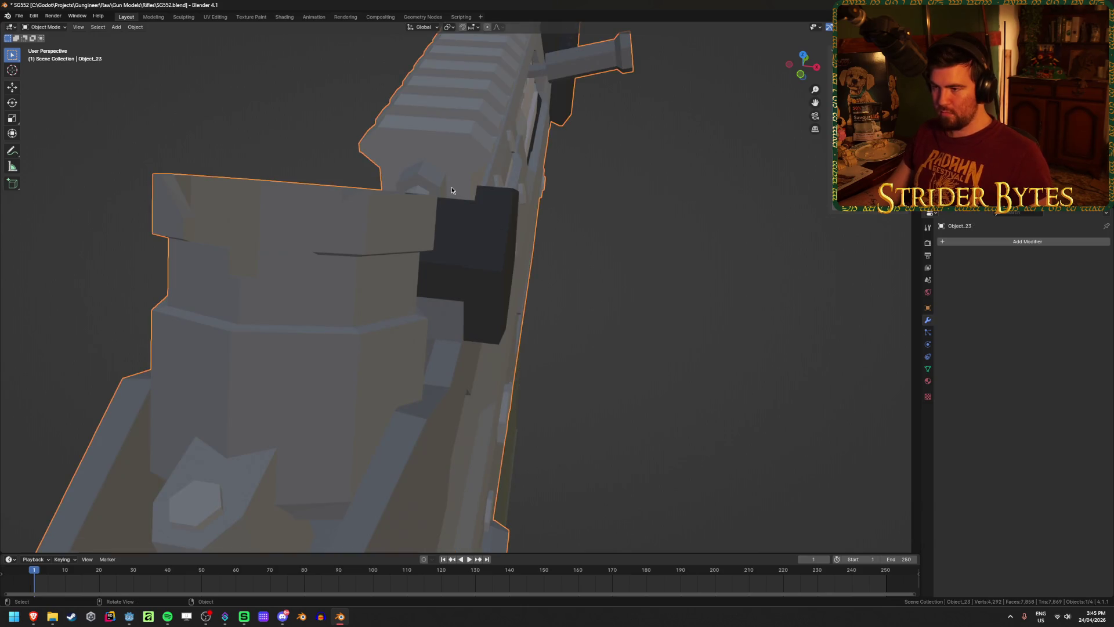
Hide the magazine block's outer shell in Edit Mode to expose the cartridges inside.
{"action": "mouse_move", "coordinate": [596, 299]}
{"action": "middle_mouse_down"}
{"action": "mouse_move", "coordinate": [569, 311]}
{"action": "mouse_move", "coordinate": [485, 233]}
{"action": "mouse_move", "coordinate": [485, 246]}
{"action": "mouse_move", "coordinate": [428, 174]}
{"action": "mouse_move", "coordinate": [450, 277]}
{"action": "middle_mouse_up"}
{"action": "left_click", "coordinate": [450, 277]}
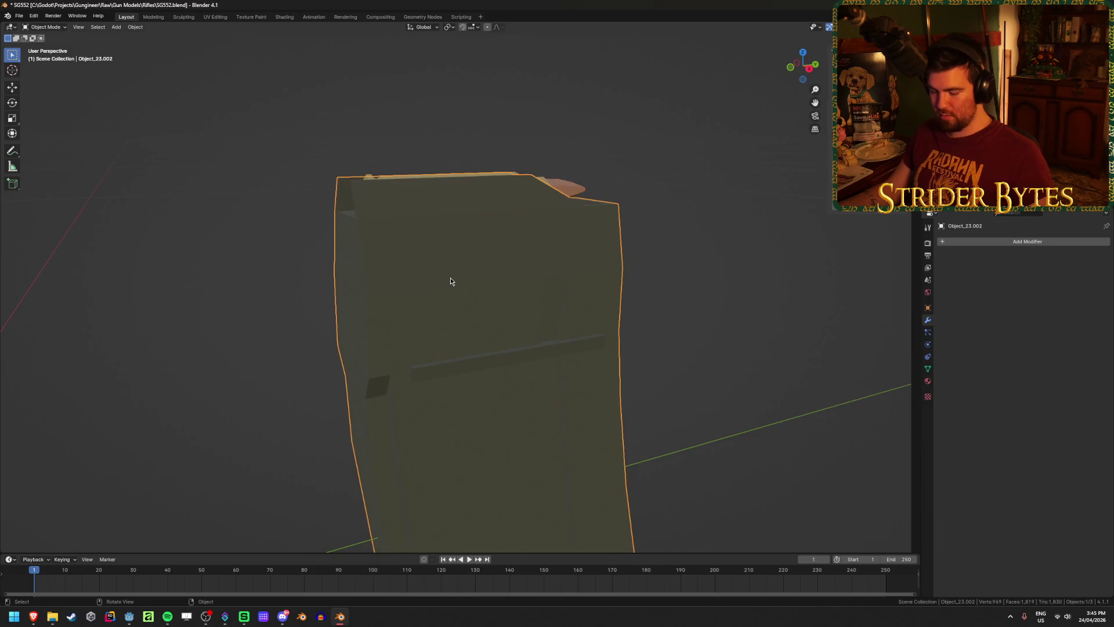
{"action": "key", "text": "Tab"}
{"action": "left_click", "coordinate": [450, 277]}
{"action": "key", "text": "ctrl+l"}
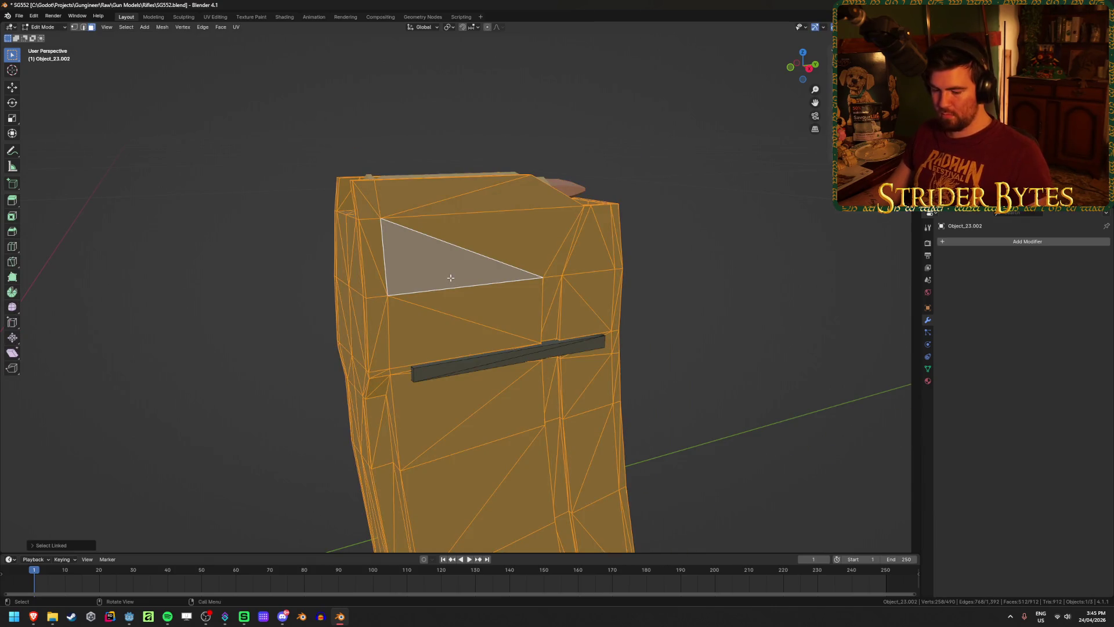
{"action": "key", "text": "h"}
{"action": "mouse_move", "coordinate": [450, 278]}
{"action": "middle_mouse_down"}
{"action": "mouse_move", "coordinate": [637, 268]}
{"action": "mouse_move", "coordinate": [398, 245]}
{"action": "middle_mouse_up"}
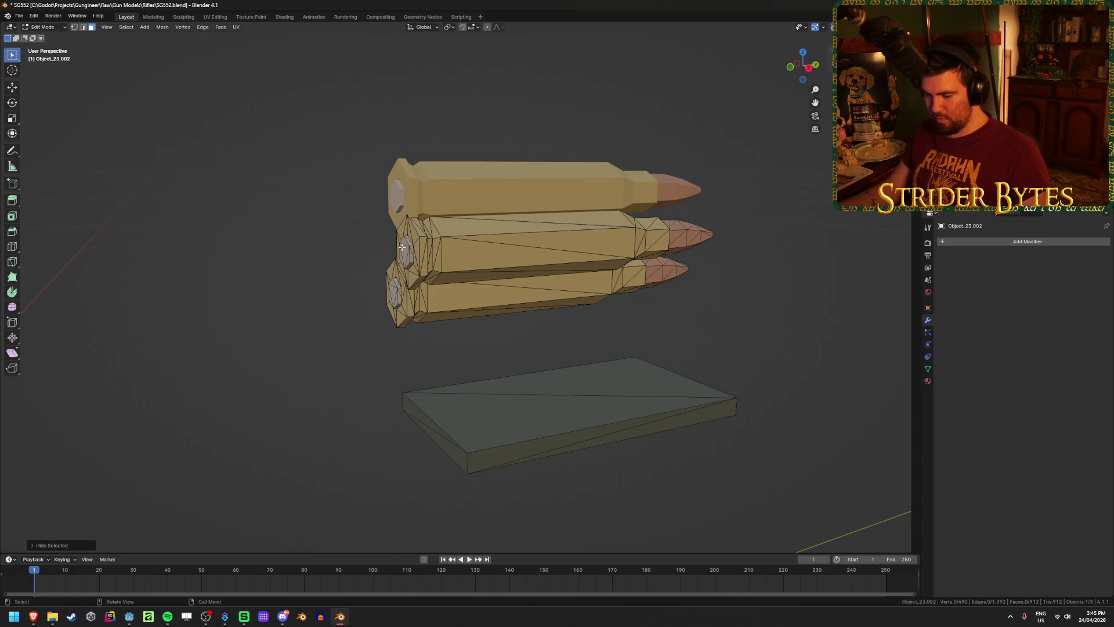
Separate the middle and bottom cartridges into their own objects.
{"action": "key", "text": "ctrl+l"}
{"action": "key", "text": "p"}
{"action": "left_click", "coordinate": [751, 302]}
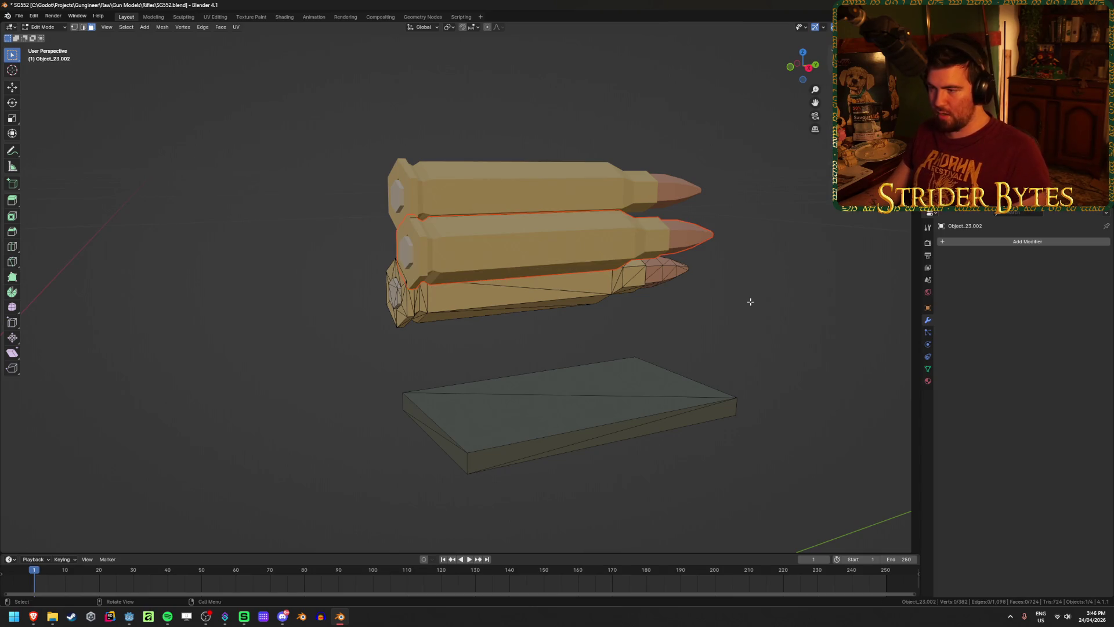
{"action": "key", "text": "Tab"}
{"action": "key", "text": "Tab"}
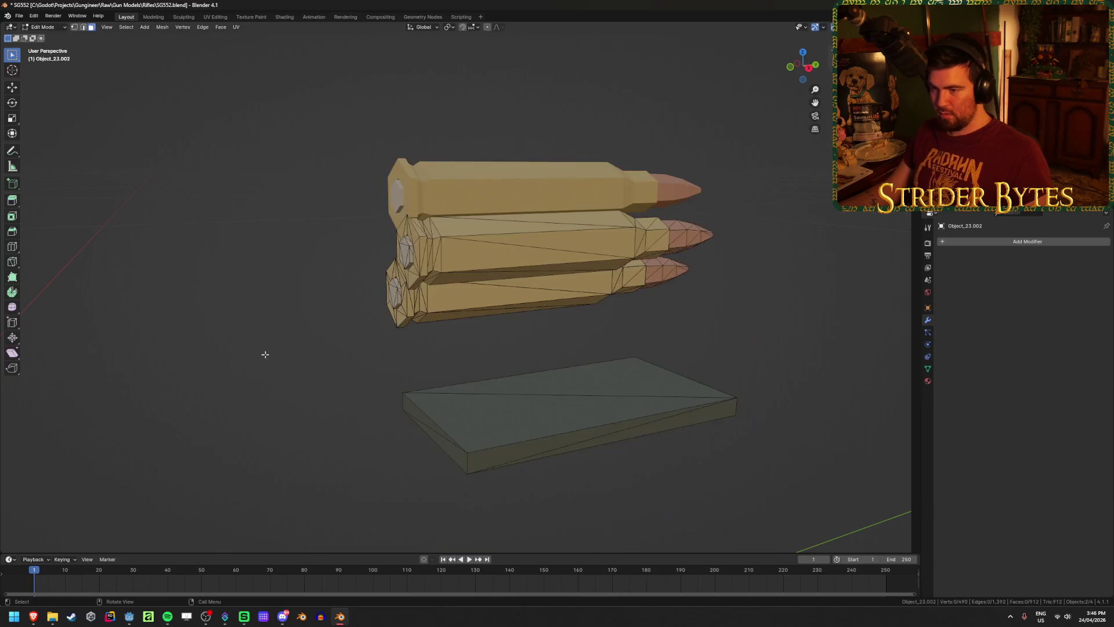
{"action": "left_click", "coordinate": [404, 298]}
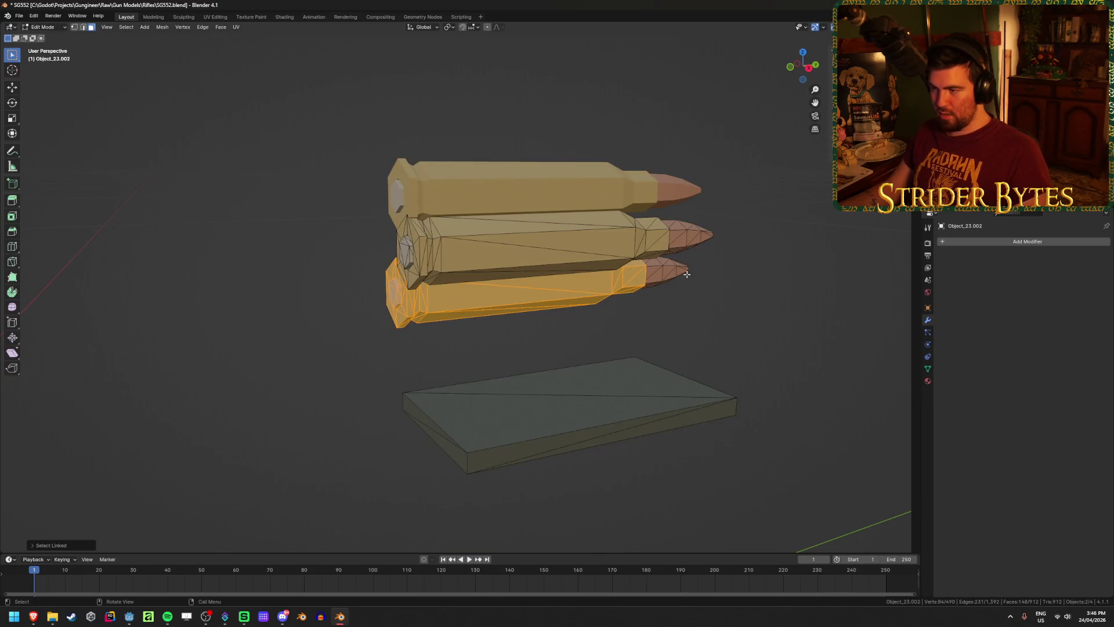
{"action": "key", "text": "ctrl+l"}
{"action": "left_click", "coordinate": [666, 275]}
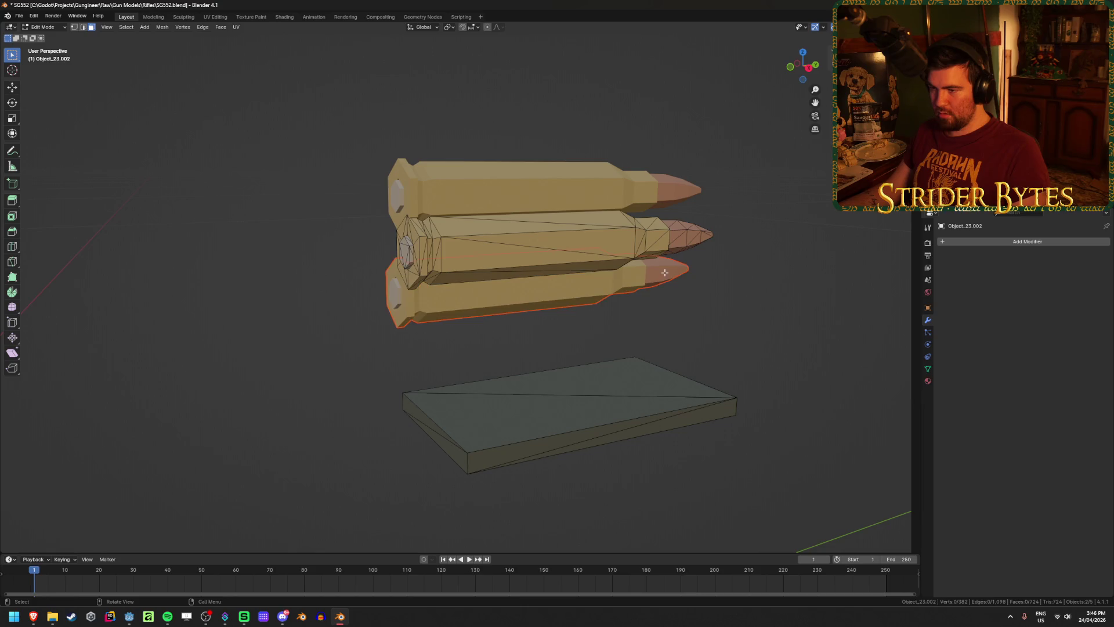
{"action": "key", "text": "Tab"}
Reveal the outer magazine shell and delete it, then select the top cartridge too.
{"action": "key", "text": "alt+h"}
{"action": "key", "text": "shift+z"}
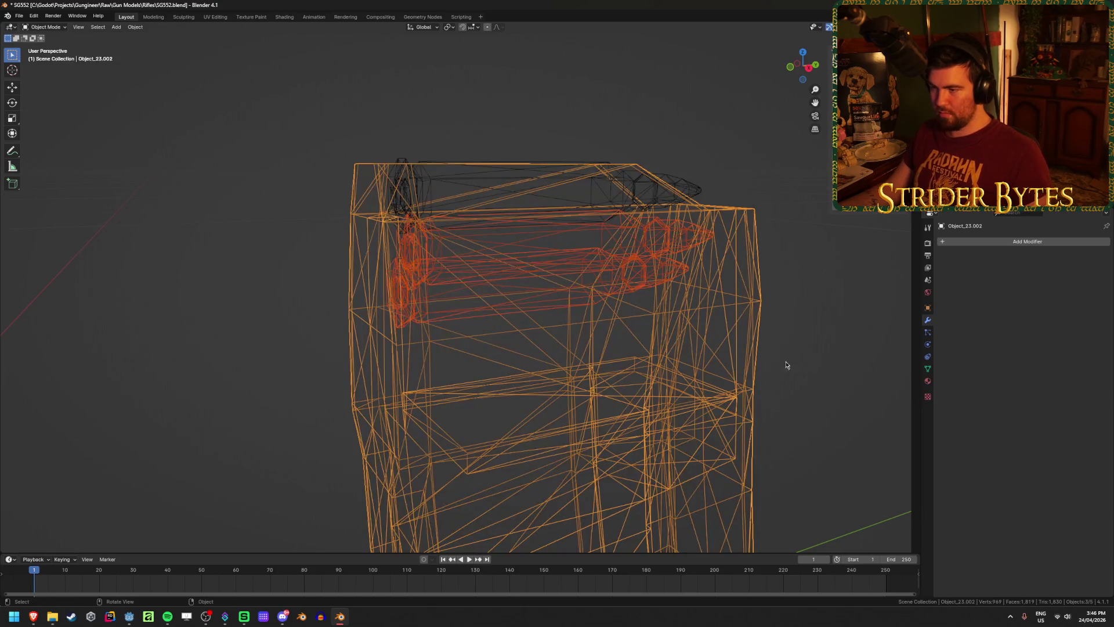
{"action": "left_click", "coordinate": [704, 358]}
{"action": "key", "text": "Delete"}
{"action": "left_click", "coordinate": [507, 279]}
{"action": "key", "text": "shift+z"}
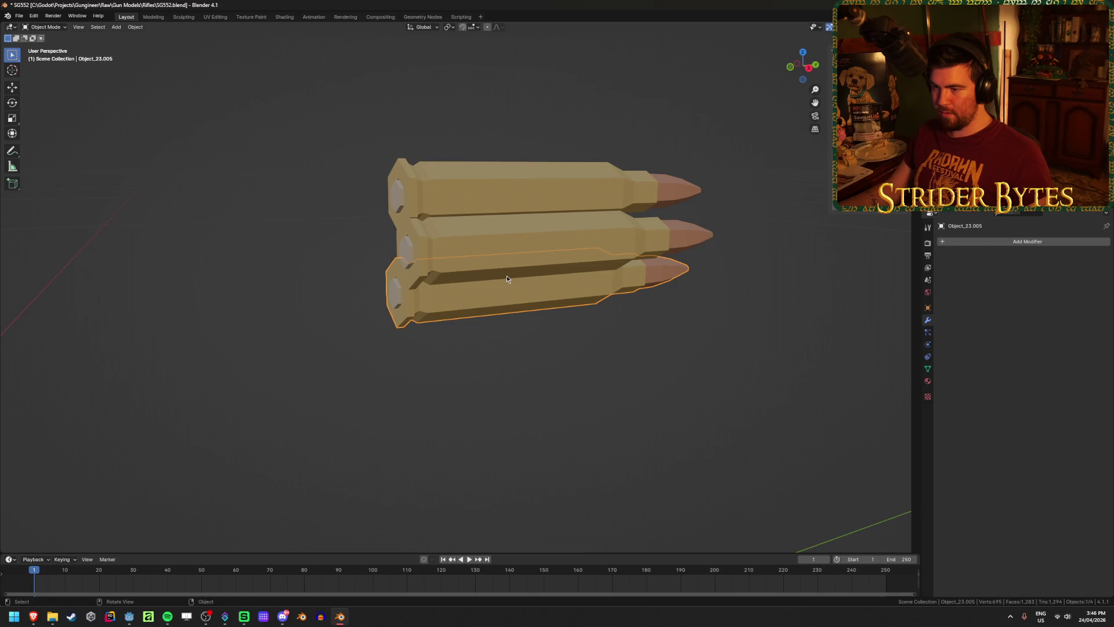
{"action": "left_click", "coordinate": [496, 174], "text": "shift"}
Edit the three cartridges and frame them in a right-side orthographic view.
{"action": "key", "text": "Tab"}
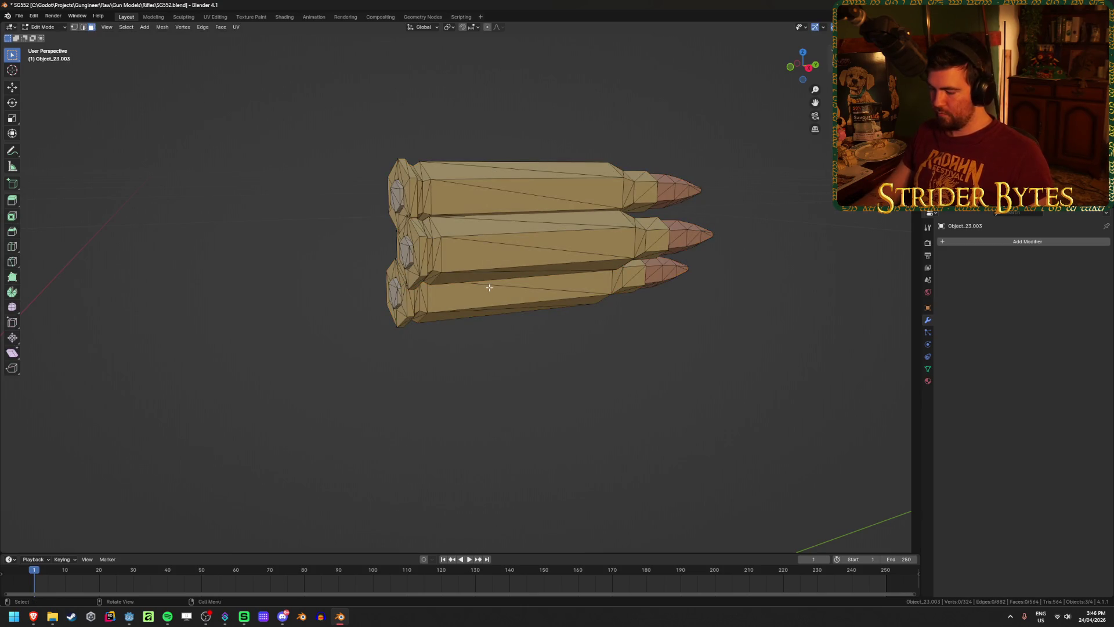
{"action": "key", "text": "KP_7"}
{"action": "key", "text": "KP_3"}
{"action": "scroll", "coordinate": [465, 294], "scroll_direction": "up", "scroll_amount": 6}
{"action": "key", "text": "shift+z"}
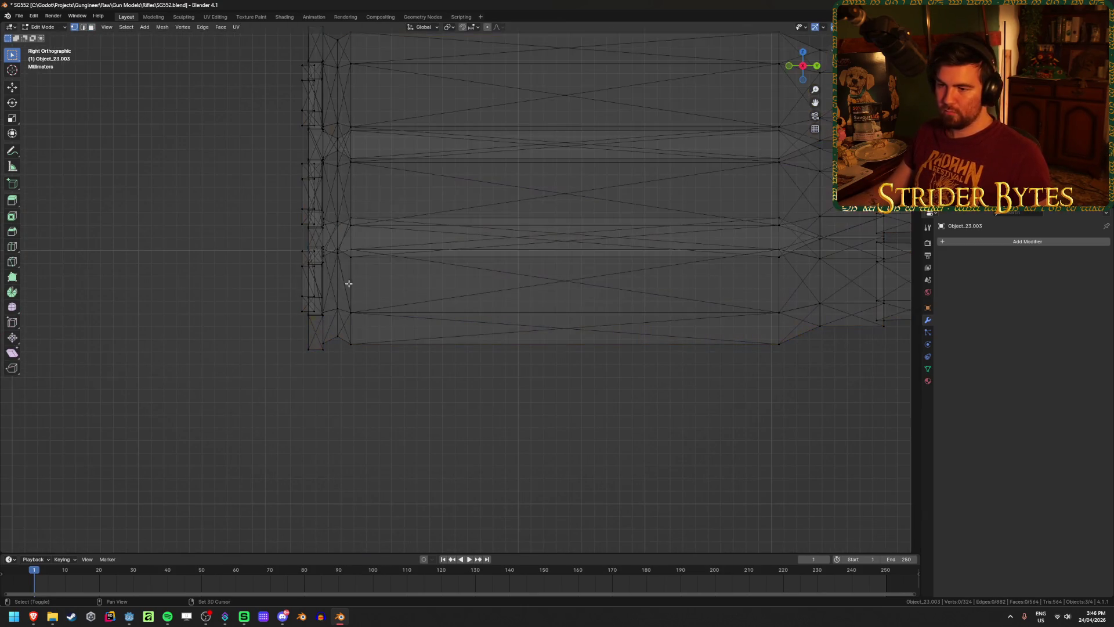
{"action": "middle_click_drag", "start_coordinate": [341, 292], "coordinate": [504, 398], "text": "shift"}
{"action": "scroll", "coordinate": [589, 390], "scroll_direction": "down", "scroll_amount": 3}
{"action": "middle_click_drag", "start_coordinate": [589, 391], "coordinate": [507, 378], "text": "shift"}
{"action": "key", "text": "shift+z"}
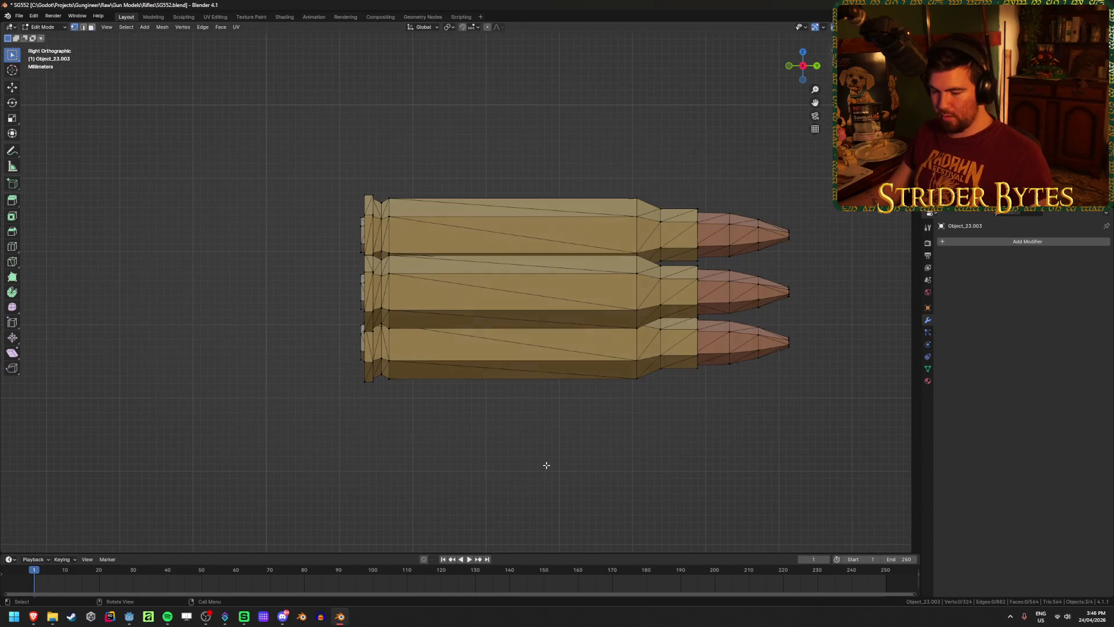
Select the brass cases and shift them along Y toward the bullet tips.
{"action": "key", "text": "l"}
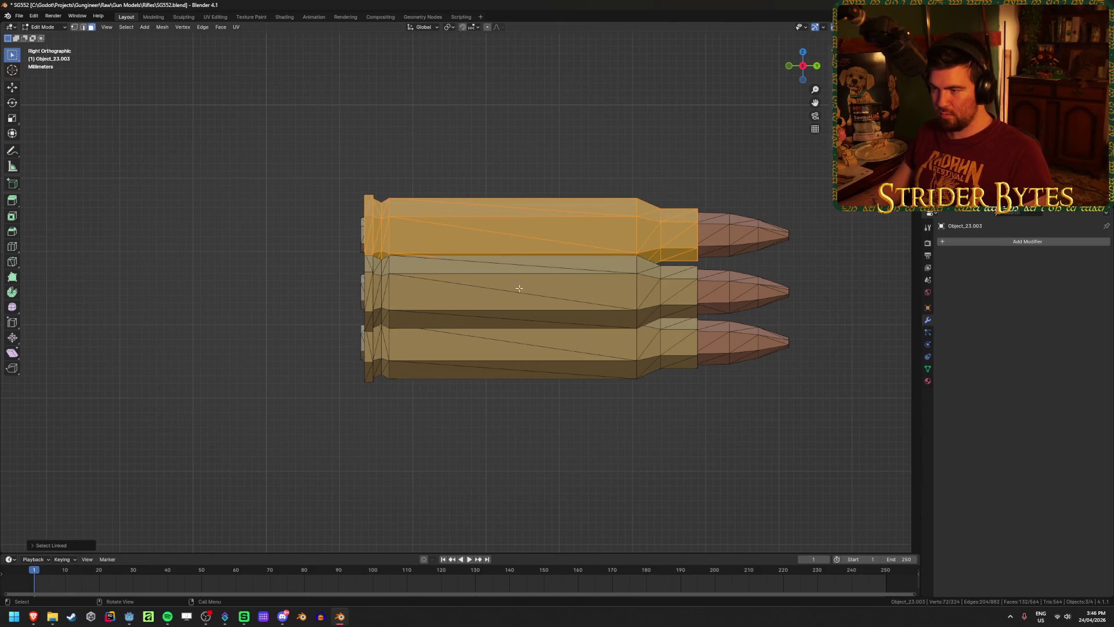
{"action": "key", "text": "l"}
{"action": "key", "text": "l"}
{"action": "scroll", "coordinate": [517, 354], "scroll_direction": "up", "scroll_amount": 3}
{"action": "scroll", "coordinate": [641, 332], "scroll_direction": "up", "scroll_amount": 2}
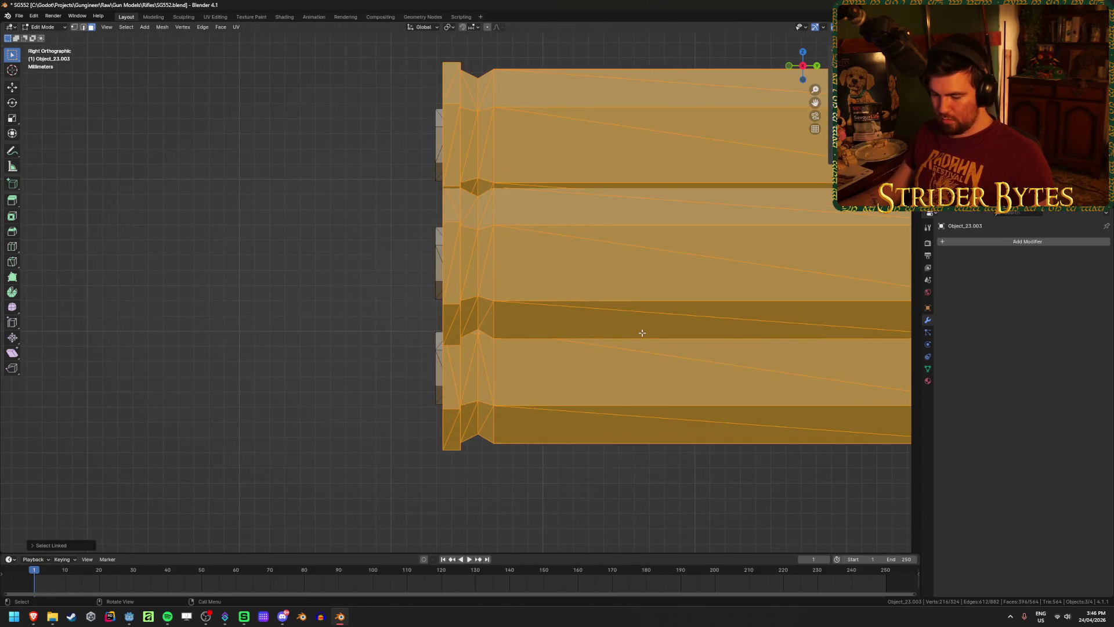
{"action": "left_click", "coordinate": [635, 332]}
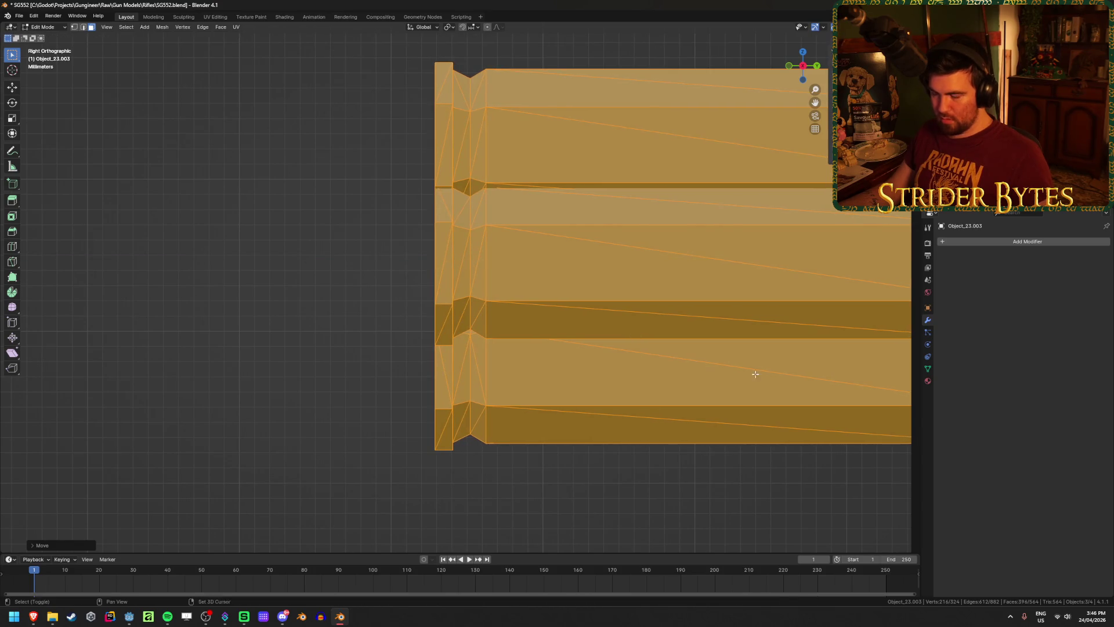
{"action": "scroll", "coordinate": [638, 348], "scroll_direction": "down", "scroll_amount": 3}
{"action": "mouse_move", "coordinate": [638, 348]}
{"action": "middle_mouse_down"}
{"action": "mouse_move", "coordinate": [667, 395]}
{"action": "mouse_move", "coordinate": [649, 409]}
{"action": "middle_mouse_up"}
{"action": "key", "text": "g"}
{"action": "key", "text": "y"}
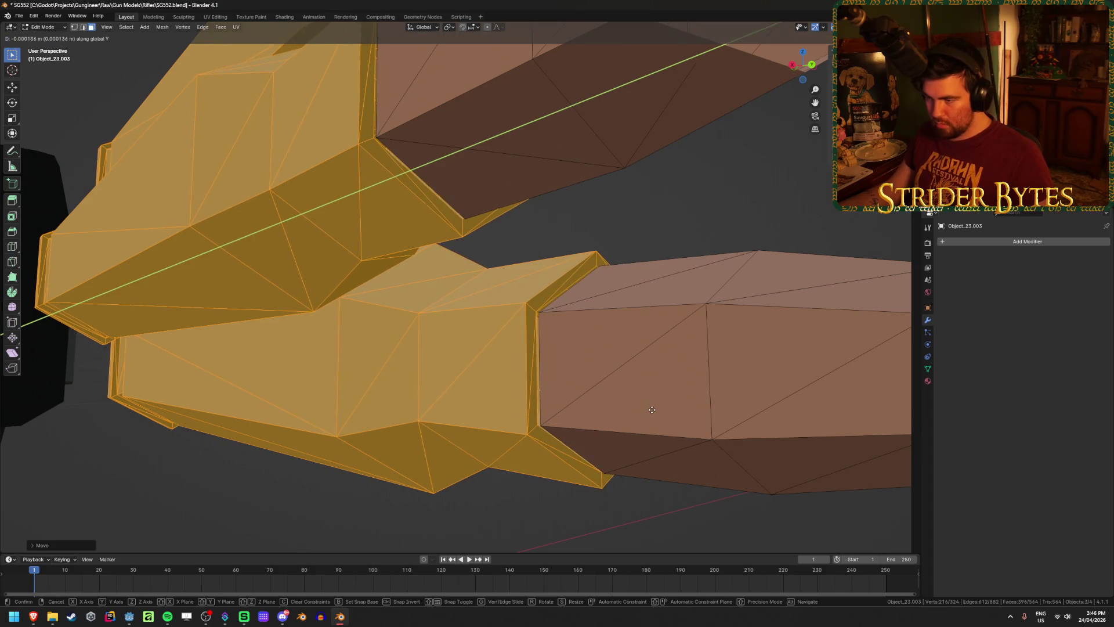
{"action": "left_click", "coordinate": [650, 410]}
{"action": "middle_click_drag", "start_coordinate": [650, 409], "coordinate": [403, 372]}
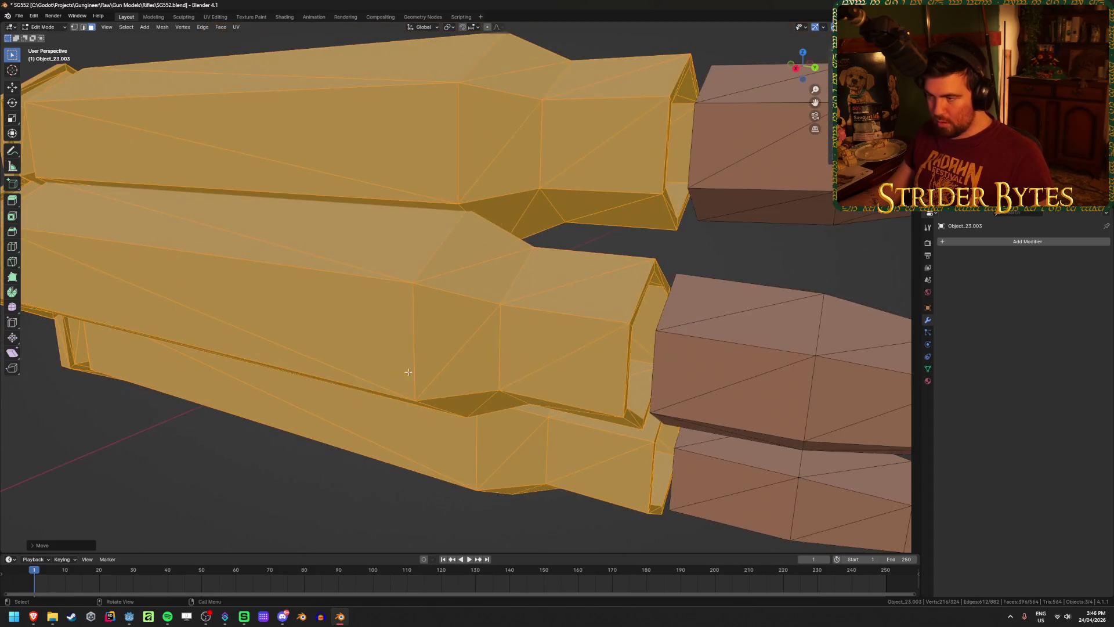
Move the brass cases again along Y in side view to sit flush with the tips.
{"action": "left_click", "coordinate": [476, 28]}
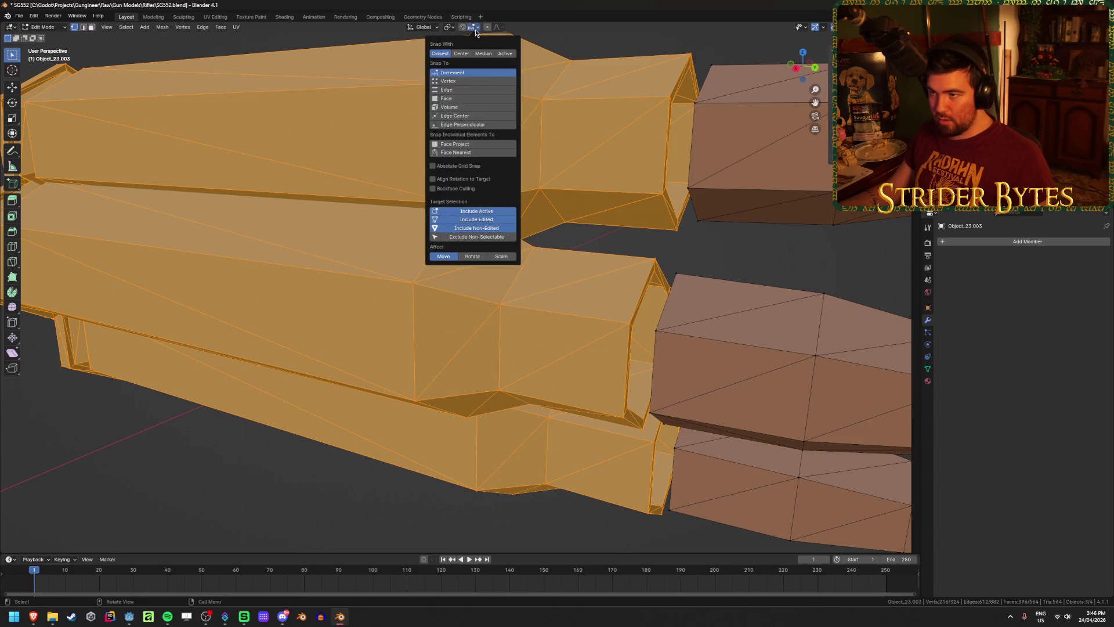
{"action": "middle_click_drag", "start_coordinate": [386, 310], "coordinate": [363, 320]}
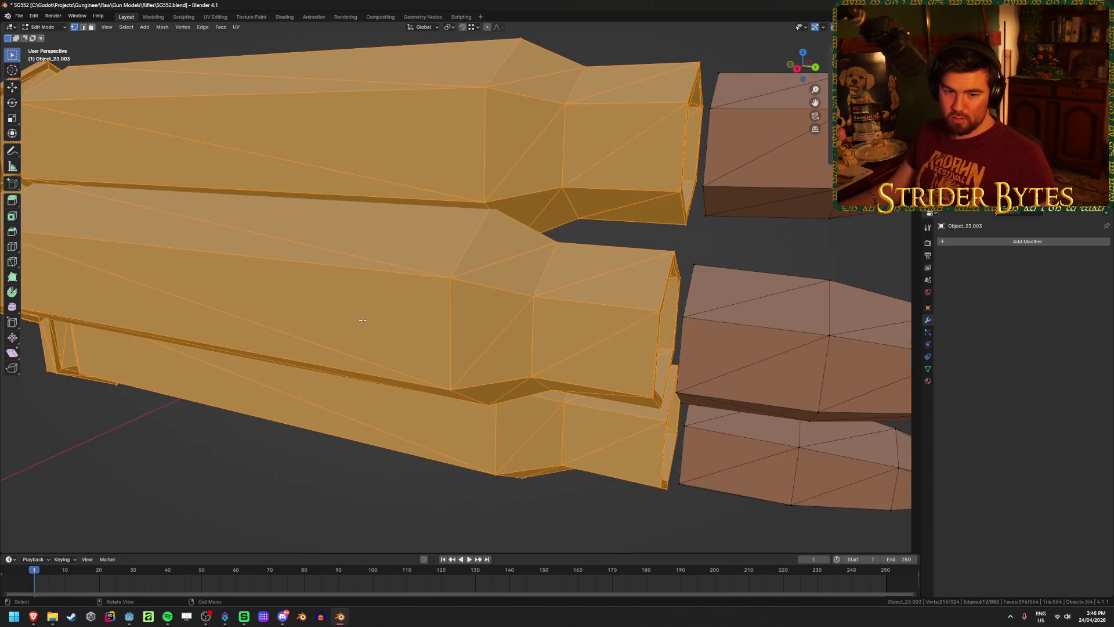
{"action": "key", "text": "KP_3"}
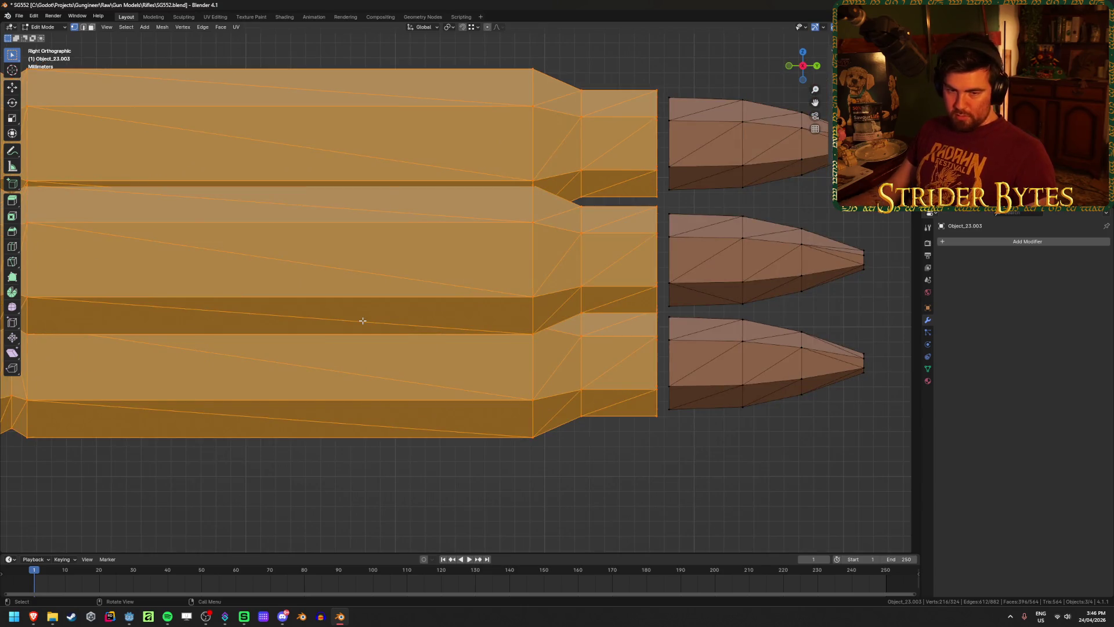
{"action": "scroll", "coordinate": [699, 277], "scroll_direction": "up", "scroll_amount": 3}
{"action": "key", "text": "g"}
{"action": "key", "text": "y"}
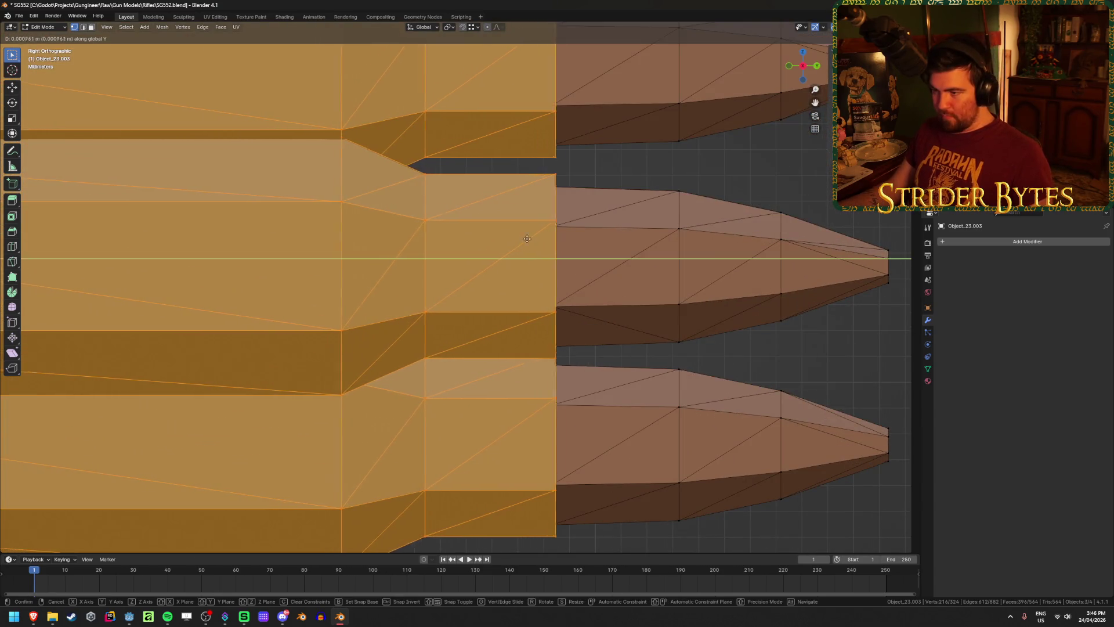
{"action": "left_click", "coordinate": [553, 227]}
{"action": "scroll", "coordinate": [553, 227], "scroll_direction": "down", "scroll_amount": 5}
Make a small vertical adjustment, exit Edit Mode, and leave local view back to the full rifle.
{"action": "mouse_move", "coordinate": [319, 377]}
{"action": "middle_mouse_down"}
{"action": "mouse_move", "coordinate": [473, 330]}
{"action": "mouse_move", "coordinate": [523, 335]}
{"action": "mouse_move", "coordinate": [494, 381]}
{"action": "mouse_move", "coordinate": [360, 386]}
{"action": "mouse_move", "coordinate": [445, 364]}
{"action": "middle_mouse_up"}
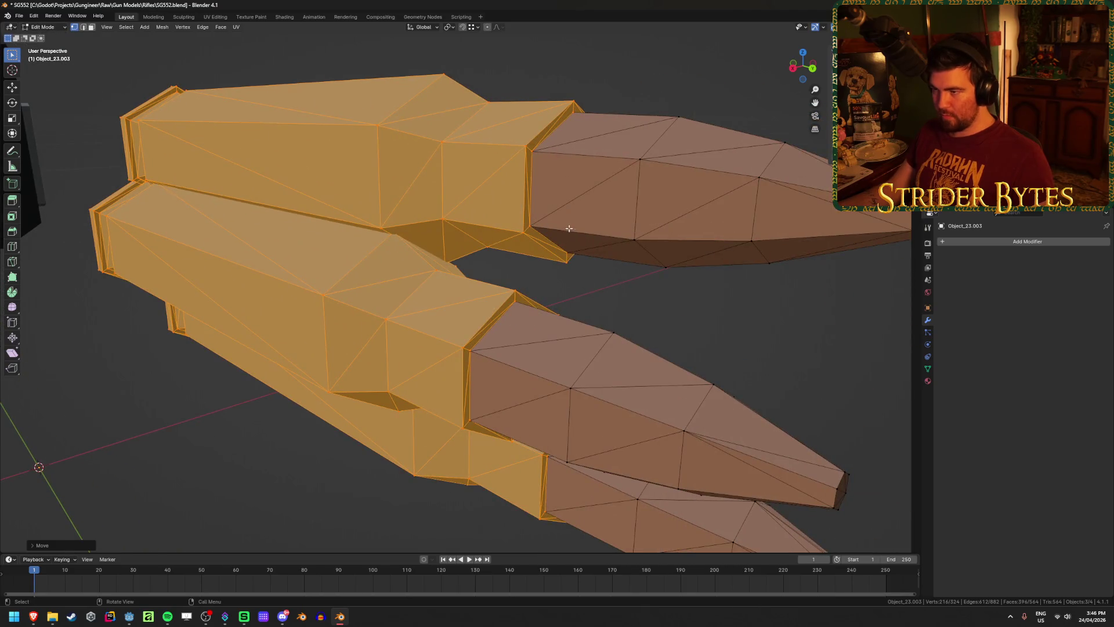
{"action": "mouse_move", "coordinate": [556, 181]}
{"action": "middle_mouse_down"}
{"action": "mouse_move", "coordinate": [626, 43]}
{"action": "mouse_move", "coordinate": [565, 135]}
{"action": "mouse_move", "coordinate": [364, 251]}
{"action": "mouse_move", "coordinate": [268, 338]}
{"action": "mouse_move", "coordinate": [360, 324]}
{"action": "mouse_move", "coordinate": [381, 380]}
{"action": "middle_mouse_up"}
{"action": "key", "text": "z"}
{"action": "left_click", "coordinate": [363, 252]}
{"action": "key", "text": "Tab"}
{"action": "mouse_move", "coordinate": [520, 373]}
{"action": "middle_mouse_down"}
{"action": "mouse_move", "coordinate": [504, 382]}
{"action": "mouse_move", "coordinate": [321, 269]}
{"action": "middle_mouse_up"}
{"action": "left_click", "coordinate": [320, 269]}
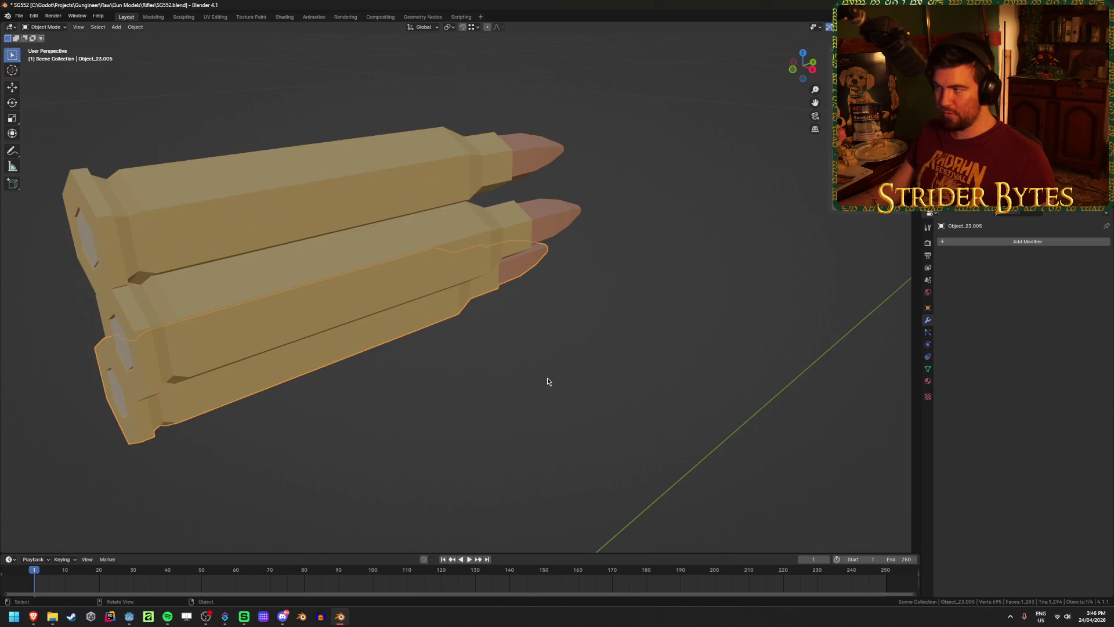
{"action": "scroll", "coordinate": [548, 381], "scroll_direction": "down", "scroll_amount": 3}
{"action": "left_click", "coordinate": [537, 377]}
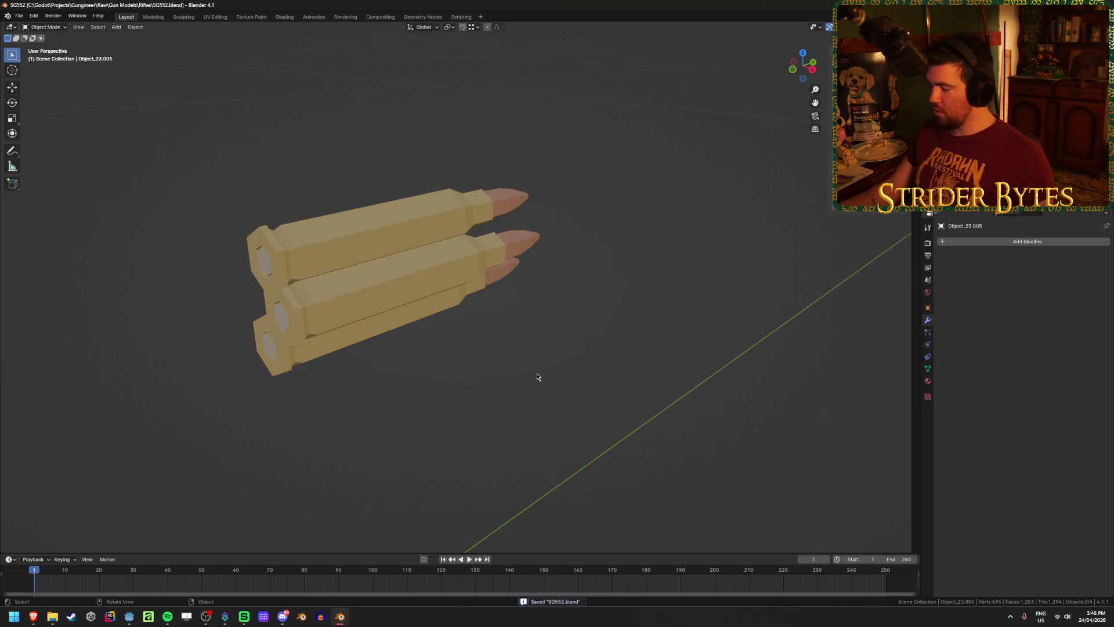
{"action": "key", "text": "KP_Divide"}
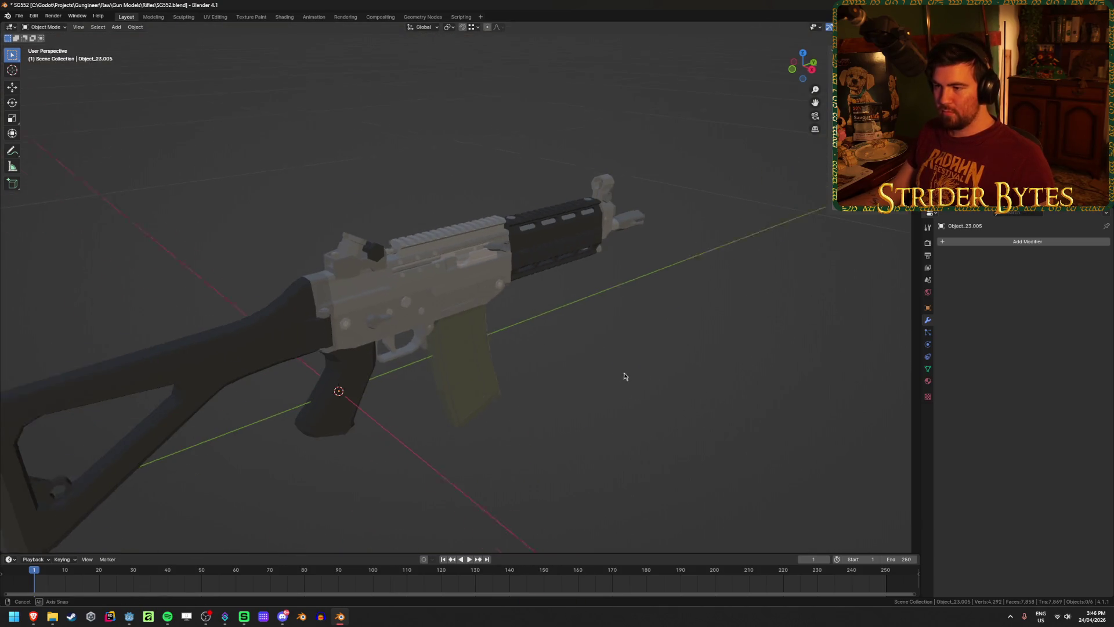
{"action": "middle_click_drag", "start_coordinate": [632, 374], "coordinate": [591, 357]}
{"action": "middle_click_drag", "start_coordinate": [696, 377], "coordinate": [519, 372], "text": "shift"}
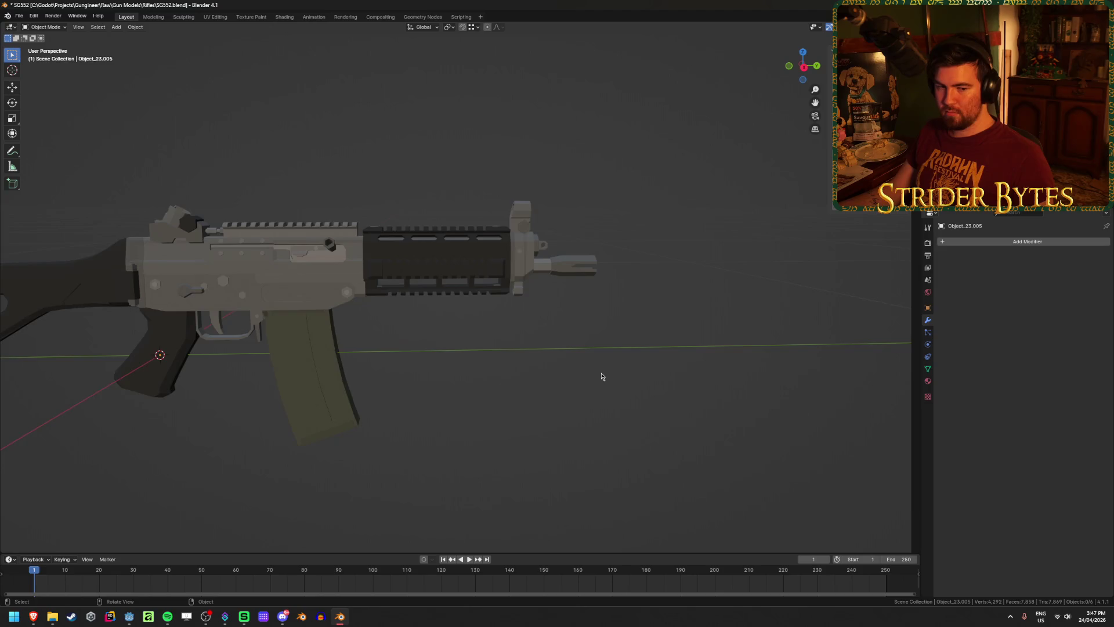
{"action": "scroll", "coordinate": [601, 376], "scroll_direction": "up", "scroll_amount": 3}
{"action": "mouse_move", "coordinate": [599, 375]}
{"action": "middle_mouse_down"}
{"action": "mouse_move", "coordinate": [495, 369]}
{"action": "mouse_move", "coordinate": [585, 403]}
{"action": "middle_mouse_up"}
{"action": "left_click", "coordinate": [542, 380]}
{"action": "key", "text": "Tab"}
{"action": "scroll", "coordinate": [464, 363], "scroll_direction": "up", "scroll_amount": 4}
{"action": "scroll", "coordinate": [435, 368], "scroll_direction": "down", "scroll_amount": 2}
{"action": "scroll", "coordinate": [443, 366], "scroll_direction": "up", "scroll_amount": 1}
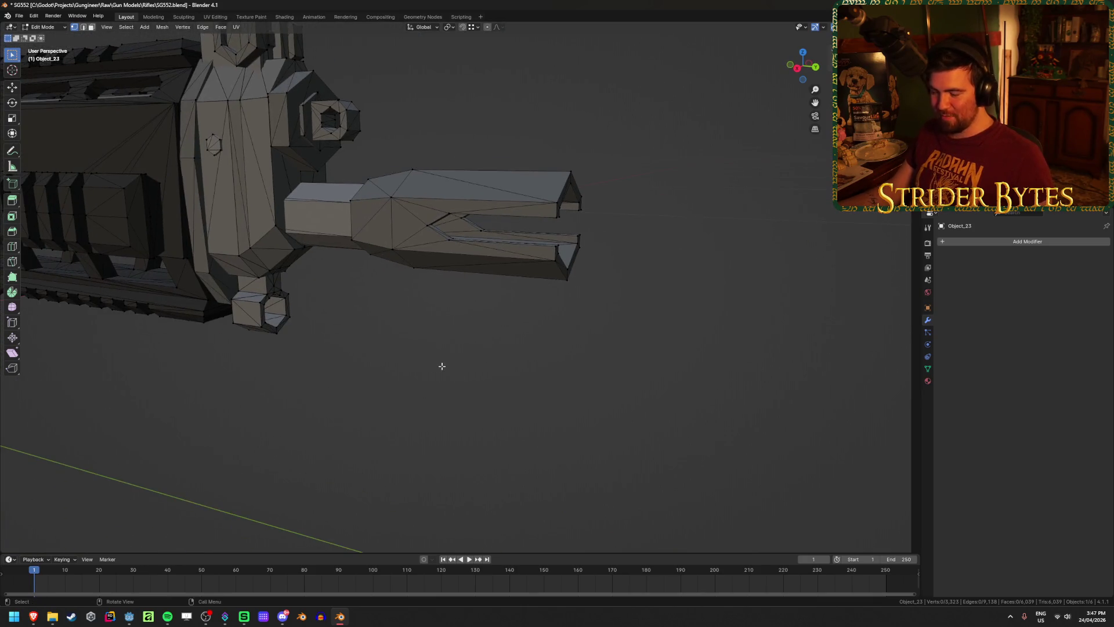
{"action": "key", "text": "KP_3"}
{"action": "scroll", "coordinate": [478, 323], "scroll_direction": "up", "scroll_amount": 3}
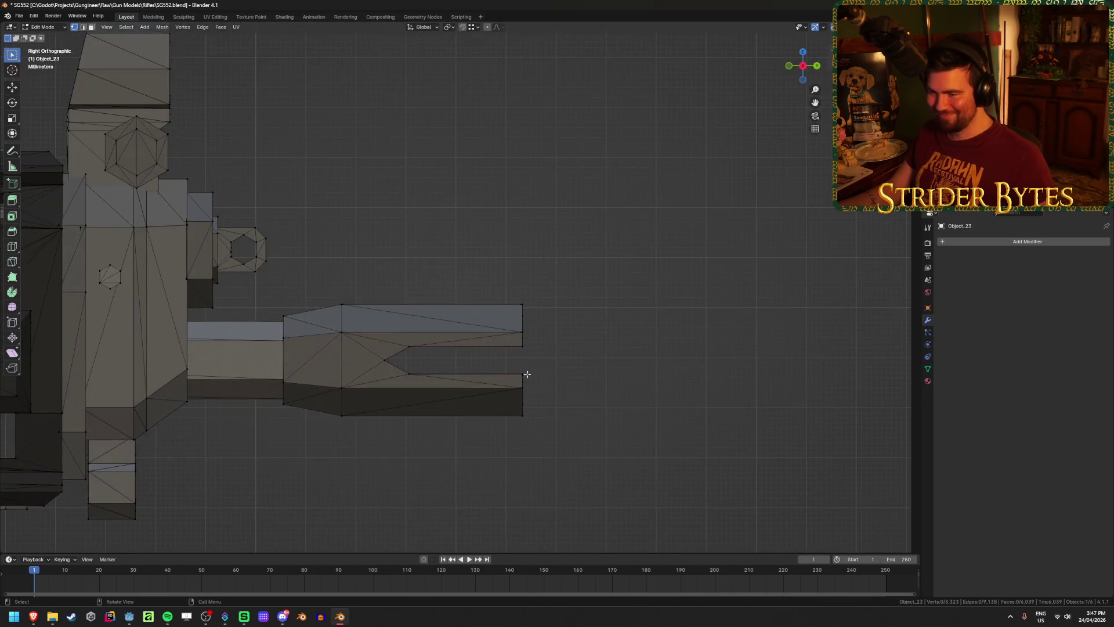
{"action": "key", "text": "shift+z"}
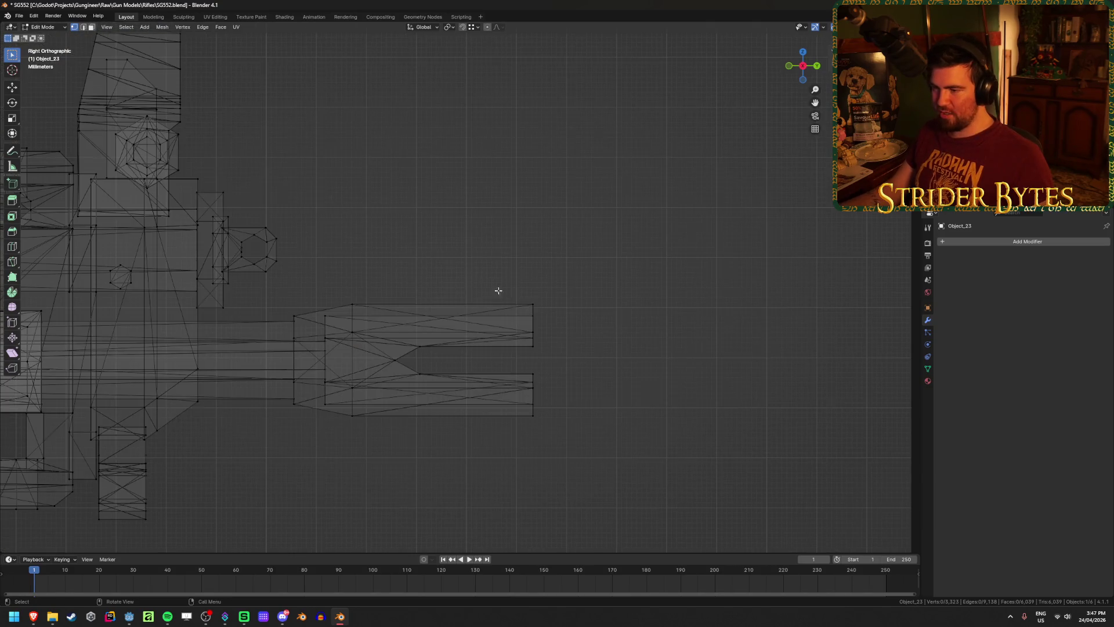
{"action": "left_click_drag", "start_coordinate": [502, 298], "coordinate": [567, 482]}
{"action": "key", "text": "shift+z"}
{"action": "mouse_move", "coordinate": [567, 482]}
{"action": "middle_mouse_down"}
{"action": "mouse_move", "coordinate": [487, 470]}
{"action": "mouse_move", "coordinate": [547, 470]}
{"action": "middle_mouse_up"}
{"action": "key", "text": "ctrl+KP_Add"}
{"action": "scroll", "coordinate": [547, 472], "scroll_direction": "up", "scroll_amount": 2}
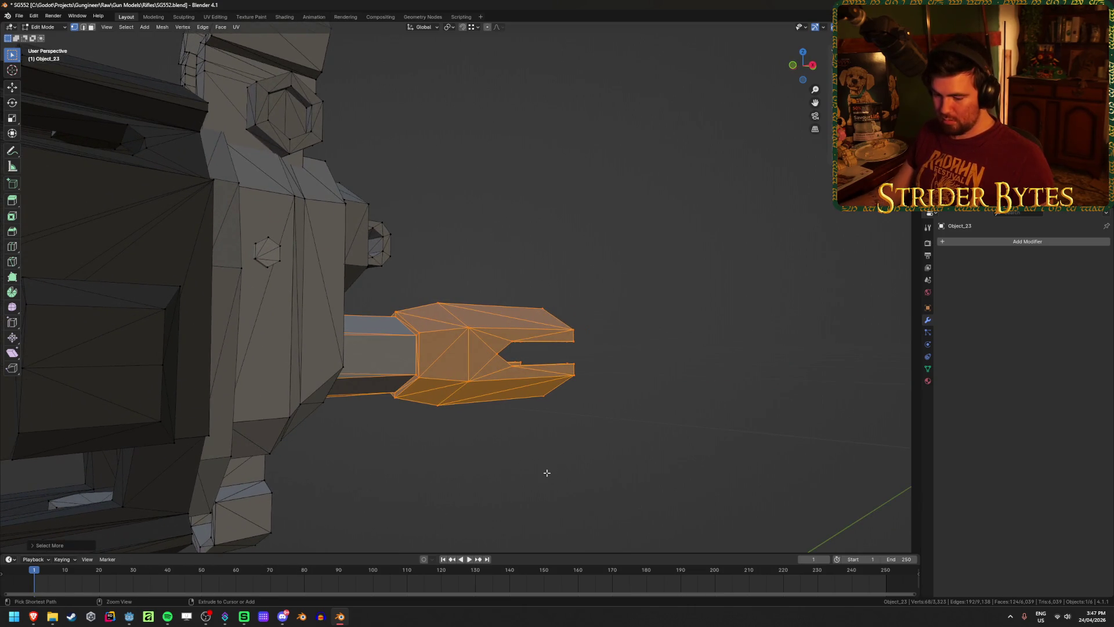
{"action": "key", "text": "3"}
{"action": "key", "text": "h"}
{"action": "scroll", "coordinate": [547, 472], "scroll_direction": "down", "scroll_amount": 3}
{"action": "mouse_move", "coordinate": [527, 441]}
{"action": "middle_mouse_down"}
{"action": "mouse_move", "coordinate": [341, 445]}
{"action": "mouse_move", "coordinate": [398, 420]}
{"action": "mouse_move", "coordinate": [505, 450]}
{"action": "mouse_move", "coordinate": [523, 244]}
{"action": "mouse_move", "coordinate": [417, 254]}
{"action": "mouse_move", "coordinate": [453, 273]}
{"action": "mouse_move", "coordinate": [493, 266]}
{"action": "mouse_move", "coordinate": [435, 311]}
{"action": "mouse_move", "coordinate": [367, 311]}
{"action": "middle_mouse_up"}
{"action": "key", "text": "alt+h"}
{"action": "scroll", "coordinate": [368, 311], "scroll_direction": "down", "scroll_amount": 2}
{"action": "key", "text": "alt+z"}
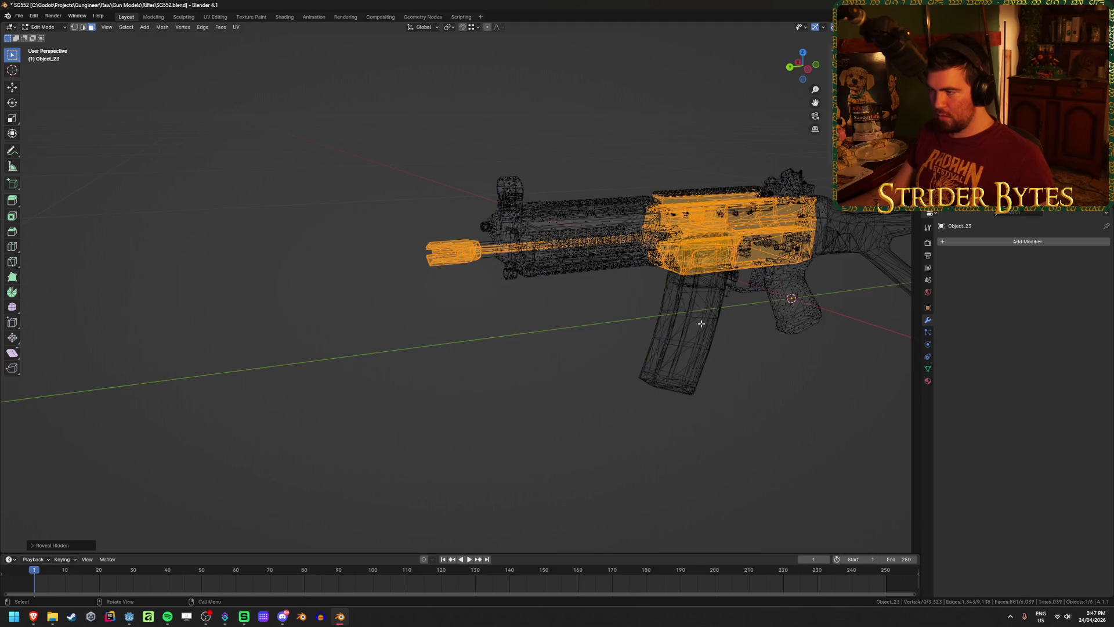
{"action": "middle_click_drag", "start_coordinate": [669, 215], "coordinate": [509, 303]}
{"action": "key", "text": "alt+a"}
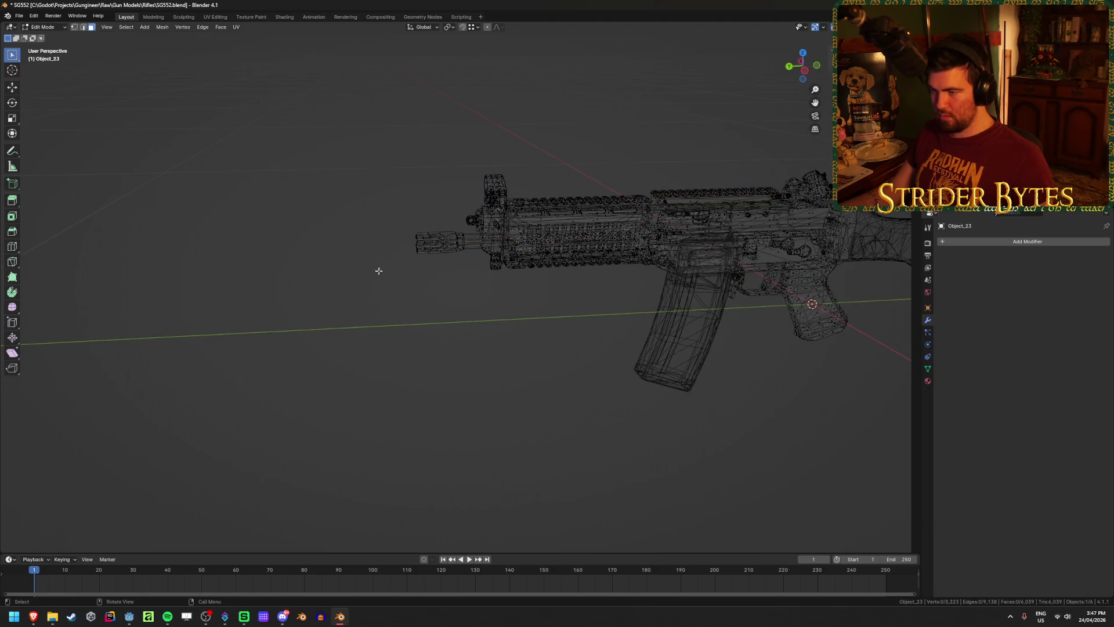
{"action": "scroll", "coordinate": [351, 249], "scroll_direction": "up", "scroll_amount": 3}
{"action": "middle_click_drag", "start_coordinate": [350, 249], "coordinate": [435, 365]}
{"action": "scroll", "coordinate": [427, 350], "scroll_direction": "up", "scroll_amount": 2}
{"action": "left_click_drag", "start_coordinate": [352, 225], "coordinate": [578, 383]}
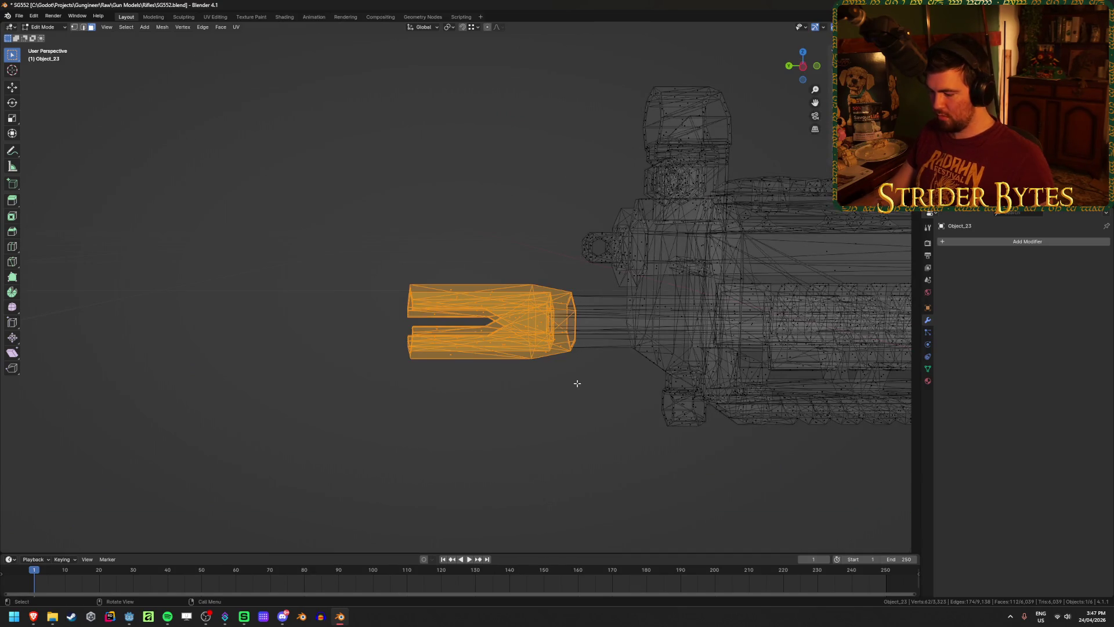
{"action": "key", "text": "KP_Decimal"}
{"action": "key", "text": "alt+z"}
{"action": "left_click", "coordinate": [574, 407]}
{"action": "scroll", "coordinate": [574, 407], "scroll_direction": "down", "scroll_amount": 5}
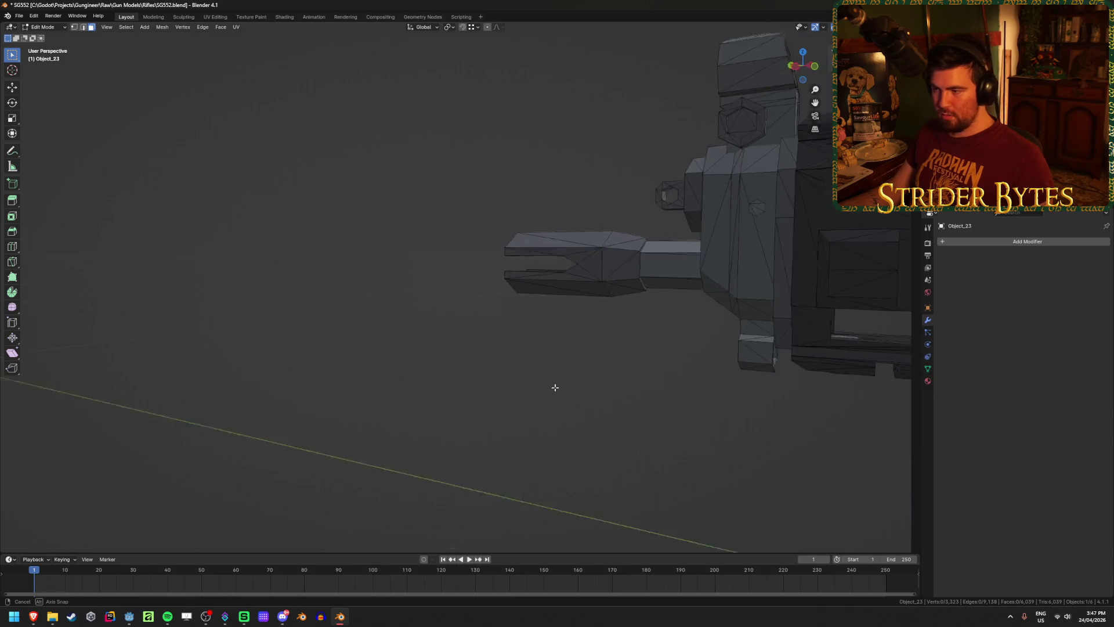
{"action": "scroll", "coordinate": [555, 386], "scroll_direction": "up", "scroll_amount": 5}
{"action": "scroll", "coordinate": [600, 388], "scroll_direction": "down", "scroll_amount": 4}
{"action": "mouse_move", "coordinate": [599, 393]}
{"action": "middle_mouse_down"}
{"action": "mouse_move", "coordinate": [593, 411]}
{"action": "mouse_move", "coordinate": [486, 388]}
{"action": "mouse_move", "coordinate": [629, 381]}
{"action": "middle_mouse_up"}
{"action": "scroll", "coordinate": [629, 381], "scroll_direction": "down", "scroll_amount": 5}
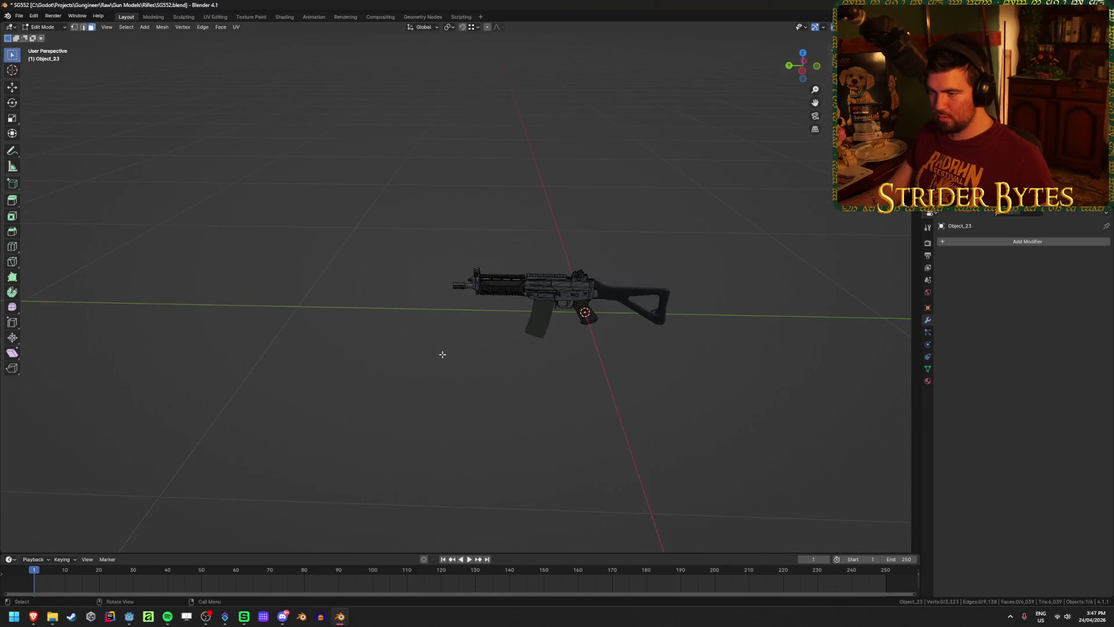
{"action": "key", "text": "Tab"}
{"action": "scroll", "coordinate": [442, 355], "scroll_direction": "up", "scroll_amount": 6}
{"action": "key", "text": "shift+z"}
{"action": "key", "text": "Tab"}
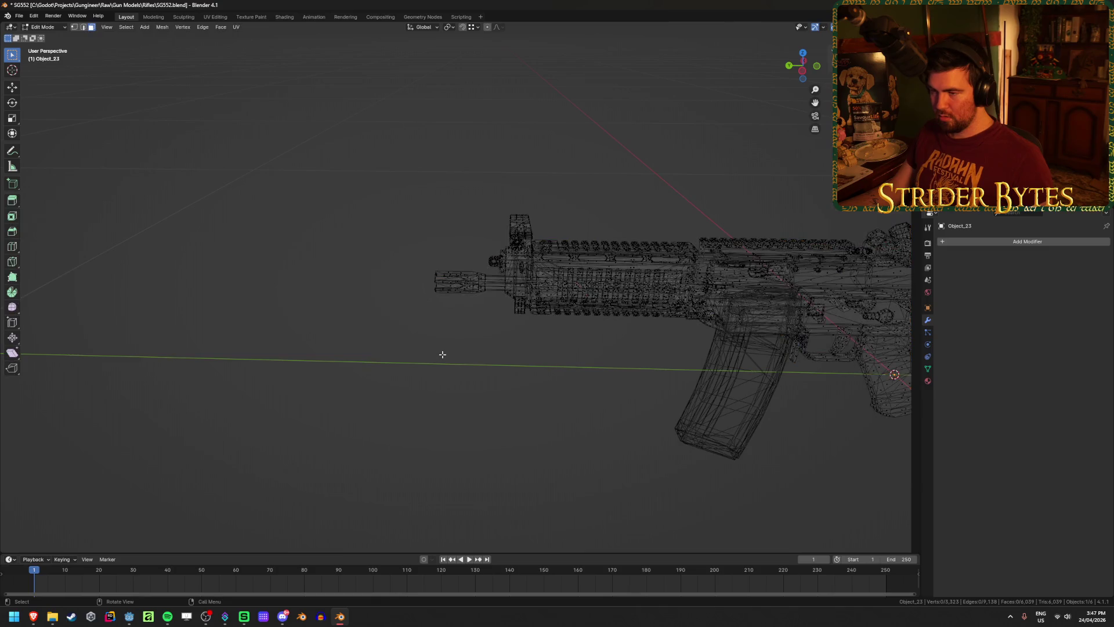
Box-select the muzzle vertices, frame them in view, then clear the selection.
{"action": "scroll", "coordinate": [441, 343], "scroll_direction": "up", "scroll_amount": 3}
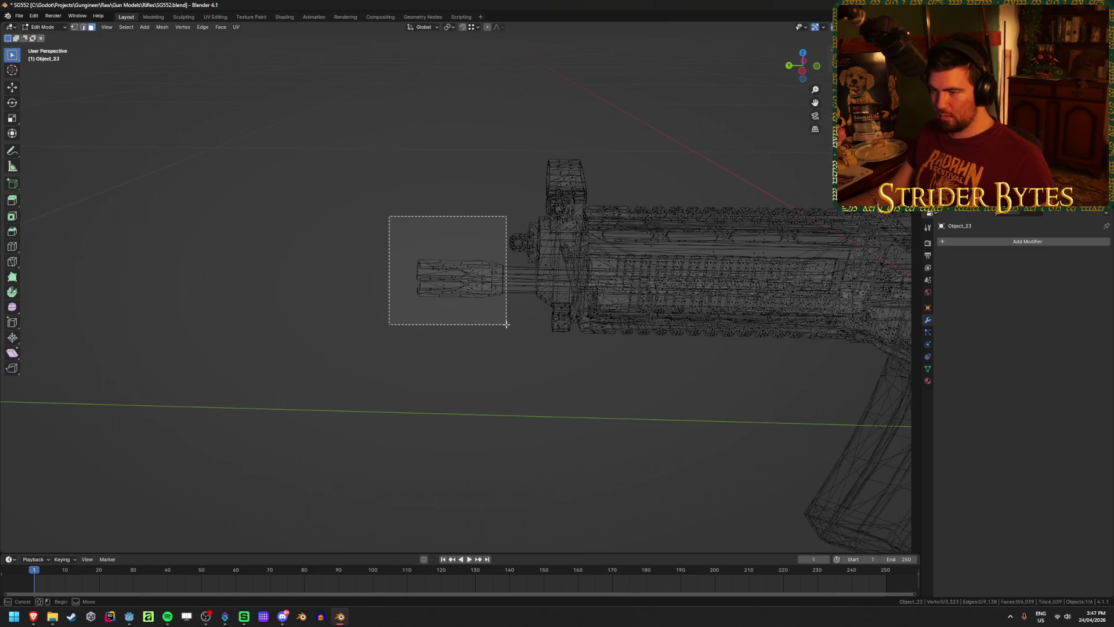
{"action": "left_click_drag", "start_coordinate": [506, 324], "coordinate": [506, 324]}
{"action": "key", "text": "KP_Decimal"}
{"action": "mouse_move", "coordinate": [502, 322]}
{"action": "middle_mouse_down"}
{"action": "mouse_move", "coordinate": [493, 349]}
{"action": "mouse_move", "coordinate": [505, 309]}
{"action": "mouse_move", "coordinate": [647, 313]}
{"action": "mouse_move", "coordinate": [465, 314]}
{"action": "middle_mouse_up"}
{"action": "key", "text": "shift+z"}
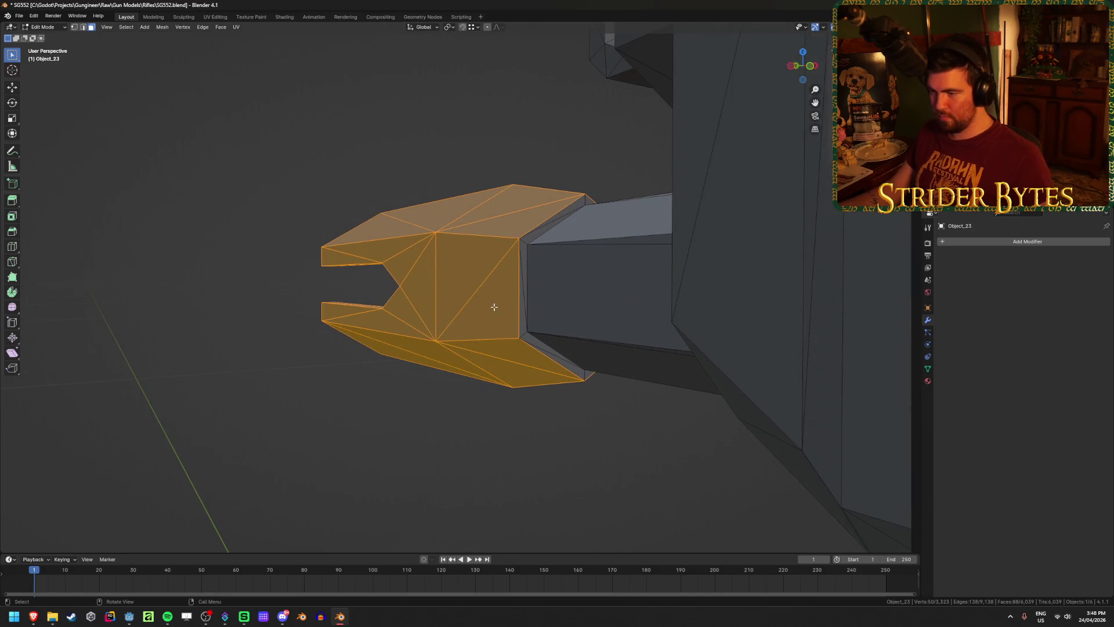
{"action": "left_click", "coordinate": [478, 486]}
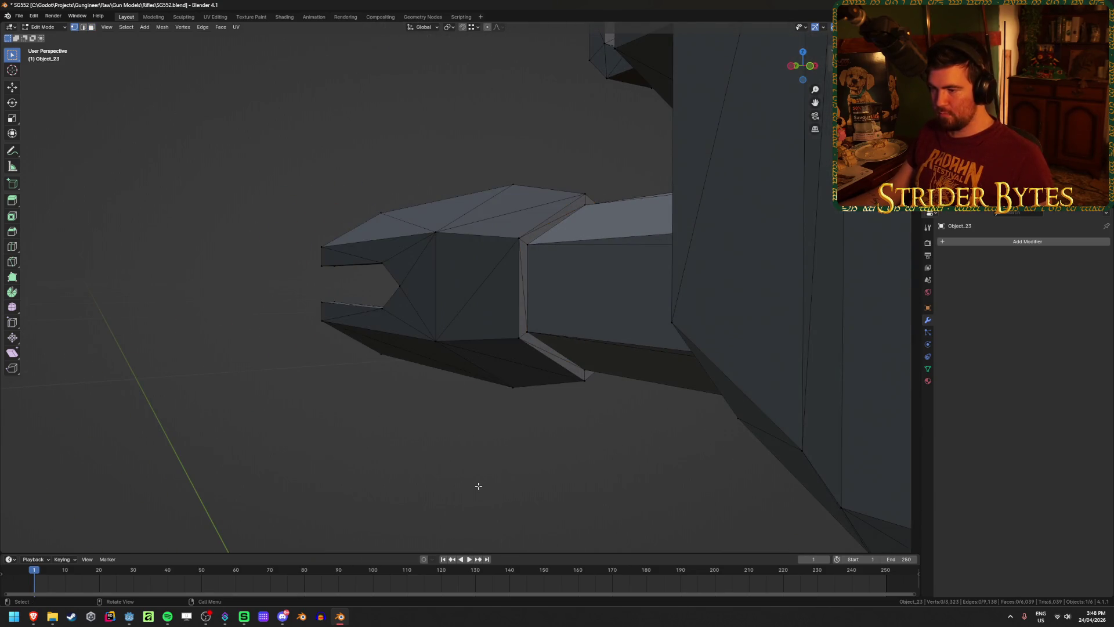
Box-select the front muzzle vertices in right-side X-ray view and grow the selection.
{"action": "key", "text": "KP_3"}
{"action": "key", "text": "alt+z"}
{"action": "left_click_drag", "start_coordinate": [599, 148], "coordinate": [672, 405], "text": "shift"}
{"action": "key", "text": "alt+z"}
{"action": "mouse_move", "coordinate": [673, 405]}
{"action": "middle_mouse_down"}
{"action": "mouse_move", "coordinate": [651, 373]}
{"action": "mouse_move", "coordinate": [509, 373]}
{"action": "mouse_move", "coordinate": [548, 317]}
{"action": "middle_mouse_up"}
{"action": "key", "text": "ctrl+KP_Add"}
{"action": "scroll", "coordinate": [508, 372], "scroll_direction": "down", "scroll_amount": 5}
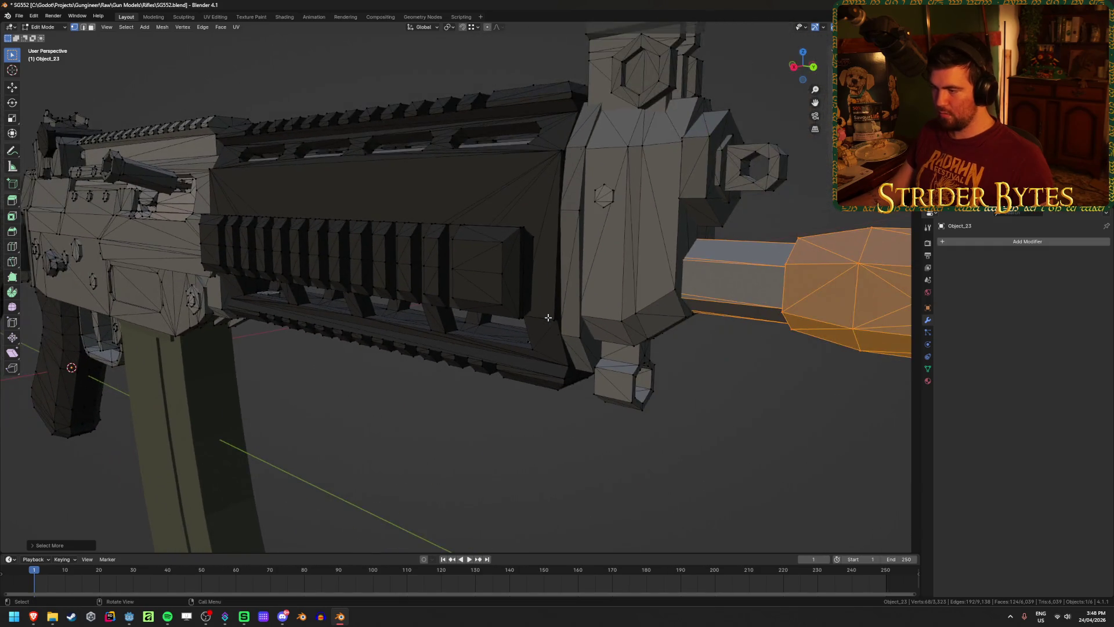
{"action": "key", "text": "KP_3"}
{"action": "scroll", "coordinate": [660, 316], "scroll_direction": "up", "scroll_amount": 3}
{"action": "key", "text": "alt+z"}
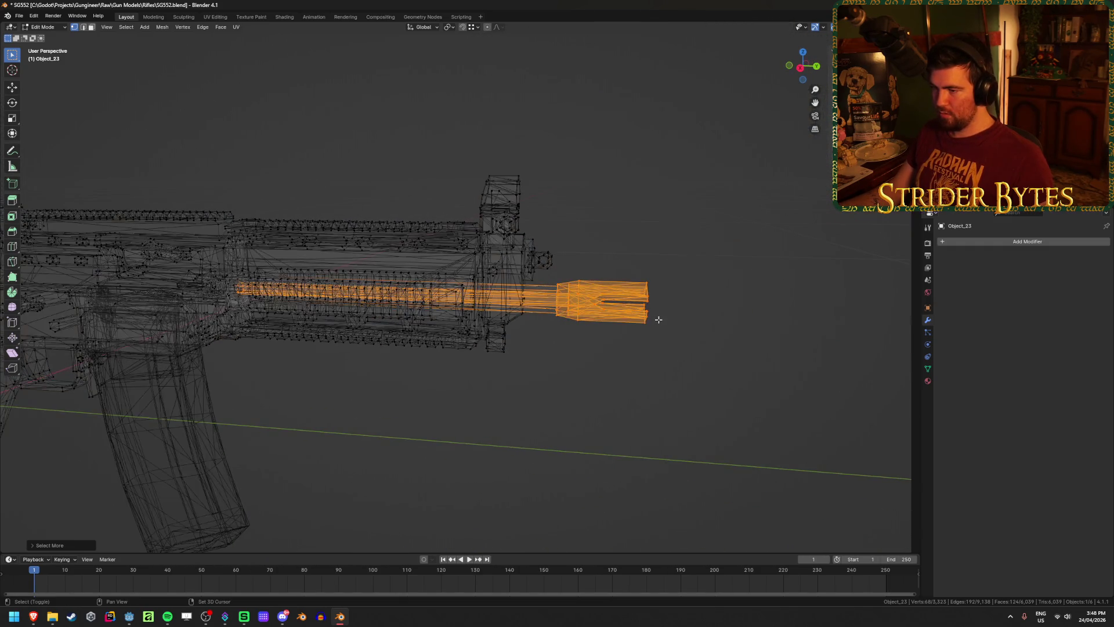
{"action": "scroll", "coordinate": [656, 330], "scroll_direction": "up", "scroll_amount": 2}
Refine the muzzle selection with Ctrl+Numpad +/−, then clear it.
{"action": "key", "text": "ctrl+KP_Subtract"}
{"action": "key", "text": "ctrl+KP_Subtract"}
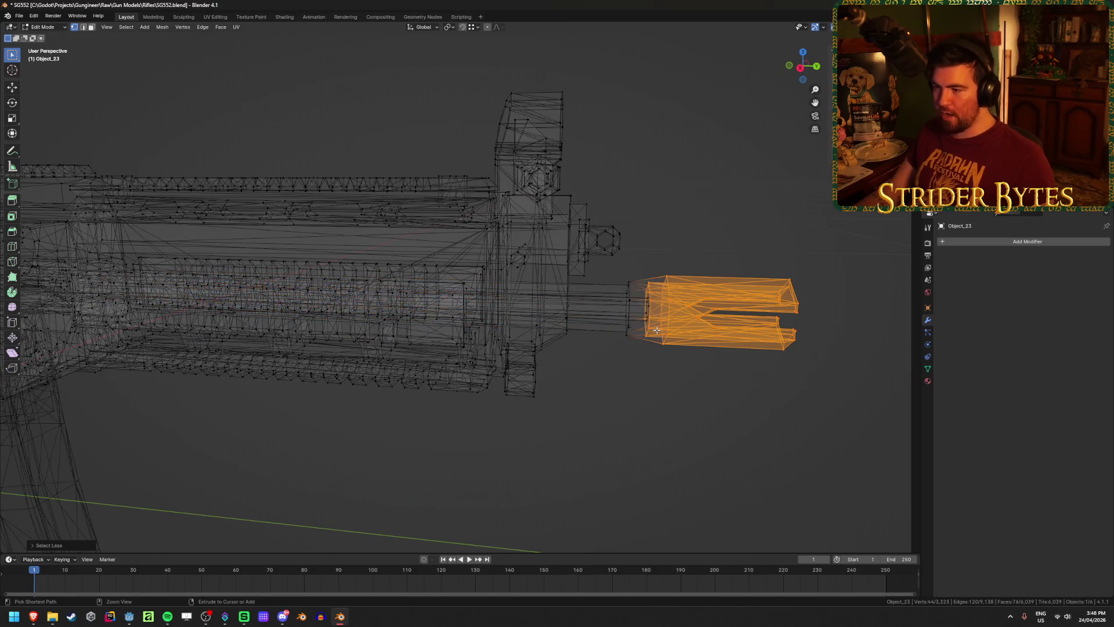
{"action": "key", "text": "ctrl+KP_Add"}
{"action": "key", "text": "ctrl+KP_Add"}
{"action": "key", "text": "ctrl+KP_Subtract"}
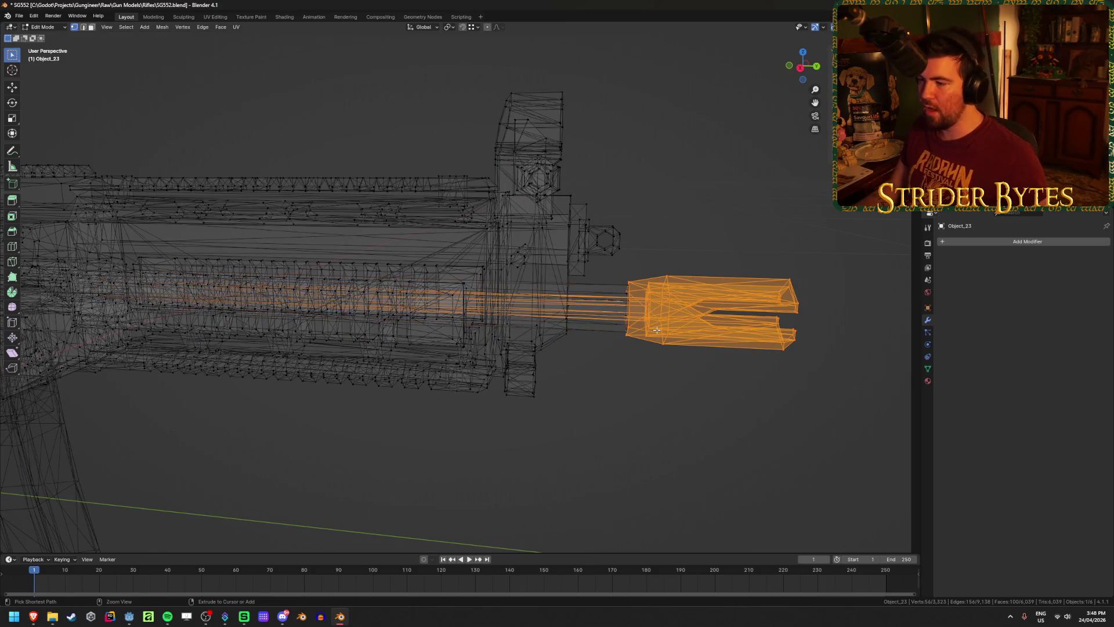
{"action": "key", "text": "ctrl+KP_Subtract"}
{"action": "key", "text": "ctrl+KP_Subtract"}
{"action": "scroll", "coordinate": [624, 357], "scroll_direction": "down", "scroll_amount": 5}
{"action": "mouse_move", "coordinate": [624, 357]}
{"action": "middle_mouse_down"}
{"action": "mouse_move", "coordinate": [629, 370]}
{"action": "mouse_move", "coordinate": [547, 365]}
{"action": "middle_mouse_up"}
{"action": "scroll", "coordinate": [545, 364], "scroll_direction": "up", "scroll_amount": 6}
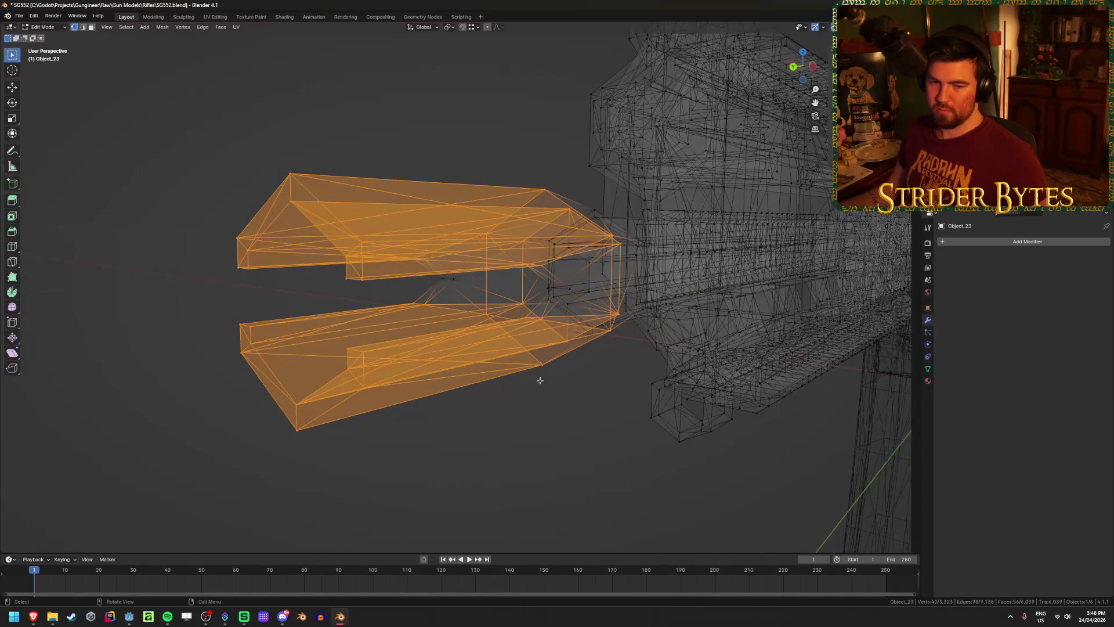
{"action": "key", "text": "alt+a"}
{"action": "key", "text": "alt+z"}
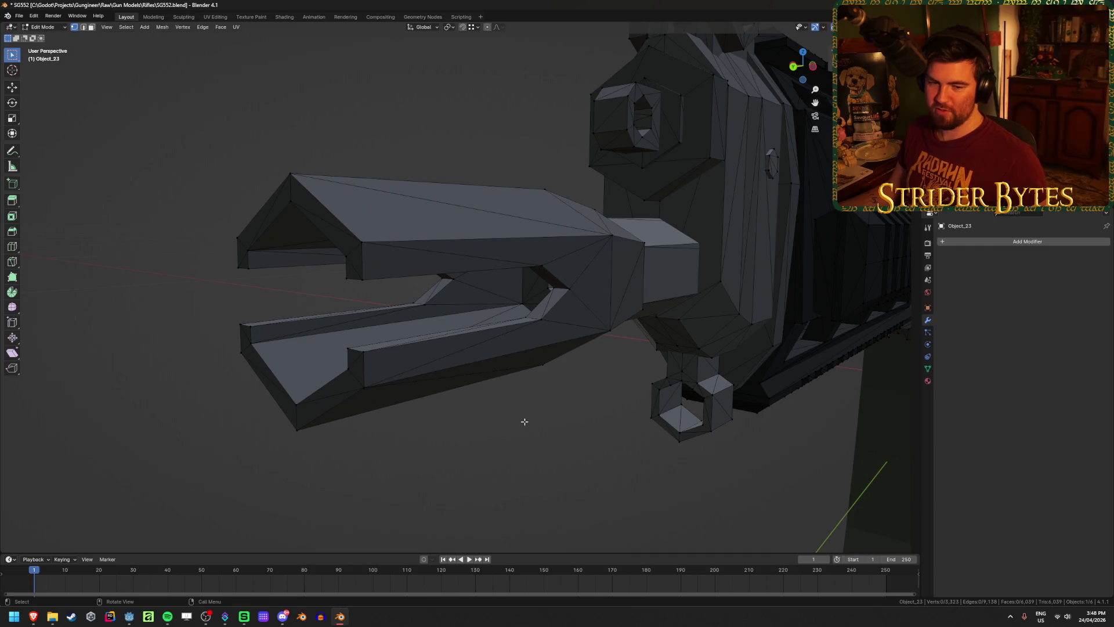
Box-select the muzzle end in X-ray, hide it to check, then reveal it.
{"action": "scroll", "coordinate": [525, 409], "scroll_direction": "up", "scroll_amount": 3}
{"action": "mouse_move", "coordinate": [522, 407]}
{"action": "middle_mouse_down"}
{"action": "mouse_move", "coordinate": [443, 407]}
{"action": "mouse_move", "coordinate": [623, 398]}
{"action": "mouse_move", "coordinate": [604, 388]}
{"action": "mouse_move", "coordinate": [607, 402]}
{"action": "mouse_move", "coordinate": [702, 401]}
{"action": "mouse_move", "coordinate": [529, 411]}
{"action": "middle_mouse_up"}
{"action": "scroll", "coordinate": [605, 371], "scroll_direction": "down", "scroll_amount": 3}
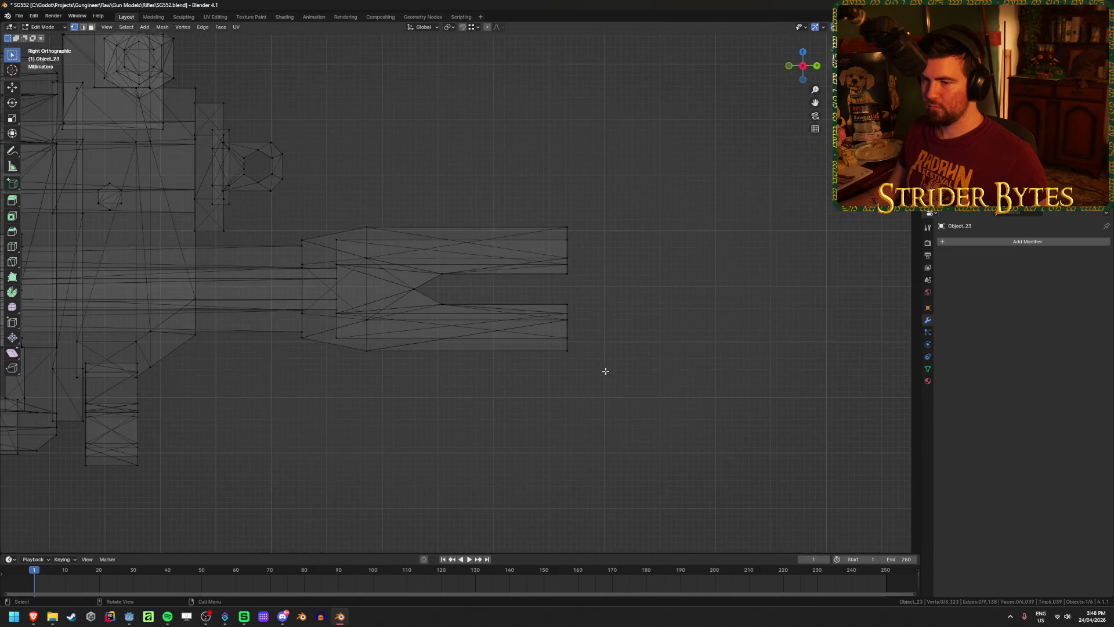
{"action": "key", "text": "alt+z"}
{"action": "key", "text": "alt+z"}
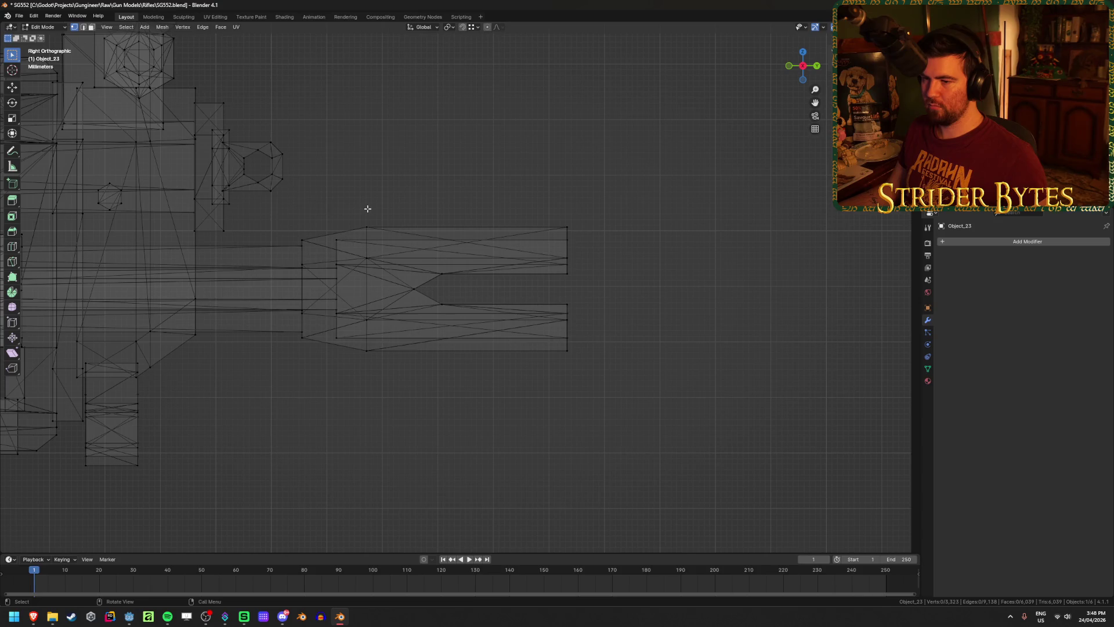
{"action": "left_click_drag", "start_coordinate": [424, 348], "coordinate": [580, 391]}
{"action": "key", "text": "alt+z"}
{"action": "mouse_move", "coordinate": [677, 392]}
{"action": "middle_mouse_down"}
{"action": "mouse_move", "coordinate": [550, 391]}
{"action": "mouse_move", "coordinate": [582, 390]}
{"action": "middle_mouse_up"}
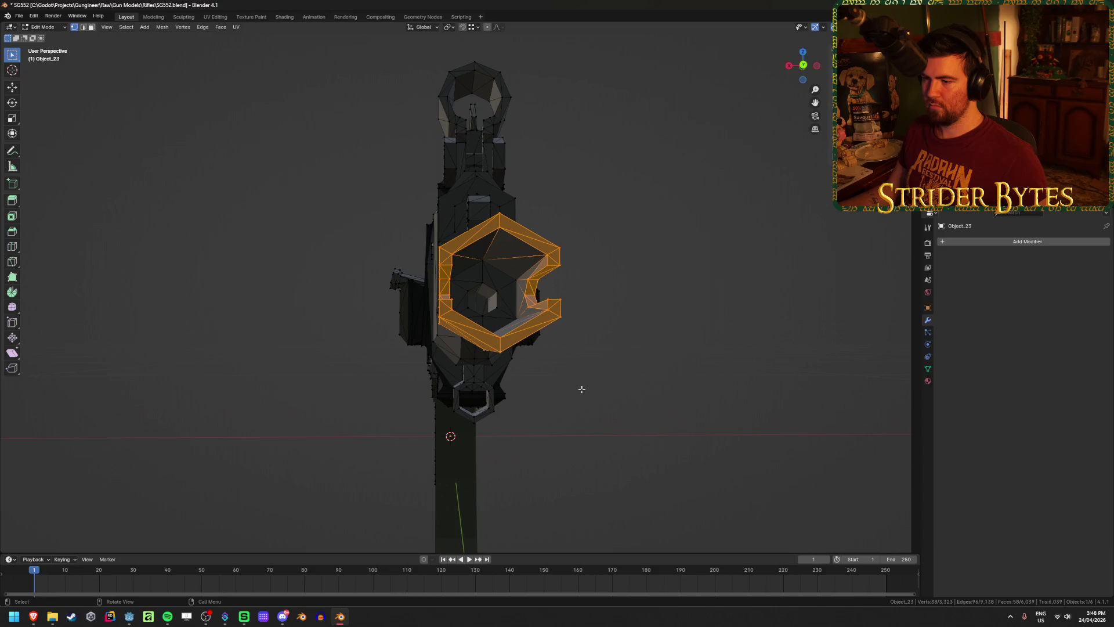
{"action": "scroll", "coordinate": [582, 389], "scroll_direction": "up", "scroll_amount": 3}
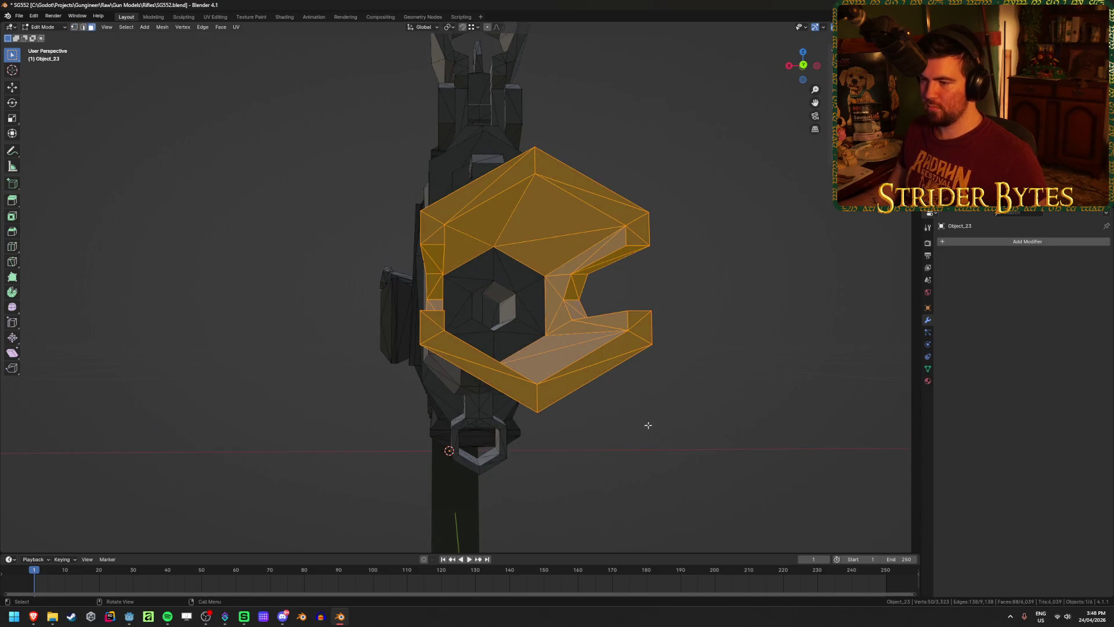
{"action": "key", "text": "h"}
{"action": "mouse_move", "coordinate": [687, 438]}
{"action": "middle_mouse_down"}
{"action": "mouse_move", "coordinate": [617, 410]}
{"action": "mouse_move", "coordinate": [718, 384]}
{"action": "mouse_move", "coordinate": [388, 374]}
{"action": "mouse_move", "coordinate": [434, 374]}
{"action": "mouse_move", "coordinate": [470, 410]}
{"action": "mouse_move", "coordinate": [423, 406]}
{"action": "mouse_move", "coordinate": [414, 416]}
{"action": "mouse_move", "coordinate": [651, 413]}
{"action": "mouse_move", "coordinate": [463, 405]}
{"action": "mouse_move", "coordinate": [488, 388]}
{"action": "mouse_move", "coordinate": [463, 339]}
{"action": "mouse_move", "coordinate": [646, 336]}
{"action": "mouse_move", "coordinate": [549, 355]}
{"action": "middle_mouse_up"}
{"action": "key", "text": "alt+h"}
{"action": "key", "text": "alt+a"}
Inspect the muzzle from several angles in wireframe display.
{"action": "key", "text": "shift+z"}
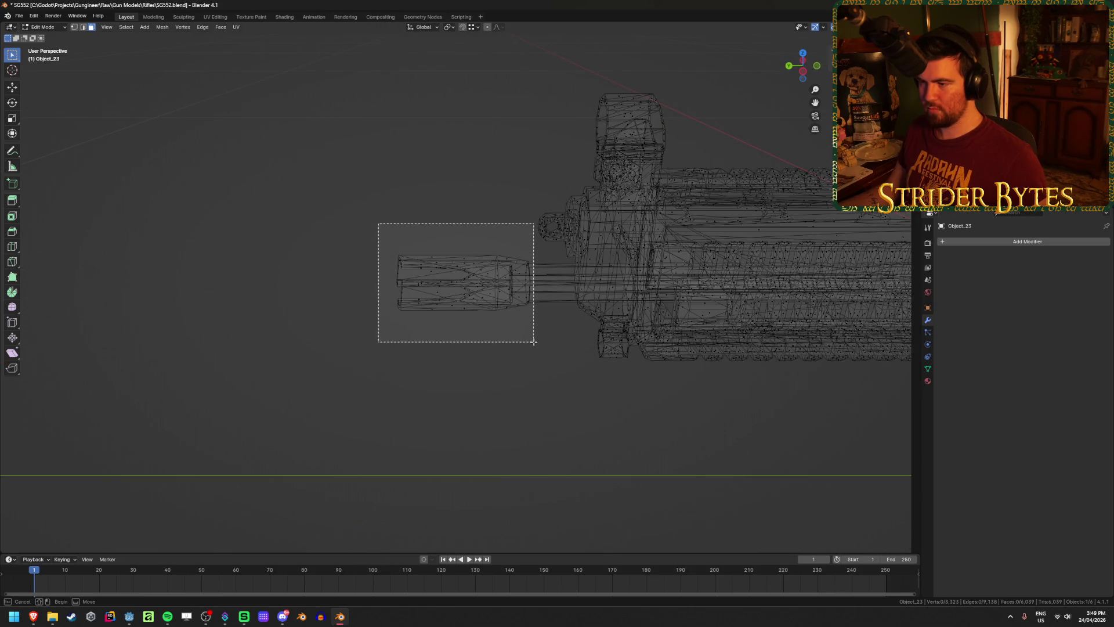
{"action": "scroll", "coordinate": [533, 343], "scroll_direction": "up", "scroll_amount": 5}
{"action": "mouse_move", "coordinate": [534, 342]}
{"action": "middle_mouse_down"}
{"action": "mouse_move", "coordinate": [667, 342]}
{"action": "mouse_move", "coordinate": [518, 341]}
{"action": "middle_mouse_up"}
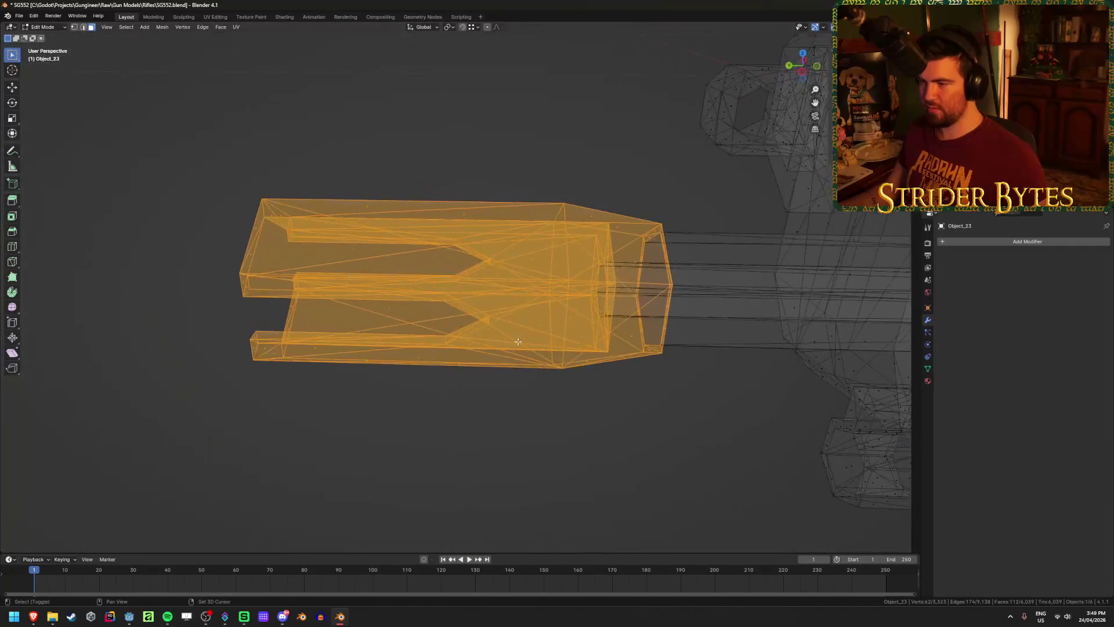
{"action": "middle_click_drag", "start_coordinate": [466, 434], "coordinate": [492, 406]}
{"action": "mouse_move", "coordinate": [444, 367]}
{"action": "middle_mouse_down"}
{"action": "mouse_move", "coordinate": [468, 379]}
{"action": "mouse_move", "coordinate": [386, 373]}
{"action": "mouse_move", "coordinate": [610, 298]}
{"action": "mouse_move", "coordinate": [424, 316]}
{"action": "middle_mouse_up"}
{"action": "key", "text": "shift+z"}
{"action": "mouse_move", "coordinate": [319, 296]}
{"action": "middle_mouse_down"}
{"action": "mouse_move", "coordinate": [373, 331]}
{"action": "mouse_move", "coordinate": [368, 321]}
{"action": "mouse_move", "coordinate": [392, 319]}
{"action": "mouse_move", "coordinate": [392, 330]}
{"action": "mouse_move", "coordinate": [331, 321]}
{"action": "mouse_move", "coordinate": [374, 330]}
{"action": "middle_mouse_up"}
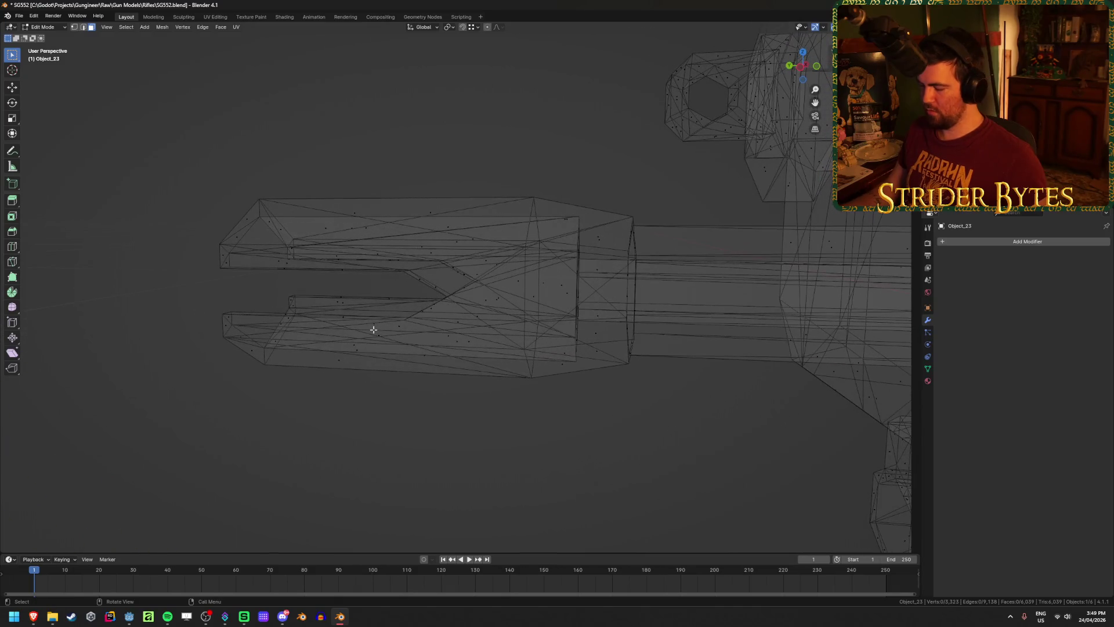
Box-select just the flash hider in right-side orthographic view, keeping it visible on the barrel.
{"action": "key", "text": "KP_3"}
{"action": "left_click_drag", "start_coordinate": [398, 180], "coordinate": [749, 416]}
{"action": "mouse_move", "coordinate": [721, 391]}
{"action": "middle_mouse_down"}
{"action": "mouse_move", "coordinate": [503, 393]}
{"action": "mouse_move", "coordinate": [488, 383]}
{"action": "mouse_move", "coordinate": [474, 268]}
{"action": "mouse_move", "coordinate": [691, 262]}
{"action": "middle_mouse_up"}
{"action": "mouse_move", "coordinate": [600, 298]}
{"action": "middle_mouse_down"}
{"action": "mouse_move", "coordinate": [739, 323]}
{"action": "mouse_move", "coordinate": [599, 330]}
{"action": "middle_mouse_up"}
{"action": "middle_click_drag", "start_coordinate": [597, 330], "coordinate": [487, 344]}
{"action": "scroll", "coordinate": [487, 344], "scroll_direction": "down", "scroll_amount": 3}
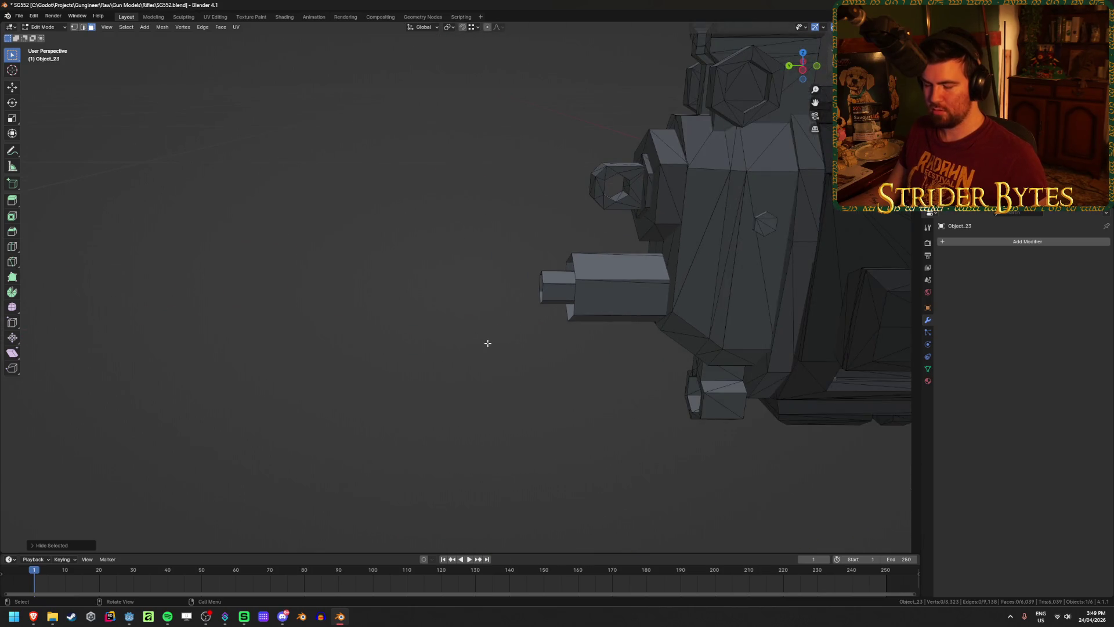
{"action": "key", "text": "ctrl+z"}
Separate the flash hider into its own object and test-move it along Y, then cancel.
{"action": "middle_click_drag", "start_coordinate": [534, 349], "coordinate": [501, 344]}
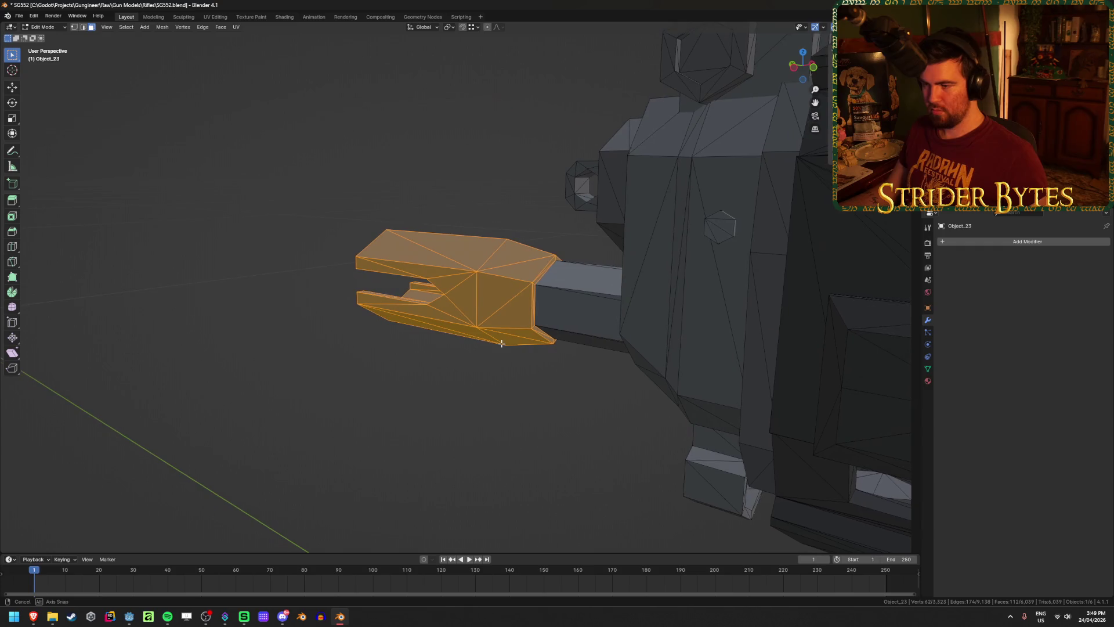
{"action": "key", "text": "p"}
{"action": "left_click", "coordinate": [501, 344]}
{"action": "key", "text": "Tab"}
{"action": "left_click", "coordinate": [482, 325]}
{"action": "key", "text": "g"}
{"action": "key", "text": "y"}
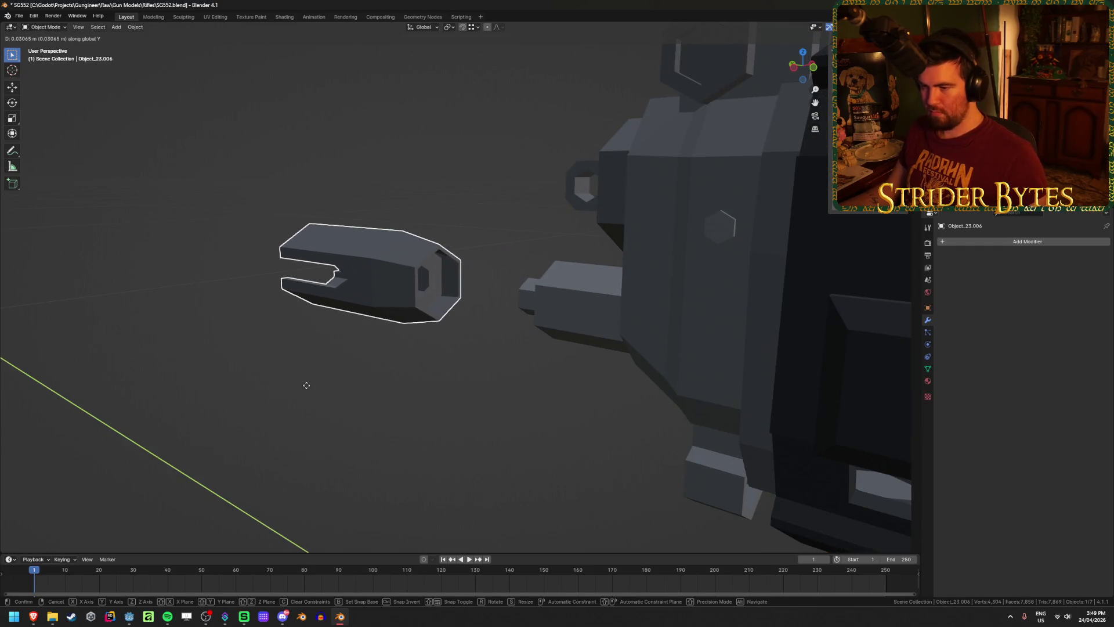
{"action": "key", "text": "Escape"}
Select the main rifle body Object_23 and return to editing its mesh.
{"action": "middle_click_drag", "start_coordinate": [381, 398], "coordinate": [465, 386]}
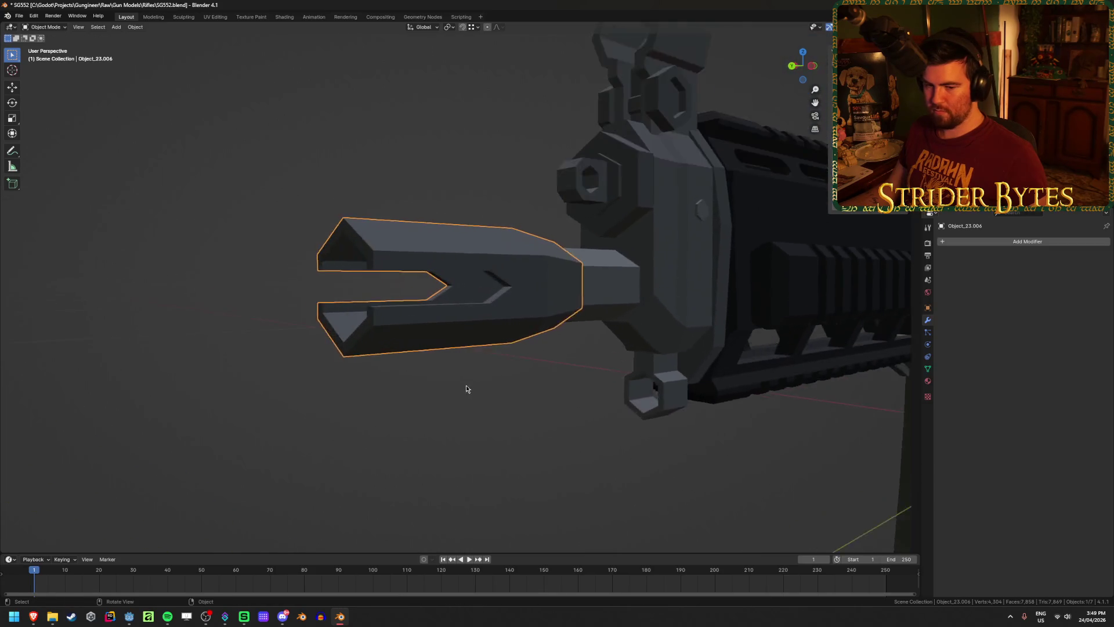
{"action": "scroll", "coordinate": [539, 406], "scroll_direction": "up", "scroll_amount": 3}
{"action": "scroll", "coordinate": [539, 406], "scroll_direction": "down", "scroll_amount": 2}
{"action": "middle_click_drag", "start_coordinate": [538, 406], "coordinate": [544, 427]}
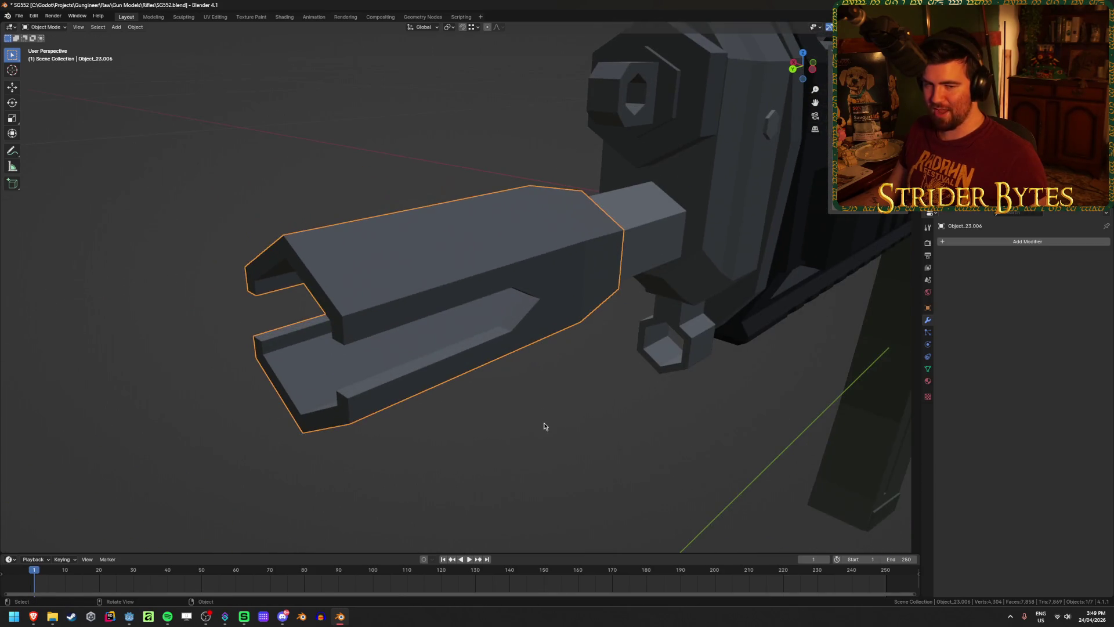
{"action": "key", "text": "ctrl+z"}
{"action": "left_click", "coordinate": [628, 263]}
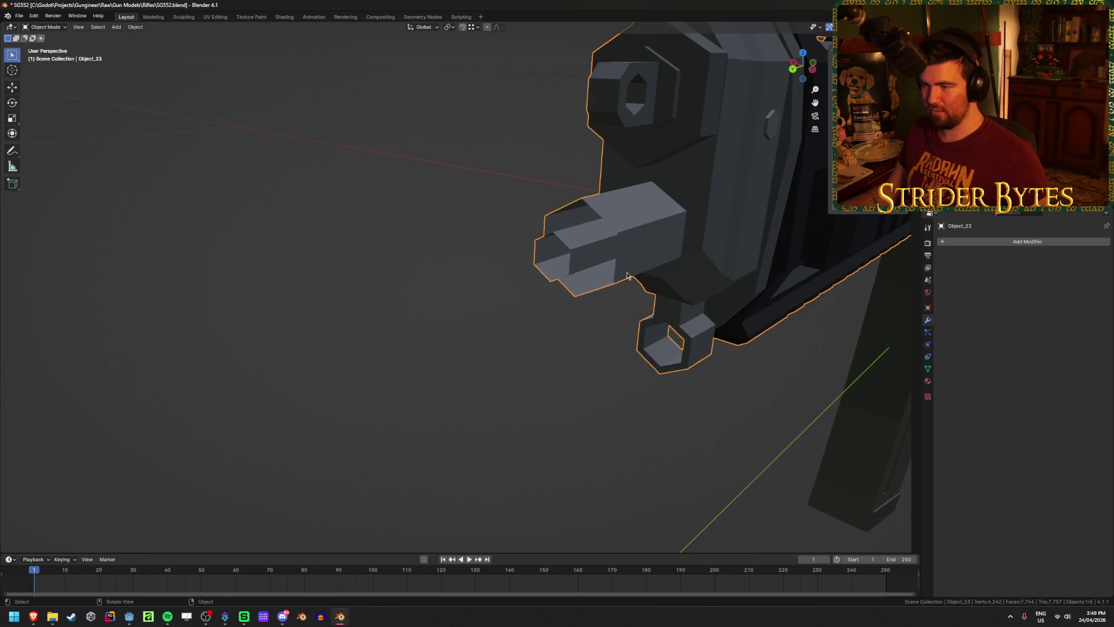
{"action": "key", "text": "Tab"}
{"action": "mouse_move", "coordinate": [610, 379]}
{"action": "middle_mouse_down"}
{"action": "mouse_move", "coordinate": [605, 368]}
{"action": "mouse_move", "coordinate": [711, 363]}
{"action": "mouse_move", "coordinate": [592, 367]}
{"action": "mouse_move", "coordinate": [672, 348]}
{"action": "mouse_move", "coordinate": [677, 357]}
{"action": "mouse_move", "coordinate": [443, 366]}
{"action": "mouse_move", "coordinate": [418, 348]}
{"action": "middle_mouse_up"}
Slide the barrel stub's outer edge loop along the Y axis.
{"action": "scroll", "coordinate": [424, 274], "scroll_direction": "down", "scroll_amount": 3}
{"action": "middle_click_drag", "start_coordinate": [398, 276], "coordinate": [341, 298]}
{"action": "left_click", "coordinate": [488, 230], "text": "alt"}
{"action": "key", "text": "g"}
{"action": "key", "text": "y"}
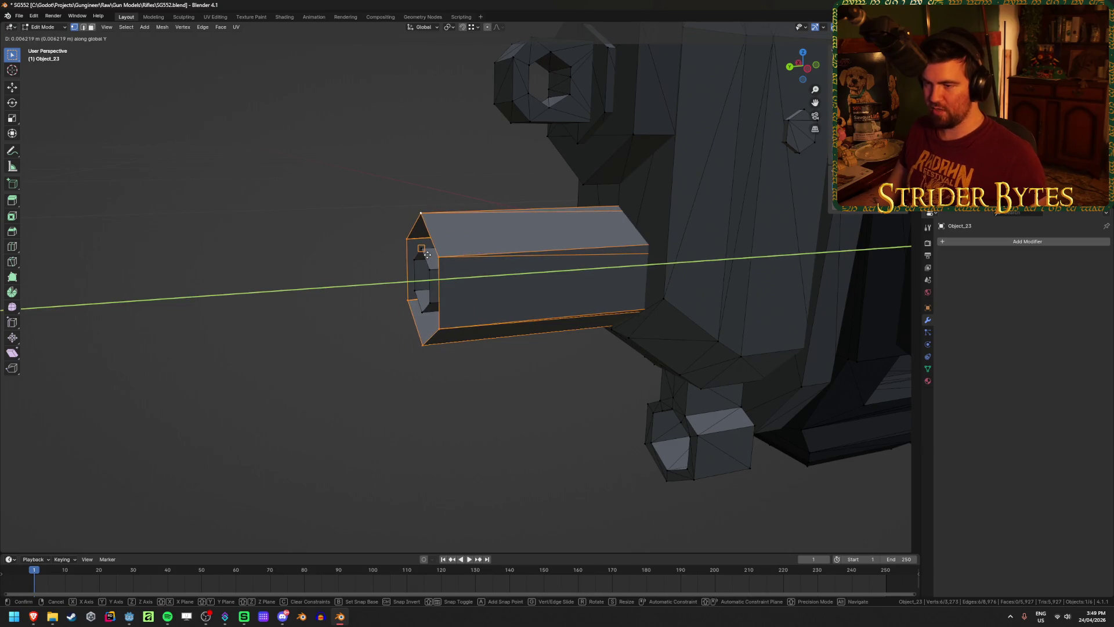
{"action": "left_click", "coordinate": [426, 254]}
Bridge the outer and inner hexagon loops at the barrel end, then return to Object Mode.
{"action": "middle_click_drag", "start_coordinate": [427, 254], "coordinate": [440, 261]}
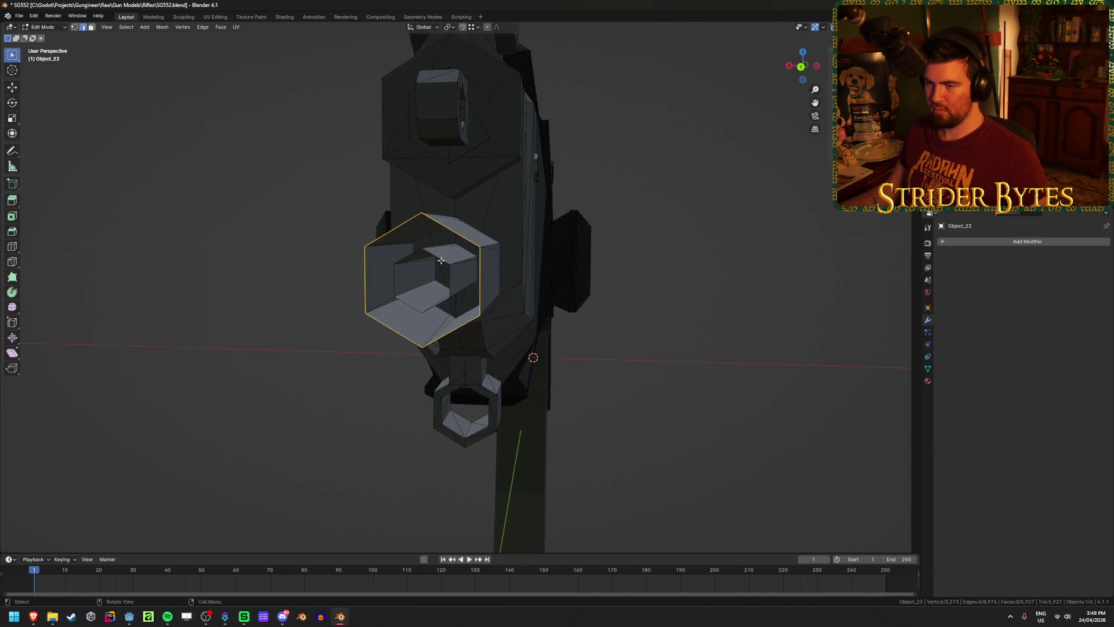
{"action": "left_click", "coordinate": [436, 256], "text": "alt+shift"}
{"action": "right_click", "coordinate": [437, 255]}
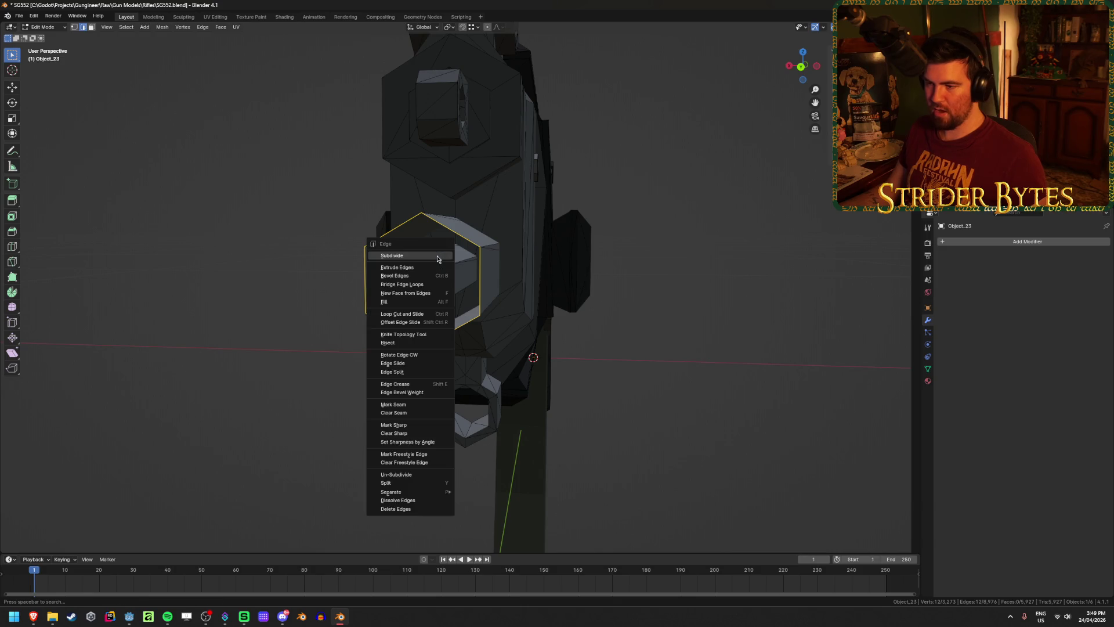
{"action": "left_click", "coordinate": [430, 286]}
{"action": "left_click", "coordinate": [557, 355]}
{"action": "mouse_move", "coordinate": [557, 356]}
{"action": "middle_mouse_down"}
{"action": "mouse_move", "coordinate": [522, 291]}
{"action": "mouse_move", "coordinate": [401, 324]}
{"action": "mouse_move", "coordinate": [319, 319]}
{"action": "mouse_move", "coordinate": [485, 325]}
{"action": "mouse_move", "coordinate": [314, 329]}
{"action": "middle_mouse_up"}
{"action": "scroll", "coordinate": [540, 311], "scroll_direction": "down", "scroll_amount": 3}
{"action": "key", "text": "Tab"}
{"action": "left_click", "coordinate": [380, 329]}
{"action": "scroll", "coordinate": [379, 329], "scroll_direction": "up", "scroll_amount": 3}
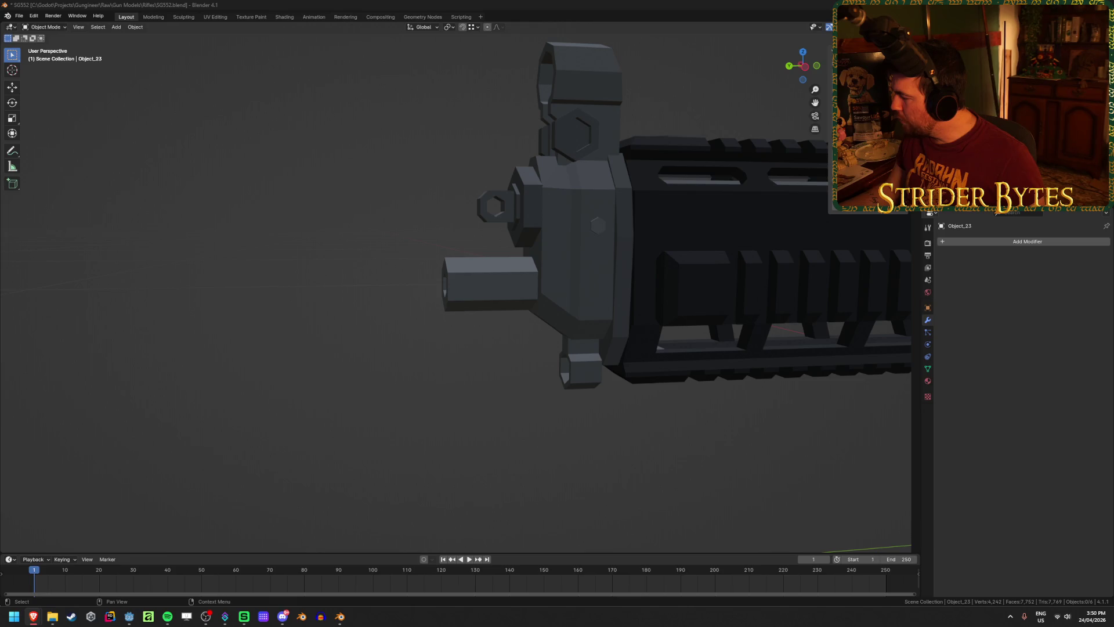
Unhide the parts, test-slide the flash hider along Y onto the muzzle, then undo the move.
{"action": "scroll", "coordinate": [779, 385], "scroll_direction": "down", "scroll_amount": 5}
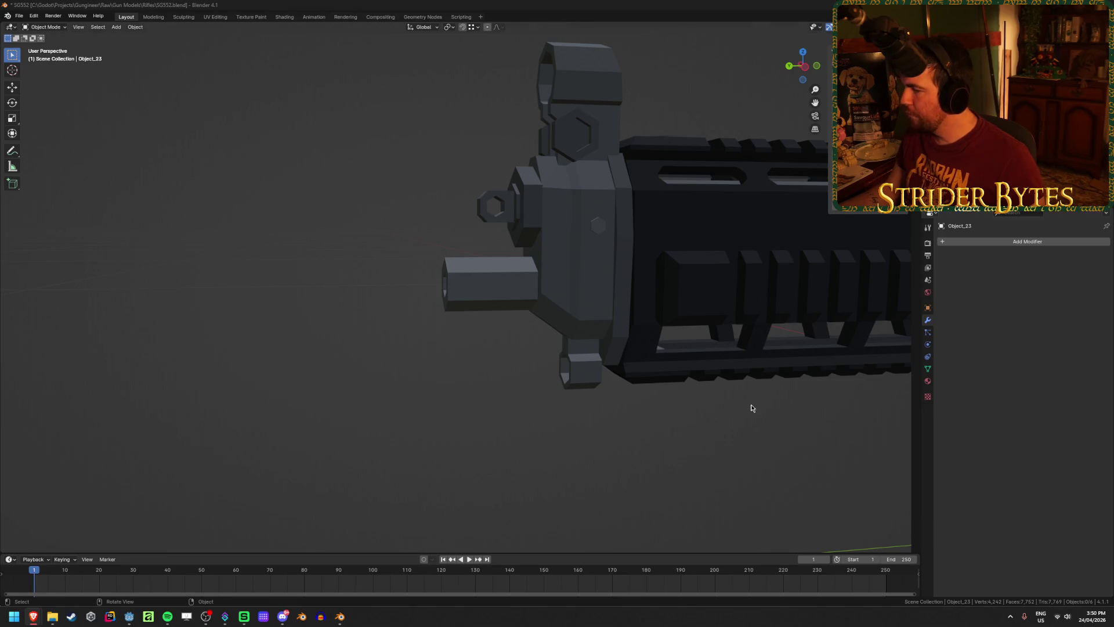
{"action": "mouse_move", "coordinate": [399, 330]}
{"action": "middle_mouse_down"}
{"action": "mouse_move", "coordinate": [373, 366]}
{"action": "mouse_move", "coordinate": [485, 356]}
{"action": "mouse_move", "coordinate": [449, 361]}
{"action": "mouse_move", "coordinate": [391, 405]}
{"action": "middle_mouse_up"}
{"action": "key", "text": "alt+h"}
{"action": "scroll", "coordinate": [449, 361], "scroll_direction": "up", "scroll_amount": 4}
{"action": "left_click", "coordinate": [476, 325]}
{"action": "mouse_move", "coordinate": [510, 428]}
{"action": "middle_mouse_down"}
{"action": "mouse_move", "coordinate": [460, 417]}
{"action": "mouse_move", "coordinate": [524, 419]}
{"action": "middle_mouse_up"}
{"action": "scroll", "coordinate": [523, 419], "scroll_direction": "down", "scroll_amount": 3}
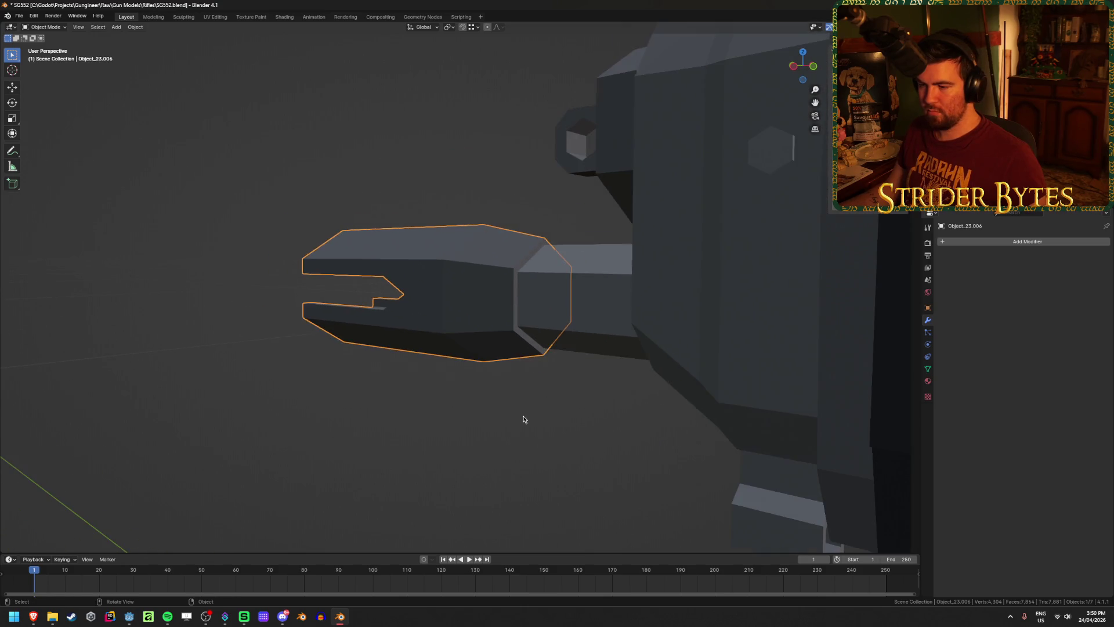
{"action": "mouse_move", "coordinate": [443, 420]}
{"action": "middle_mouse_down"}
{"action": "mouse_move", "coordinate": [482, 390]}
{"action": "mouse_move", "coordinate": [659, 390]}
{"action": "mouse_move", "coordinate": [472, 392]}
{"action": "mouse_move", "coordinate": [563, 393]}
{"action": "middle_mouse_up"}
{"action": "key", "text": "g"}
{"action": "key", "text": "y"}
{"action": "left_click", "coordinate": [304, 405]}
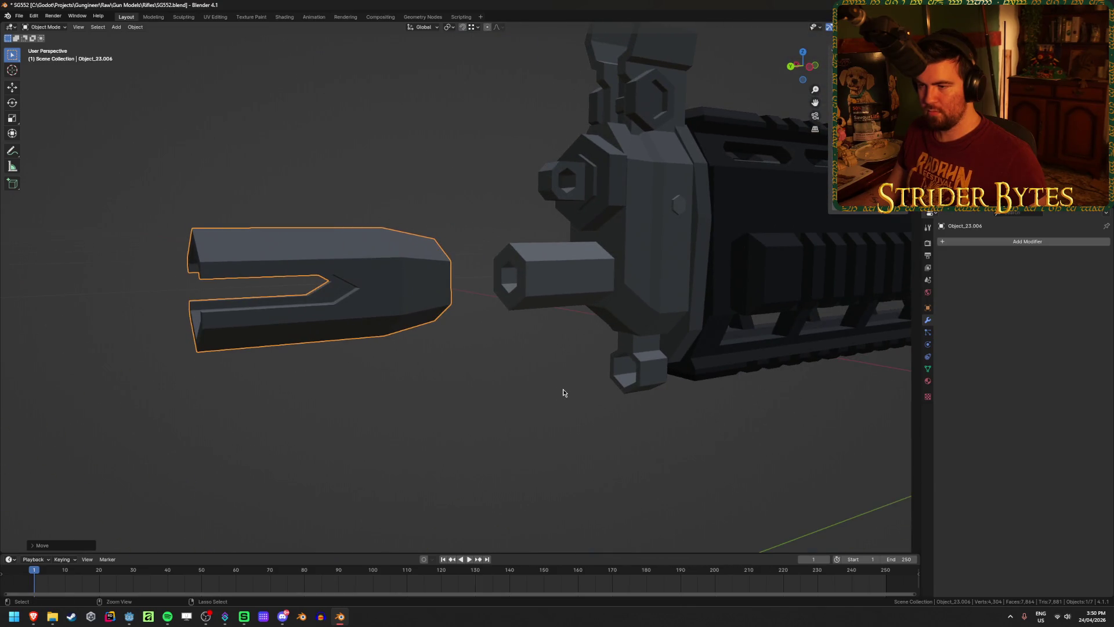
{"action": "key", "text": "ctrl+z"}
{"action": "key", "text": "ctrl+z"}
{"action": "key", "text": "ctrl+z"}
In Edit Mode on rifle body Object_23, bridge the two muzzle edge loops with Ctrl+E.
{"action": "key", "text": "ctrl+z"}
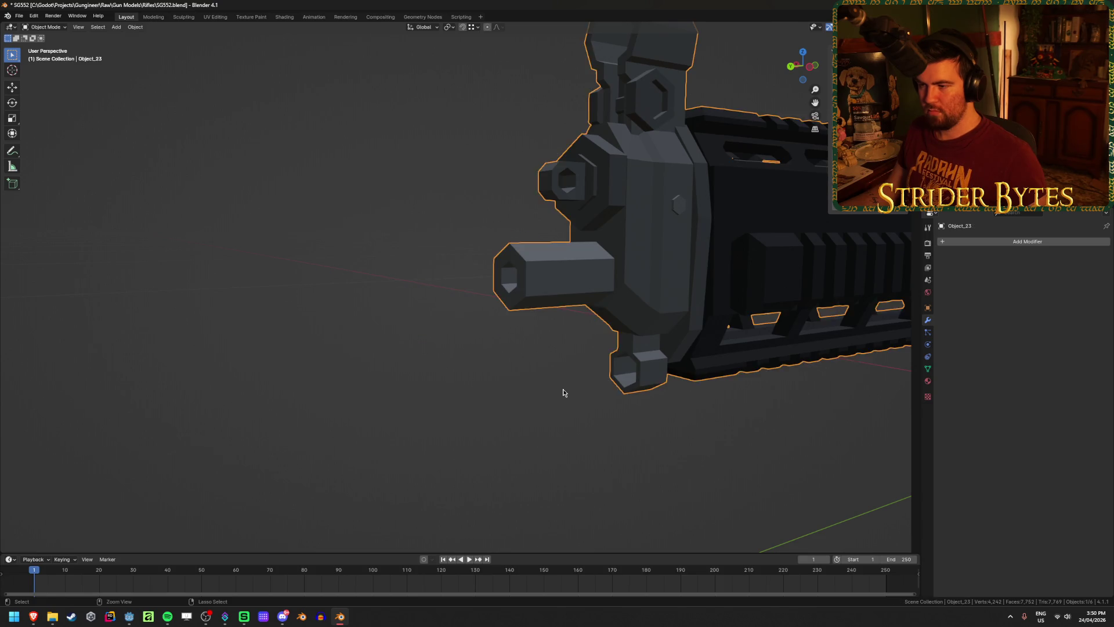
{"action": "key", "text": "Tab"}
{"action": "key", "text": "ctrl+z"}
{"action": "key", "text": "ctrl+z"}
{"action": "scroll", "coordinate": [519, 416], "scroll_direction": "down", "scroll_amount": 3}
{"action": "middle_click_drag", "start_coordinate": [519, 417], "coordinate": [574, 348]}
{"action": "scroll", "coordinate": [562, 371], "scroll_direction": "up", "scroll_amount": 5}
{"action": "key", "text": "2"}
{"action": "left_click", "coordinate": [587, 250], "text": "alt"}
{"action": "left_click", "coordinate": [654, 231], "text": "alt+shift"}
{"action": "key", "text": "ctrl+e"}
{"action": "left_click", "coordinate": [654, 232]}
{"action": "mouse_move", "coordinate": [495, 319]}
{"action": "middle_mouse_down"}
{"action": "mouse_move", "coordinate": [475, 415]}
{"action": "mouse_move", "coordinate": [563, 400]}
{"action": "mouse_move", "coordinate": [416, 447]}
{"action": "mouse_move", "coordinate": [464, 445]}
{"action": "mouse_move", "coordinate": [368, 447]}
{"action": "mouse_move", "coordinate": [386, 447]}
{"action": "middle_mouse_up"}
{"action": "scroll", "coordinate": [475, 416], "scroll_direction": "up", "scroll_amount": 2}
{"action": "key", "text": "ctrl+z"}
{"action": "left_click", "coordinate": [477, 417]}
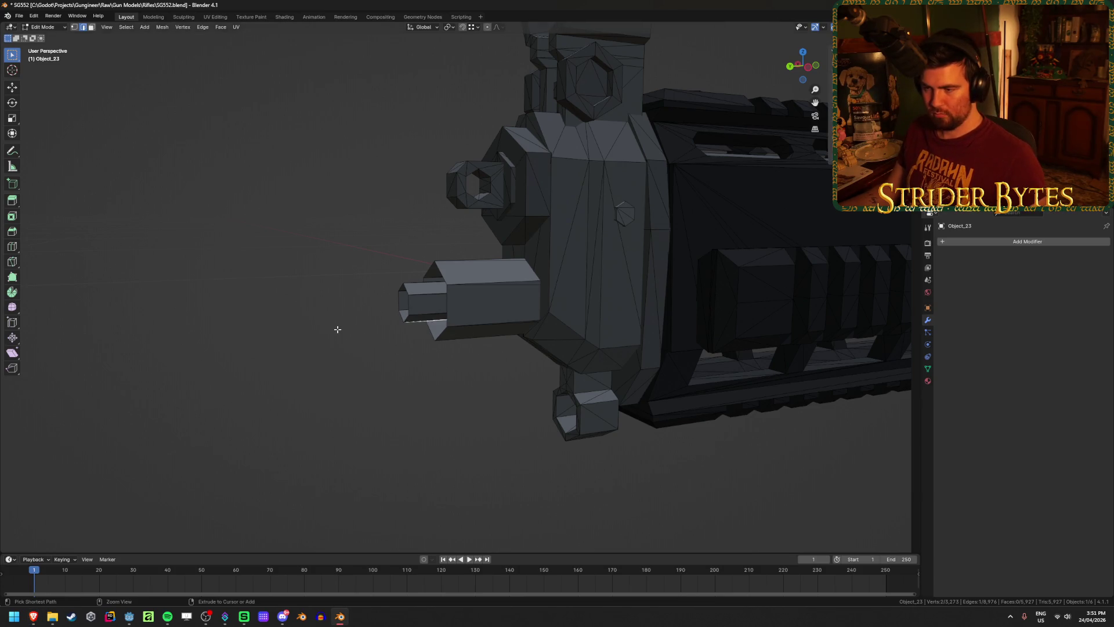
Briefly reveal the flash hider, hide it again, and resume vertex editing of the rifle body.
{"action": "key", "text": "1"}
{"action": "key", "text": "Tab"}
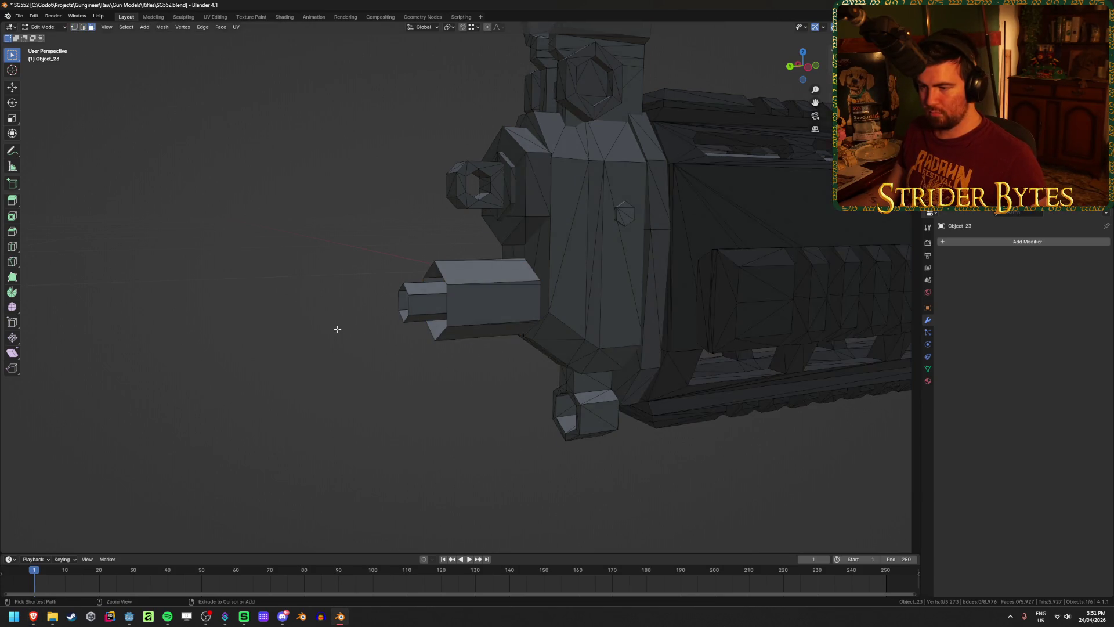
{"action": "key", "text": "alt+h"}
{"action": "key", "text": "ctrl+z"}
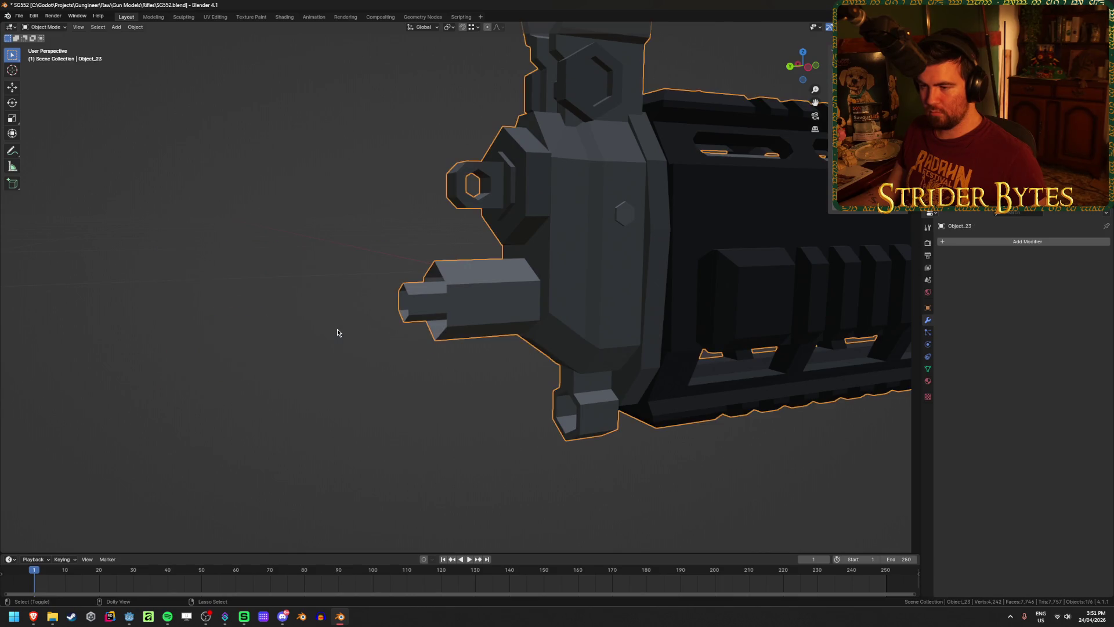
{"action": "key", "text": "ctrl+z"}
{"action": "key", "text": "ctrl+Tab"}
{"action": "left_click", "coordinate": [398, 114]}
Push the barrel's front hex ring forward along Y and bridge it to the inner hex loop.
{"action": "left_click", "coordinate": [443, 264], "text": "alt"}
{"action": "key", "text": "g"}
{"action": "key", "text": "y"}
{"action": "left_click", "coordinate": [413, 287]}
{"action": "key", "text": "2"}
{"action": "mouse_move", "coordinate": [413, 286]}
{"action": "middle_mouse_down"}
{"action": "mouse_move", "coordinate": [476, 283]}
{"action": "mouse_move", "coordinate": [413, 286]}
{"action": "middle_mouse_up"}
{"action": "left_click", "coordinate": [413, 286], "text": "alt+shift"}
{"action": "key", "text": "shift+s"}
{"action": "key", "text": "Escape"}
{"action": "right_click", "coordinate": [414, 288]}
{"action": "left_click", "coordinate": [400, 288]}
{"action": "left_click", "coordinate": [291, 370]}
In Object Mode, unhide the muzzle brake and select it and the rifle body.
{"action": "mouse_move", "coordinate": [291, 371]}
{"action": "middle_mouse_down"}
{"action": "mouse_move", "coordinate": [358, 360]}
{"action": "mouse_move", "coordinate": [480, 377]}
{"action": "mouse_move", "coordinate": [475, 388]}
{"action": "mouse_move", "coordinate": [402, 400]}
{"action": "mouse_move", "coordinate": [445, 390]}
{"action": "mouse_move", "coordinate": [246, 393]}
{"action": "mouse_move", "coordinate": [378, 392]}
{"action": "mouse_move", "coordinate": [462, 319]}
{"action": "middle_mouse_up"}
{"action": "scroll", "coordinate": [480, 375], "scroll_direction": "down", "scroll_amount": 3}
{"action": "key", "text": "Tab"}
{"action": "left_click", "coordinate": [475, 389]}
{"action": "scroll", "coordinate": [378, 392], "scroll_direction": "up", "scroll_amount": 3}
{"action": "key", "text": "Tab"}
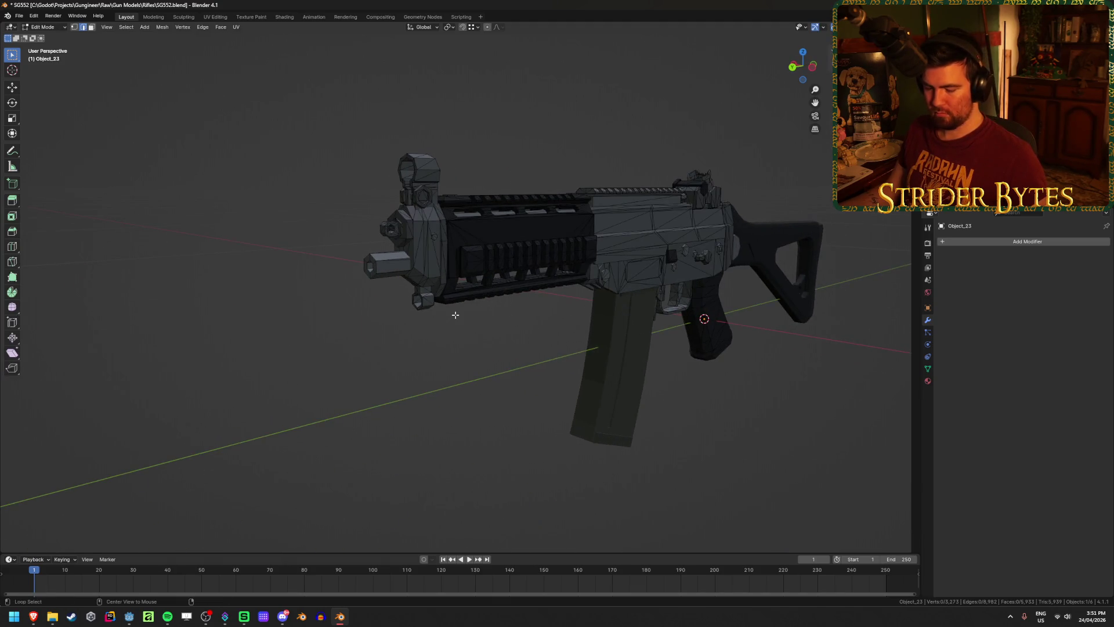
{"action": "key", "text": "Tab"}
{"action": "key", "text": "alt+h"}
{"action": "key", "text": "alt+a"}
{"action": "left_click", "coordinate": [397, 258]}
{"action": "left_click", "coordinate": [493, 272]}
Inspect the rifle from several angles, reselecting the muzzle brake and then the rifle body.
{"action": "mouse_move", "coordinate": [582, 306]}
{"action": "middle_mouse_down"}
{"action": "mouse_move", "coordinate": [423, 295]}
{"action": "mouse_move", "coordinate": [468, 341]}
{"action": "middle_mouse_up"}
{"action": "scroll", "coordinate": [468, 344], "scroll_direction": "up", "scroll_amount": 3}
{"action": "scroll", "coordinate": [378, 376], "scroll_direction": "down", "scroll_amount": 3}
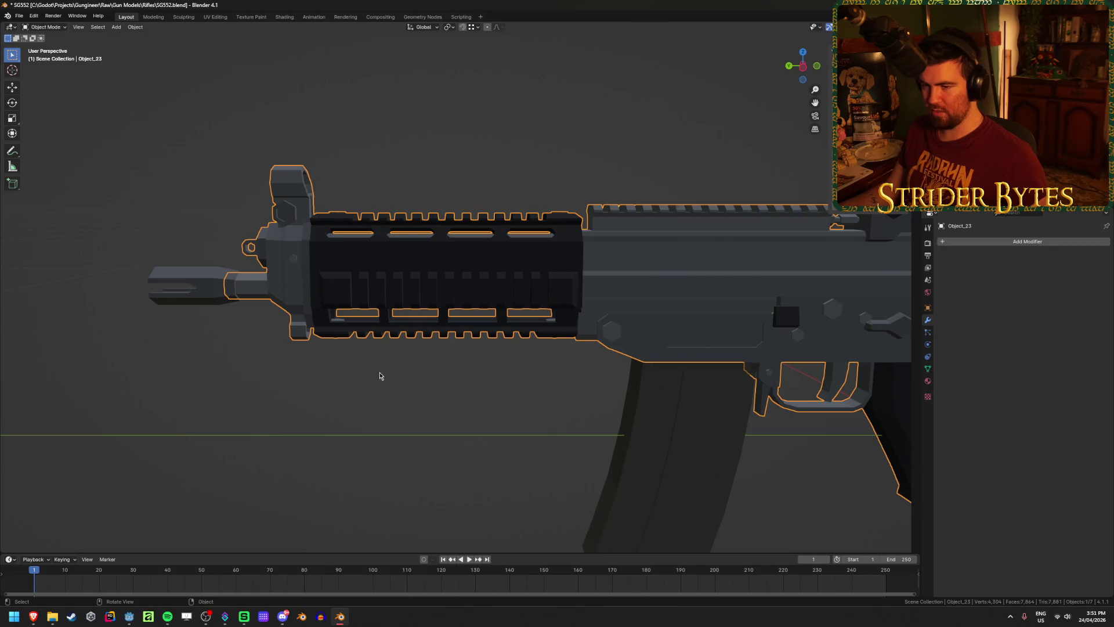
{"action": "middle_click_drag", "start_coordinate": [378, 375], "coordinate": [381, 390]}
{"action": "scroll", "coordinate": [223, 281], "scroll_direction": "up", "scroll_amount": 3}
{"action": "left_click", "coordinate": [223, 280]}
{"action": "mouse_move", "coordinate": [256, 283]}
{"action": "middle_mouse_down"}
{"action": "mouse_move", "coordinate": [577, 402]}
{"action": "mouse_move", "coordinate": [512, 323]}
{"action": "middle_mouse_up"}
{"action": "left_click", "coordinate": [513, 323]}
In right orthographic view, enter Edit Mode and L-select the connected barrel part.
{"action": "key", "text": "ctrl+KP_1"}
{"action": "key", "text": "KP_3"}
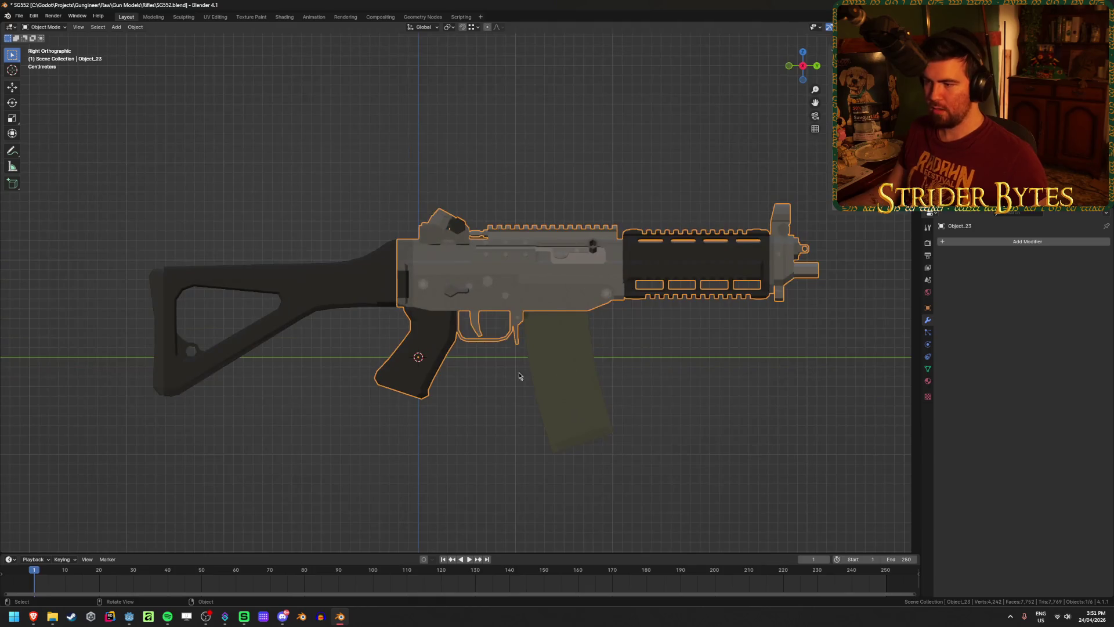
{"action": "scroll", "coordinate": [489, 378], "scroll_direction": "up", "scroll_amount": 4}
{"action": "key", "text": "shift+z"}
{"action": "key", "text": "shift+z"}
{"action": "middle_click_drag", "start_coordinate": [477, 388], "coordinate": [522, 380], "text": "shift"}
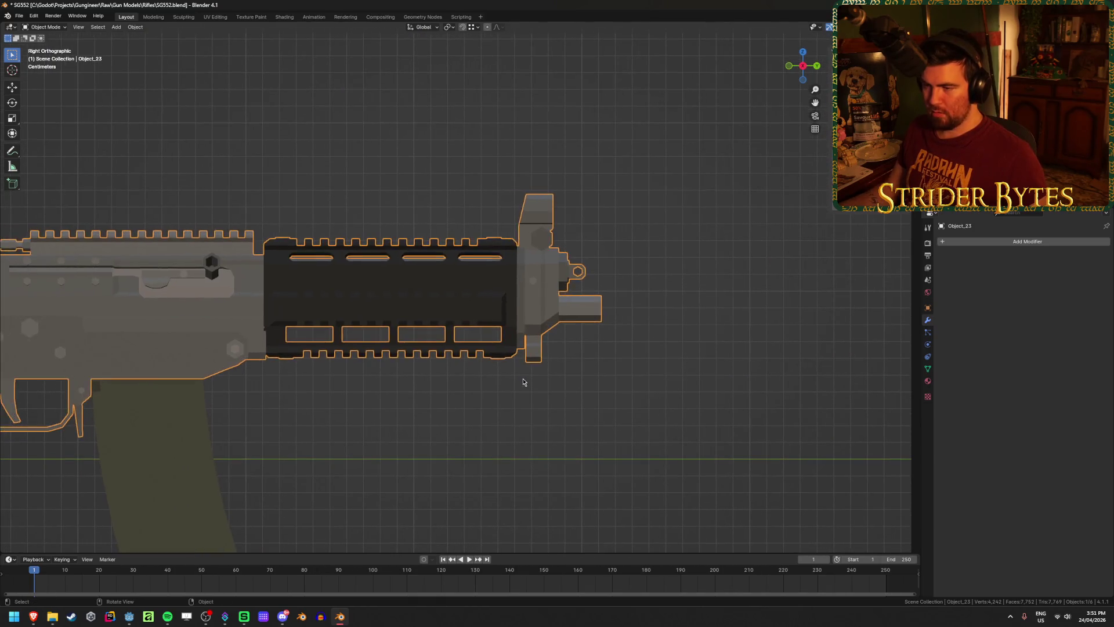
{"action": "key", "text": "Tab"}
{"action": "key", "text": "l"}
{"action": "key", "text": "shift+z"}
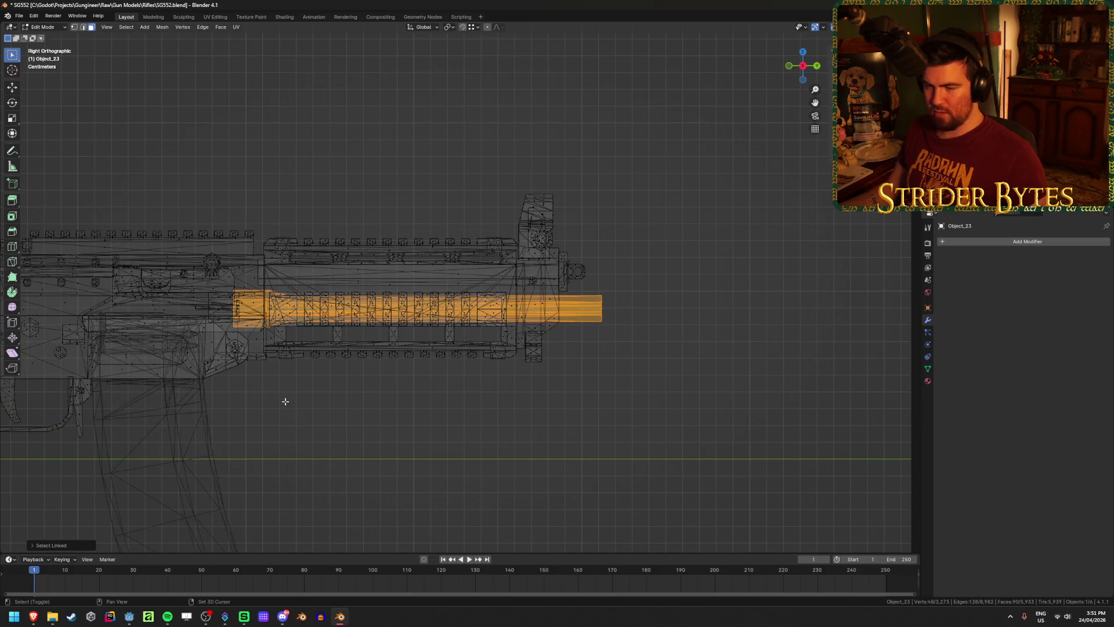
Select the handguard mesh with L and a see-through box selection, then hide it.
{"action": "key", "text": "shift+z"}
{"action": "key", "text": "alt+a"}
{"action": "key", "text": "l"}
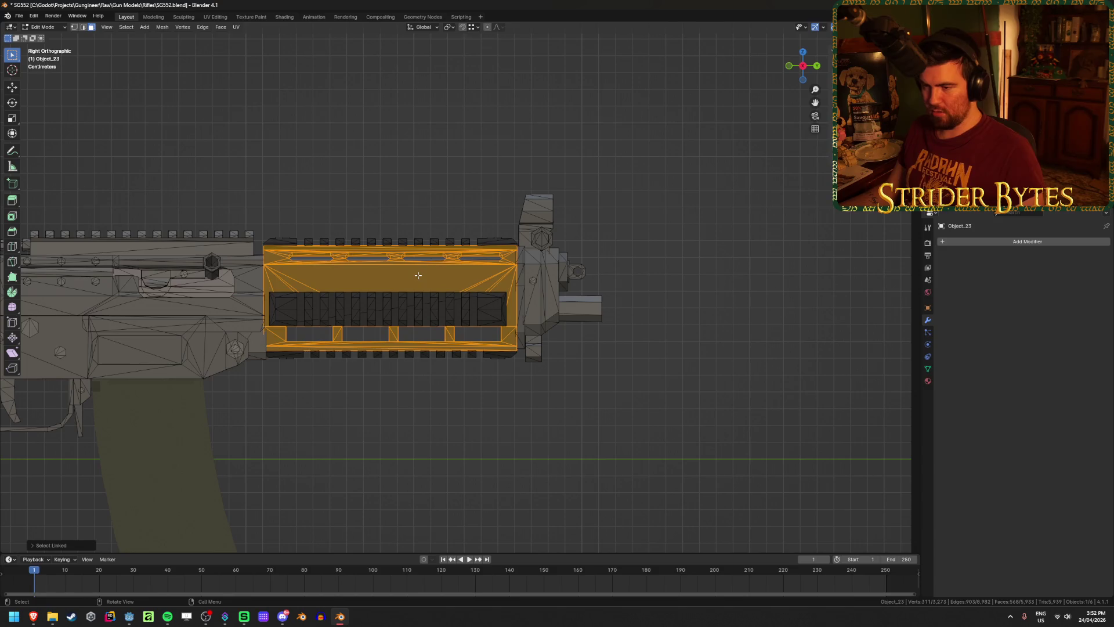
{"action": "key", "text": "l"}
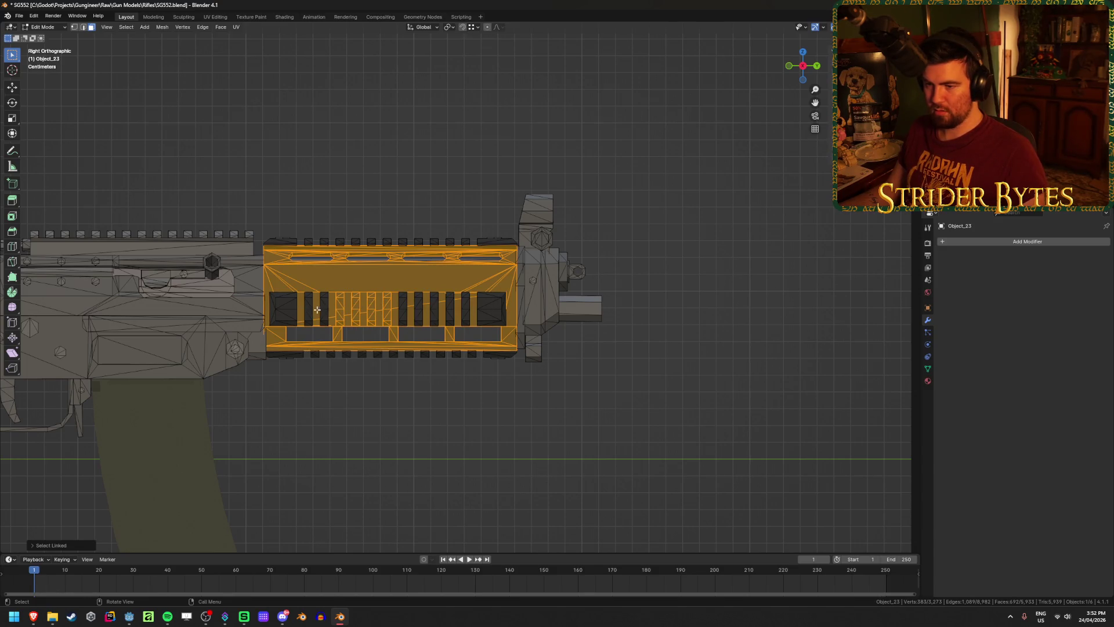
{"action": "key", "text": "shift+z"}
{"action": "left_click_drag", "start_coordinate": [267, 222], "coordinate": [510, 378]}
{"action": "key", "text": "shift+z"}
{"action": "mouse_move", "coordinate": [430, 391]}
{"action": "middle_mouse_down"}
{"action": "mouse_move", "coordinate": [465, 390]}
{"action": "mouse_move", "coordinate": [418, 393]}
{"action": "mouse_move", "coordinate": [348, 471]}
{"action": "mouse_move", "coordinate": [236, 411]}
{"action": "mouse_move", "coordinate": [493, 303]}
{"action": "middle_mouse_up"}
{"action": "key", "text": "h"}
Unhide the handguard, add connected rail pieces, and merge by distance to remove 23 duplicate vertices.
{"action": "scroll", "coordinate": [493, 303], "scroll_direction": "up", "scroll_amount": 6}
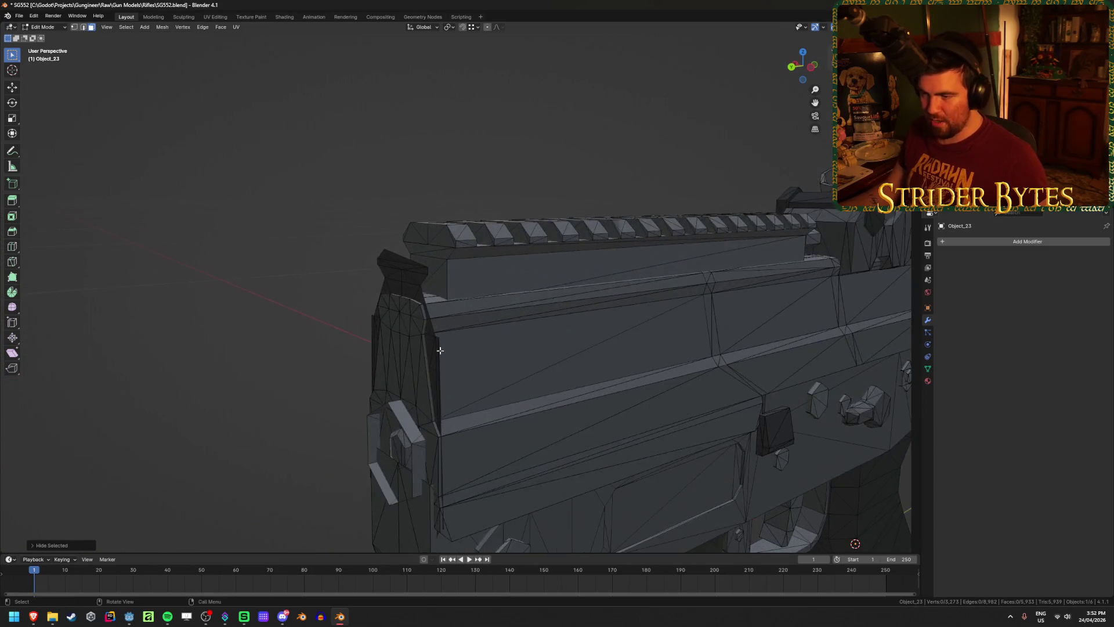
{"action": "key", "text": "alt+h"}
{"action": "scroll", "coordinate": [368, 344], "scroll_direction": "up", "scroll_amount": 5}
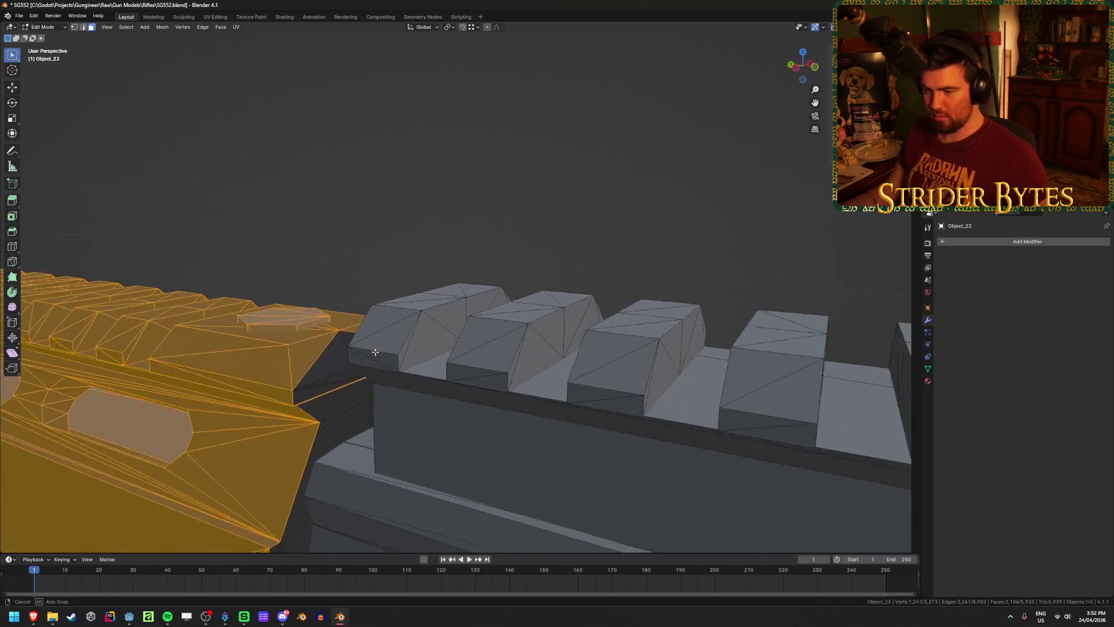
{"action": "key", "text": "ctrl+l"}
{"action": "scroll", "coordinate": [372, 333], "scroll_direction": "down", "scroll_amount": 4}
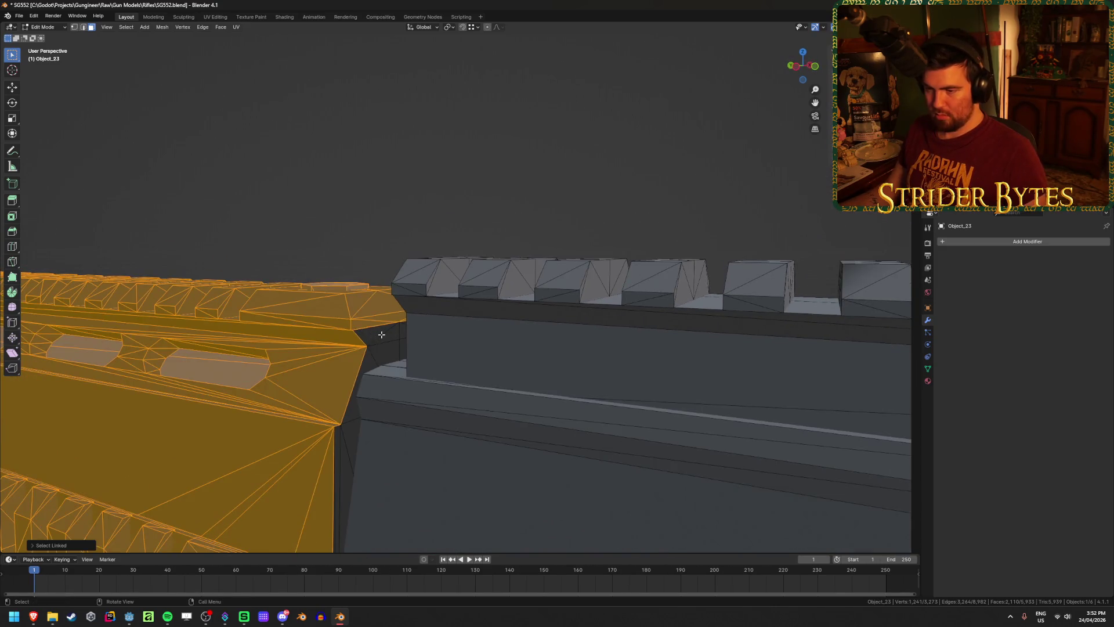
{"action": "key", "text": "Tab"}
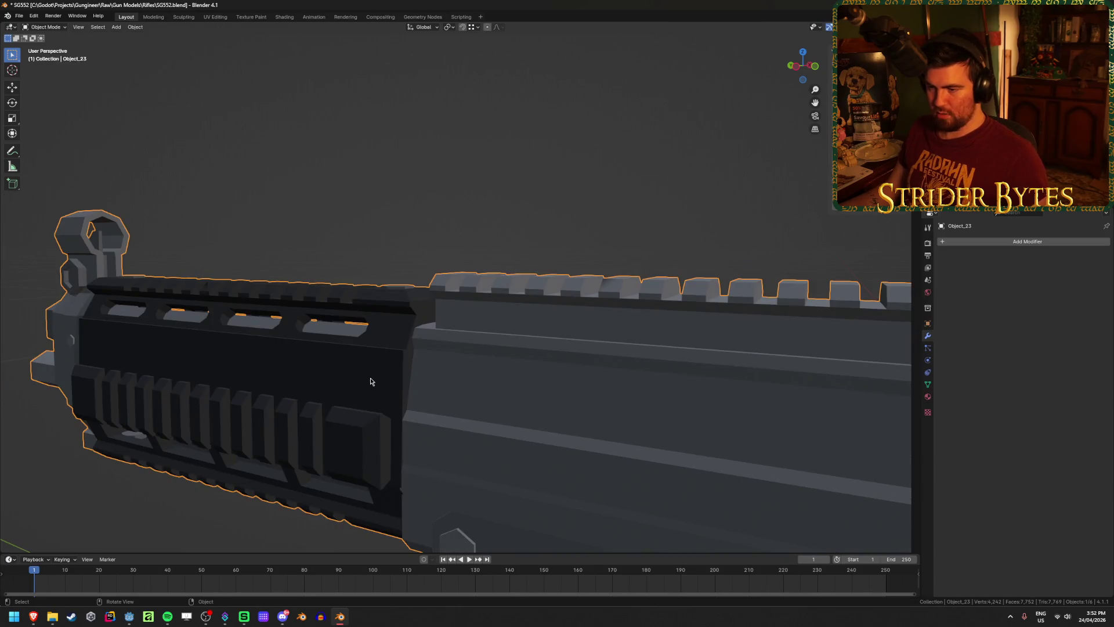
{"action": "key", "text": "Tab"}
{"action": "key", "text": "m"}
{"action": "left_click", "coordinate": [370, 377]}
In right orthographic see-through view, box-select the front sight and muzzle with the handguard.
{"action": "middle_click_drag", "start_coordinate": [230, 395], "coordinate": [275, 405]}
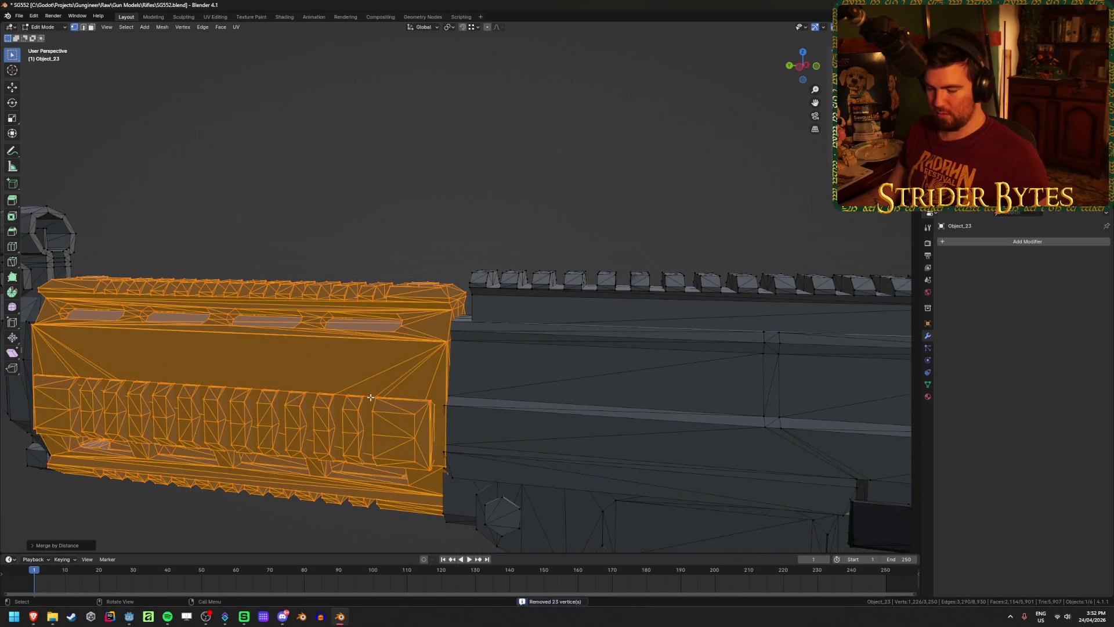
{"action": "key", "text": "h"}
{"action": "mouse_move", "coordinate": [376, 412]}
{"action": "middle_mouse_down"}
{"action": "mouse_move", "coordinate": [445, 431]}
{"action": "mouse_move", "coordinate": [410, 402]}
{"action": "middle_mouse_up"}
{"action": "mouse_move", "coordinate": [381, 341]}
{"action": "middle_mouse_down"}
{"action": "mouse_move", "coordinate": [378, 381]}
{"action": "mouse_move", "coordinate": [378, 356]}
{"action": "mouse_move", "coordinate": [324, 355]}
{"action": "mouse_move", "coordinate": [348, 348]}
{"action": "middle_mouse_up"}
{"action": "key", "text": "alt+h"}
{"action": "mouse_move", "coordinate": [244, 330]}
{"action": "middle_mouse_down", "text": "shift"}
{"action": "mouse_move", "coordinate": [459, 329]}
{"action": "mouse_move", "coordinate": [441, 329]}
{"action": "middle_mouse_up", "text": "shift"}
{"action": "key", "text": "KP_3"}
{"action": "key", "text": "alt+z"}
{"action": "left_click_drag", "start_coordinate": [591, 122], "coordinate": [773, 416]}
{"action": "key", "text": "ctrl+z"}
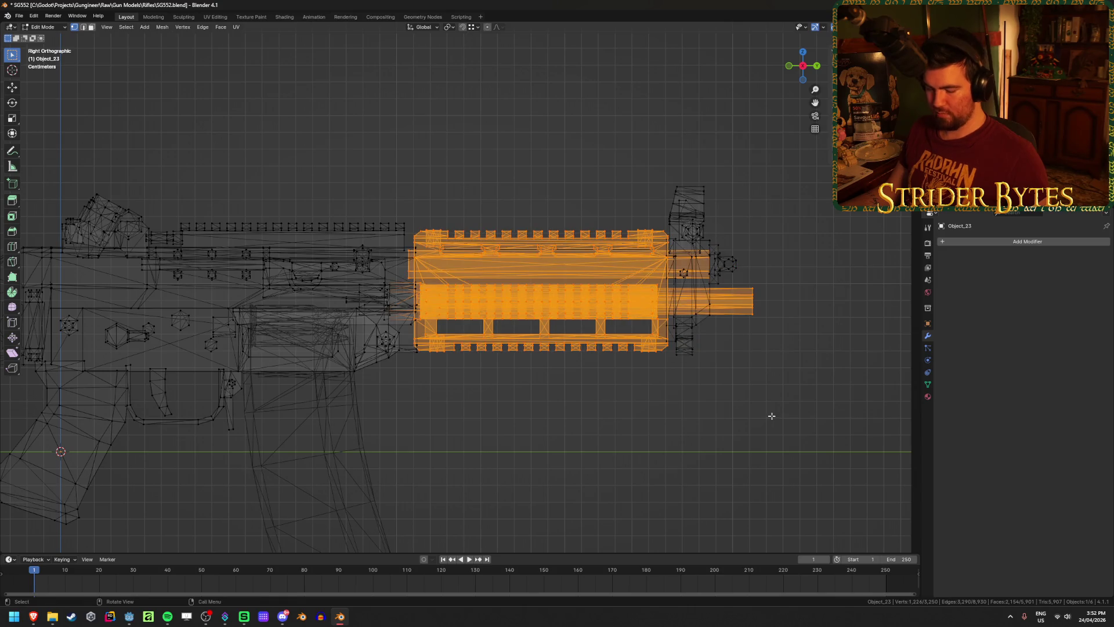
{"action": "left_click_drag", "start_coordinate": [590, 120], "coordinate": [815, 444], "text": "shift"}
{"action": "key", "text": "alt+z"}
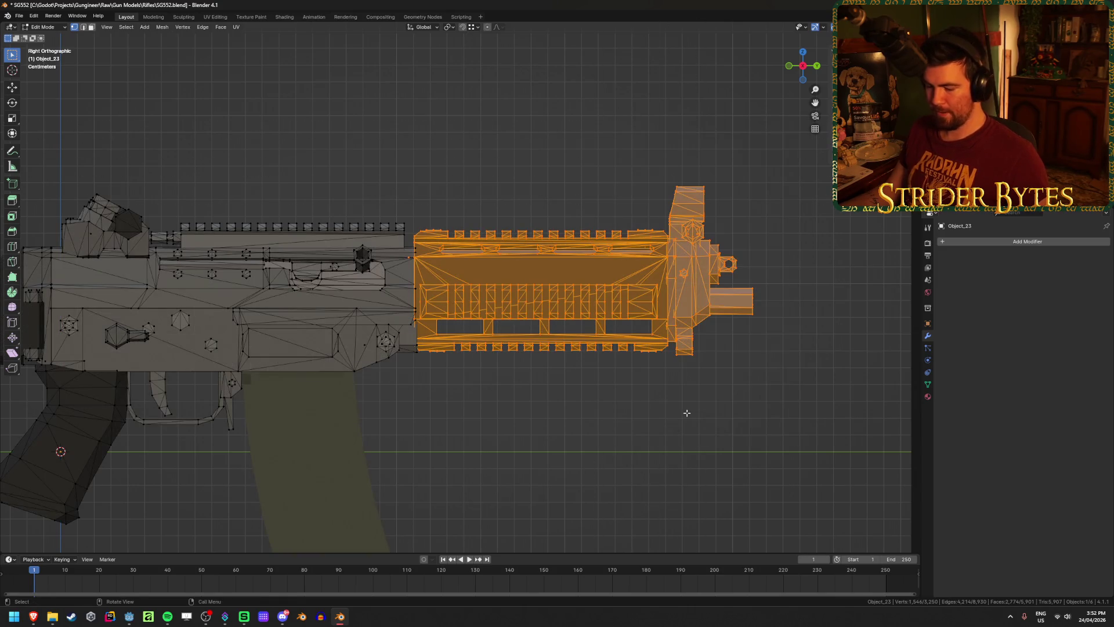
Separate the handguard, front sight and muzzle selection into its own object.
{"action": "key", "text": "Tab"}
{"action": "mouse_move", "coordinate": [687, 410]}
{"action": "middle_mouse_down"}
{"action": "mouse_move", "coordinate": [579, 410]}
{"action": "mouse_move", "coordinate": [692, 412]}
{"action": "mouse_move", "coordinate": [673, 425]}
{"action": "middle_mouse_up"}
{"action": "key", "text": "Tab"}
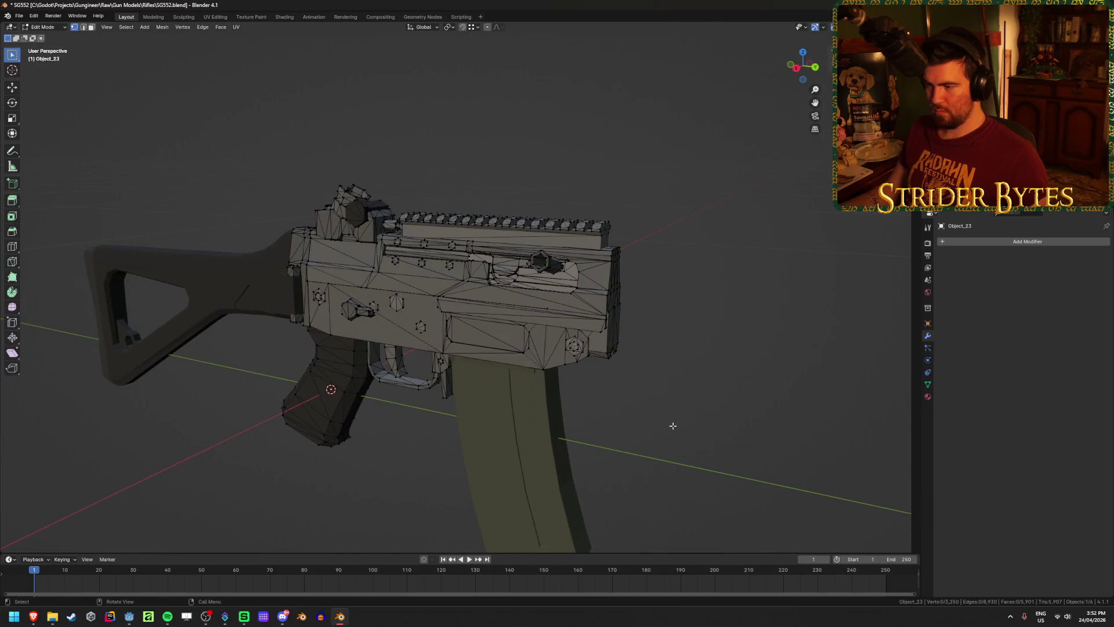
{"action": "key", "text": "alt+h"}
{"action": "scroll", "coordinate": [676, 434], "scroll_direction": "down", "scroll_amount": 5}
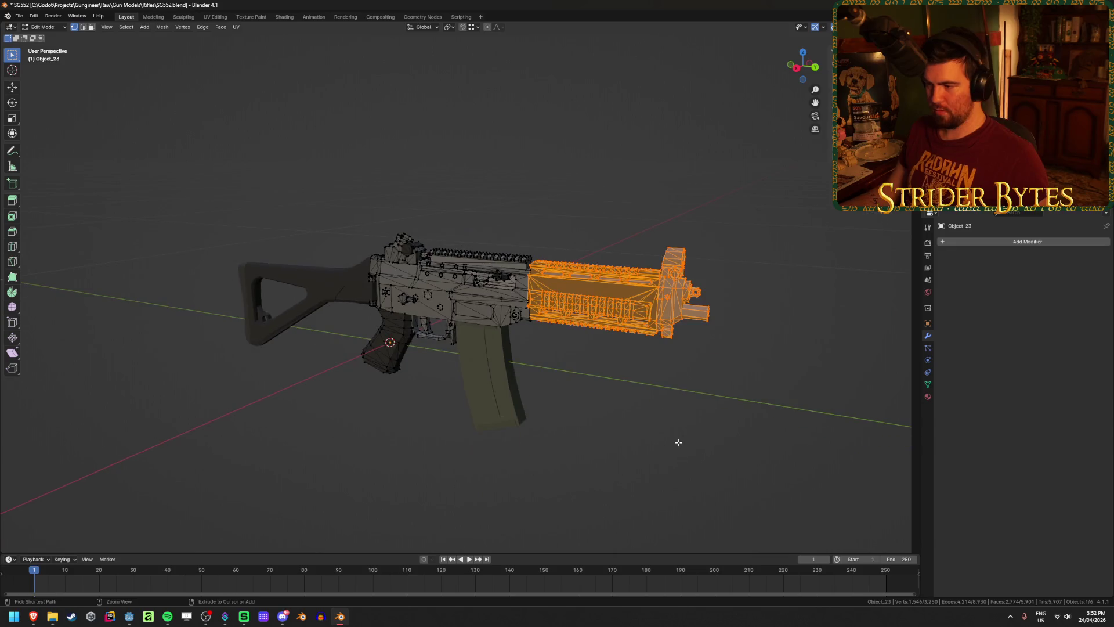
{"action": "middle_click_drag", "start_coordinate": [704, 427], "coordinate": [597, 422], "text": "shift"}
{"action": "key", "text": "p"}
{"action": "left_click", "coordinate": [592, 419]}
{"action": "key", "text": "Tab"}
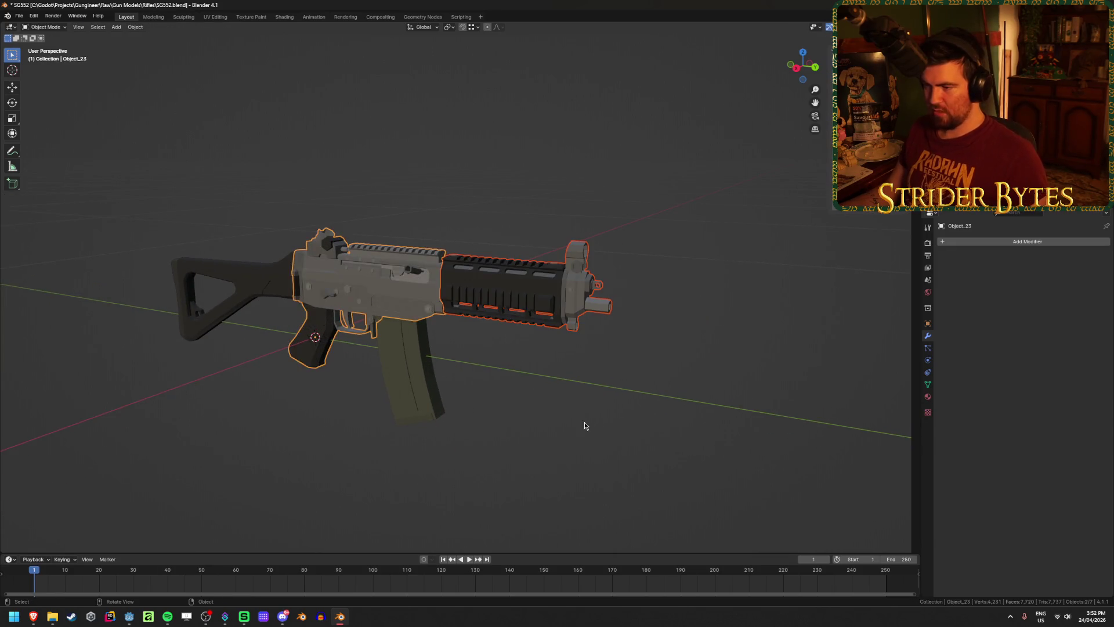
{"action": "left_click", "coordinate": [526, 275]}
{"action": "left_click", "coordinate": [398, 307]}
{"action": "mouse_move", "coordinate": [398, 307]}
{"action": "middle_mouse_down"}
{"action": "mouse_move", "coordinate": [433, 321]}
{"action": "mouse_move", "coordinate": [369, 357]}
{"action": "mouse_move", "coordinate": [635, 318]}
{"action": "mouse_move", "coordinate": [602, 325]}
{"action": "mouse_move", "coordinate": [653, 329]}
{"action": "mouse_move", "coordinate": [494, 310]}
{"action": "mouse_move", "coordinate": [522, 301]}
{"action": "middle_mouse_up"}
Select the receiver's hexagonal ring in face mode and check it with X-ray and hide/reveal.
{"action": "key", "text": "Tab"}
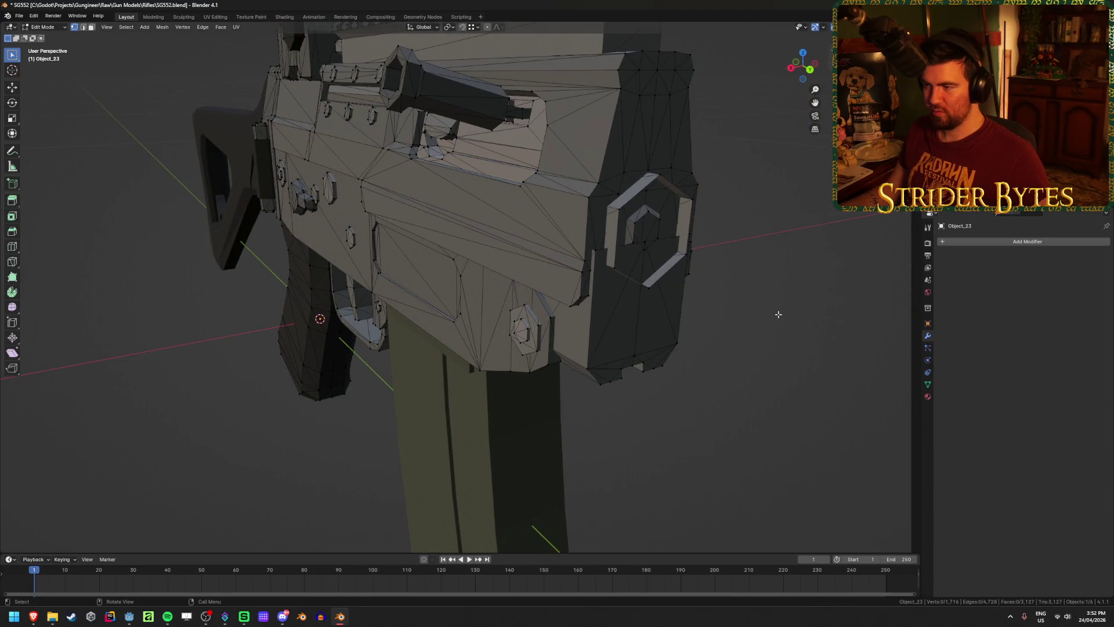
{"action": "key", "text": "3"}
{"action": "key", "text": "l"}
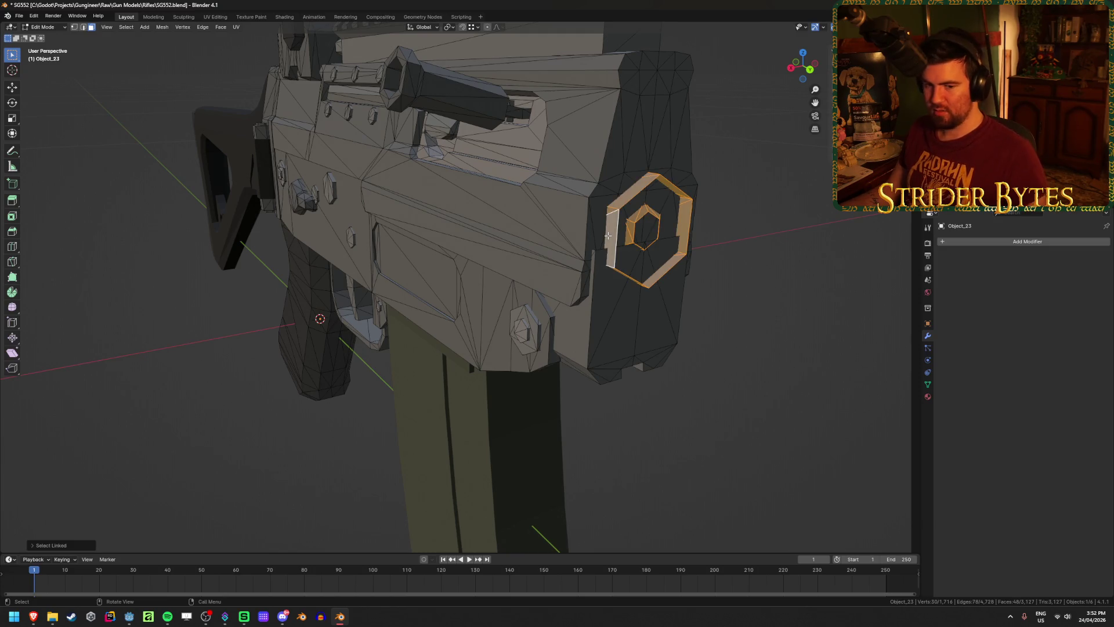
{"action": "key", "text": "shift+z"}
{"action": "mouse_move", "coordinate": [607, 325]}
{"action": "middle_mouse_down"}
{"action": "mouse_move", "coordinate": [644, 330]}
{"action": "mouse_move", "coordinate": [559, 319]}
{"action": "middle_mouse_up"}
{"action": "key", "text": "shift+z"}
{"action": "key", "text": "h"}
{"action": "key", "text": "alt+h"}
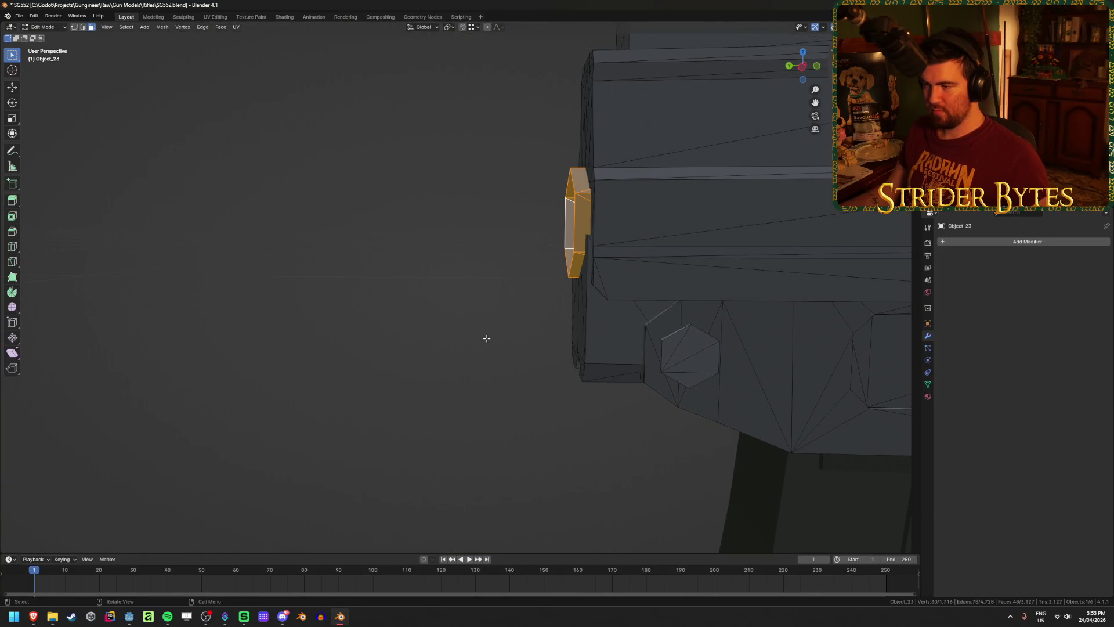
{"action": "scroll", "coordinate": [485, 337], "scroll_direction": "down", "scroll_amount": 3}
{"action": "middle_click_drag", "start_coordinate": [483, 336], "coordinate": [502, 342]}
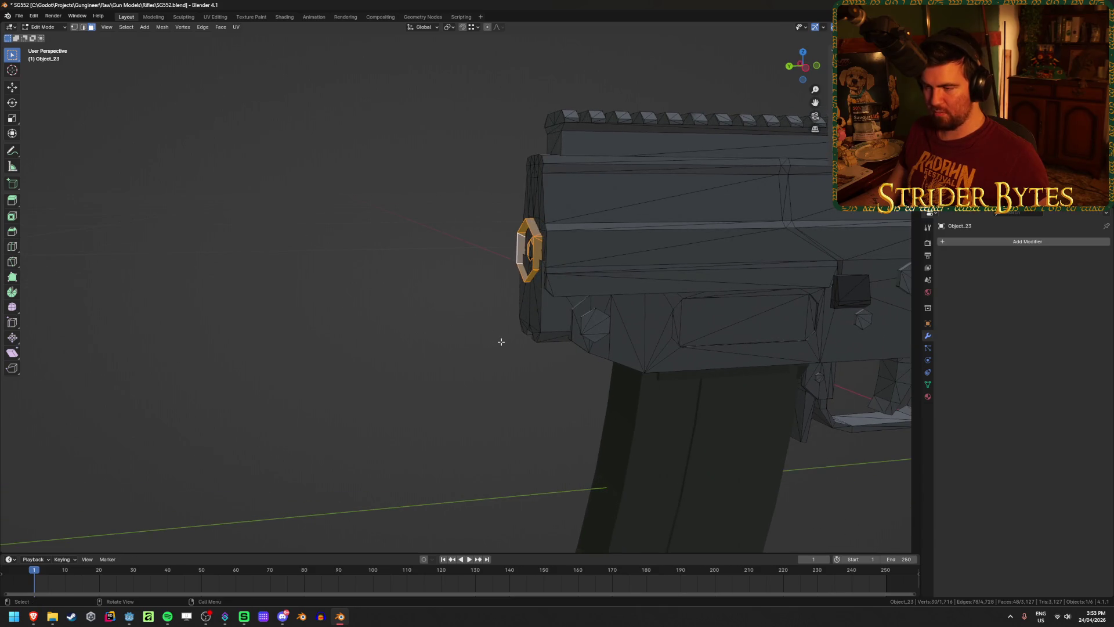
{"action": "key", "text": "Tab"}
Unhide everything, hide the receiver, and inspect the handguard end-on before hiding it too.
{"action": "key", "text": "alt+h"}
{"action": "left_click", "coordinate": [729, 241]}
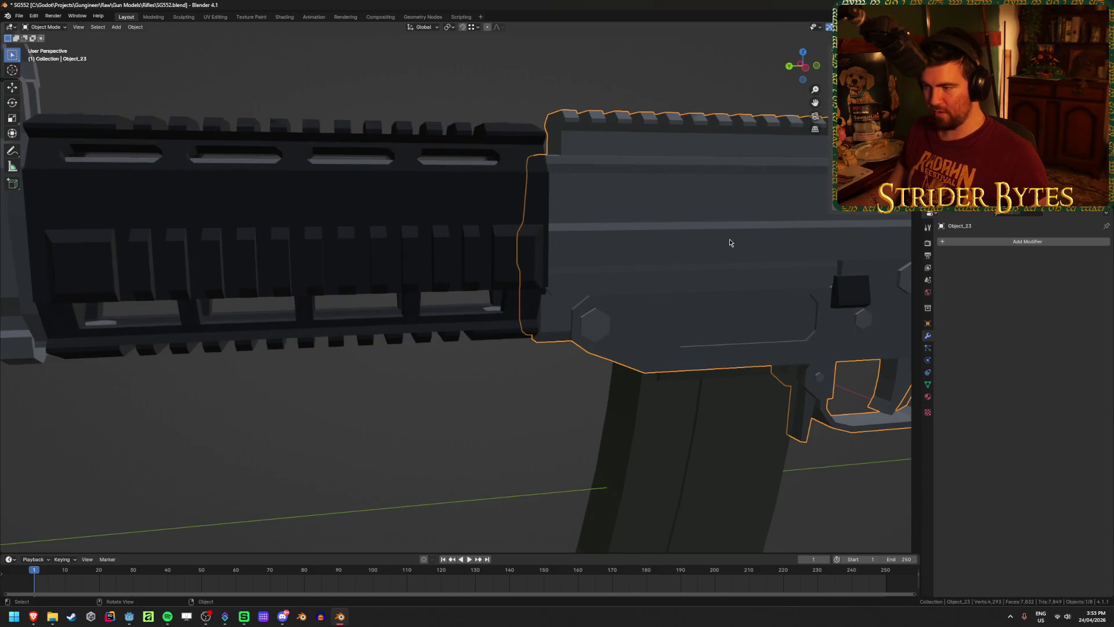
{"action": "scroll", "coordinate": [691, 243], "scroll_direction": "down", "scroll_amount": 2}
{"action": "key", "text": "h"}
{"action": "left_click", "coordinate": [525, 214]}
{"action": "key", "text": "KP_Decimal"}
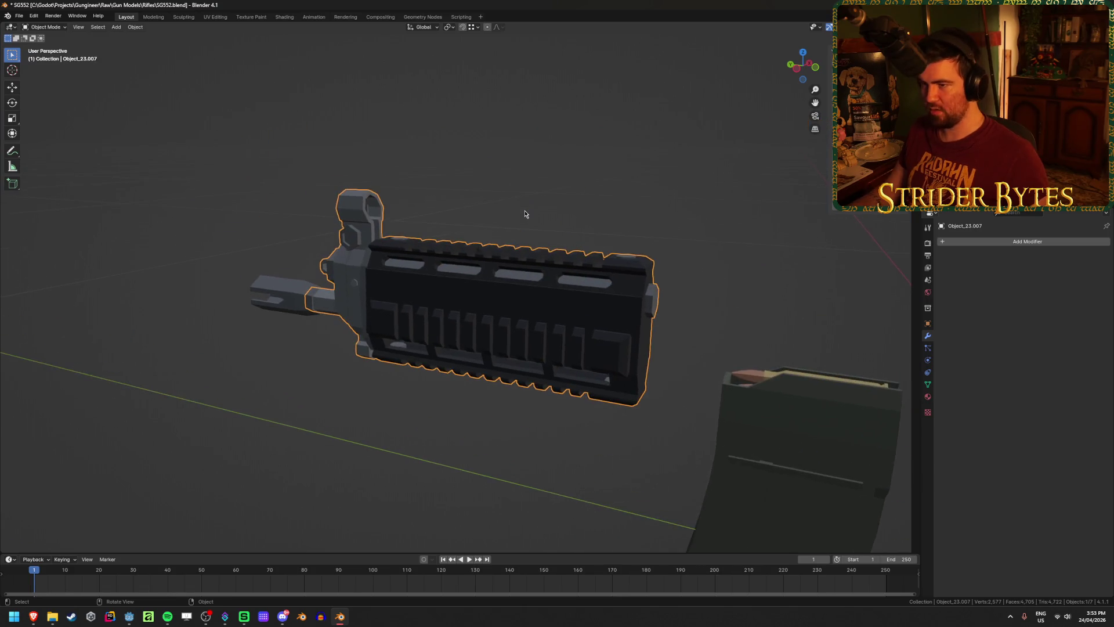
{"action": "mouse_move", "coordinate": [625, 313]}
{"action": "middle_mouse_down"}
{"action": "mouse_move", "coordinate": [586, 320]}
{"action": "mouse_move", "coordinate": [636, 337]}
{"action": "mouse_move", "coordinate": [503, 273]}
{"action": "mouse_move", "coordinate": [571, 289]}
{"action": "mouse_move", "coordinate": [471, 288]}
{"action": "middle_mouse_up"}
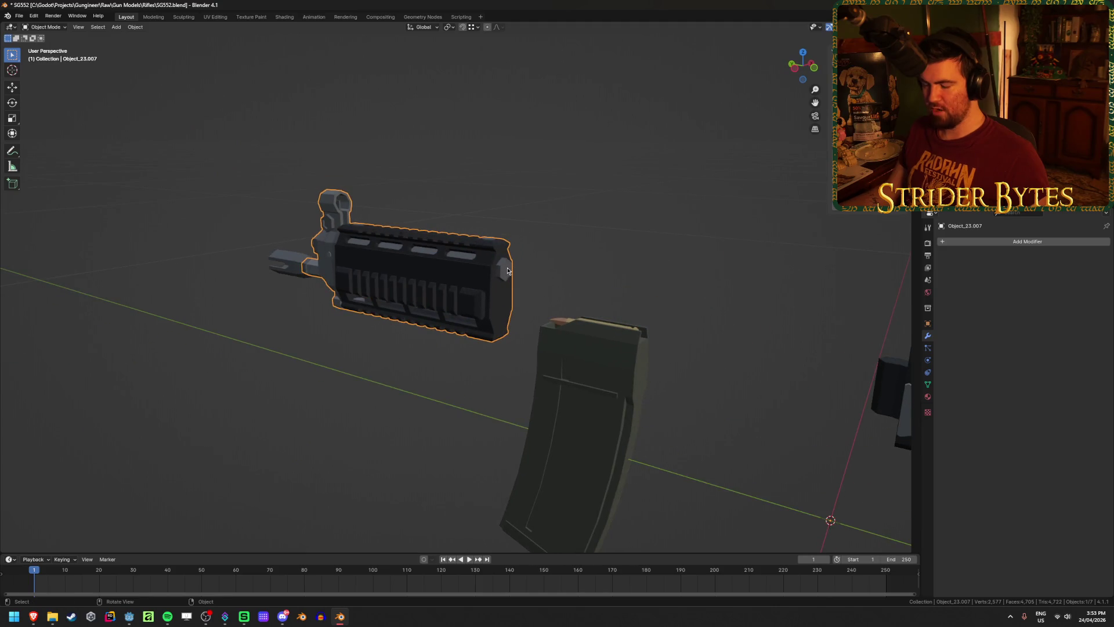
{"action": "scroll", "coordinate": [508, 273], "scroll_direction": "up", "scroll_amount": 5}
{"action": "key", "text": "Tab"}
{"action": "key", "text": "Tab"}
{"action": "left_click", "coordinate": [687, 336]}
{"action": "left_click", "coordinate": [485, 251]}
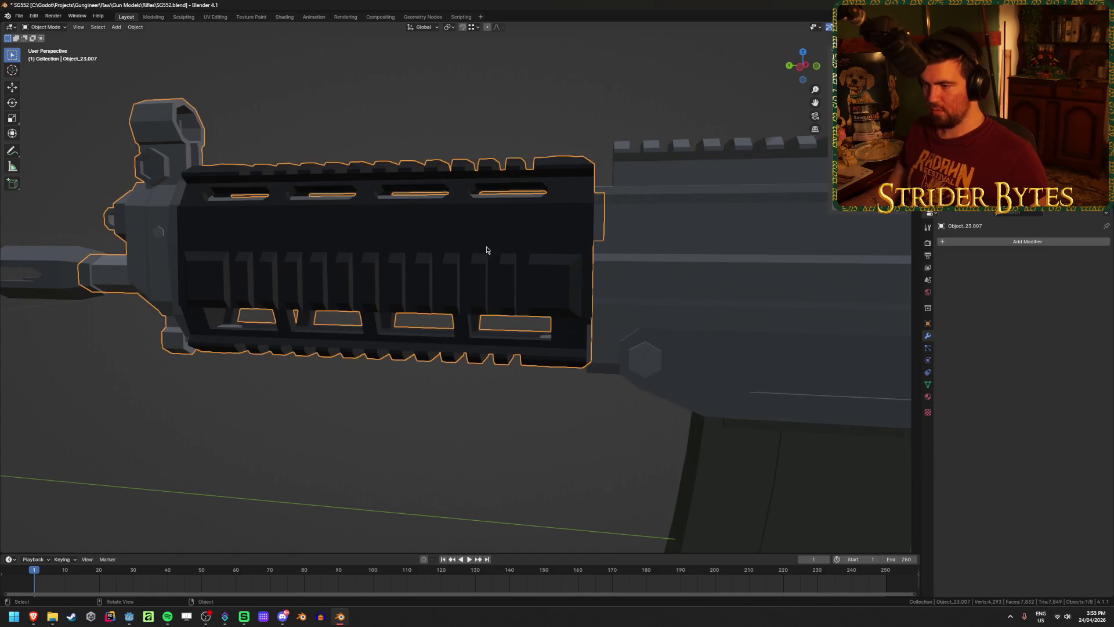
{"action": "key", "text": "h"}
Separate the hexagonal ring from the receiver mesh into its own object.
{"action": "left_click", "coordinate": [602, 262]}
{"action": "key", "text": "Tab"}
{"action": "scroll", "coordinate": [625, 258], "scroll_direction": "up", "scroll_amount": 5}
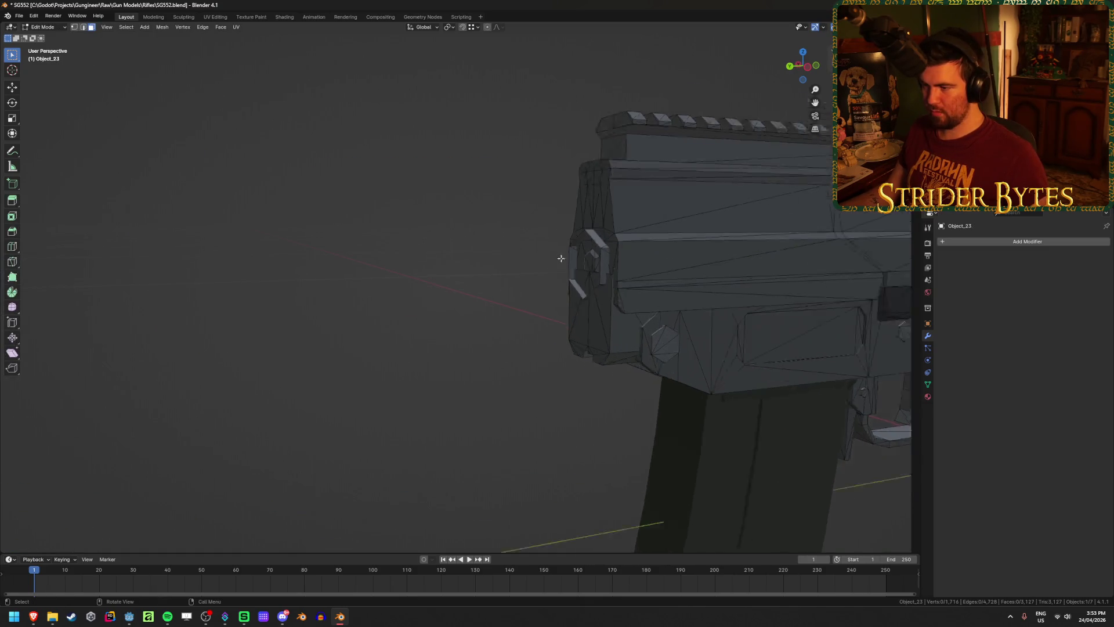
{"action": "key", "text": "l"}
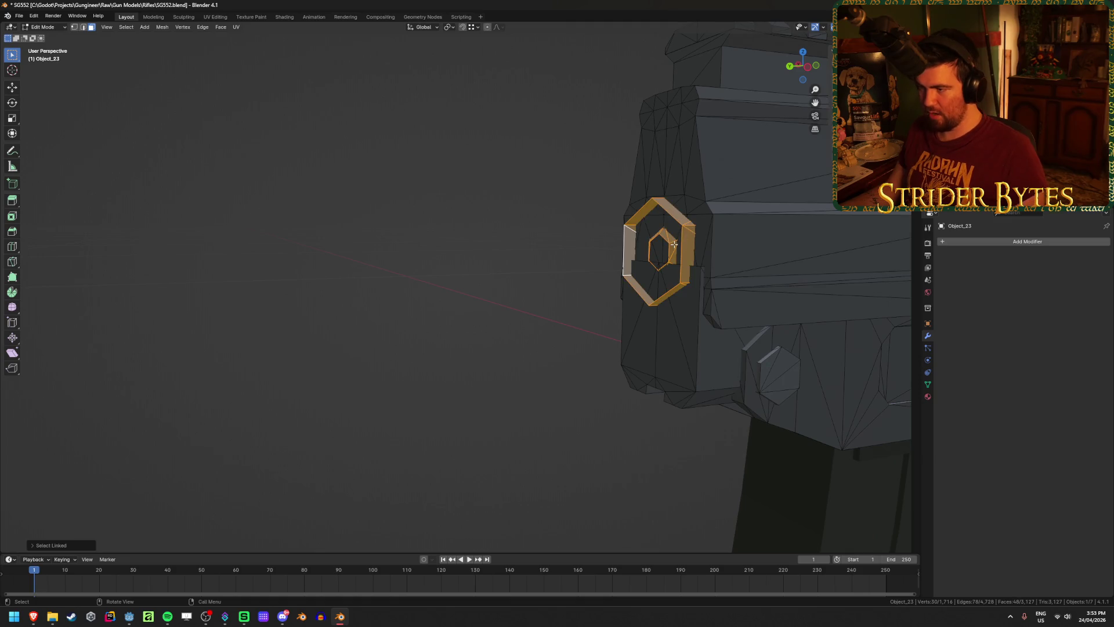
{"action": "key", "text": "p"}
{"action": "left_click", "coordinate": [565, 272]}
{"action": "key", "text": "Tab"}
Hide the receiver and select the separated ring together with the handguard.
{"action": "mouse_move", "coordinate": [560, 290]}
{"action": "middle_mouse_down"}
{"action": "mouse_move", "coordinate": [555, 316]}
{"action": "mouse_move", "coordinate": [514, 319]}
{"action": "mouse_move", "coordinate": [649, 285]}
{"action": "middle_mouse_up"}
{"action": "key", "text": "h"}
{"action": "left_click", "coordinate": [649, 285]}
{"action": "left_click", "coordinate": [458, 230], "text": "shift"}
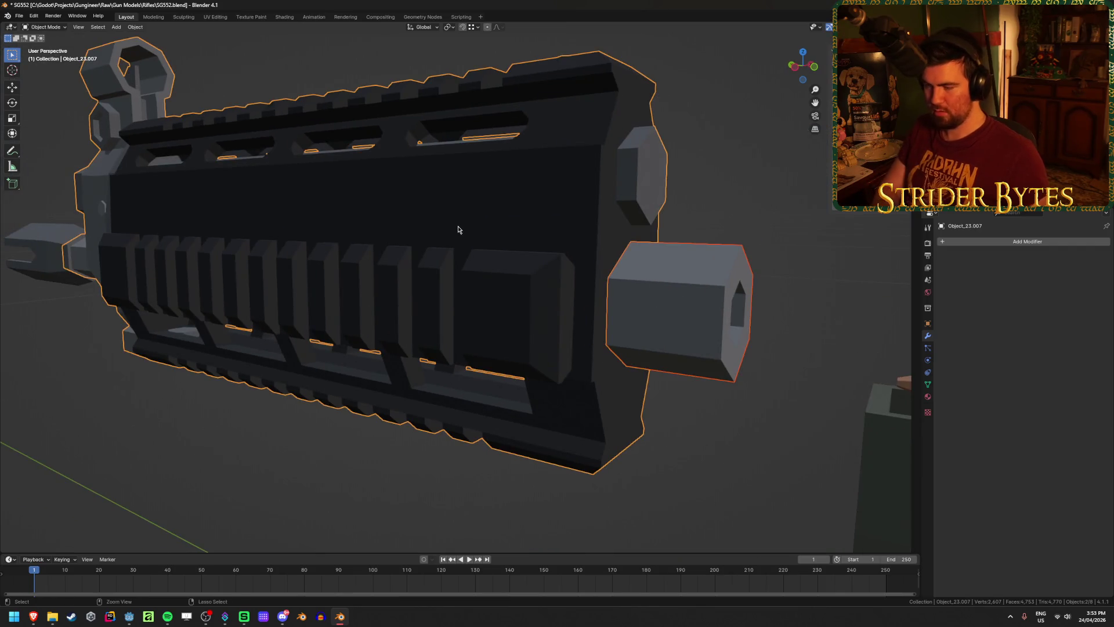
{"action": "scroll", "coordinate": [458, 229], "scroll_direction": "down", "scroll_amount": 5}
{"action": "left_click", "coordinate": [615, 165]}
{"action": "mouse_move", "coordinate": [614, 164]}
{"action": "middle_mouse_down"}
{"action": "mouse_move", "coordinate": [572, 214]}
{"action": "mouse_move", "coordinate": [546, 203]}
{"action": "mouse_move", "coordinate": [472, 207]}
{"action": "mouse_move", "coordinate": [622, 207]}
{"action": "middle_mouse_up"}
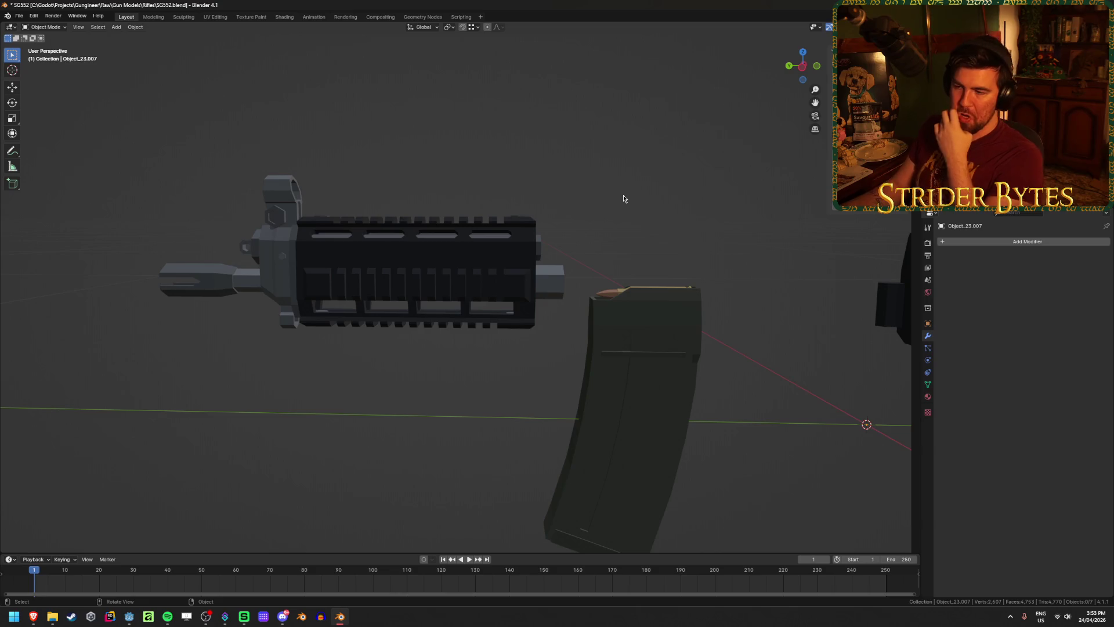
Merge overlapping vertices by distance on the handguard mesh.
{"action": "key", "text": "Tab"}
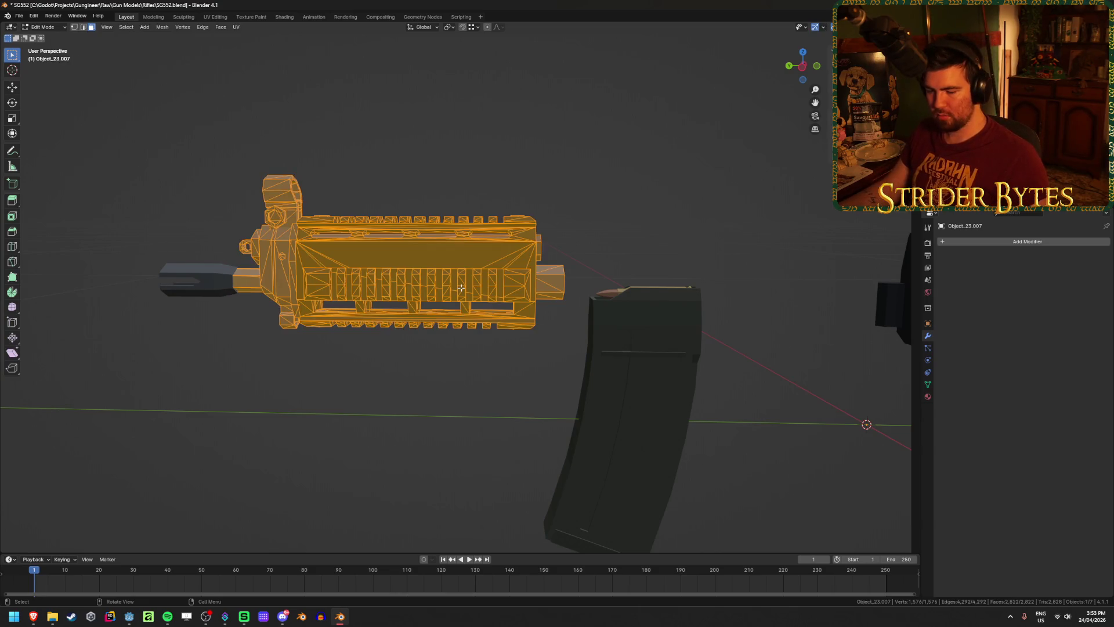
{"action": "key", "text": "m"}
{"action": "left_click", "coordinate": [461, 287]}
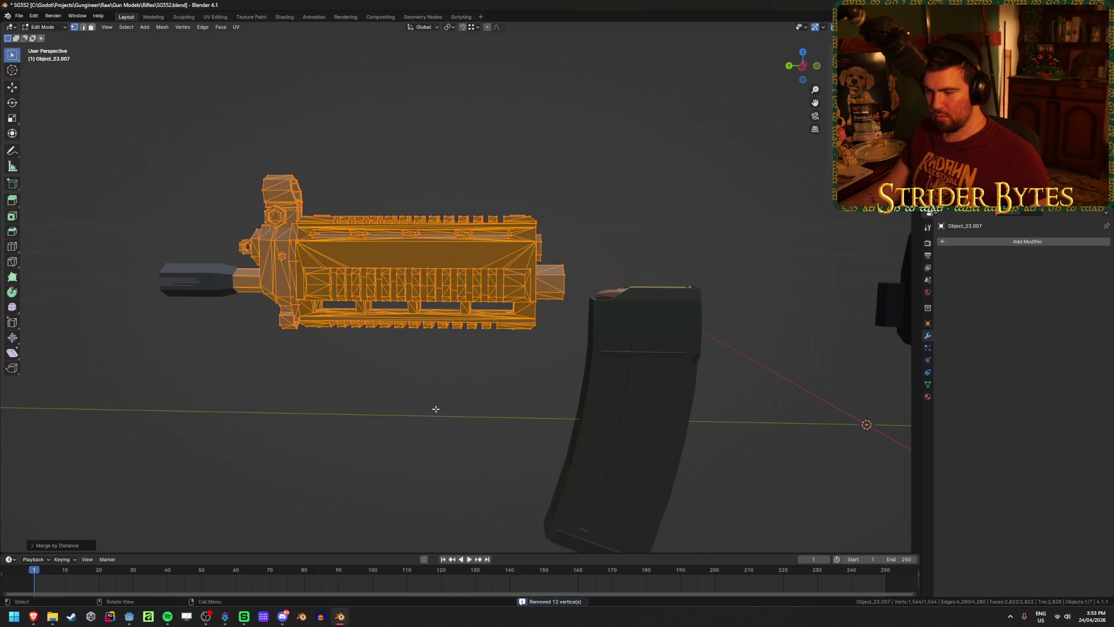
{"action": "key", "text": "Tab"}
Check the magazine, bring back the hidden receiver, and select the whole rifle.
{"action": "left_click", "coordinate": [634, 374]}
{"action": "key", "text": "Tab"}
{"action": "key", "text": "Tab"}
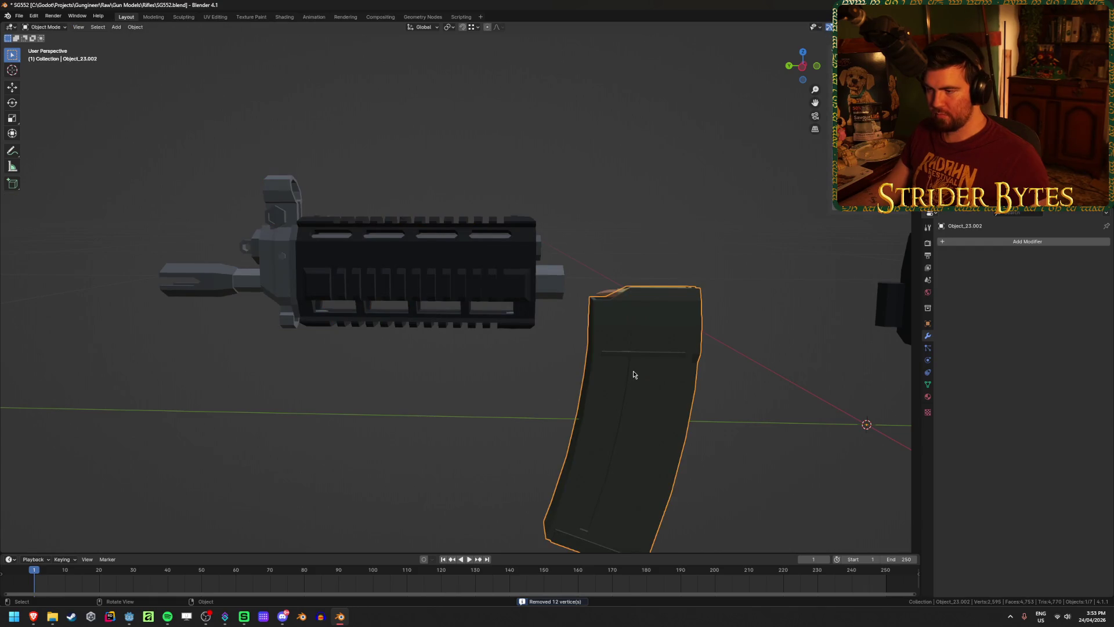
{"action": "scroll", "coordinate": [424, 380], "scroll_direction": "down", "scroll_amount": 3}
{"action": "key", "text": "a"}
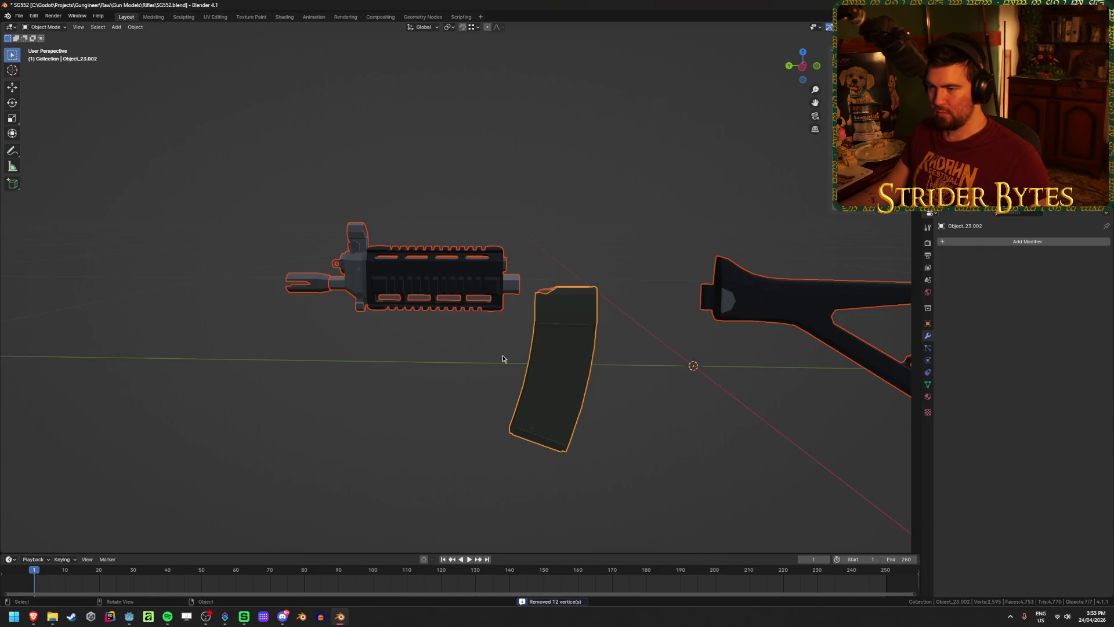
{"action": "key", "text": "alt+h"}
{"action": "key", "text": "a"}
Reveal all hidden geometry and merge duplicate vertices by distance across every rifle mesh.
{"action": "key", "text": "Tab"}
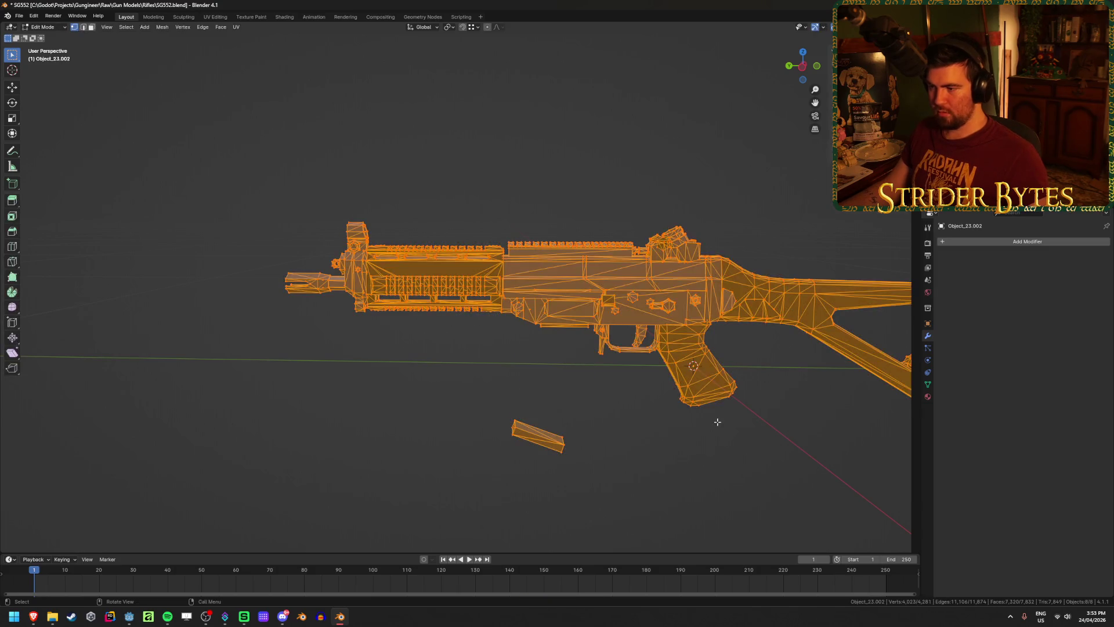
{"action": "key", "text": "alt+h"}
{"action": "key", "text": "m"}
{"action": "left_click", "coordinate": [707, 448]}
{"action": "key", "text": "Tab"}
{"action": "left_click", "coordinate": [423, 447]}
{"action": "scroll", "coordinate": [464, 411], "scroll_direction": "up", "scroll_amount": 2}
{"action": "scroll", "coordinate": [465, 412], "scroll_direction": "up", "scroll_amount": 1}
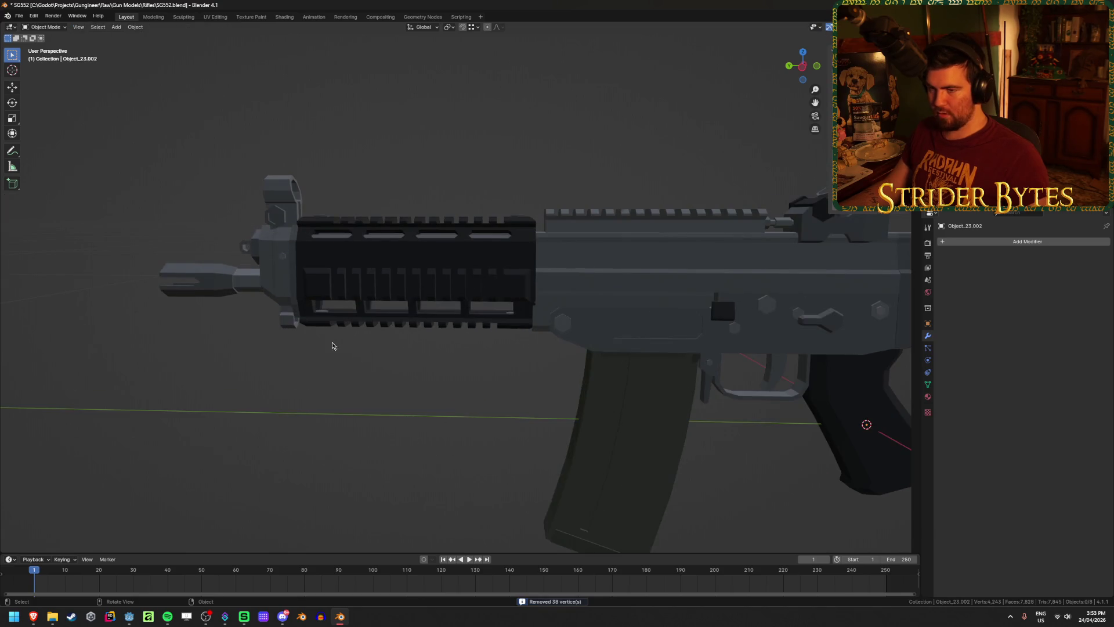
Check the muzzle device's mesh and save SG552.blend.
{"action": "key", "text": "Tab"}
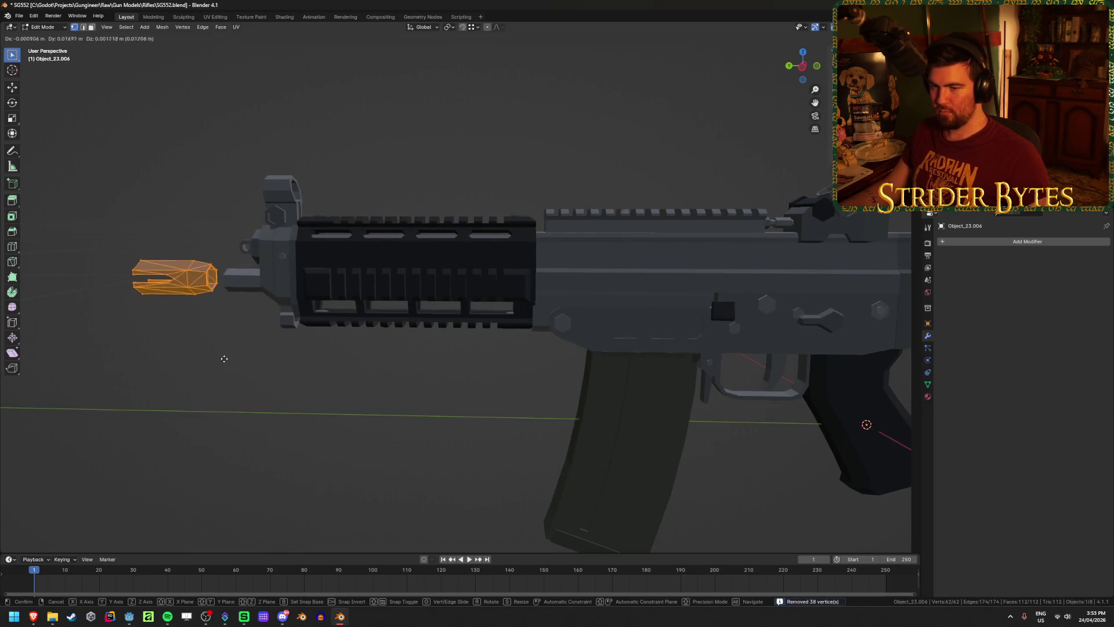
{"action": "key", "text": "Tab"}
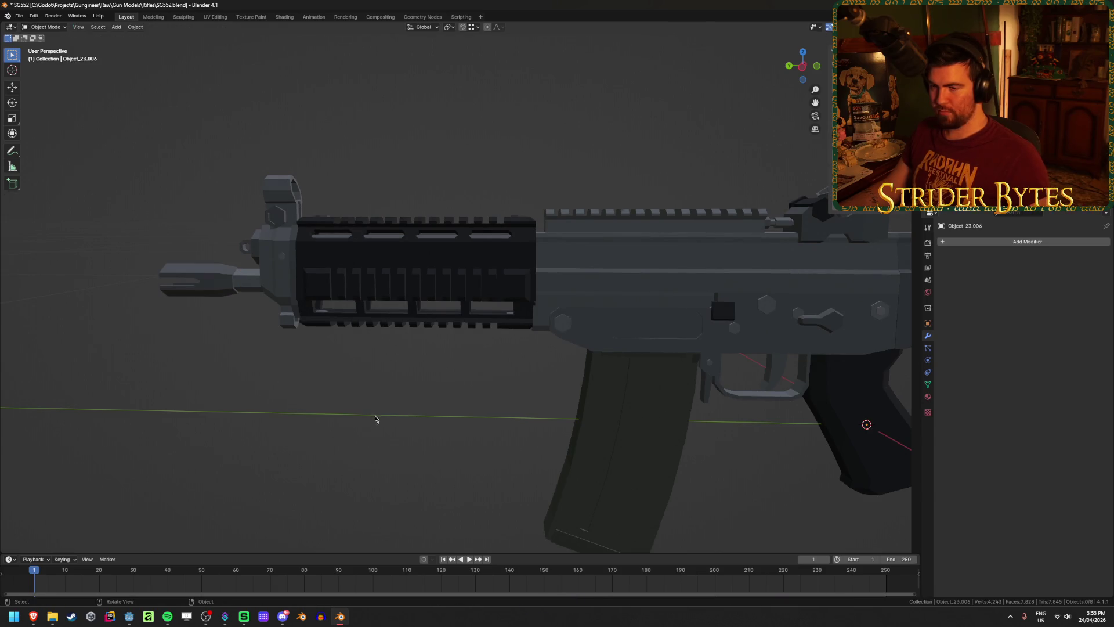
{"action": "middle_click_drag", "start_coordinate": [381, 410], "coordinate": [424, 415]}
{"action": "key", "text": "ctrl+s"}
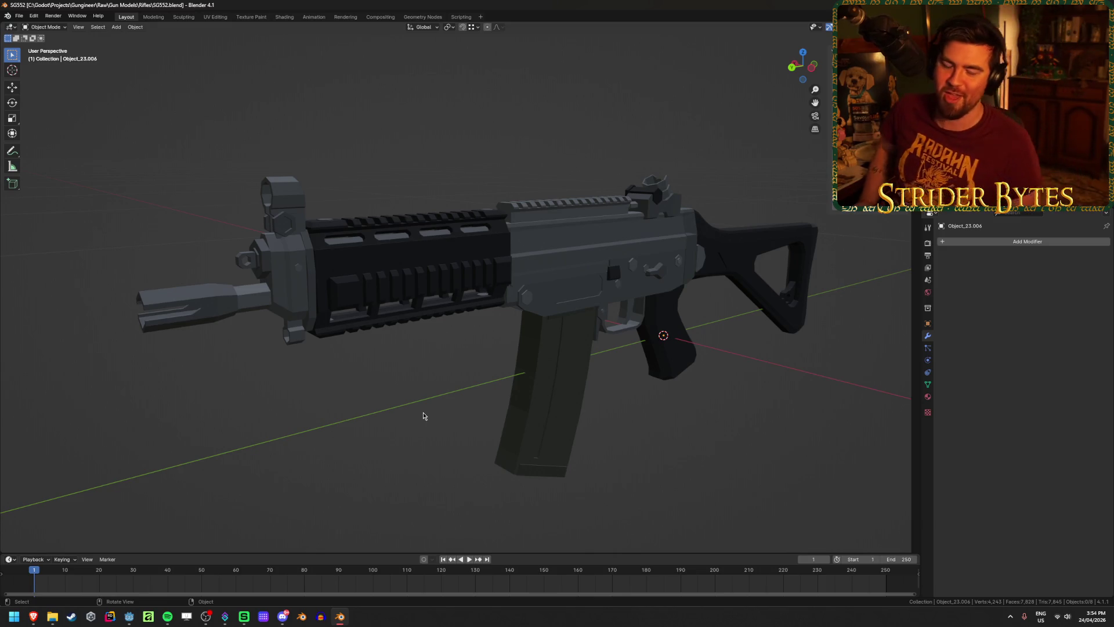
Look over the handguard, magazine and stock, then hide the stock.
{"action": "left_click", "coordinate": [387, 256]}
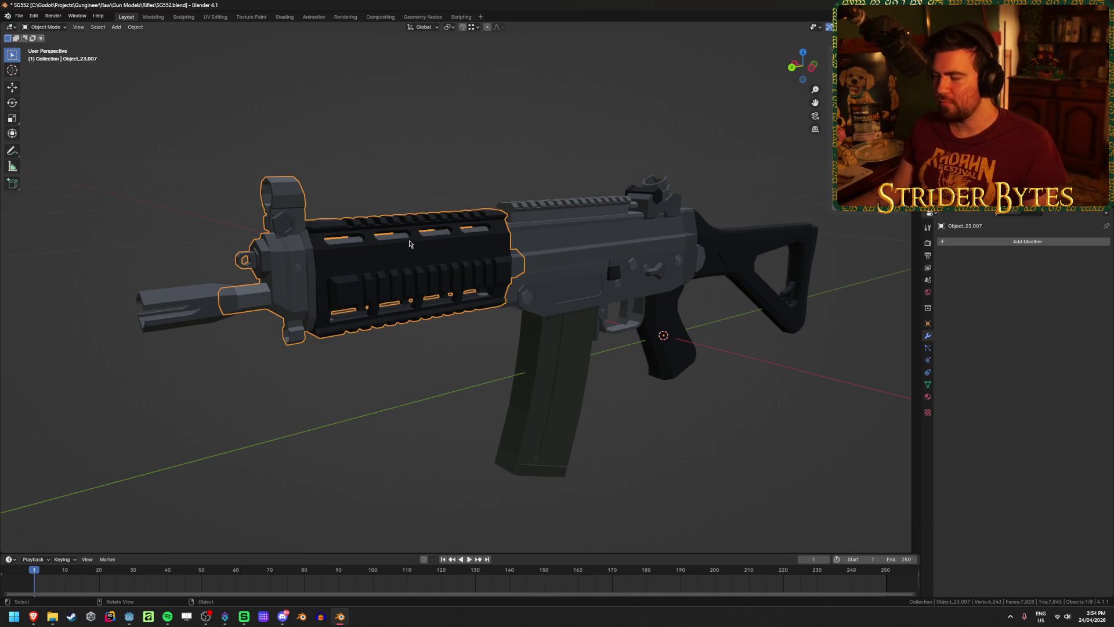
{"action": "middle_click_drag", "start_coordinate": [478, 235], "coordinate": [401, 232]}
{"action": "scroll", "coordinate": [388, 231], "scroll_direction": "up", "scroll_amount": 2}
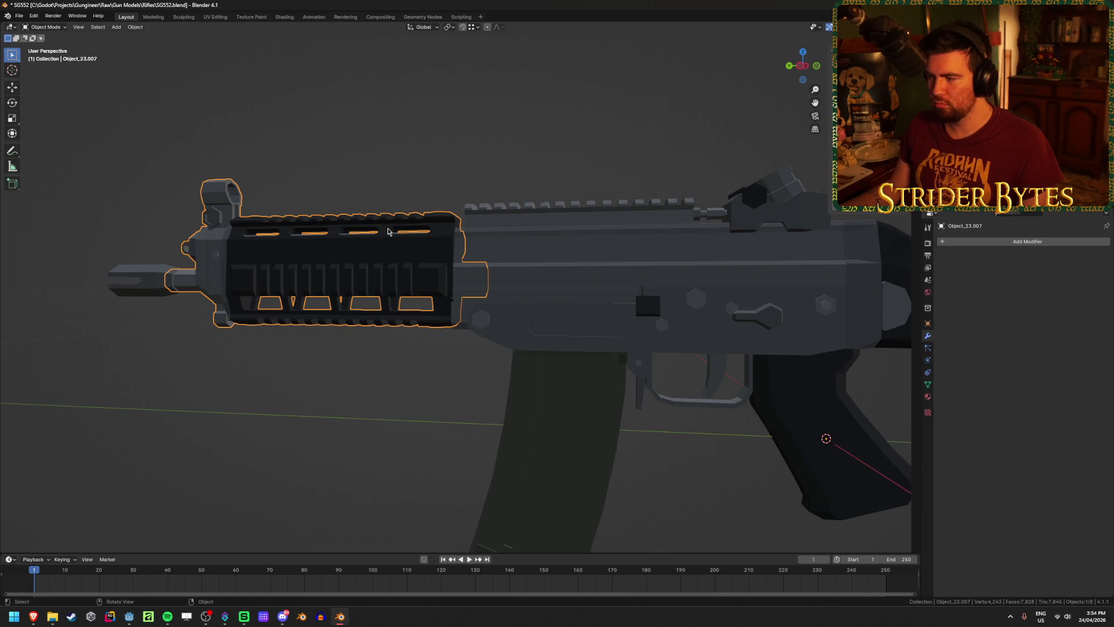
{"action": "left_click", "coordinate": [584, 458]}
{"action": "mouse_move", "coordinate": [642, 427]}
{"action": "middle_mouse_down"}
{"action": "mouse_move", "coordinate": [631, 418]}
{"action": "mouse_move", "coordinate": [485, 431]}
{"action": "mouse_move", "coordinate": [493, 426]}
{"action": "middle_mouse_up"}
{"action": "left_click", "coordinate": [656, 313]}
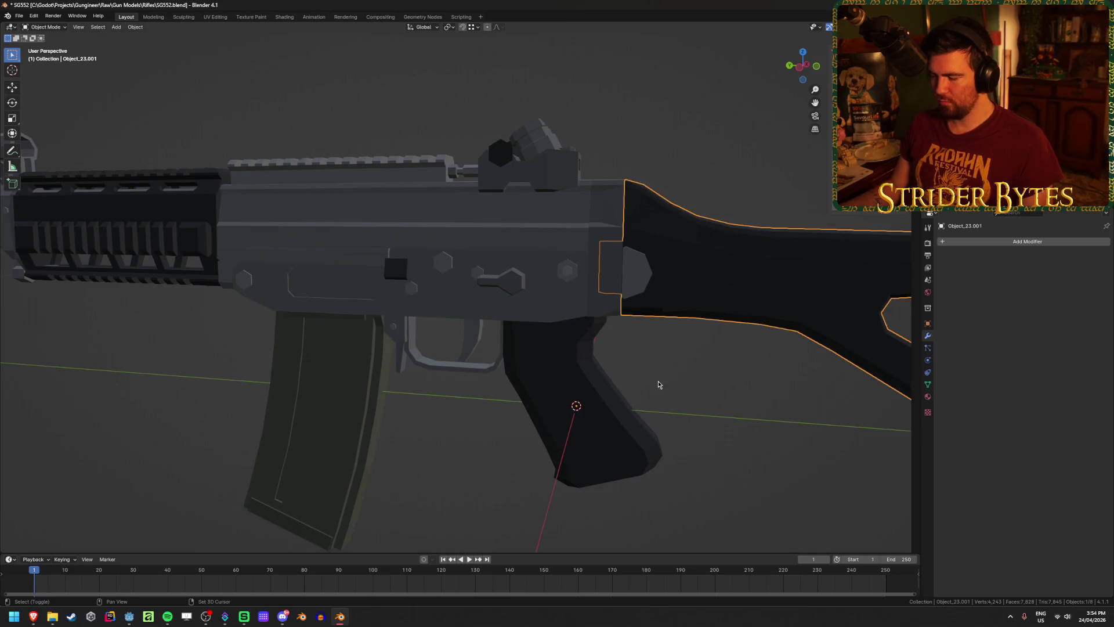
{"action": "scroll", "coordinate": [530, 398], "scroll_direction": "up", "scroll_amount": 5}
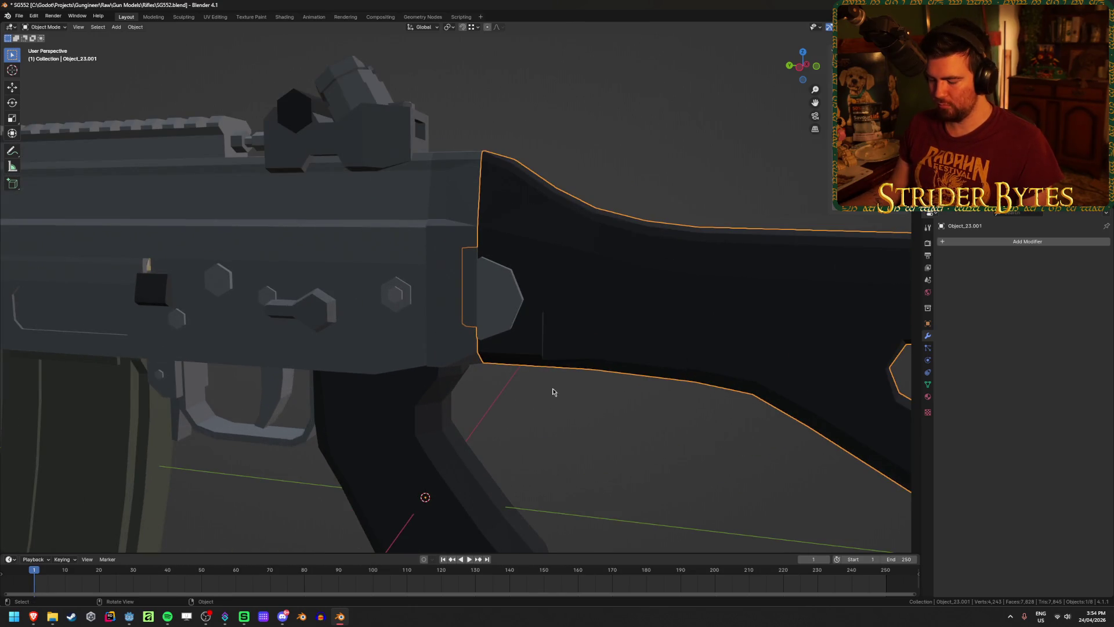
{"action": "key", "text": "h"}
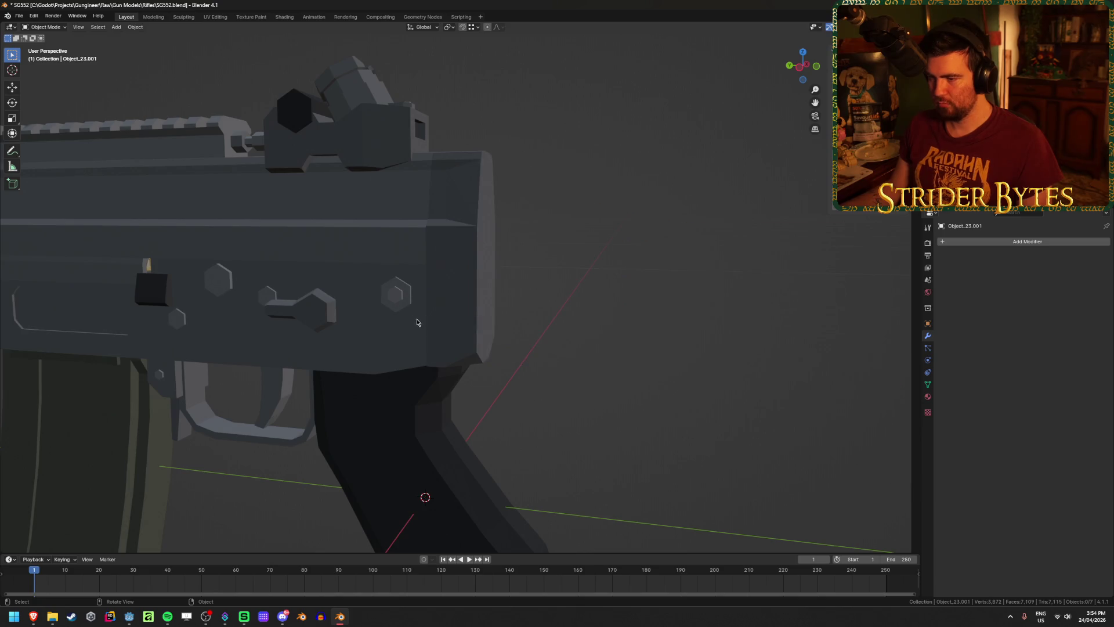
Enter the receiver's mesh and close in on its rear face with nothing selected.
{"action": "left_click", "coordinate": [427, 328]}
{"action": "key", "text": "Tab"}
{"action": "middle_click_drag", "start_coordinate": [510, 313], "coordinate": [454, 329]}
{"action": "key", "text": "alt+a"}
{"action": "key", "text": "Tab"}
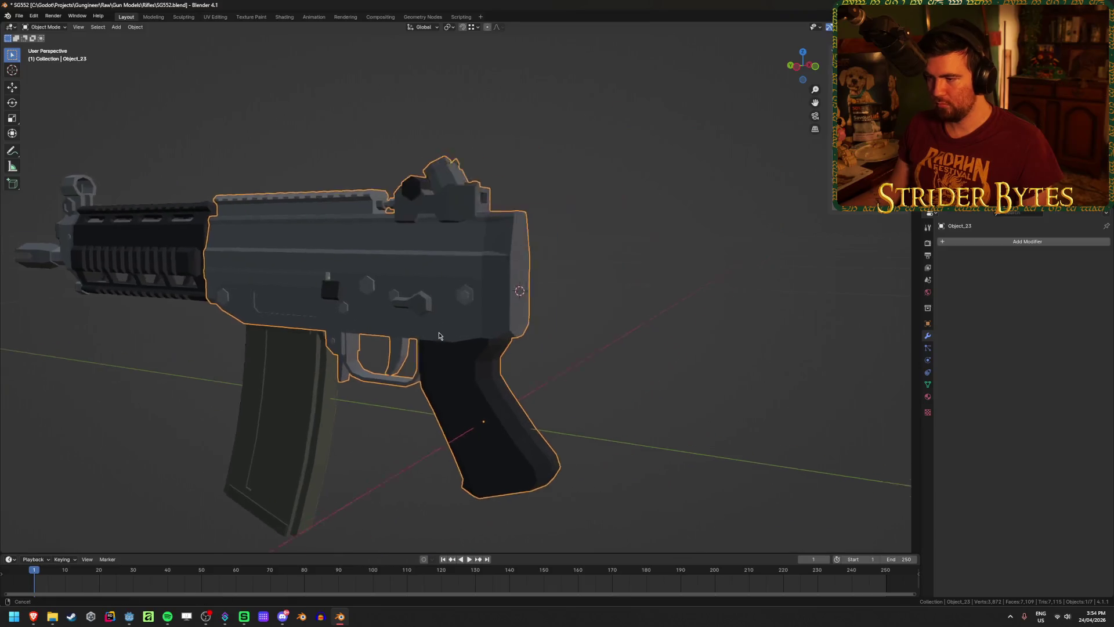
{"action": "scroll", "coordinate": [372, 353], "scroll_direction": "up", "scroll_amount": 4}
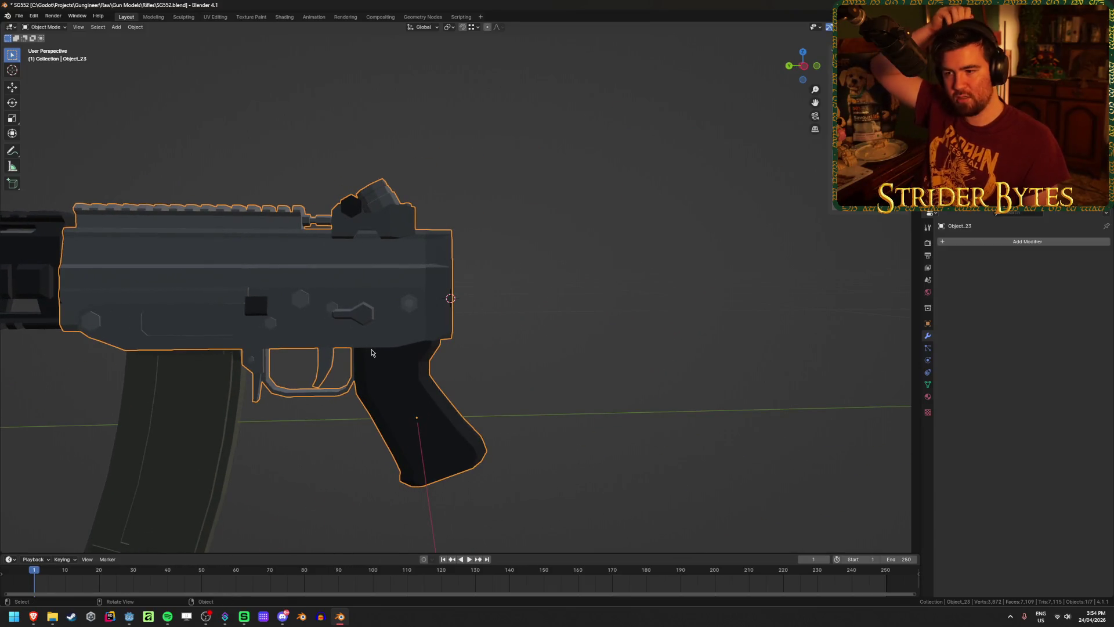
{"action": "key", "text": "Tab"}
{"action": "middle_click_drag", "start_coordinate": [372, 353], "coordinate": [322, 319]}
{"action": "scroll", "coordinate": [323, 320], "scroll_direction": "up", "scroll_amount": 3}
Snap the 3D cursor to a point on the receiver's rear face and restore the stock.
{"action": "left_click", "coordinate": [454, 231]}
{"action": "left_click", "coordinate": [239, 236]}
{"action": "left_click", "coordinate": [387, 281]}
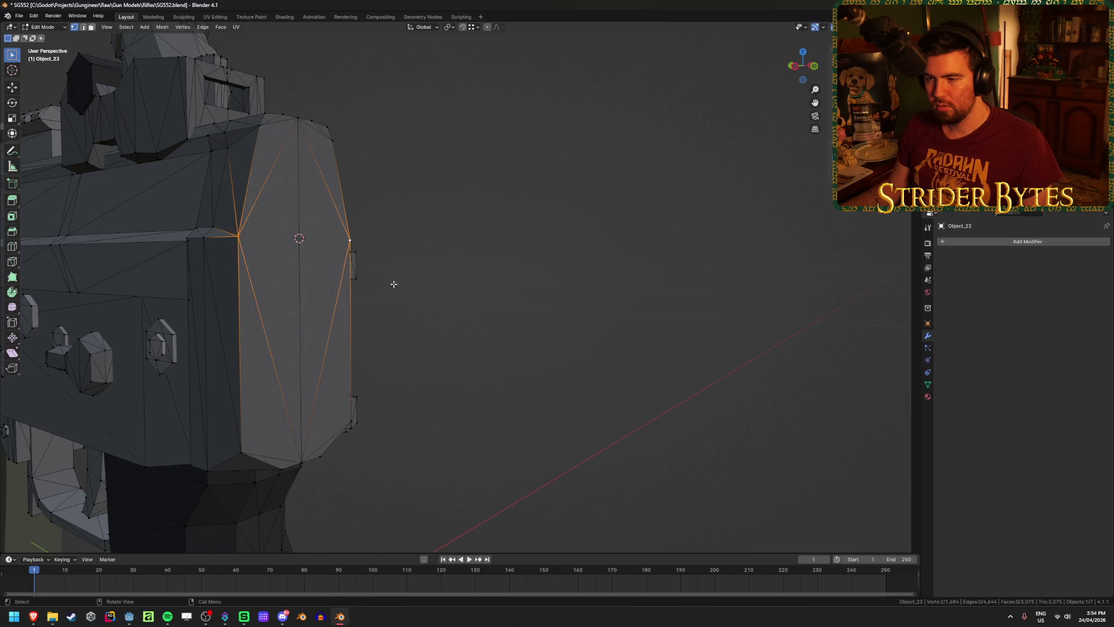
{"action": "key", "text": "Tab"}
{"action": "scroll", "coordinate": [429, 304], "scroll_direction": "down", "scroll_amount": 4}
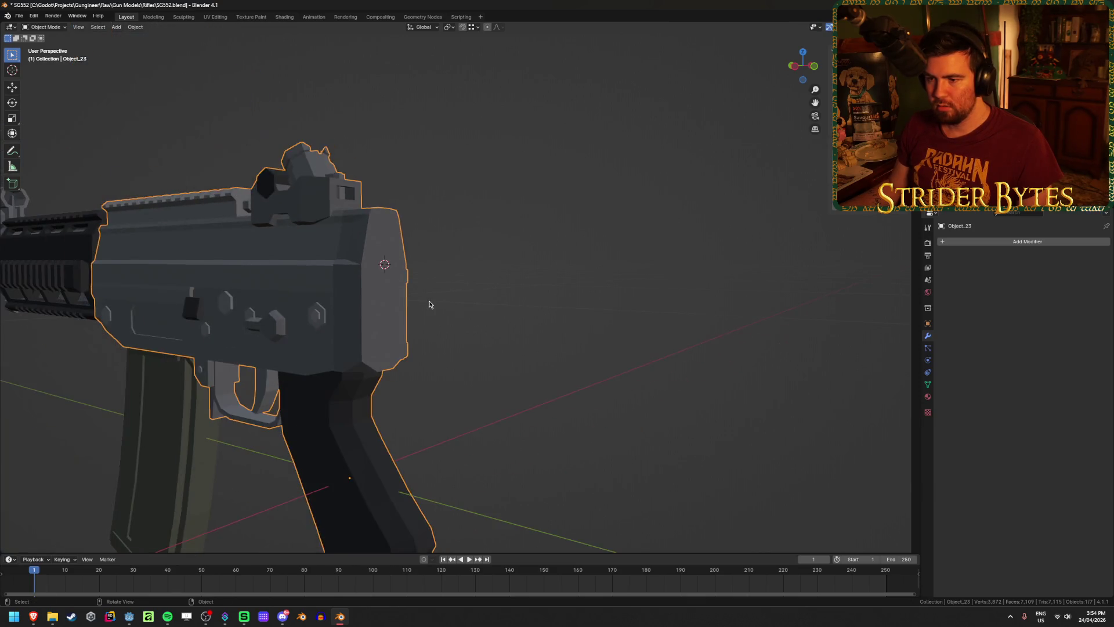
{"action": "key", "text": "ctrl+v"}
{"action": "scroll", "coordinate": [466, 315], "scroll_direction": "up", "scroll_amount": 3}
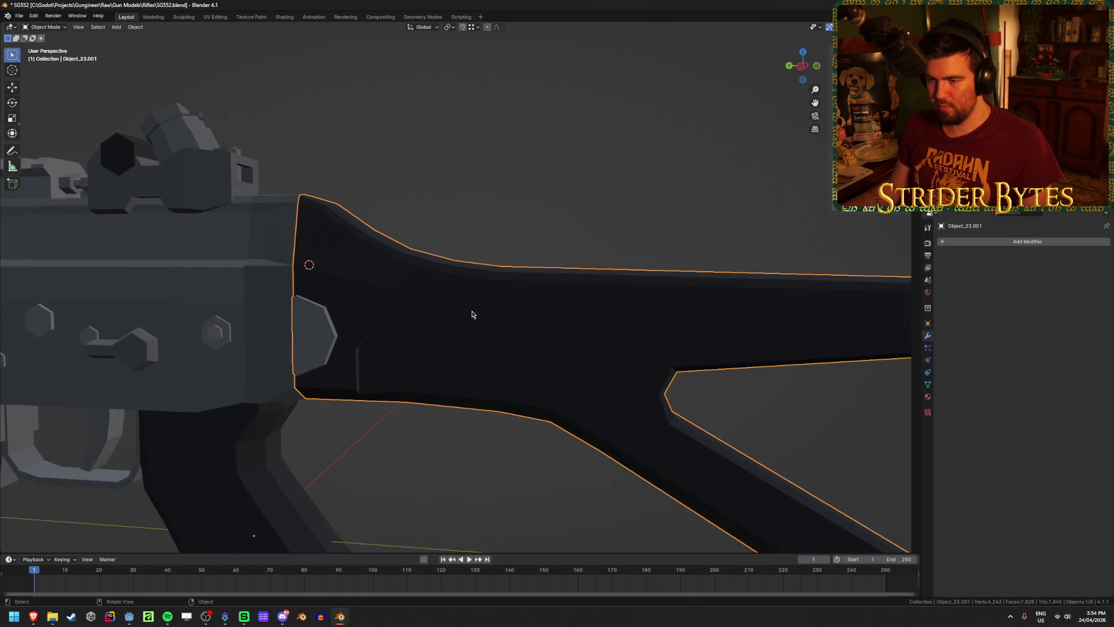
{"action": "key", "text": "shift+s"}
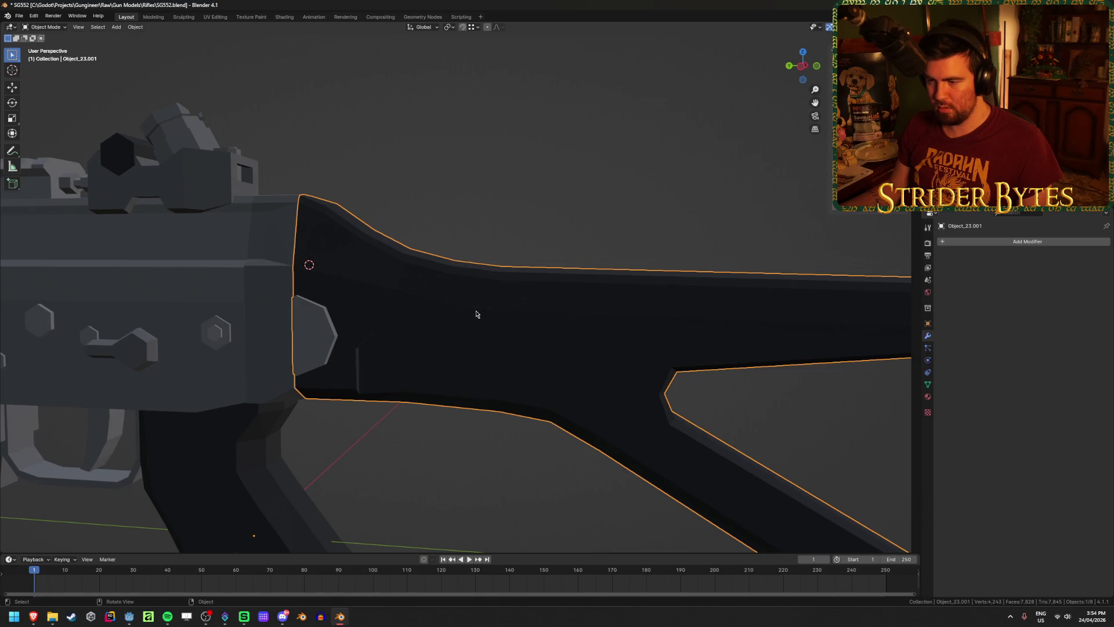
Set the stock's origin to the 3D cursor.
{"action": "right_click", "coordinate": [476, 313]}
{"action": "mouse_move", "coordinate": [464, 308]}
{"action": "left_click", "coordinate": [545, 330]}
{"action": "scroll", "coordinate": [426, 419], "scroll_direction": "down", "scroll_amount": 3}
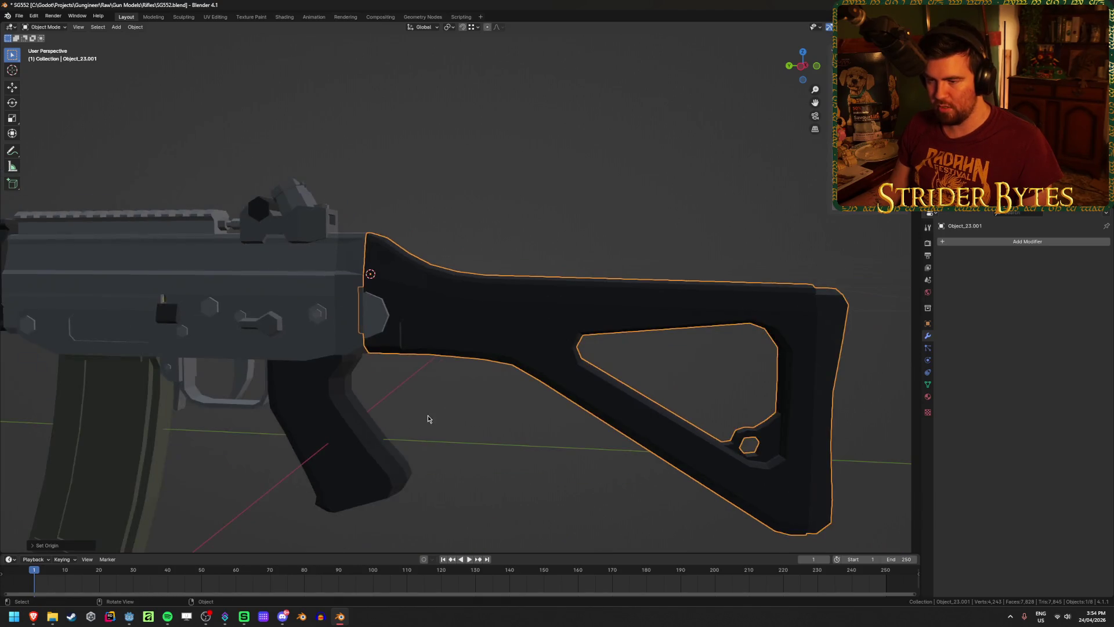
{"action": "middle_click_drag", "start_coordinate": [415, 430], "coordinate": [562, 418], "text": "shift"}
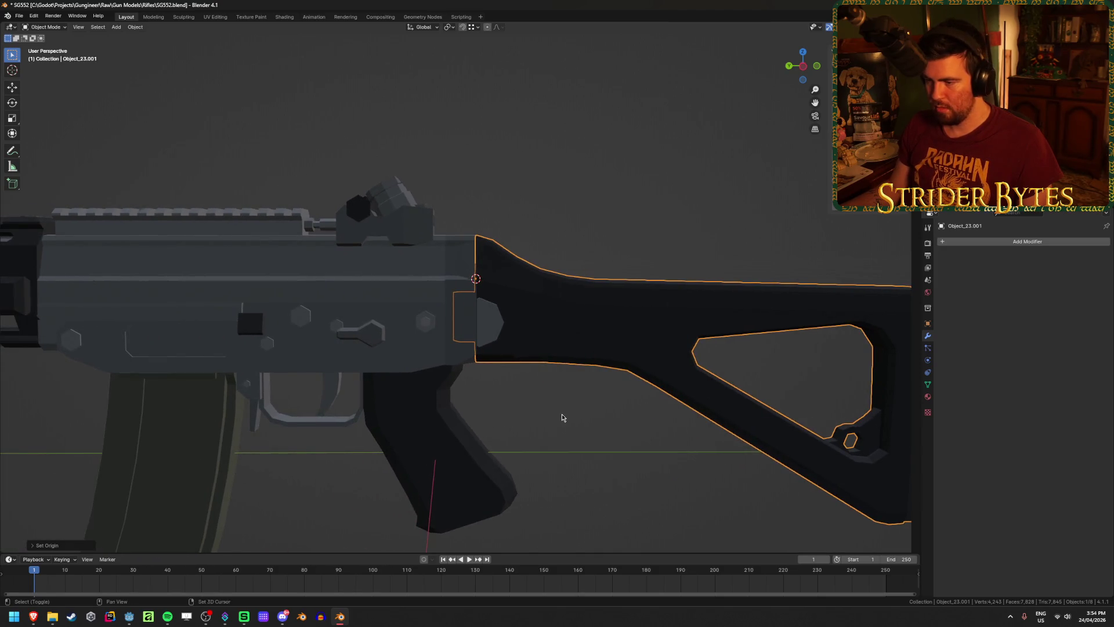
Add a plain axes empty at the cursor and scale it down.
{"action": "key", "text": "shift+a"}
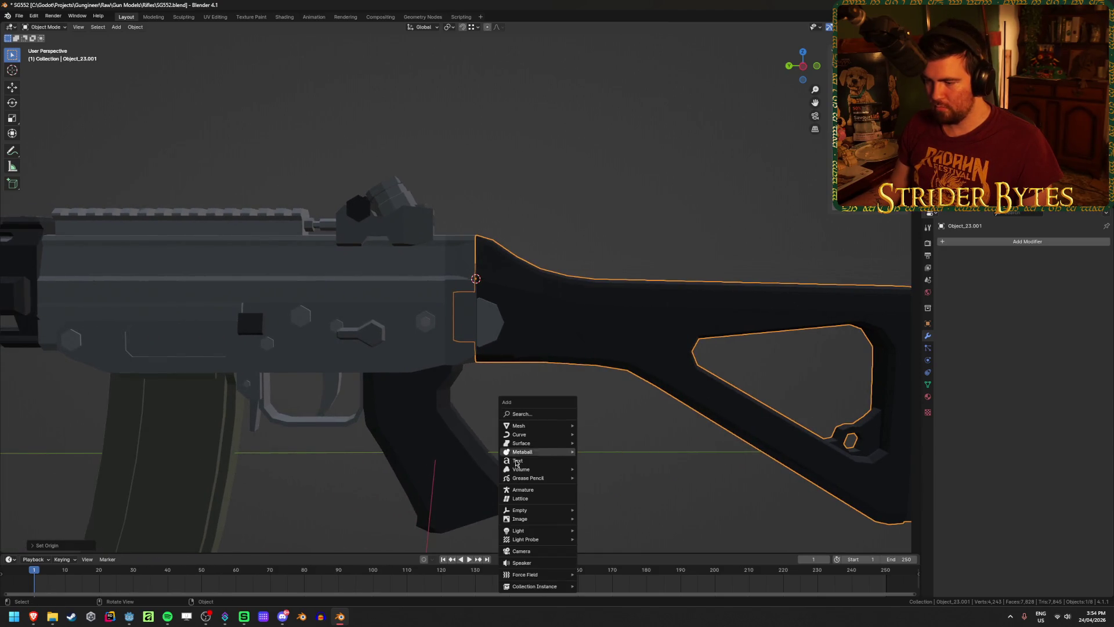
{"action": "mouse_move", "coordinate": [525, 511]}
{"action": "left_click", "coordinate": [594, 510]}
{"action": "mouse_move", "coordinate": [622, 447]}
{"action": "middle_mouse_down"}
{"action": "mouse_move", "coordinate": [571, 456]}
{"action": "mouse_move", "coordinate": [766, 281]}
{"action": "middle_mouse_up"}
{"action": "key", "text": "s"}
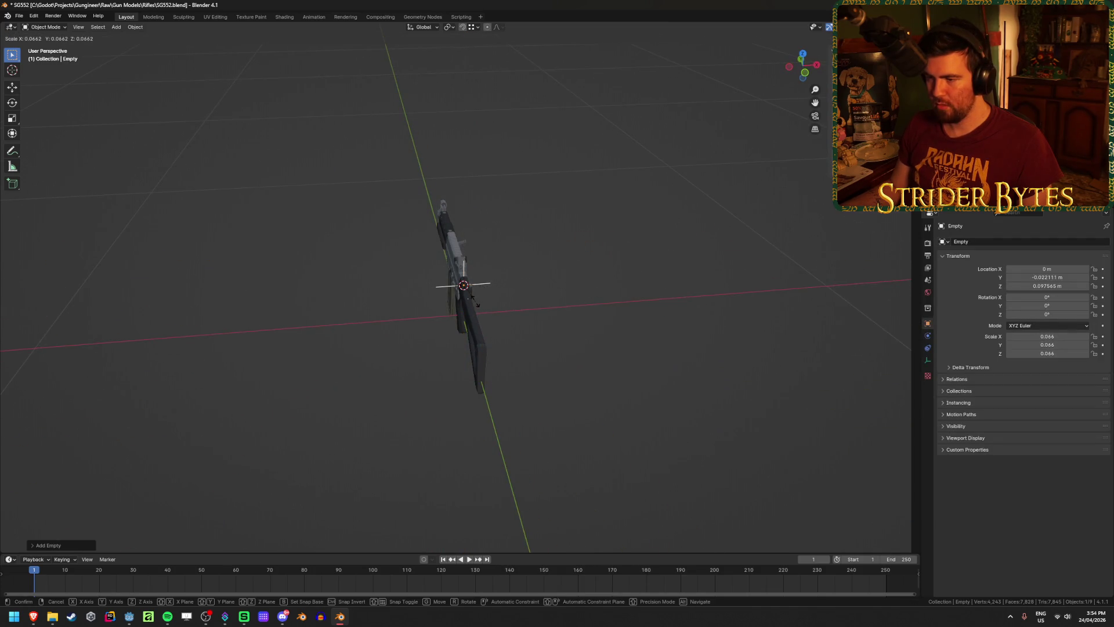
{"action": "left_click", "coordinate": [471, 301]}
{"action": "mouse_move", "coordinate": [453, 343]}
{"action": "middle_mouse_down"}
{"action": "mouse_move", "coordinate": [349, 346]}
{"action": "mouse_move", "coordinate": [564, 335]}
{"action": "mouse_move", "coordinate": [562, 347]}
{"action": "middle_mouse_up"}
{"action": "scroll", "coordinate": [564, 335], "scroll_direction": "up", "scroll_amount": 3}
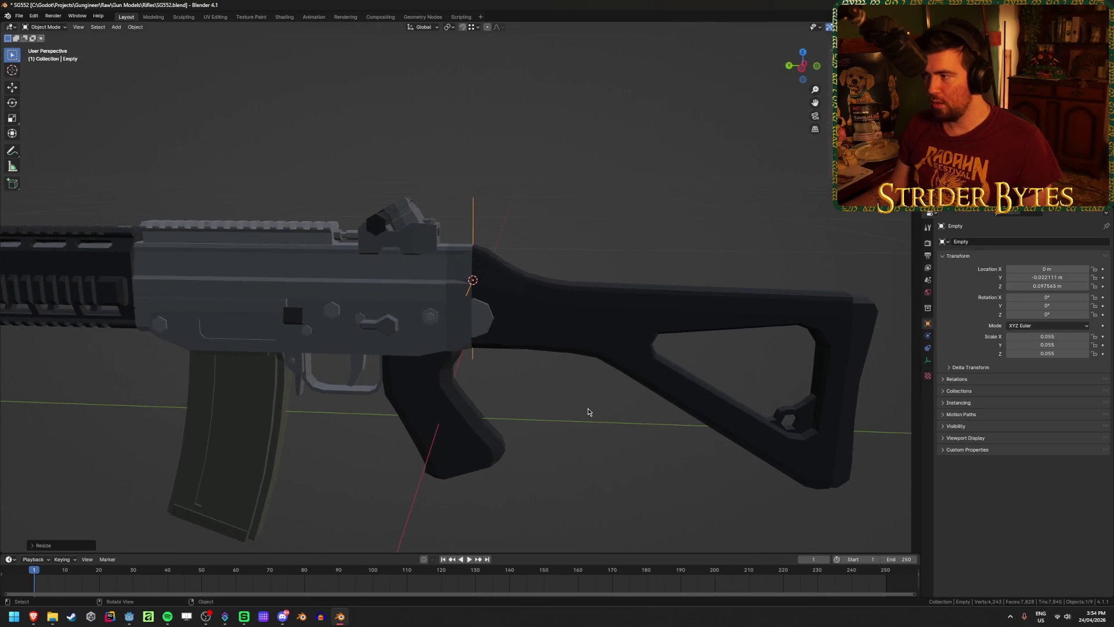
Apply the empty's scale to 1.000, name it StockAttach, and save SG552.blend.
{"action": "key", "text": "ctrl+a"}
{"action": "left_click", "coordinate": [572, 421]}
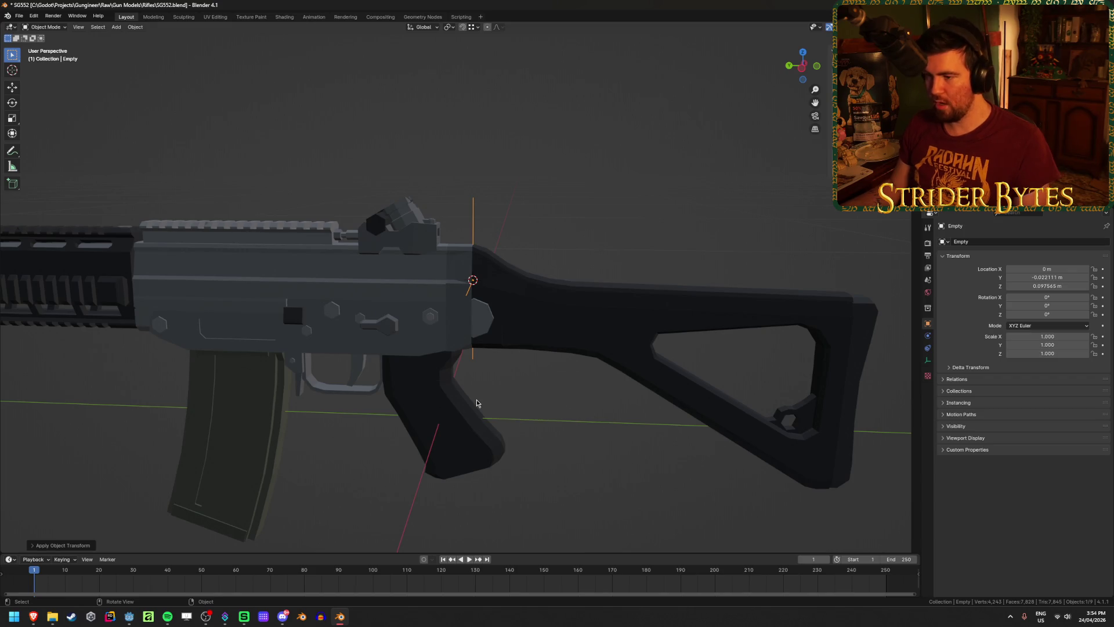
{"action": "key", "text": "F2"}
{"action": "type", "text": "StockAtt"}
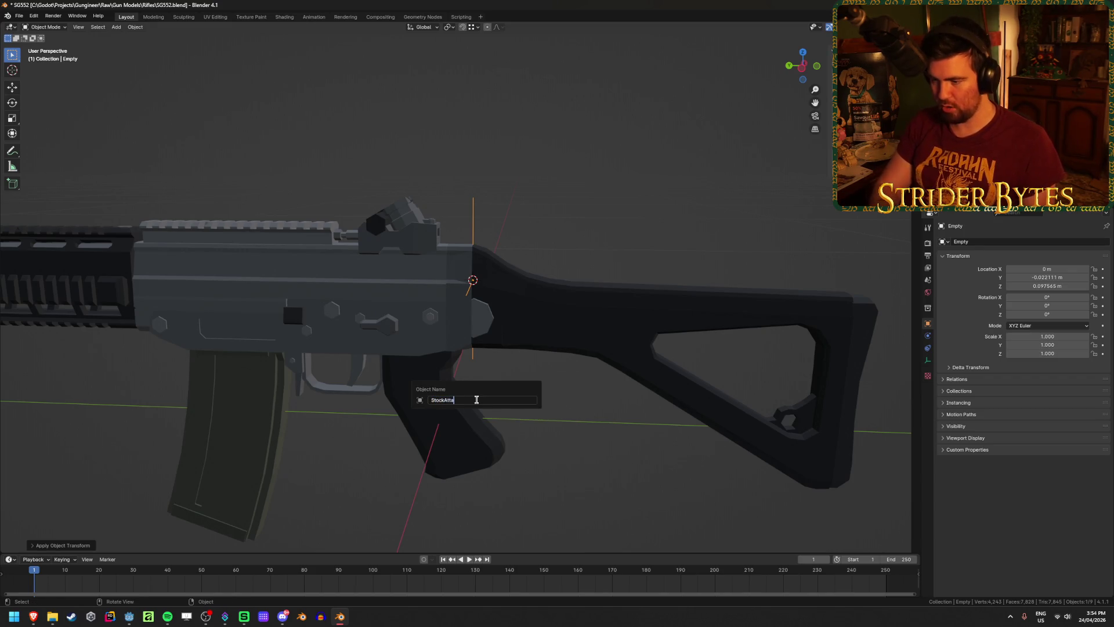
{"action": "type", "text": "ch"}
{"action": "key", "text": "Return"}
{"action": "key", "text": "ctrl+s"}
{"action": "mouse_move", "coordinate": [476, 399]}
{"action": "middle_mouse_down"}
{"action": "mouse_move", "coordinate": [374, 315]}
{"action": "mouse_move", "coordinate": [581, 287]}
{"action": "middle_mouse_up"}
{"action": "scroll", "coordinate": [441, 268], "scroll_direction": "up", "scroll_amount": 2}
{"action": "left_click", "coordinate": [441, 268]}
{"action": "key", "text": "KP_Decimal"}
Enter the receiver's mesh and orbit to a flatter side view of the rifle.
{"action": "mouse_move", "coordinate": [441, 268]}
{"action": "middle_mouse_down"}
{"action": "mouse_move", "coordinate": [483, 351]}
{"action": "mouse_move", "coordinate": [590, 373]}
{"action": "middle_mouse_up"}
{"action": "scroll", "coordinate": [589, 373], "scroll_direction": "up", "scroll_amount": 2}
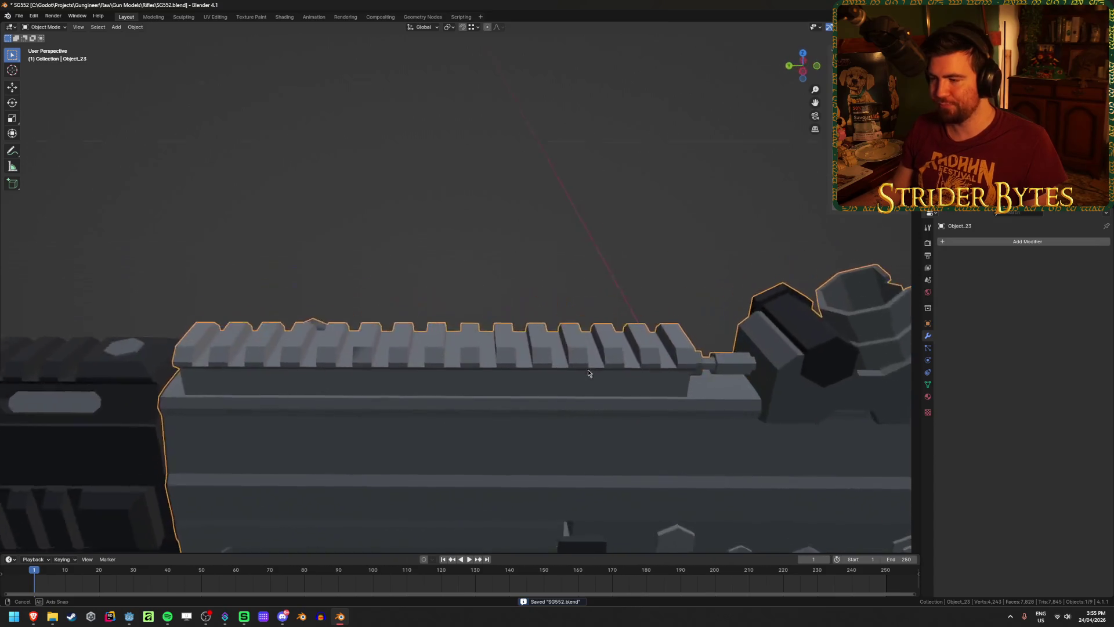
{"action": "scroll", "coordinate": [451, 370], "scroll_direction": "up", "scroll_amount": 1}
{"action": "key", "text": "Tab"}
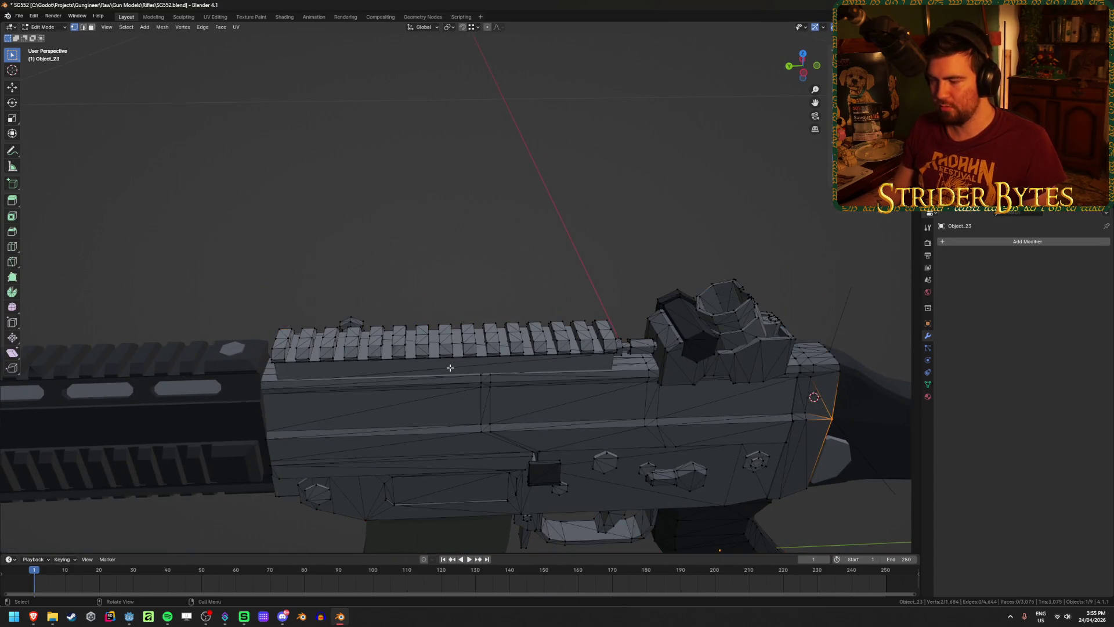
{"action": "scroll", "coordinate": [450, 367], "scroll_direction": "down", "scroll_amount": 3}
{"action": "mouse_move", "coordinate": [450, 368]}
{"action": "middle_mouse_down"}
{"action": "mouse_move", "coordinate": [482, 289]}
{"action": "mouse_move", "coordinate": [657, 380]}
{"action": "mouse_move", "coordinate": [485, 367]}
{"action": "mouse_move", "coordinate": [455, 328]}
{"action": "mouse_move", "coordinate": [436, 335]}
{"action": "middle_mouse_up"}
View the top rail and rear sight side-on, save SG552.blend, and open the recent-files jump list.
{"action": "scroll", "coordinate": [657, 380], "scroll_direction": "up", "scroll_amount": 6}
{"action": "scroll", "coordinate": [485, 367], "scroll_direction": "down", "scroll_amount": 2}
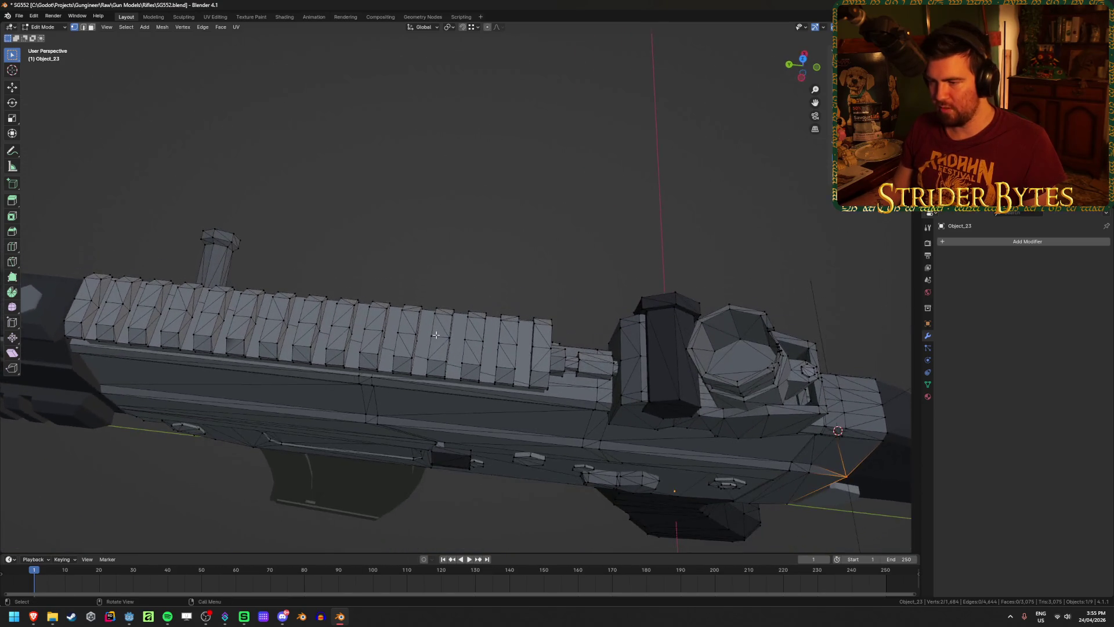
{"action": "mouse_move", "coordinate": [483, 407]}
{"action": "middle_mouse_down"}
{"action": "mouse_move", "coordinate": [492, 302]}
{"action": "mouse_move", "coordinate": [488, 322]}
{"action": "middle_mouse_up"}
{"action": "scroll", "coordinate": [487, 321], "scroll_direction": "up", "scroll_amount": 2}
{"action": "scroll", "coordinate": [475, 371], "scroll_direction": "down", "scroll_amount": 1}
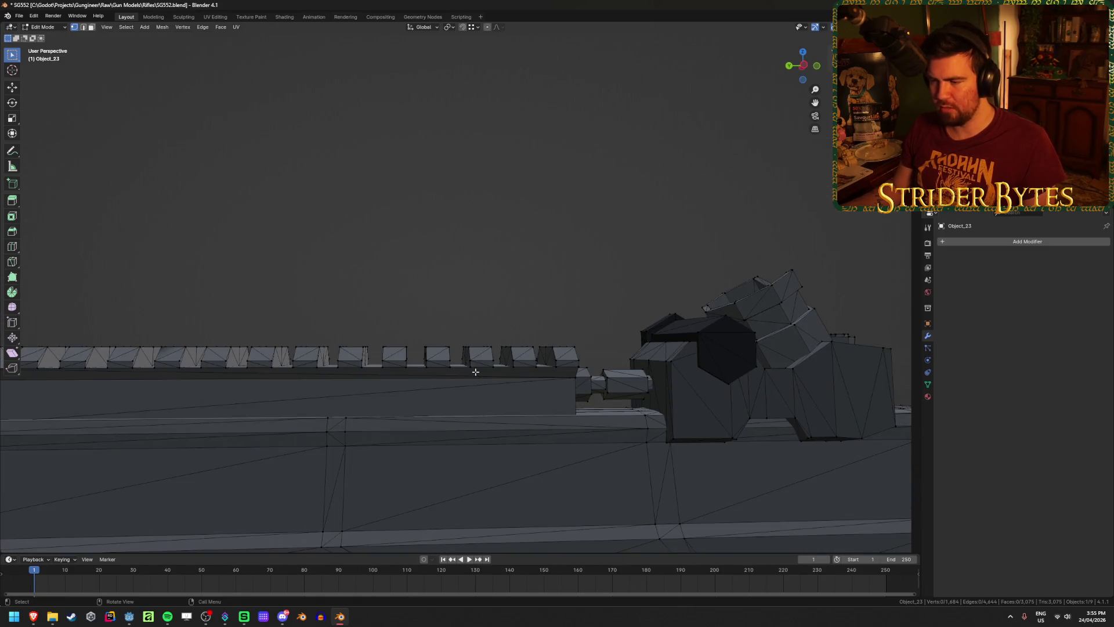
{"action": "key", "text": "ctrl+s"}
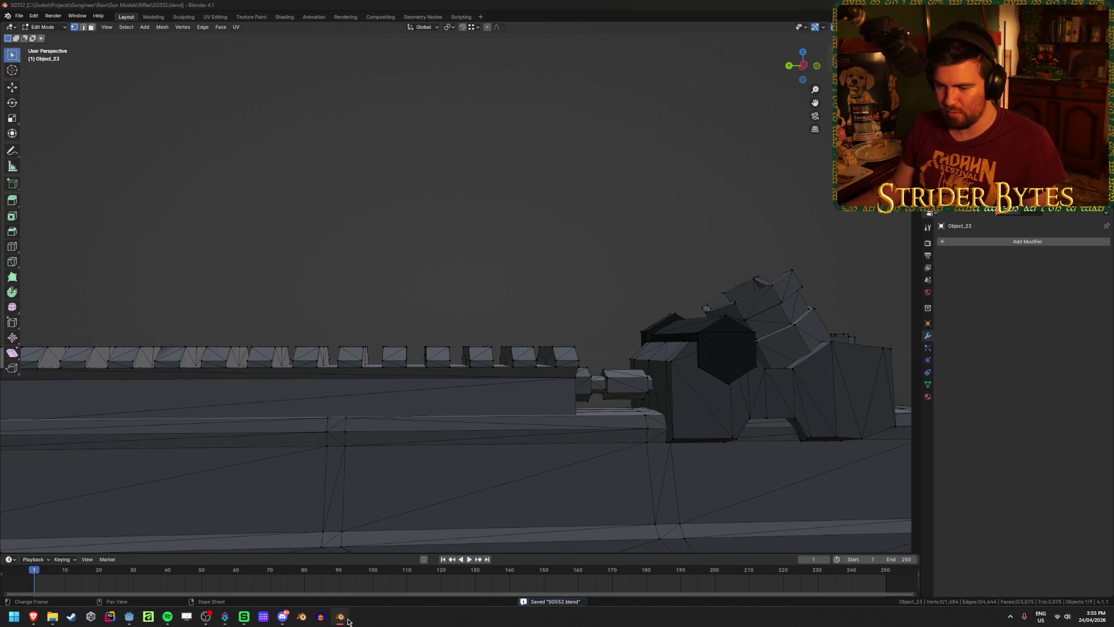
{"action": "right_click", "coordinate": [347, 620]}
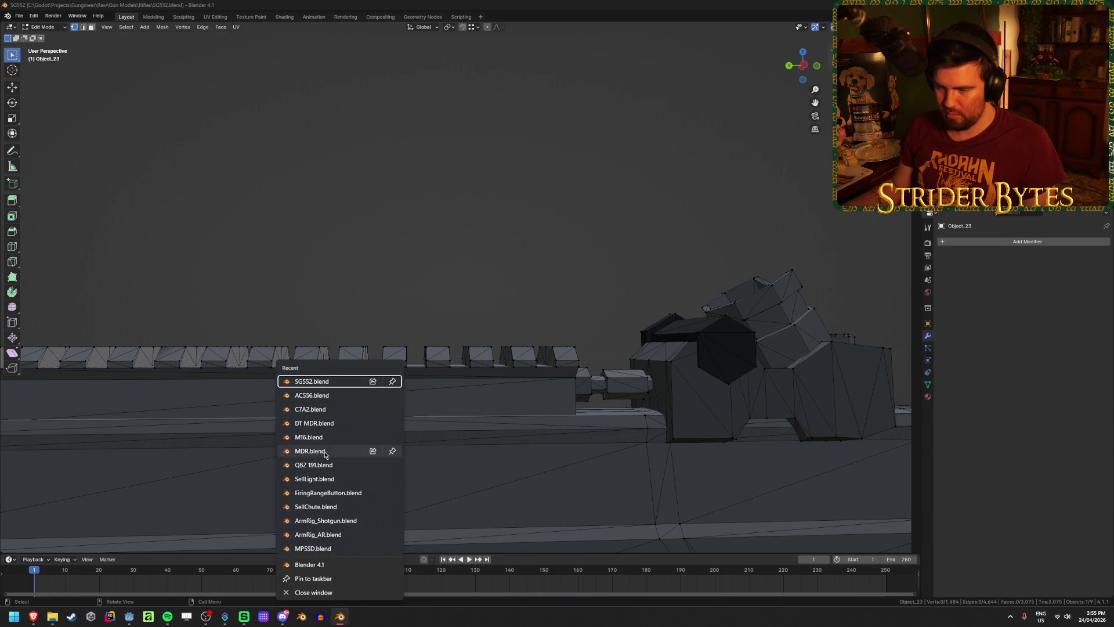
Open C7A2.blend, inspect its scope sight, and close it without saving.
{"action": "left_click", "coordinate": [328, 409]}
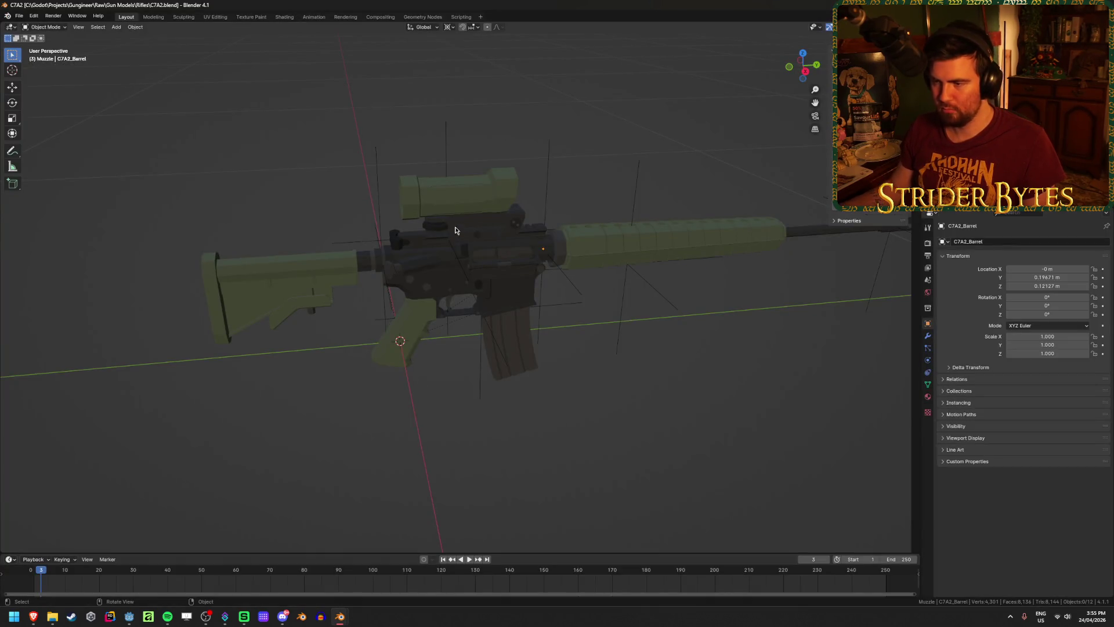
{"action": "left_click", "coordinate": [455, 230]}
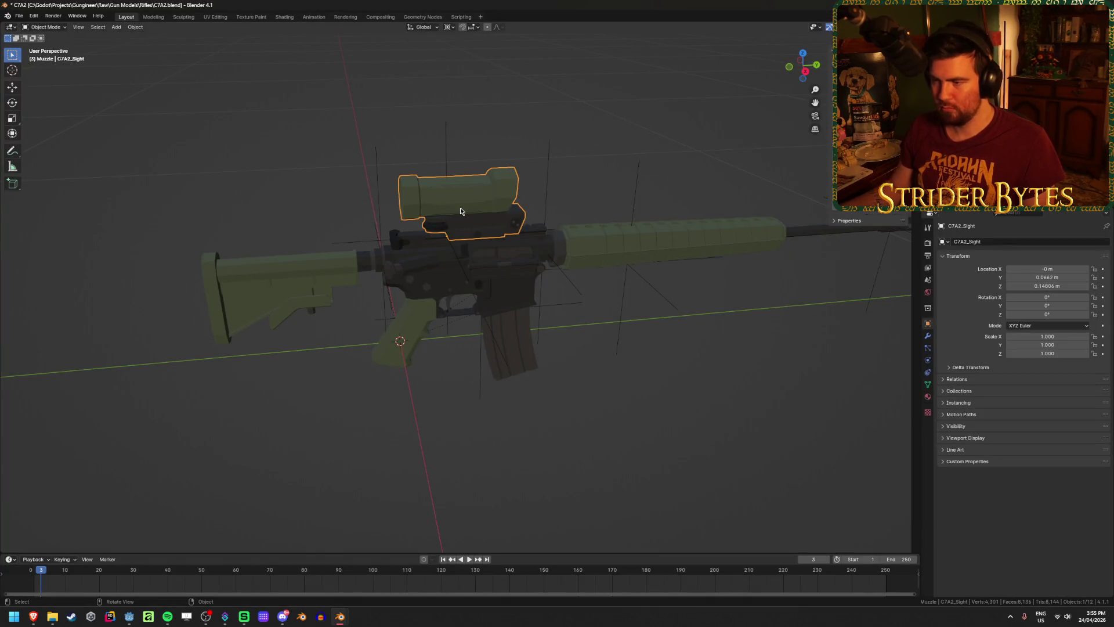
{"action": "key", "text": "KP_Decimal"}
{"action": "mouse_move", "coordinate": [462, 274]}
{"action": "middle_mouse_down"}
{"action": "mouse_move", "coordinate": [454, 231]}
{"action": "mouse_move", "coordinate": [470, 238]}
{"action": "mouse_move", "coordinate": [425, 440]}
{"action": "mouse_move", "coordinate": [351, 446]}
{"action": "middle_mouse_up"}
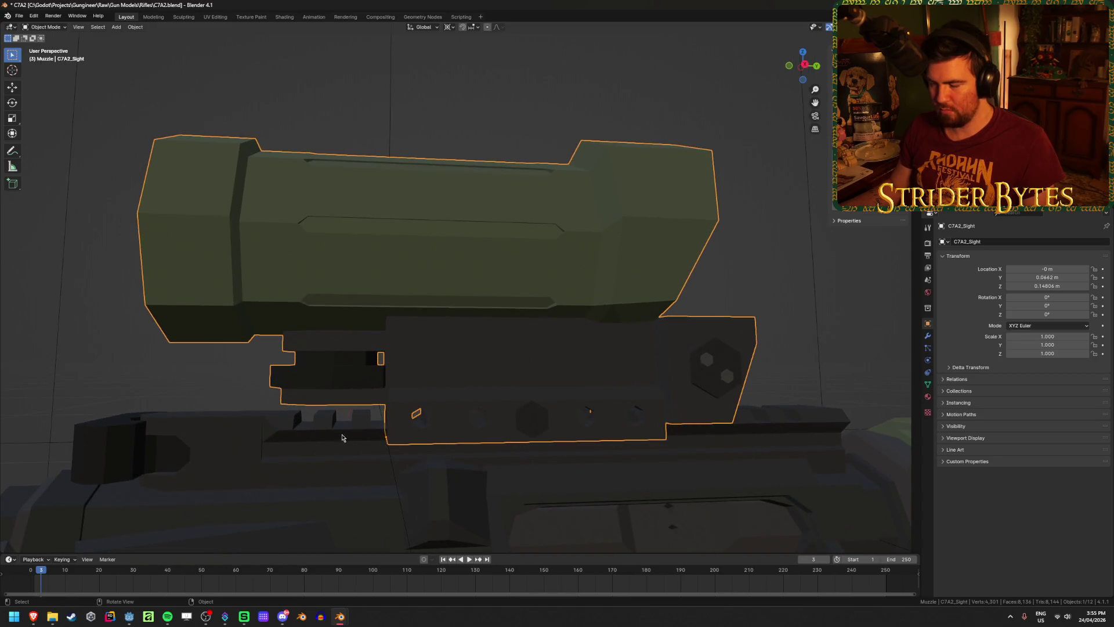
{"action": "key", "text": "ctrl+q"}
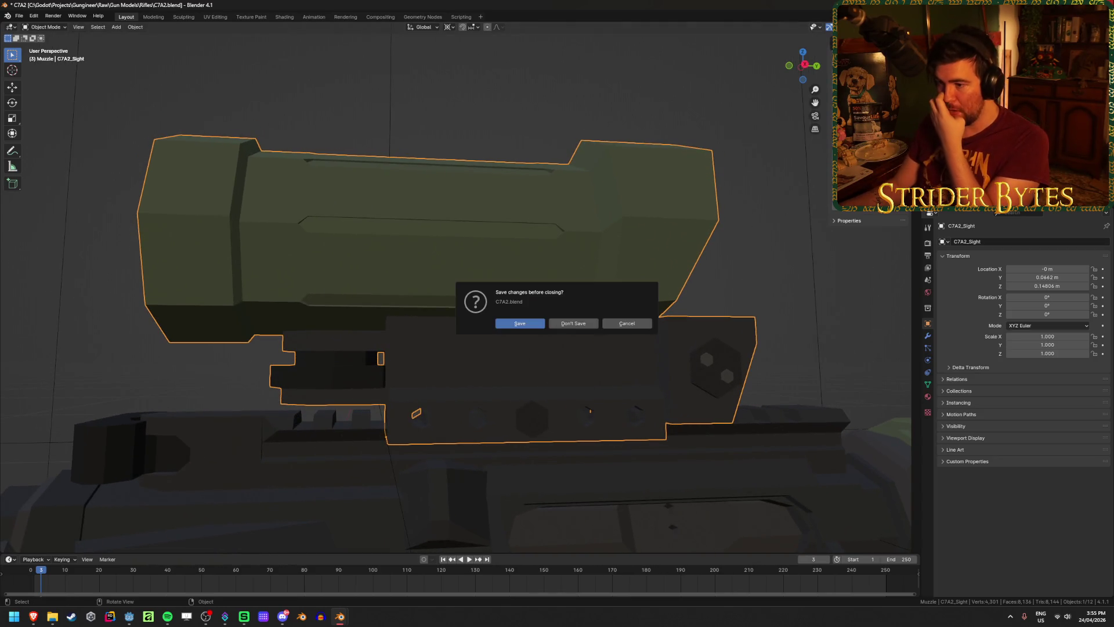
{"action": "left_click", "coordinate": [567, 327]}
Snap the 3D cursor to a vertex on SG552's top rail and leave Edit Mode.
{"action": "mouse_move", "coordinate": [482, 430]}
{"action": "middle_mouse_down"}
{"action": "mouse_move", "coordinate": [480, 401]}
{"action": "mouse_move", "coordinate": [462, 398]}
{"action": "mouse_move", "coordinate": [482, 391]}
{"action": "mouse_move", "coordinate": [460, 411]}
{"action": "mouse_move", "coordinate": [472, 507]}
{"action": "middle_mouse_up"}
{"action": "left_click", "coordinate": [474, 464]}
{"action": "key", "text": "shift+s"}
{"action": "left_click", "coordinate": [473, 549]}
{"action": "key", "text": "Tab"}
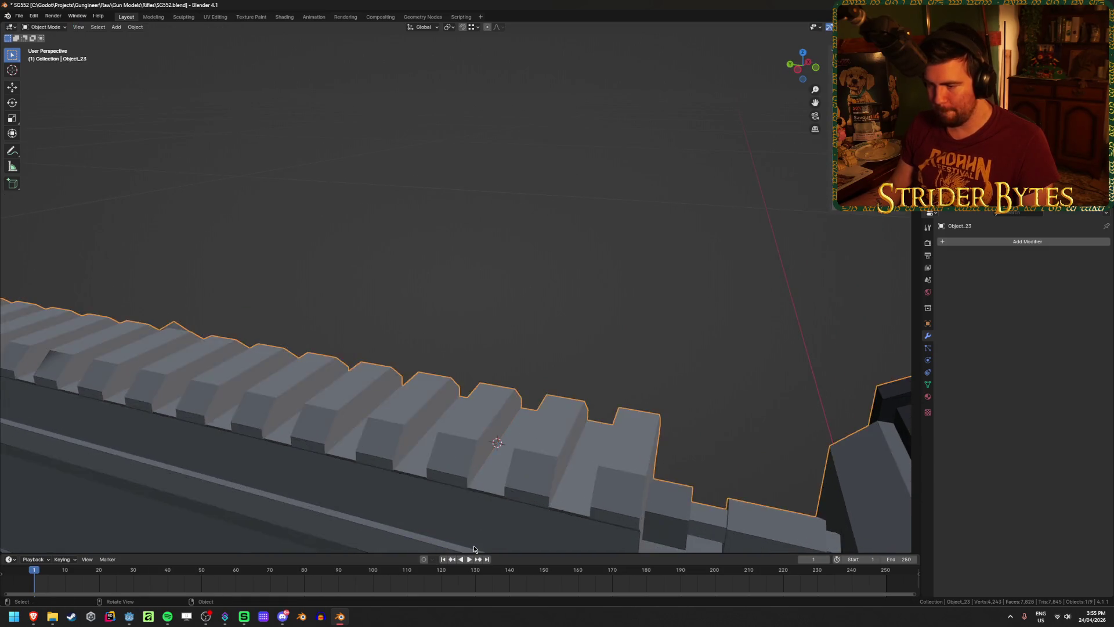
Add a plain axes empty on the top rail, name it SightAttach, and save.
{"action": "scroll", "coordinate": [485, 458], "scroll_direction": "down", "scroll_amount": 2}
{"action": "key", "text": "shift+a"}
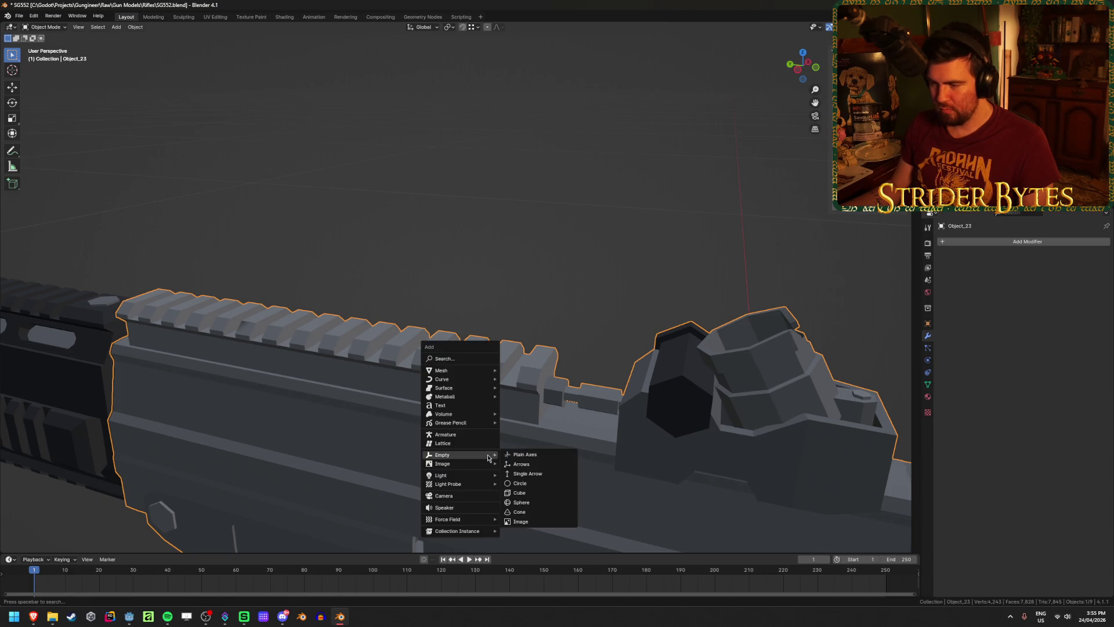
{"action": "left_click", "coordinate": [518, 459]}
{"action": "key", "text": "F2"}
{"action": "type", "text": "SightAtt"}
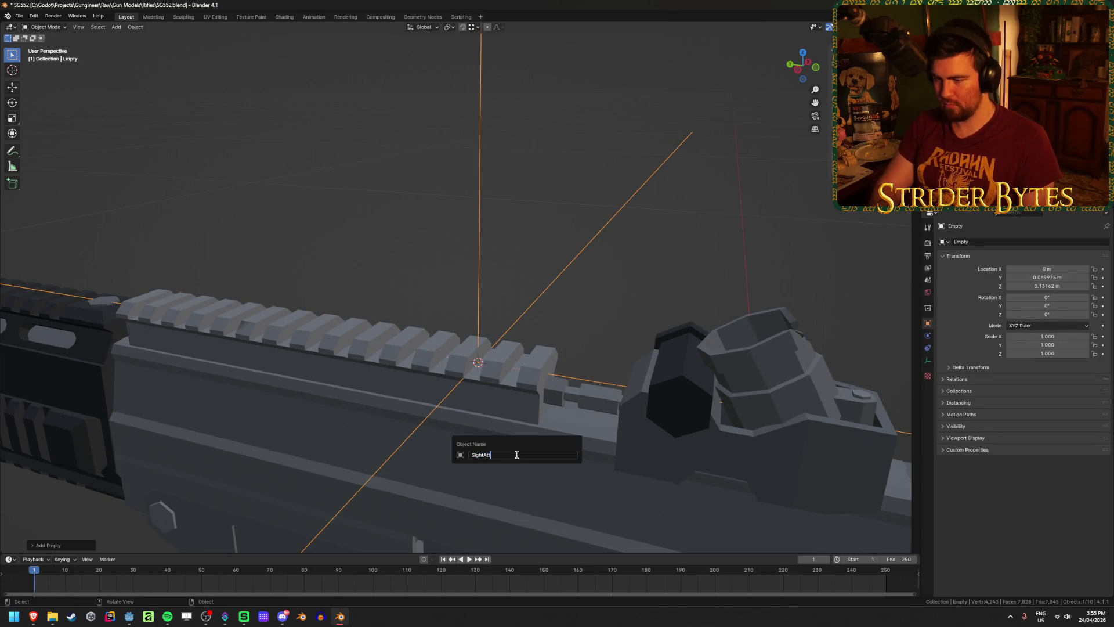
{"action": "type", "text": "ach"}
{"action": "key", "text": "Return"}
{"action": "key", "text": "ctrl+s"}
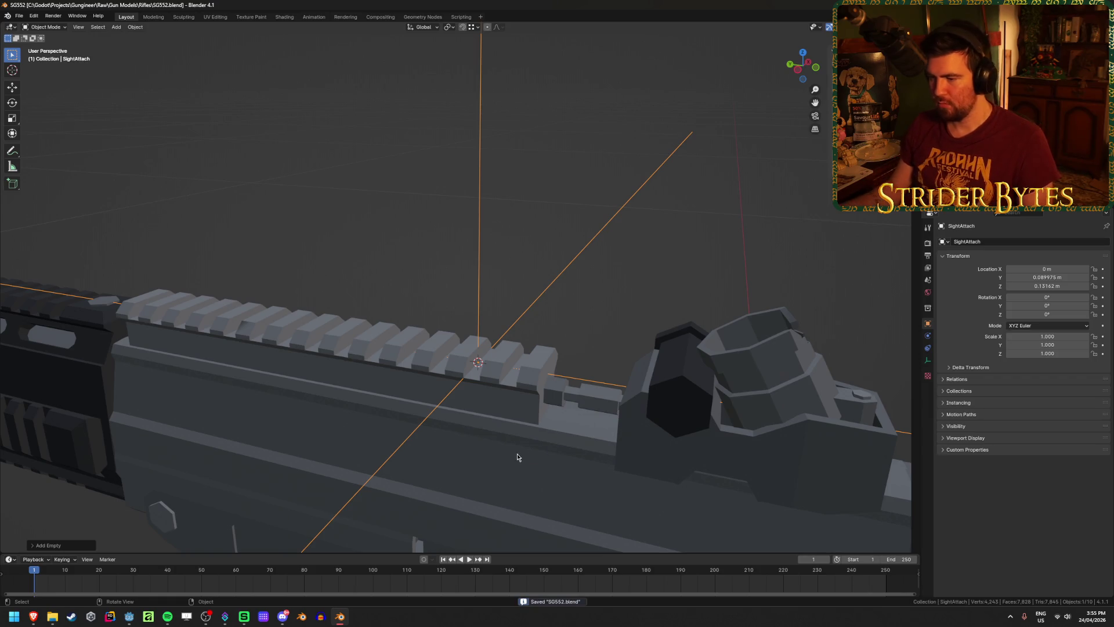
Shrink the SightAttach empty and apply its scale.
{"action": "scroll", "coordinate": [697, 311], "scroll_direction": "down", "scroll_amount": 5}
{"action": "middle_click_drag", "start_coordinate": [696, 311], "coordinate": [659, 324]}
{"action": "key", "text": "s"}
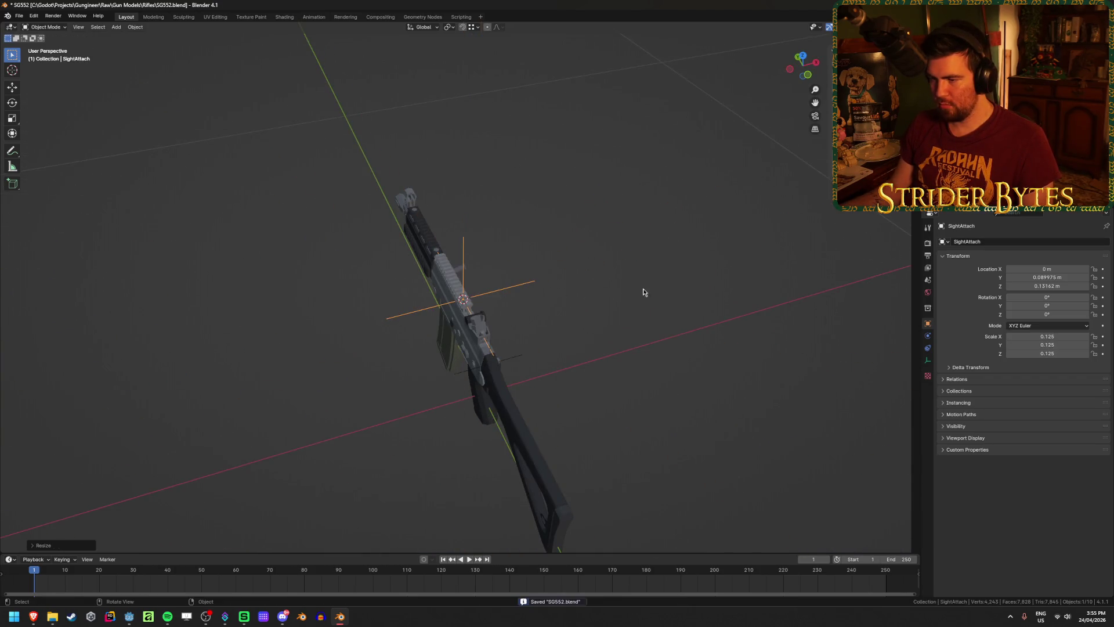
{"action": "left_click", "coordinate": [539, 299]}
{"action": "key", "text": "ctrl+a"}
{"action": "left_click", "coordinate": [539, 297]}
{"action": "middle_click_drag", "start_coordinate": [539, 298], "coordinate": [308, 393]}
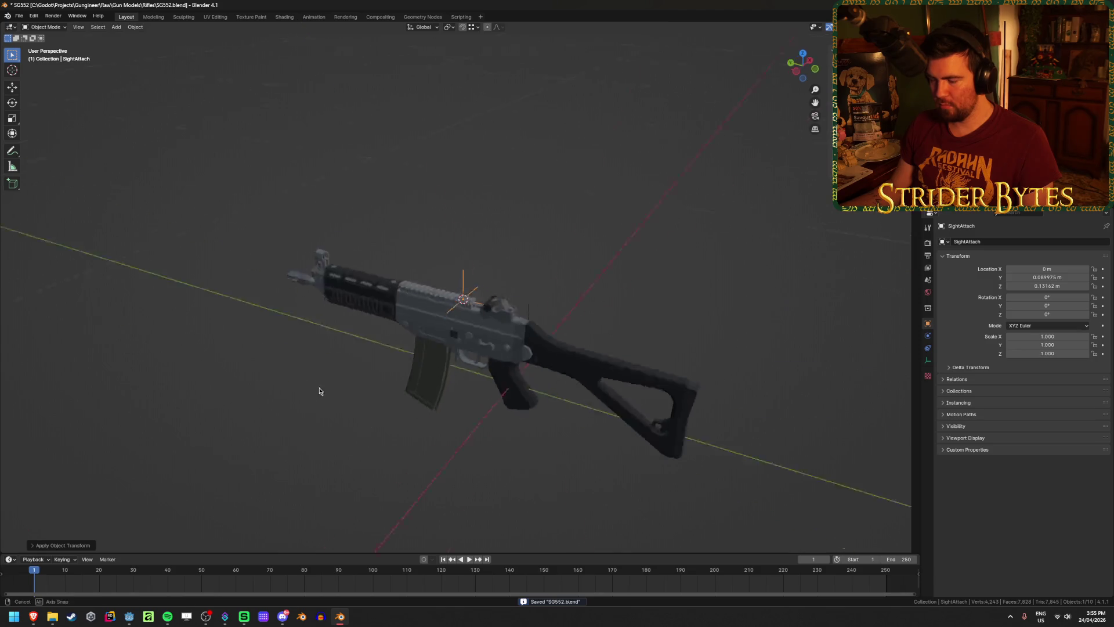
{"action": "scroll", "coordinate": [513, 347], "scroll_direction": "up", "scroll_amount": 6}
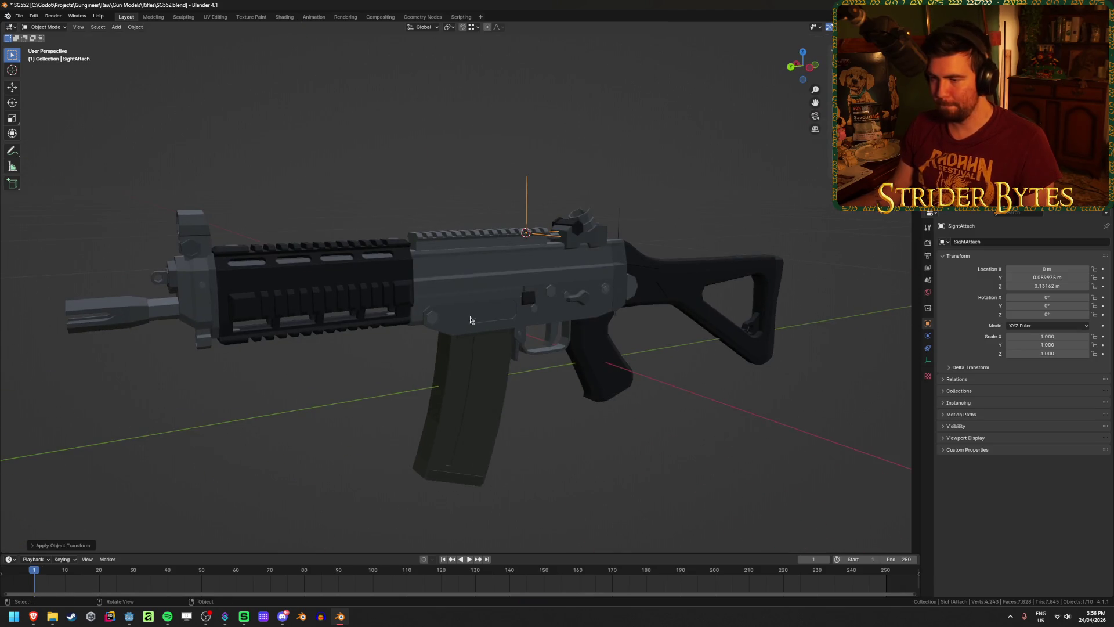
Select the handguard, the receiver, then the magazine to inspect the parts.
{"action": "left_click", "coordinate": [371, 322]}
{"action": "middle_click_drag", "start_coordinate": [365, 363], "coordinate": [329, 379]}
{"action": "left_click", "coordinate": [558, 294]}
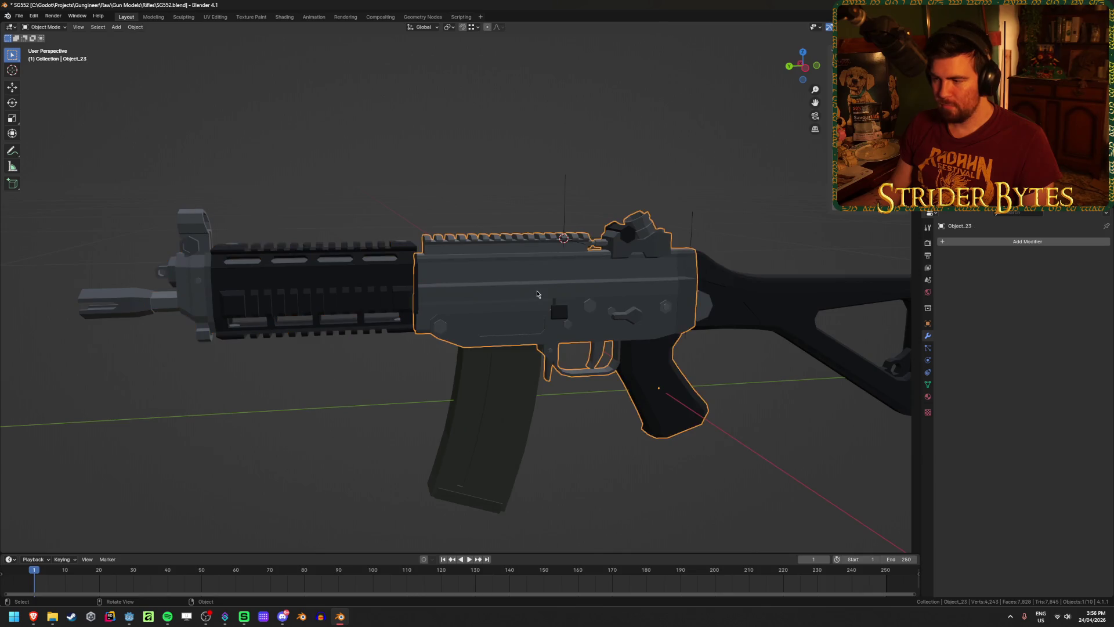
{"action": "left_click", "coordinate": [499, 406]}
{"action": "mouse_move", "coordinate": [499, 406]}
{"action": "middle_mouse_down"}
{"action": "mouse_move", "coordinate": [546, 389]}
{"action": "mouse_move", "coordinate": [568, 344]}
{"action": "mouse_move", "coordinate": [570, 392]}
{"action": "middle_mouse_up"}
{"action": "scroll", "coordinate": [546, 388], "scroll_direction": "up", "scroll_amount": 8}
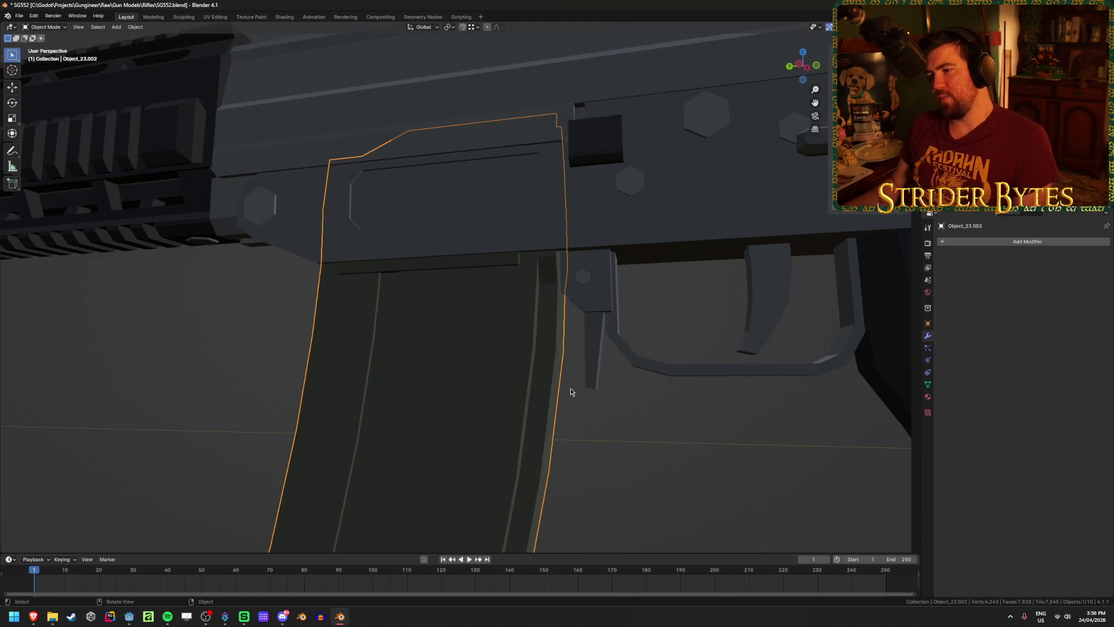
{"action": "scroll", "coordinate": [535, 366], "scroll_direction": "down", "scroll_amount": 2}
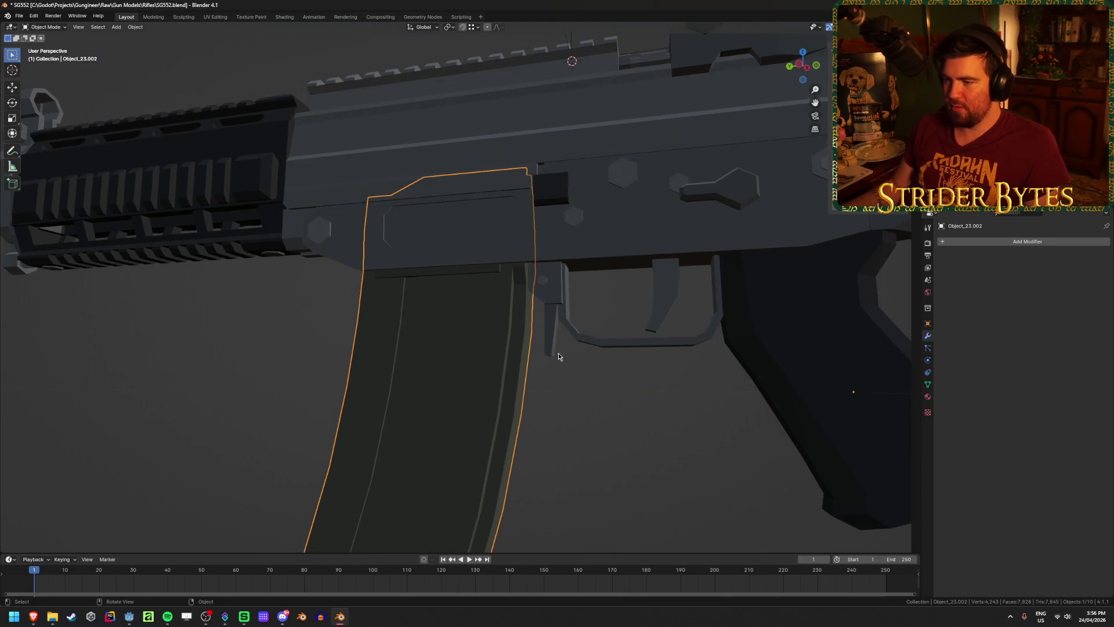
Briefly edit the magazine's mesh, then select and hide the receiver.
{"action": "key", "text": "Tab"}
{"action": "scroll", "coordinate": [578, 410], "scroll_direction": "down", "scroll_amount": 1}
{"action": "key", "text": "Tab"}
{"action": "left_click", "coordinate": [586, 226]}
{"action": "mouse_move", "coordinate": [586, 226]}
{"action": "middle_mouse_down"}
{"action": "mouse_move", "coordinate": [596, 245]}
{"action": "mouse_move", "coordinate": [531, 244]}
{"action": "mouse_move", "coordinate": [568, 265]}
{"action": "middle_mouse_up"}
{"action": "scroll", "coordinate": [596, 244], "scroll_direction": "down", "scroll_amount": 5}
{"action": "key", "text": "Delete"}
Check the magazine's mesh in edit mode, return to object mode, and unhide the receiver.
{"action": "left_click", "coordinate": [569, 264]}
{"action": "key", "text": "Tab"}
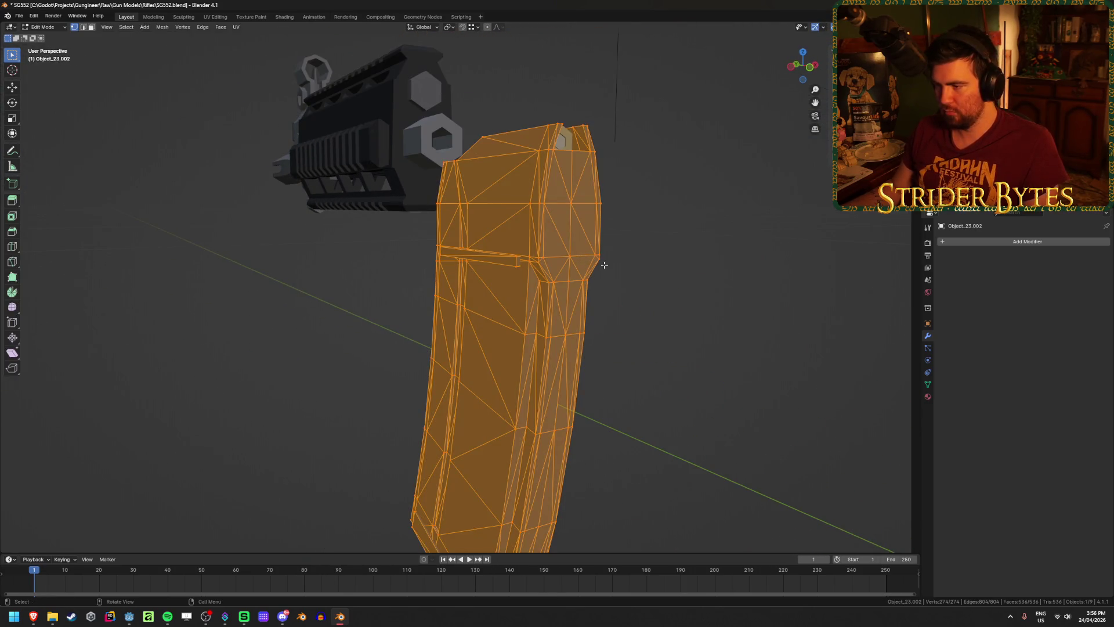
{"action": "left_click", "coordinate": [708, 316]}
{"action": "key", "text": "ctrl+Tab"}
{"action": "left_click", "coordinate": [690, 371]}
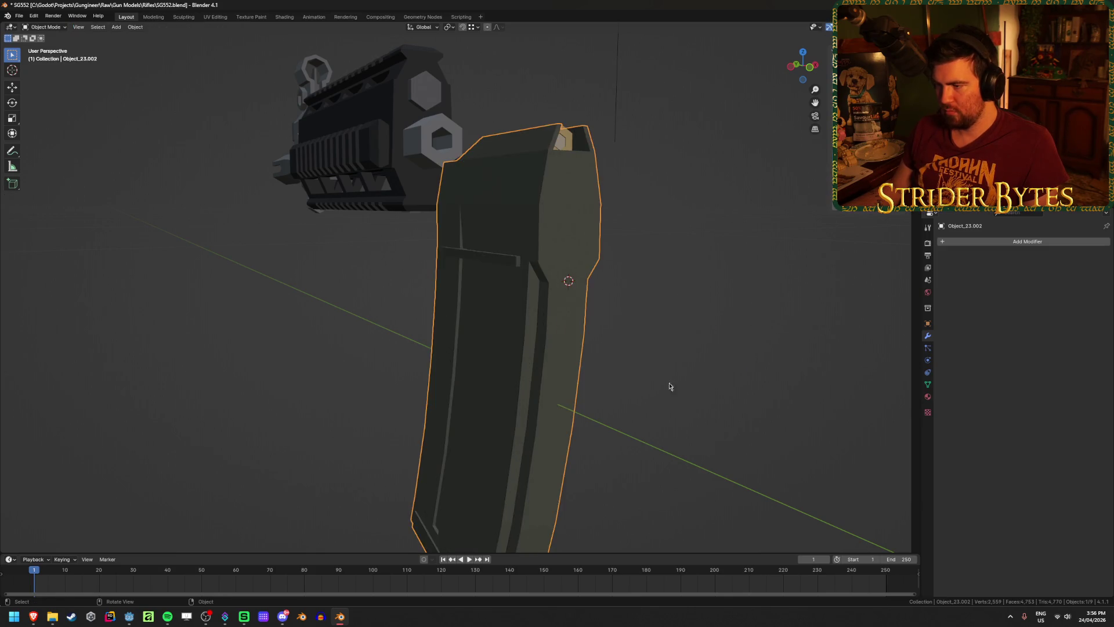
{"action": "key", "text": "alt+h"}
Glance at the rifle in wireframe, then select only the receiver and hide it.
{"action": "scroll", "coordinate": [697, 371], "scroll_direction": "up", "scroll_amount": 2}
{"action": "scroll", "coordinate": [667, 377], "scroll_direction": "down", "scroll_amount": 2}
{"action": "scroll", "coordinate": [673, 382], "scroll_direction": "up", "scroll_amount": 2}
{"action": "key", "text": "shift+z"}
{"action": "scroll", "coordinate": [673, 380], "scroll_direction": "down", "scroll_amount": 1}
{"action": "key", "text": "shift+z"}
{"action": "left_click", "coordinate": [630, 198]}
{"action": "key", "text": "h"}
Inspect the magazine's mesh in edit mode and return to object mode.
{"action": "left_click", "coordinate": [598, 266]}
{"action": "key", "text": "Tab"}
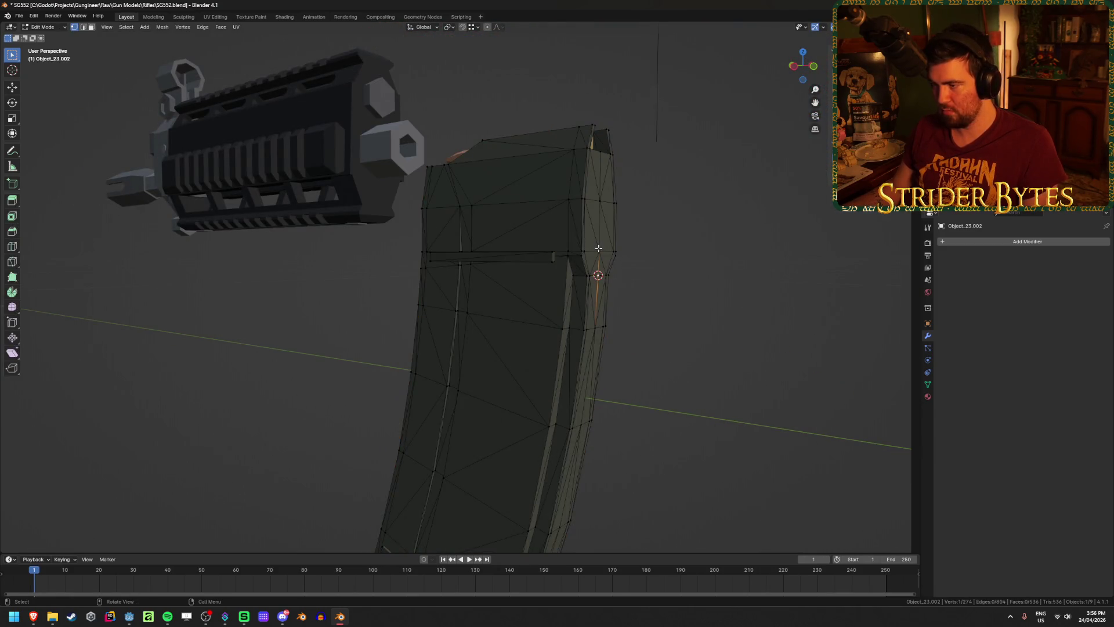
{"action": "key", "text": "ctrl+Tab"}
{"action": "left_click", "coordinate": [667, 374]}
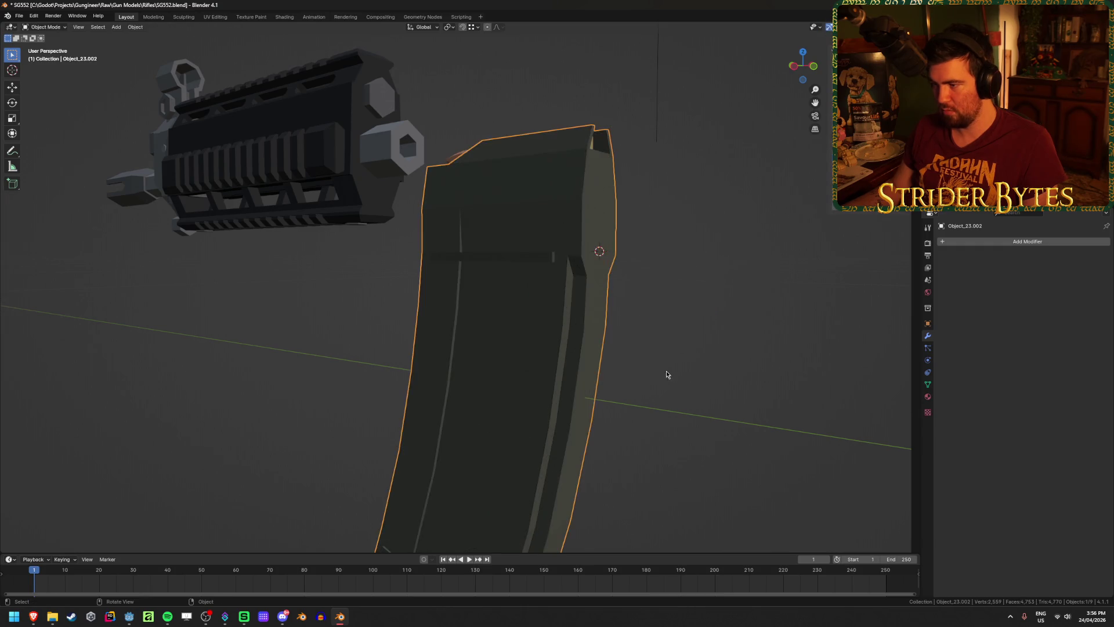
Unhide the receiver, set the magazine's origin to the 3D cursor, and save SG552.blend.
{"action": "key", "text": "alt+h"}
{"action": "scroll", "coordinate": [671, 405], "scroll_direction": "up", "scroll_amount": 2}
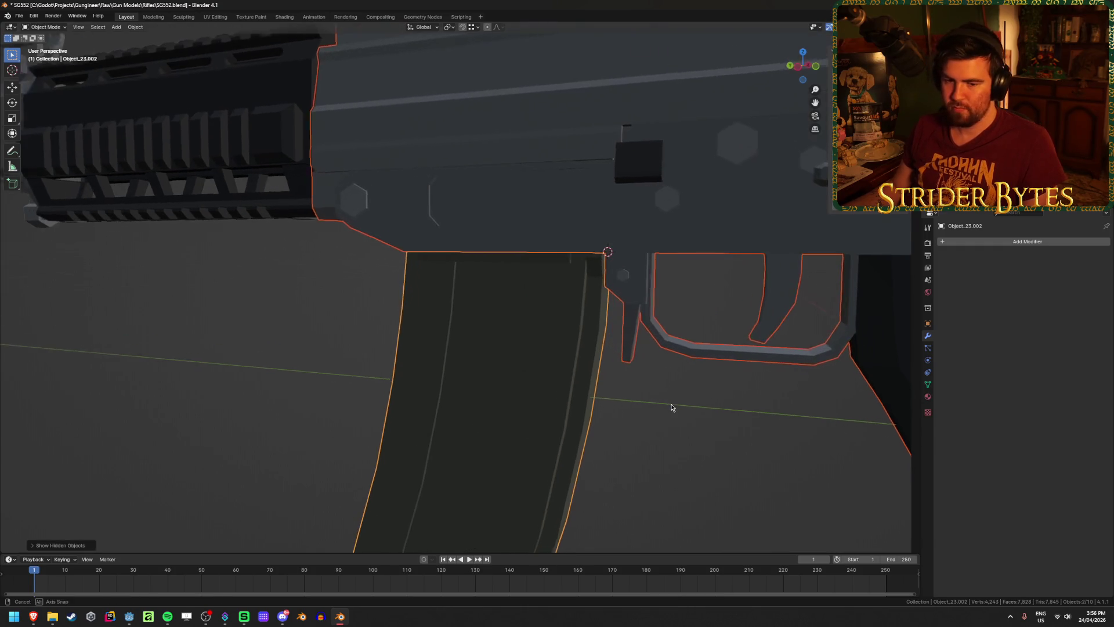
{"action": "right_click", "coordinate": [673, 408]}
{"action": "left_click", "coordinate": [745, 423]}
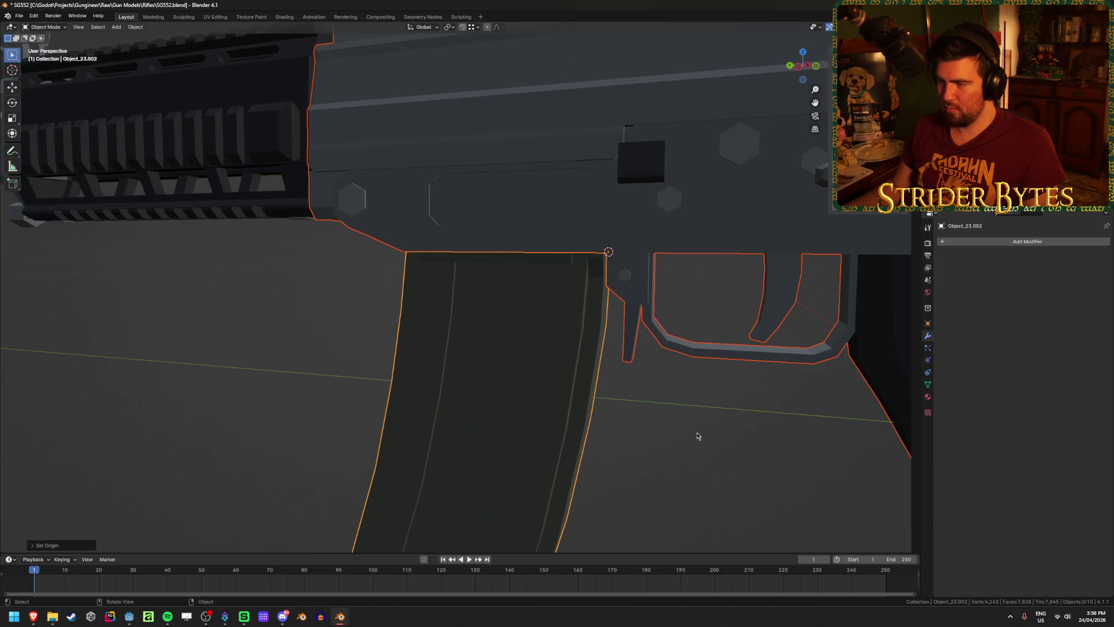
{"action": "left_click", "coordinate": [697, 435]}
{"action": "key", "text": "ctrl+s"}
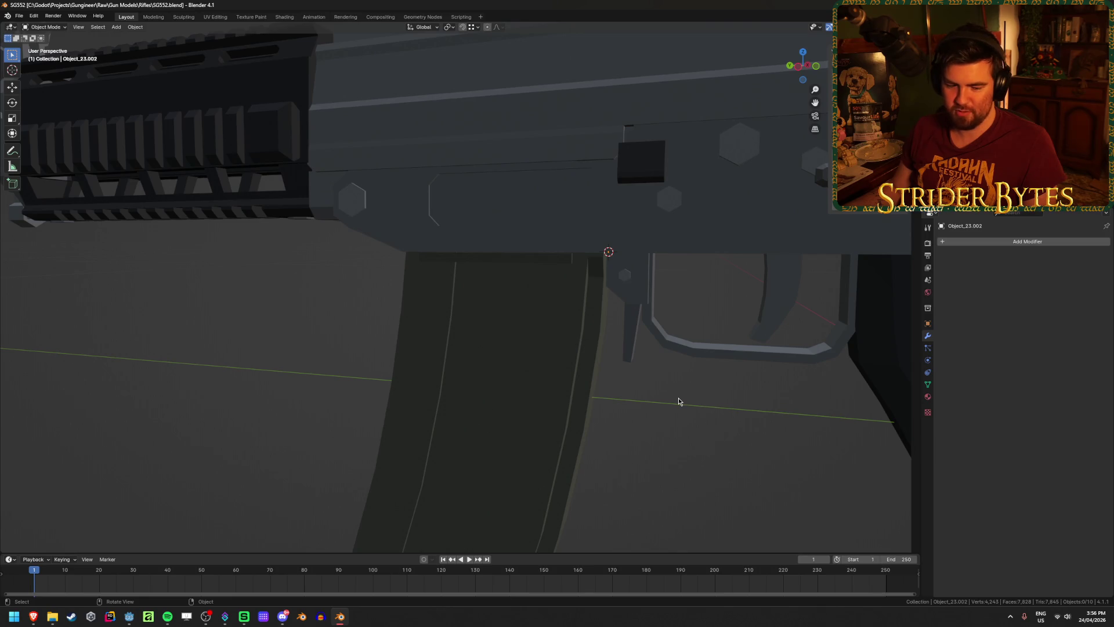
Add a plain axes empty at the 3D cursor, shrink it, and apply its scale.
{"action": "scroll", "coordinate": [677, 398], "scroll_direction": "down", "scroll_amount": 5}
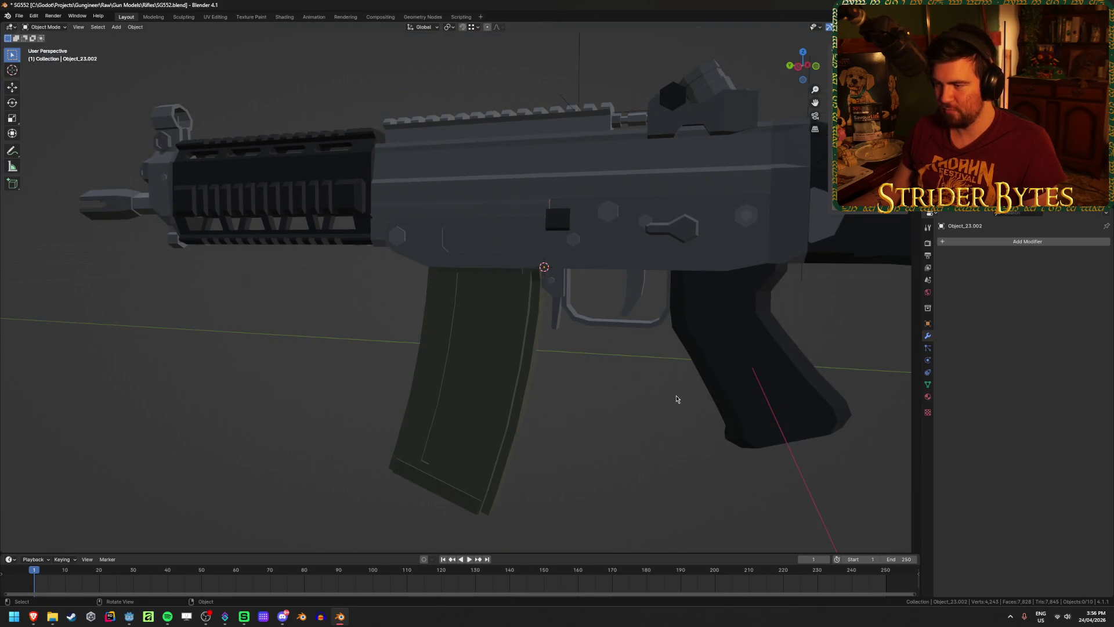
{"action": "key", "text": "shift+a"}
{"action": "mouse_move", "coordinate": [677, 398]}
{"action": "left_click", "coordinate": [716, 396]}
{"action": "scroll", "coordinate": [668, 428], "scroll_direction": "down", "scroll_amount": 3}
{"action": "key", "text": "s"}
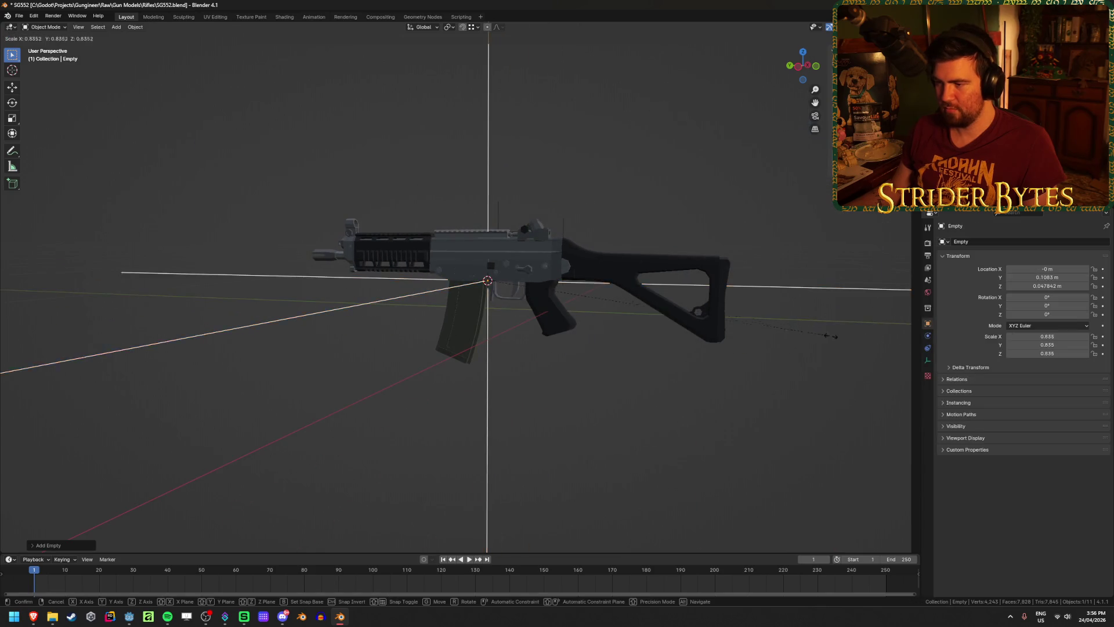
{"action": "left_click", "coordinate": [598, 409]}
{"action": "key", "text": "ctrl+a"}
{"action": "left_click", "coordinate": [565, 412]}
Rename the new empty MagazineAttach and save the file.
{"action": "key", "text": "F2"}
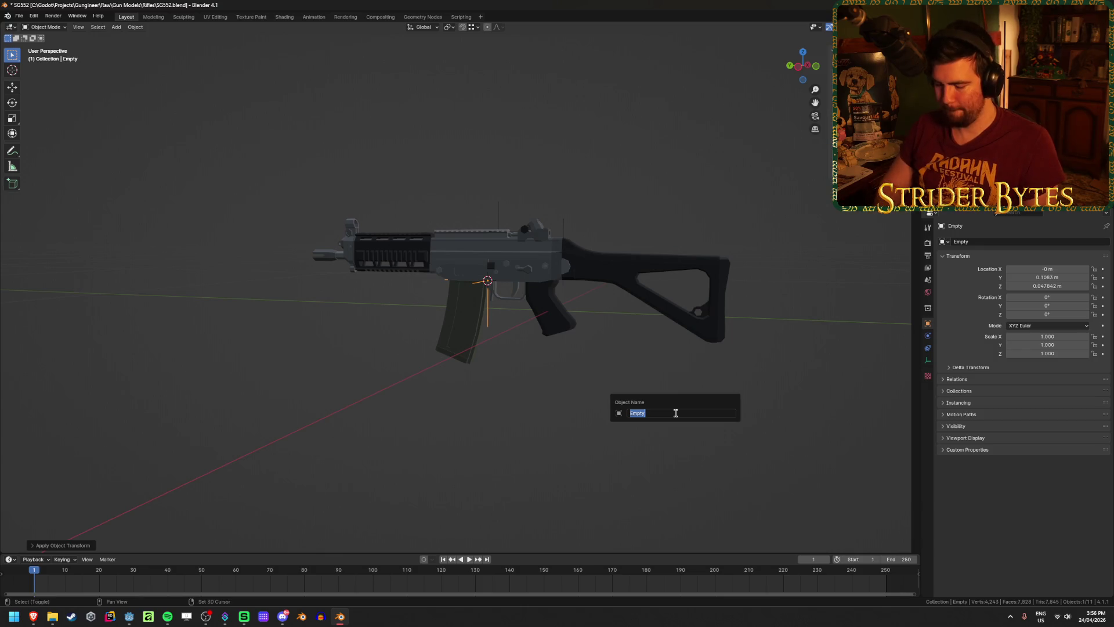
{"action": "type", "text": "MagazineAtta"}
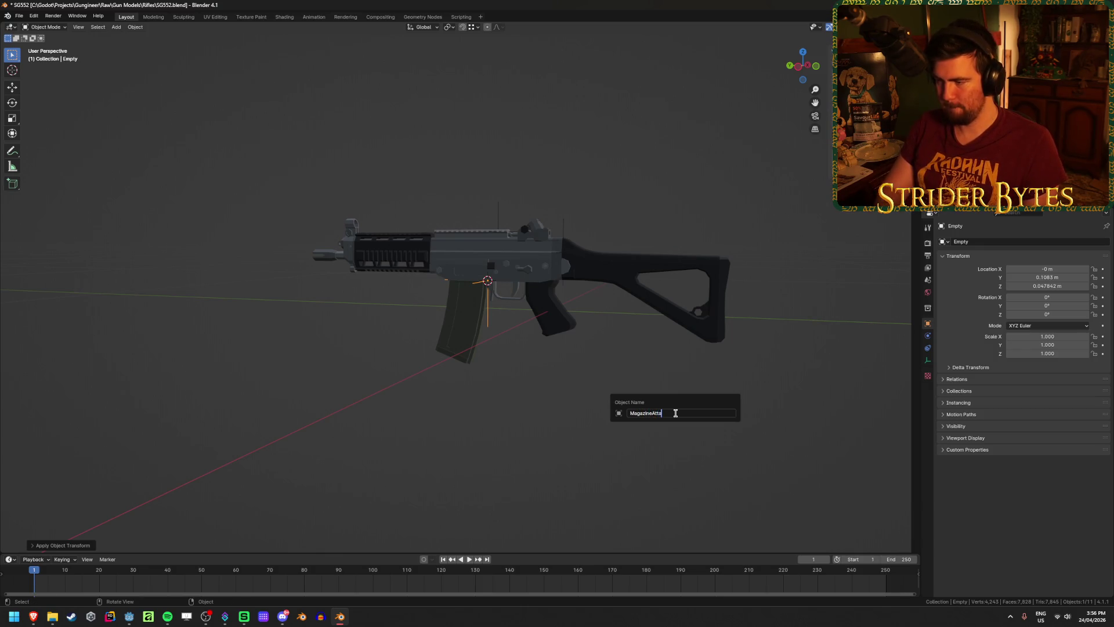
{"action": "type", "text": "ch"}
{"action": "key", "text": "Return"}
{"action": "key", "text": "ctrl+s"}
Select the receiver and hide it to expose the handguard.
{"action": "scroll", "coordinate": [348, 308], "scroll_direction": "up", "scroll_amount": 5}
{"action": "middle_click_drag", "start_coordinate": [371, 336], "coordinate": [482, 378]}
{"action": "scroll", "coordinate": [487, 373], "scroll_direction": "up", "scroll_amount": 4}
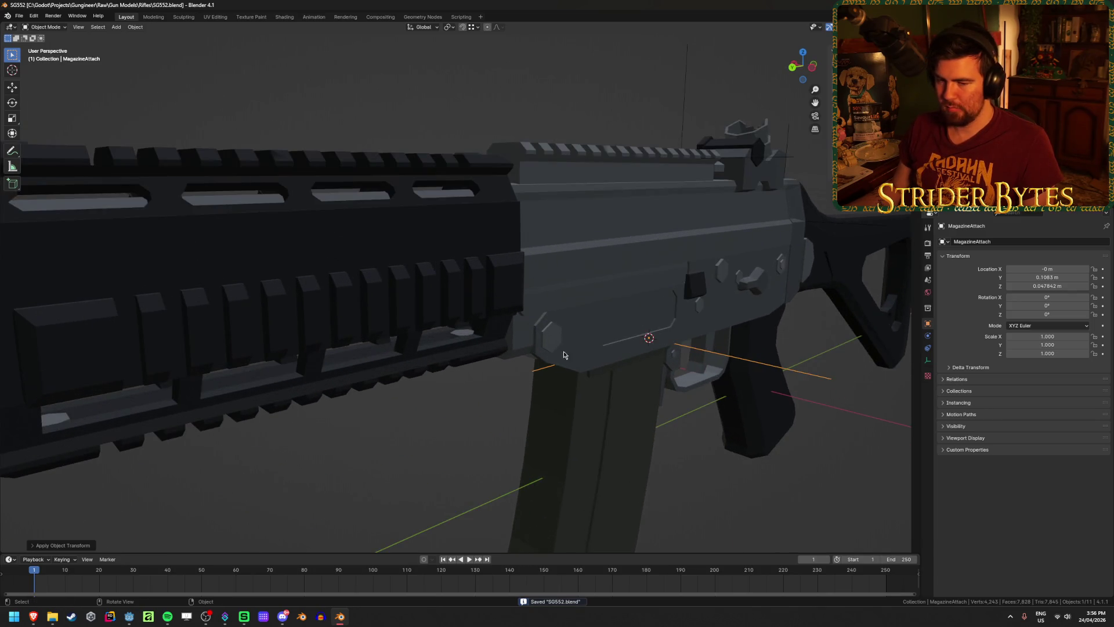
{"action": "left_click", "coordinate": [670, 266]}
{"action": "middle_click_drag", "start_coordinate": [669, 266], "coordinate": [468, 268]}
{"action": "key", "text": "Delete"}
Put the handguard in edit mode and view it side-on in wireframe.
{"action": "left_click", "coordinate": [467, 268]}
{"action": "scroll", "coordinate": [430, 284], "scroll_direction": "up", "scroll_amount": 3}
{"action": "key", "text": "Tab"}
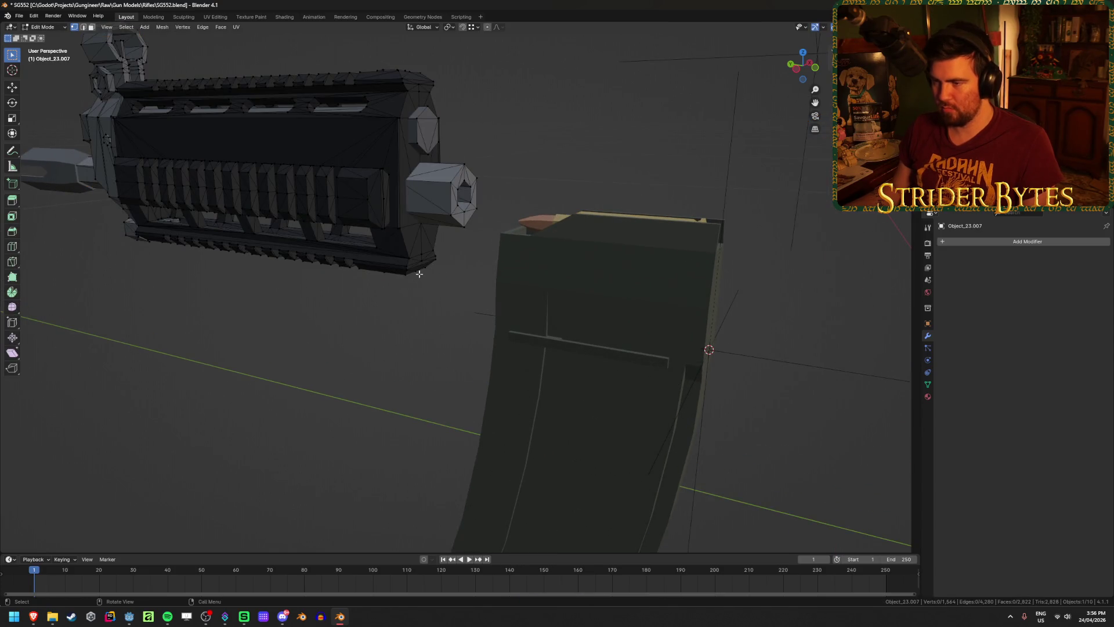
{"action": "middle_click_drag", "start_coordinate": [419, 273], "coordinate": [520, 368]}
{"action": "scroll", "coordinate": [522, 348], "scroll_direction": "up", "scroll_amount": 3}
{"action": "key", "text": "shift+z"}
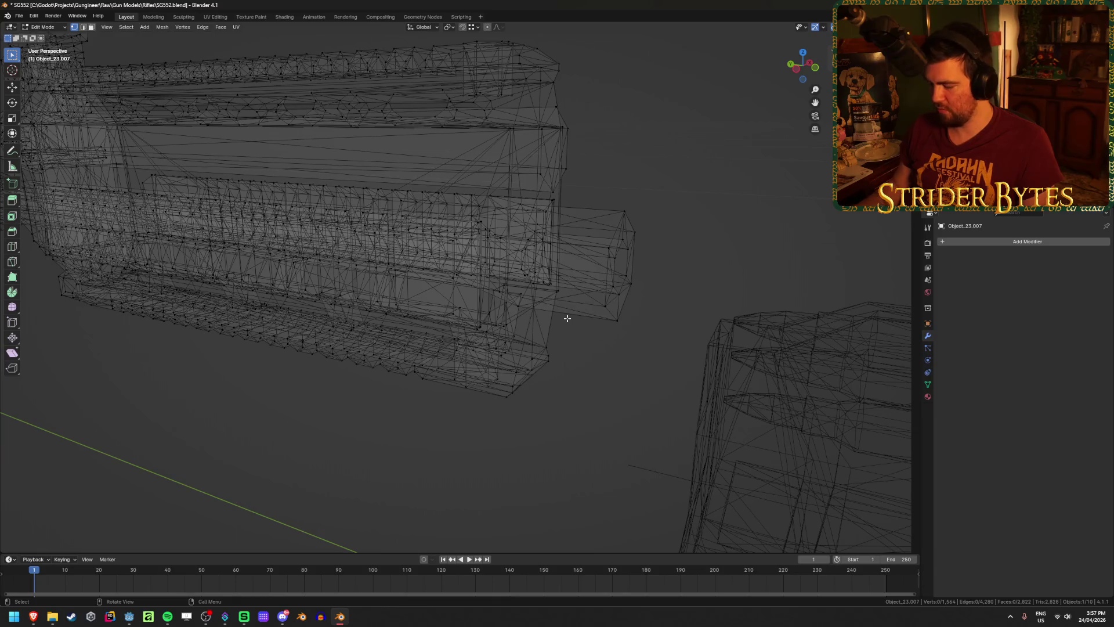
{"action": "key", "text": "KP_3"}
{"action": "key", "text": "shift+z"}
{"action": "key", "text": "shift+z"}
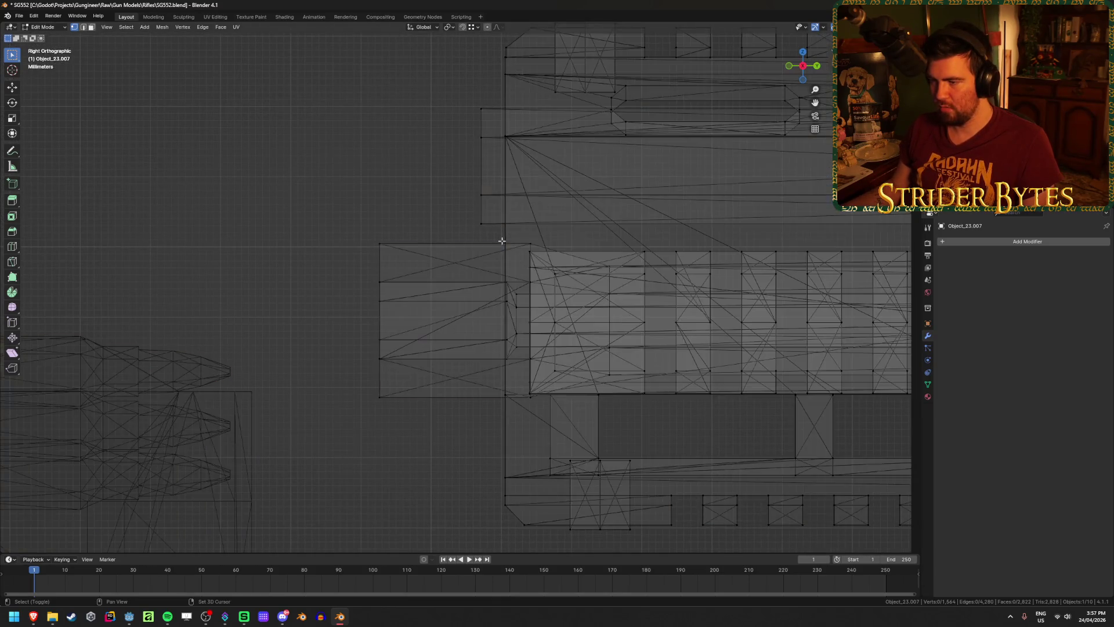
{"action": "scroll", "coordinate": [505, 245], "scroll_direction": "up", "scroll_amount": 2}
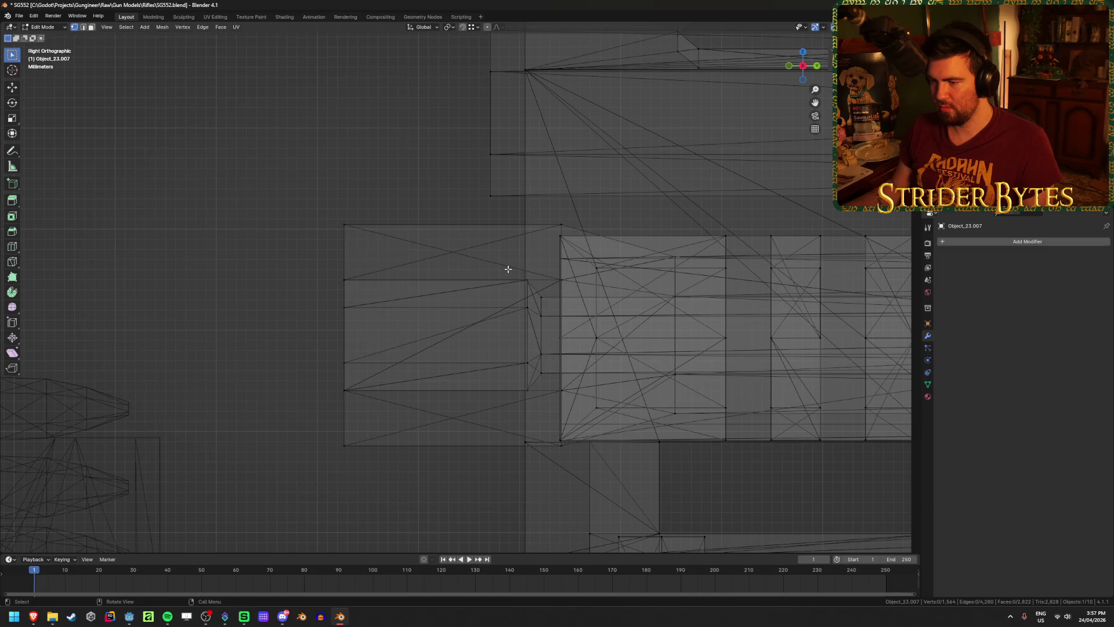
{"action": "key", "text": "shift+z"}
{"action": "middle_click_drag", "start_coordinate": [509, 265], "coordinate": [438, 284]}
{"action": "key", "text": "shift+z"}
Select a vertex at the handguard's rear end and snap the 3D cursor to it.
{"action": "left_click_drag", "start_coordinate": [334, 206], "coordinate": [405, 381]}
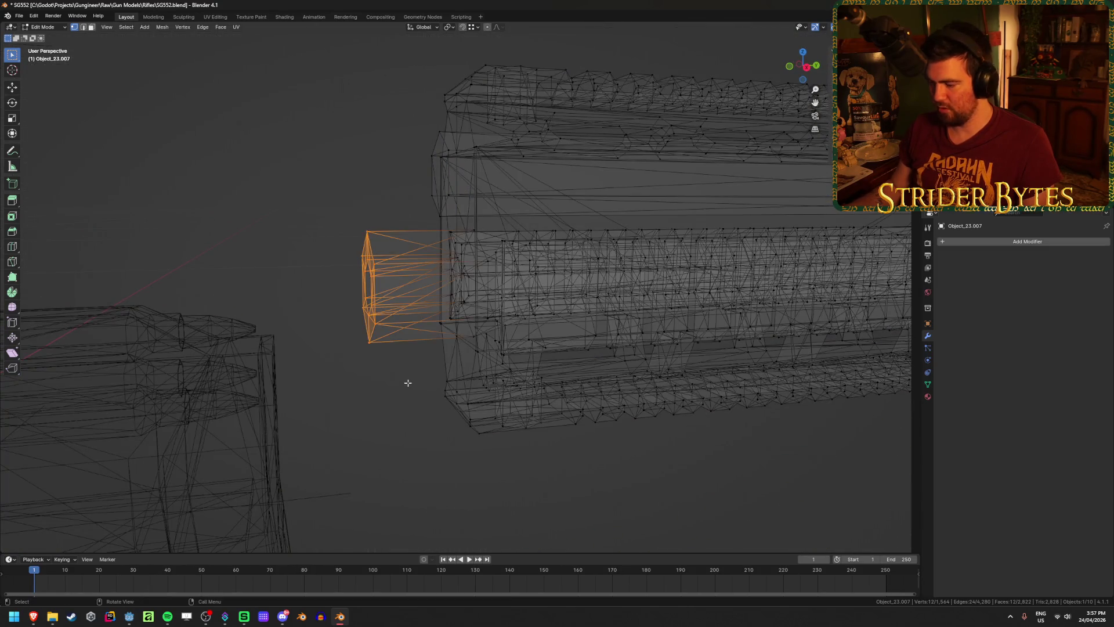
{"action": "key", "text": "KP_Decimal"}
{"action": "scroll", "coordinate": [679, 327], "scroll_direction": "down", "scroll_amount": 2}
{"action": "scroll", "coordinate": [679, 326], "scroll_direction": "down", "scroll_amount": 2}
{"action": "key", "text": "shift+z"}
{"action": "mouse_move", "coordinate": [671, 329]}
{"action": "middle_mouse_down"}
{"action": "mouse_move", "coordinate": [696, 326]}
{"action": "mouse_move", "coordinate": [627, 340]}
{"action": "mouse_move", "coordinate": [659, 343]}
{"action": "mouse_move", "coordinate": [644, 313]}
{"action": "mouse_move", "coordinate": [419, 394]}
{"action": "mouse_move", "coordinate": [443, 398]}
{"action": "mouse_move", "coordinate": [480, 351]}
{"action": "middle_mouse_up"}
{"action": "key", "text": "shift+z"}
{"action": "left_click", "coordinate": [496, 330]}
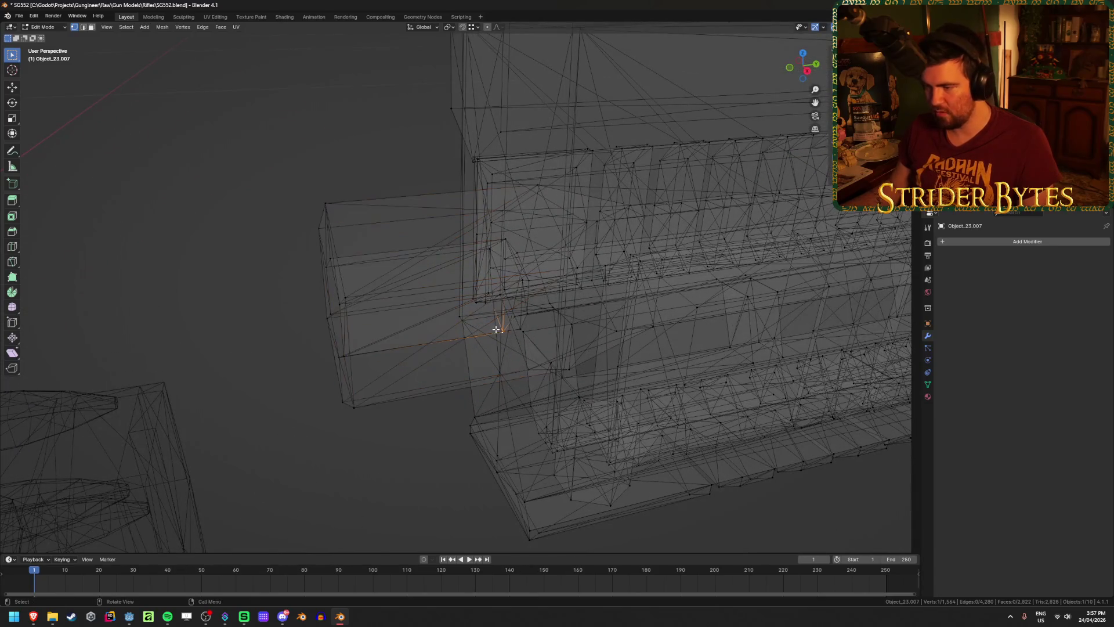
{"action": "key", "text": "shift+z"}
{"action": "key", "text": "ctrl+Tab"}
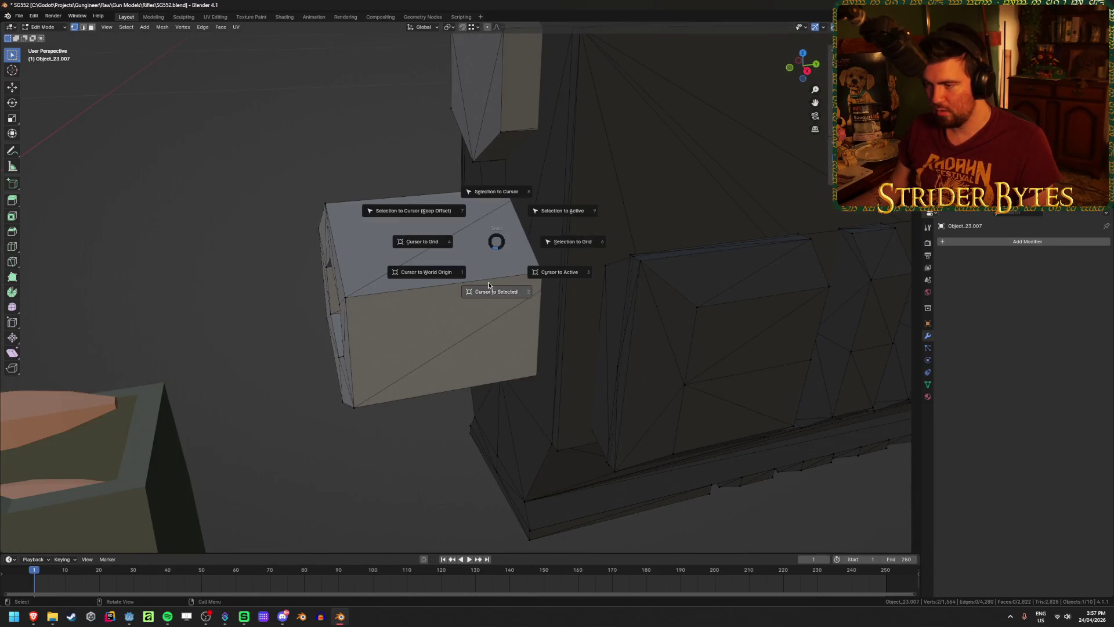
{"action": "left_click", "coordinate": [490, 287]}
Set the handguard's origin to the 3D cursor, unhide all parts, and deselect everything.
{"action": "middle_click_drag", "start_coordinate": [491, 287], "coordinate": [466, 379]}
{"action": "right_click", "coordinate": [485, 300]}
{"action": "mouse_move", "coordinate": [495, 300]}
{"action": "left_click", "coordinate": [534, 309]}
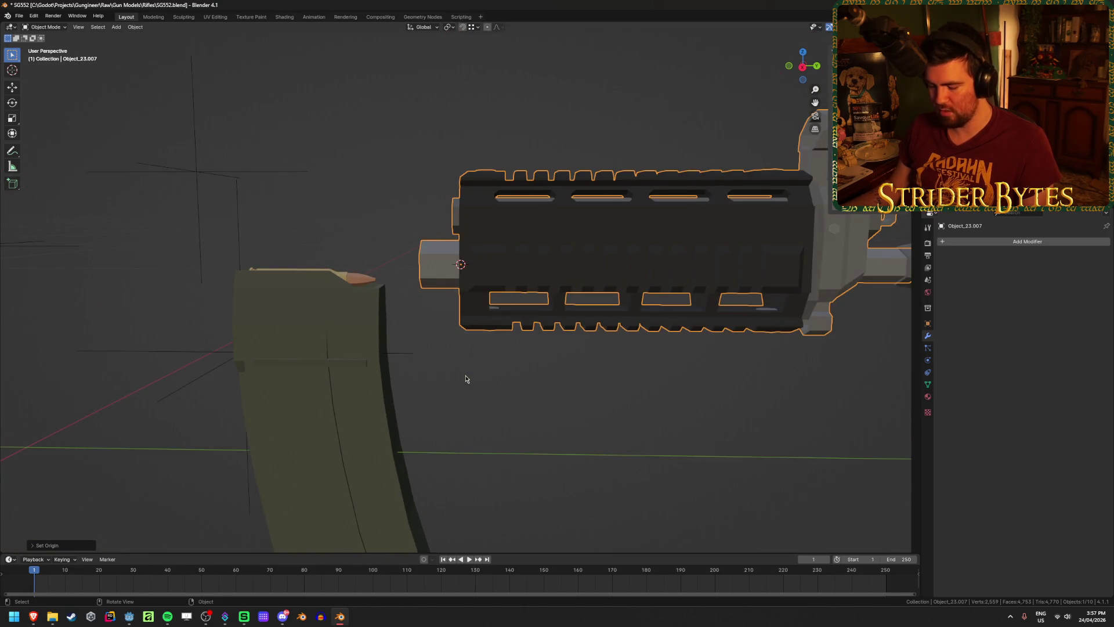
{"action": "key", "text": "alt+h"}
{"action": "key", "text": "alt+a"}
Add a plain axes empty at the cursor, shrink it, and apply its scale.
{"action": "key", "text": "shift+a"}
{"action": "mouse_move", "coordinate": [607, 425]}
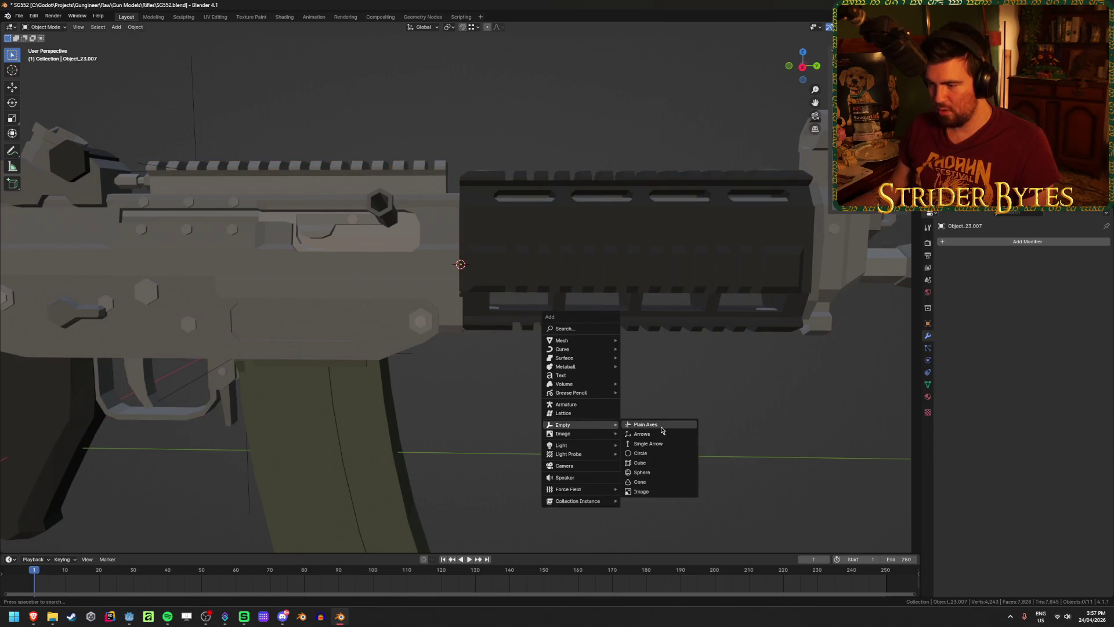
{"action": "left_click", "coordinate": [662, 428]}
{"action": "key", "text": "s"}
{"action": "left_click", "coordinate": [448, 307]}
{"action": "mouse_move", "coordinate": [562, 313]}
{"action": "middle_mouse_down"}
{"action": "mouse_move", "coordinate": [538, 355]}
{"action": "mouse_move", "coordinate": [766, 278]}
{"action": "mouse_move", "coordinate": [577, 322]}
{"action": "middle_mouse_up"}
{"action": "key", "text": "ctrl+a"}
{"action": "left_click", "coordinate": [693, 274]}
Rename the empty BarrelAttach and save SG552.blend.
{"action": "key", "text": "F2"}
{"action": "type", "text": "BarrelAttach"}
{"action": "key", "text": "Return"}
{"action": "key", "text": "ctrl+s"}
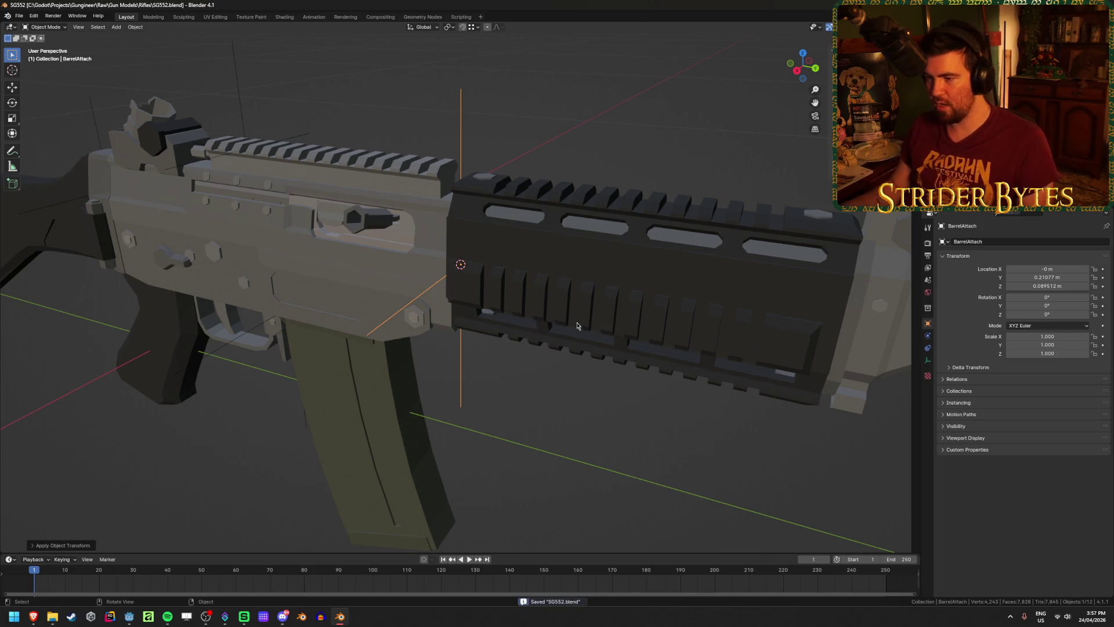
Turn the view toward the muzzle and select the flash hider.
{"action": "middle_click_drag", "start_coordinate": [578, 326], "coordinate": [678, 296]}
{"action": "scroll", "coordinate": [495, 249], "scroll_direction": "up", "scroll_amount": 3}
{"action": "scroll", "coordinate": [464, 226], "scroll_direction": "up", "scroll_amount": 2}
{"action": "left_click", "coordinate": [443, 207]}
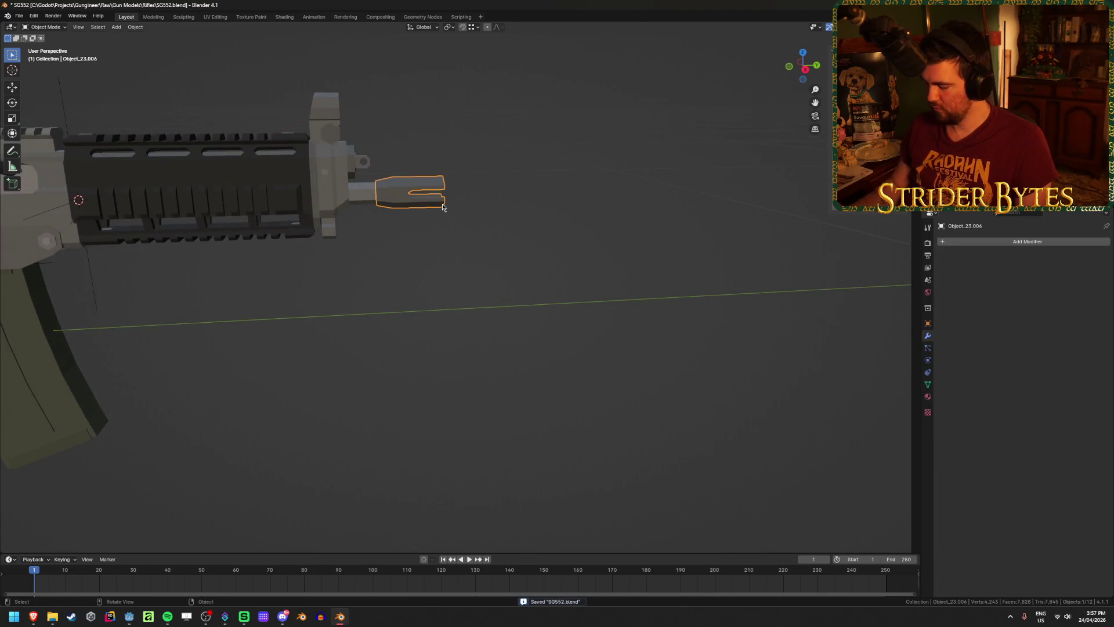
Snap the 3D cursor to a vertex at the flash hider's rear end.
{"action": "key", "text": "KP_Decimal"}
{"action": "middle_click_drag", "start_coordinate": [433, 288], "coordinate": [535, 274], "text": "shift"}
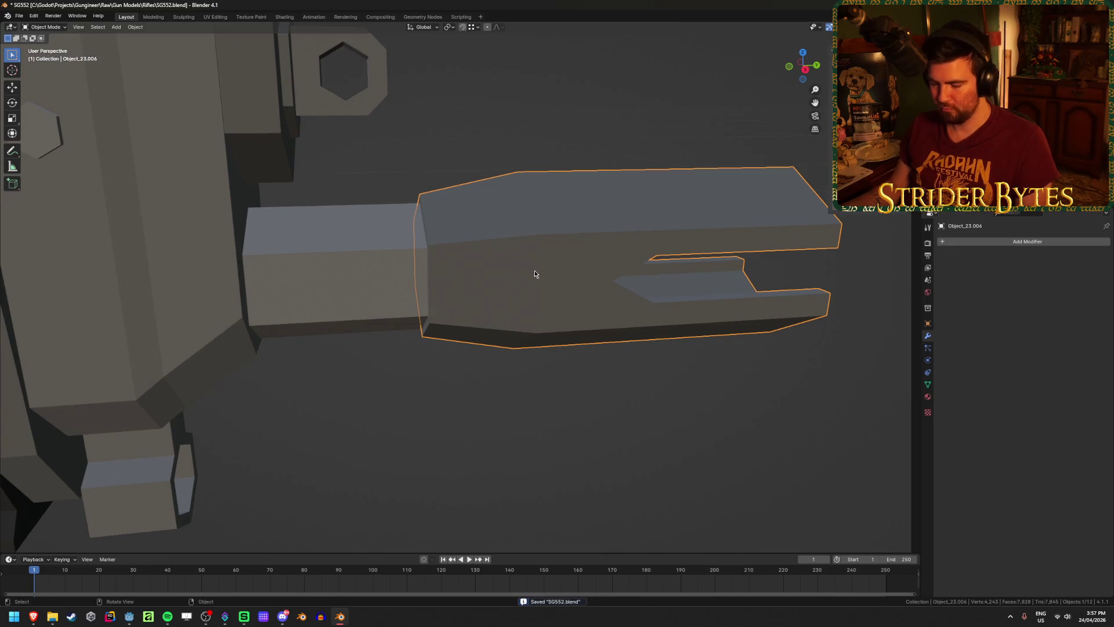
{"action": "key", "text": "h"}
{"action": "key", "text": "ctrl+z"}
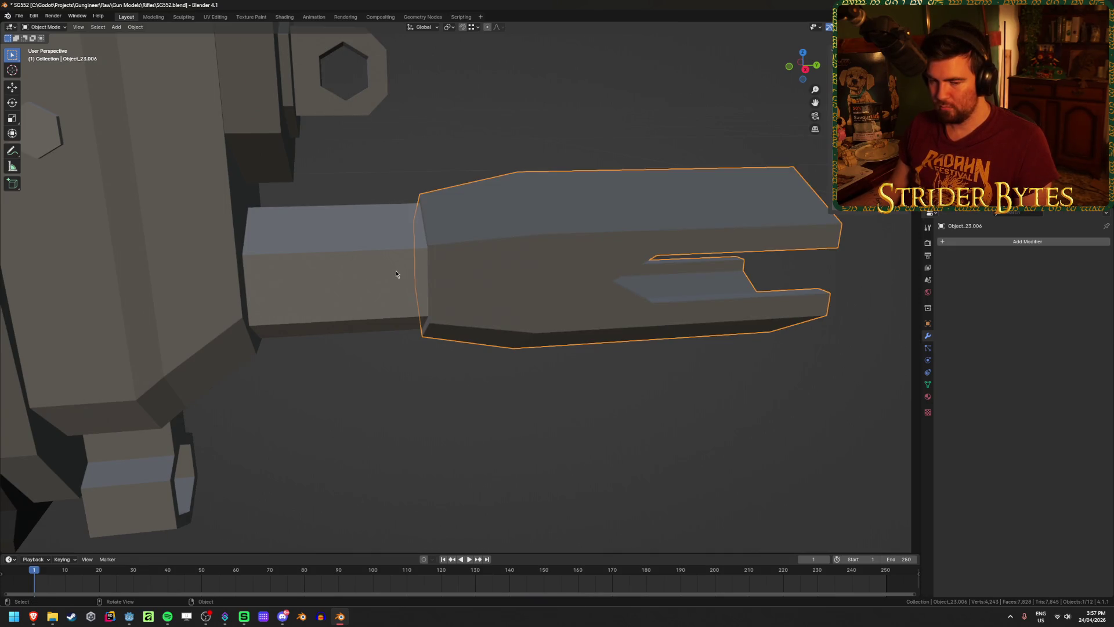
{"action": "mouse_move", "coordinate": [396, 274]}
{"action": "middle_mouse_down"}
{"action": "mouse_move", "coordinate": [440, 212]}
{"action": "mouse_move", "coordinate": [457, 235]}
{"action": "middle_mouse_up"}
{"action": "key", "text": "Tab"}
{"action": "left_click", "coordinate": [440, 211]}
{"action": "key", "text": "shift+z"}
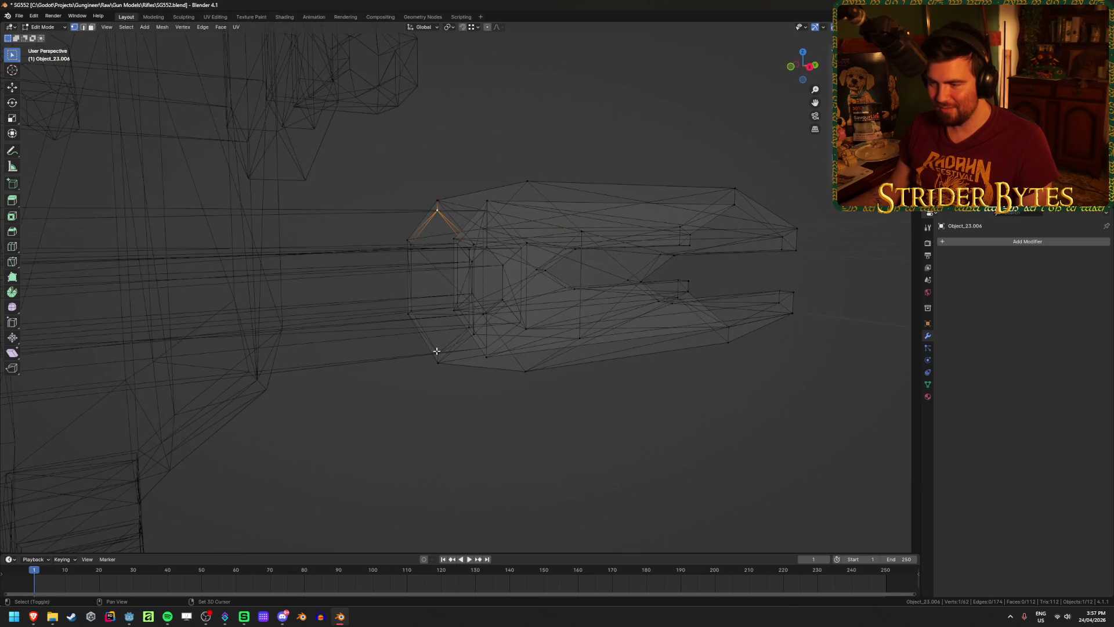
{"action": "key", "text": "ctrl+Tab"}
{"action": "left_click", "coordinate": [535, 404]}
Set the flash hider's origin to the 3D cursor at its rear end.
{"action": "key", "text": "shift+z"}
{"action": "middle_click_drag", "start_coordinate": [570, 403], "coordinate": [626, 396]}
{"action": "right_click", "coordinate": [626, 396]}
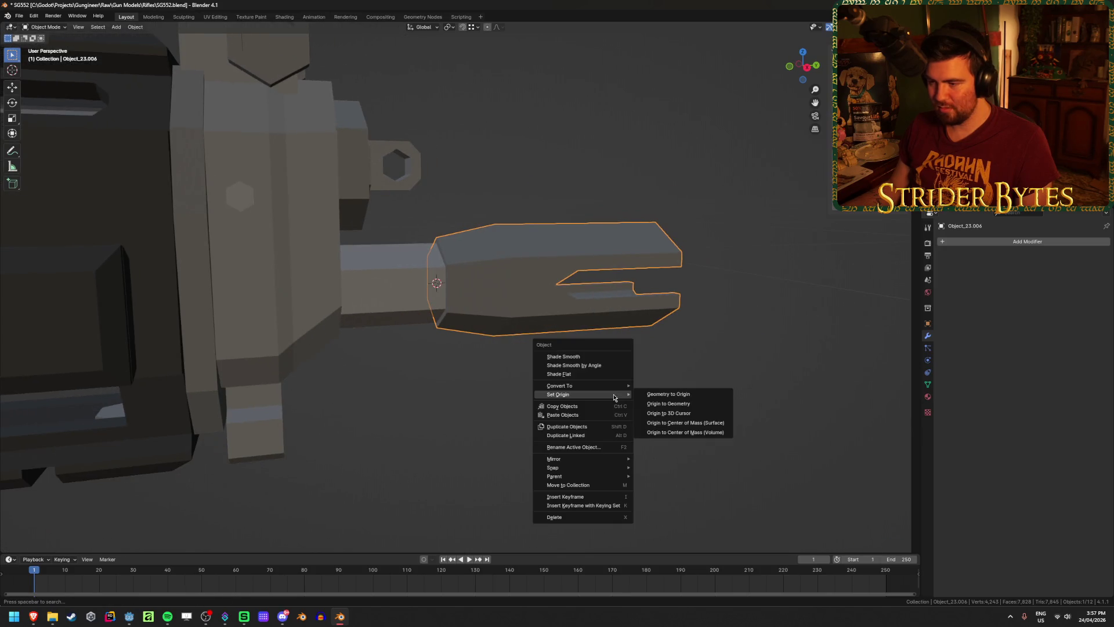
{"action": "left_click", "coordinate": [706, 416]}
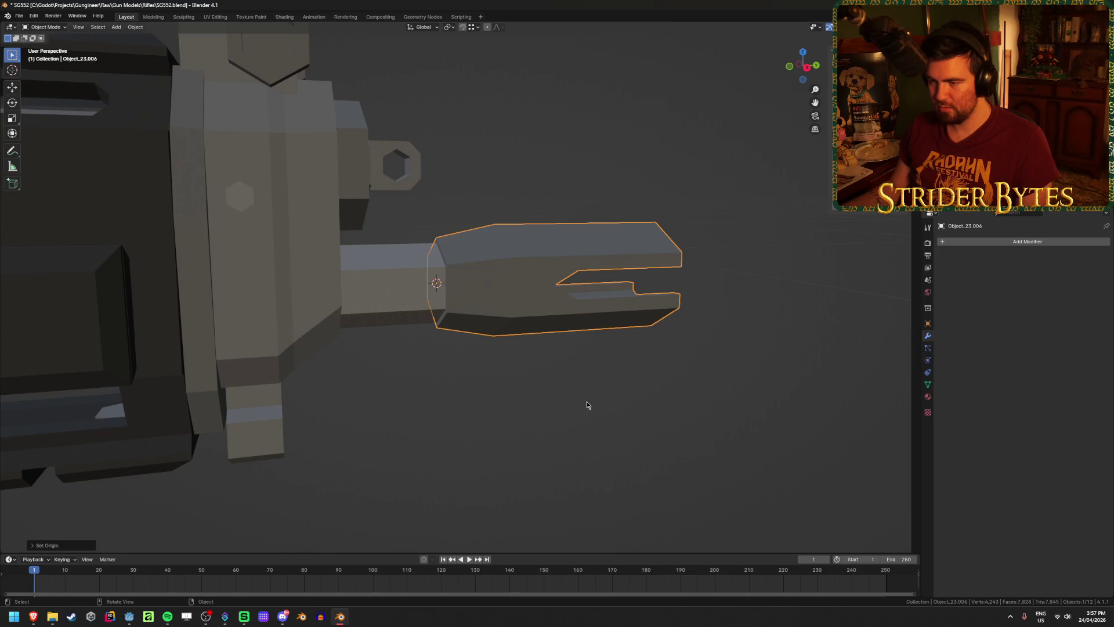
Add a Plain Axes empty at the muzzle, scale it to 0.05, and save.
{"action": "key", "text": "shift+a"}
{"action": "left_click", "coordinate": [636, 398]}
{"action": "key", "text": "s"}
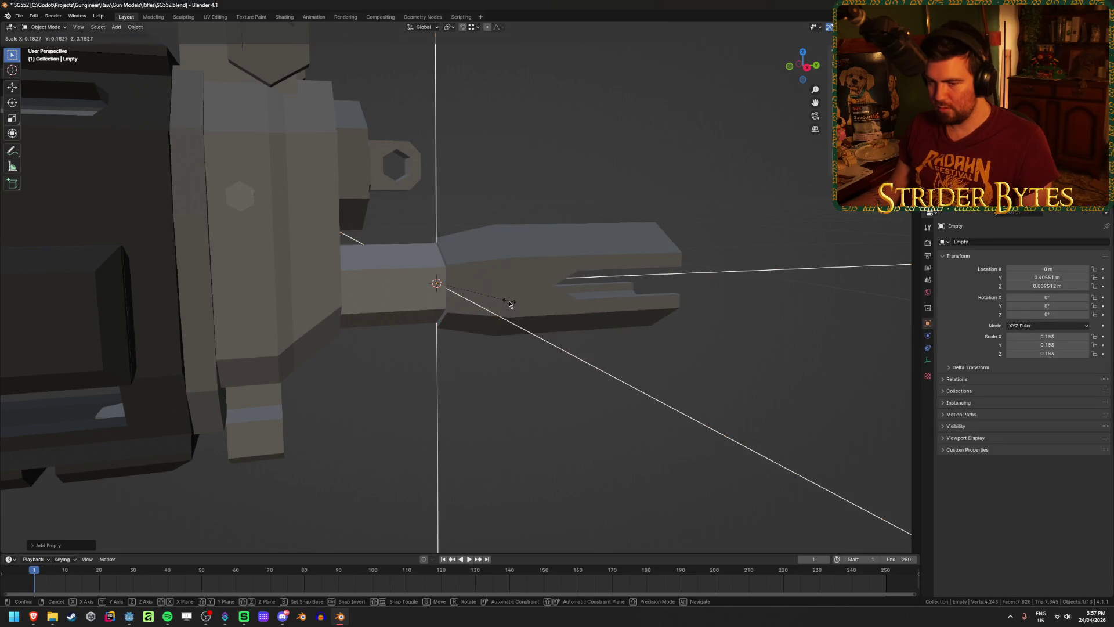
{"action": "left_click", "coordinate": [513, 301]}
{"action": "scroll", "coordinate": [647, 391], "scroll_direction": "down", "scroll_amount": 5}
{"action": "key", "text": "s"}
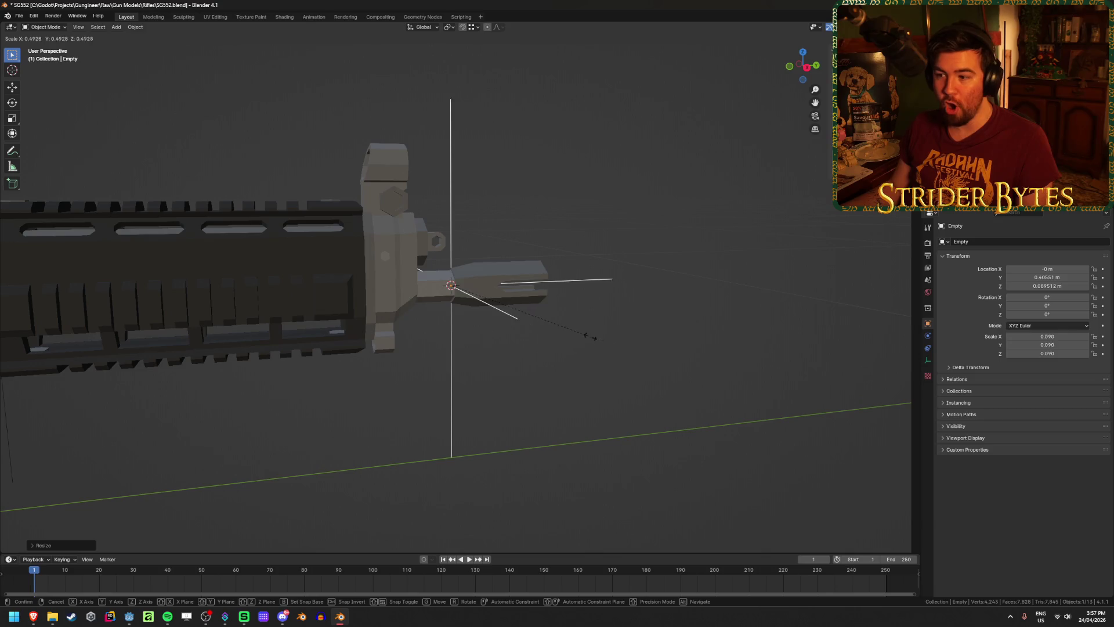
{"action": "left_click", "coordinate": [570, 325]}
{"action": "mouse_move", "coordinate": [569, 326]}
{"action": "middle_mouse_down"}
{"action": "mouse_move", "coordinate": [551, 340]}
{"action": "mouse_move", "coordinate": [568, 342]}
{"action": "middle_mouse_up"}
{"action": "key", "text": "ctrl+s"}
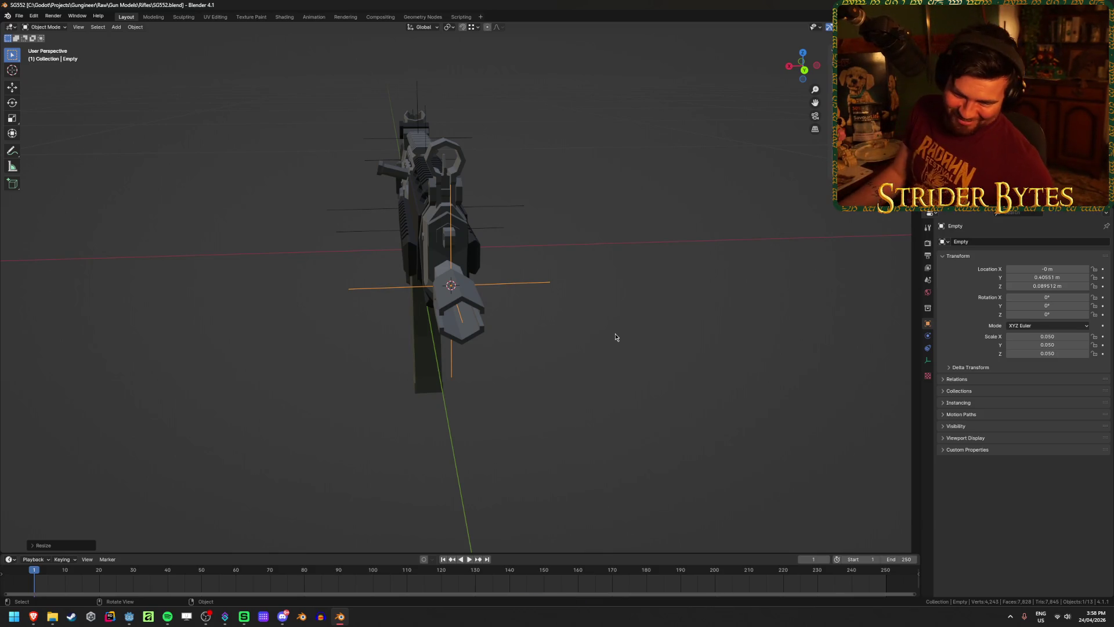
Rename the new empty to 'MuzzleAttach' and save the blend file.
{"action": "scroll", "coordinate": [615, 303], "scroll_direction": "up", "scroll_amount": 1}
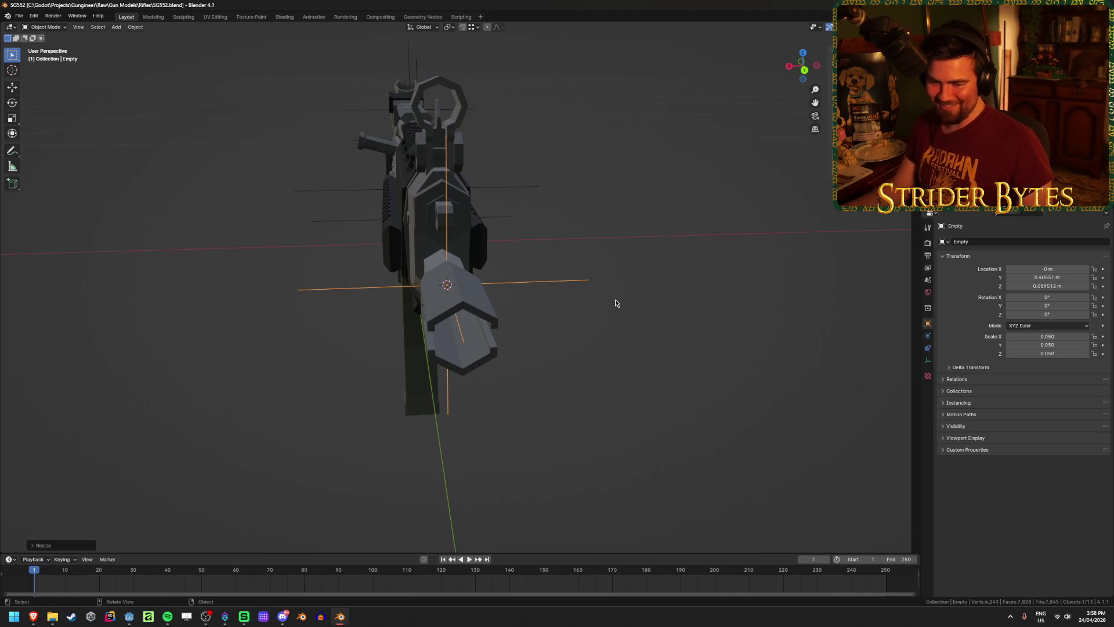
{"action": "key", "text": "F2"}
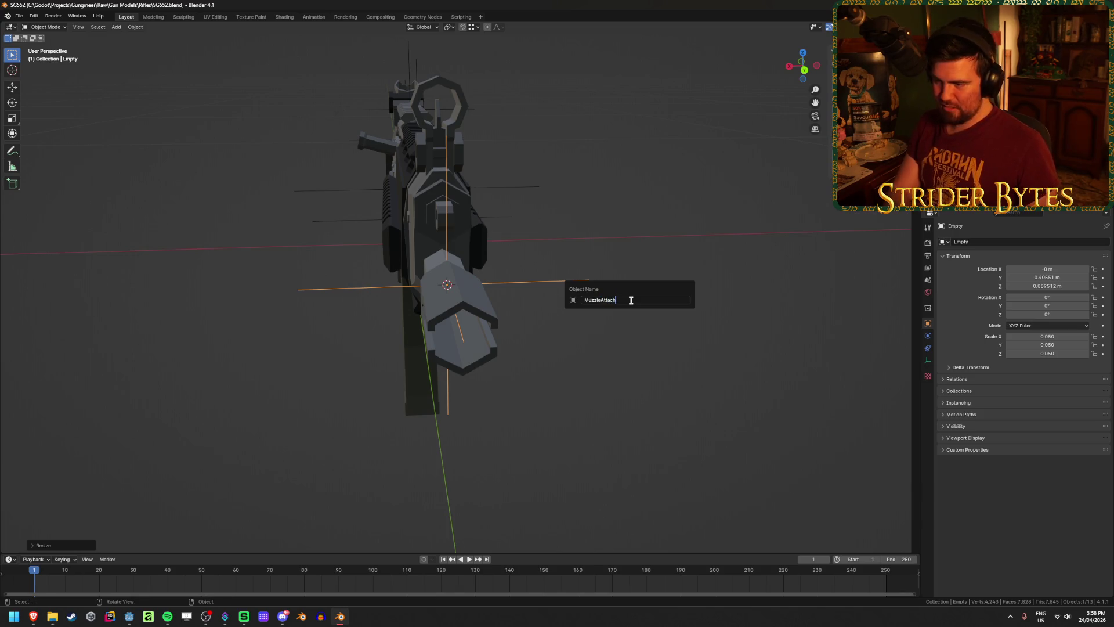
{"action": "key", "text": "Return"}
{"action": "key", "text": "ctrl+s"}
{"action": "mouse_move", "coordinate": [629, 301]}
{"action": "middle_mouse_down"}
{"action": "mouse_move", "coordinate": [269, 259]}
{"action": "mouse_move", "coordinate": [347, 267]}
{"action": "mouse_move", "coordinate": [361, 287]}
{"action": "mouse_move", "coordinate": [295, 298]}
{"action": "mouse_move", "coordinate": [490, 244]}
{"action": "mouse_move", "coordinate": [436, 266]}
{"action": "middle_mouse_up"}
{"action": "scroll", "coordinate": [347, 267], "scroll_direction": "up", "scroll_amount": 3}
{"action": "scroll", "coordinate": [347, 266], "scroll_direction": "down", "scroll_amount": 2}
Name the receiver mesh 'SG552_Receiver' and save SG552.blend.
{"action": "left_click", "coordinate": [436, 267]}
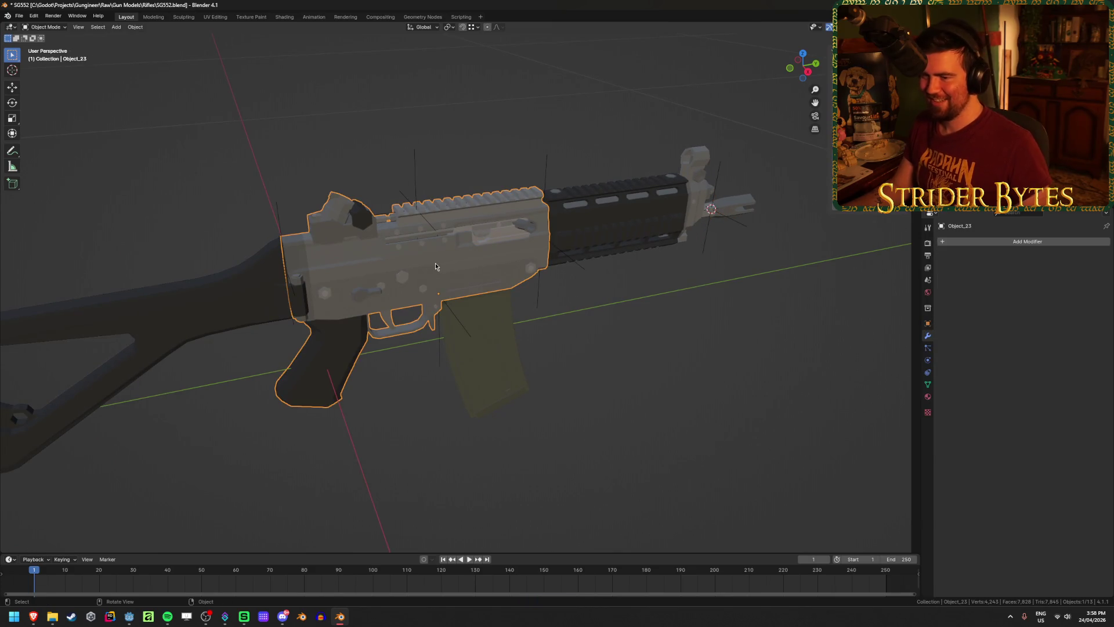
{"action": "key", "text": "F2"}
{"action": "type", "text": "SG552_Recei"}
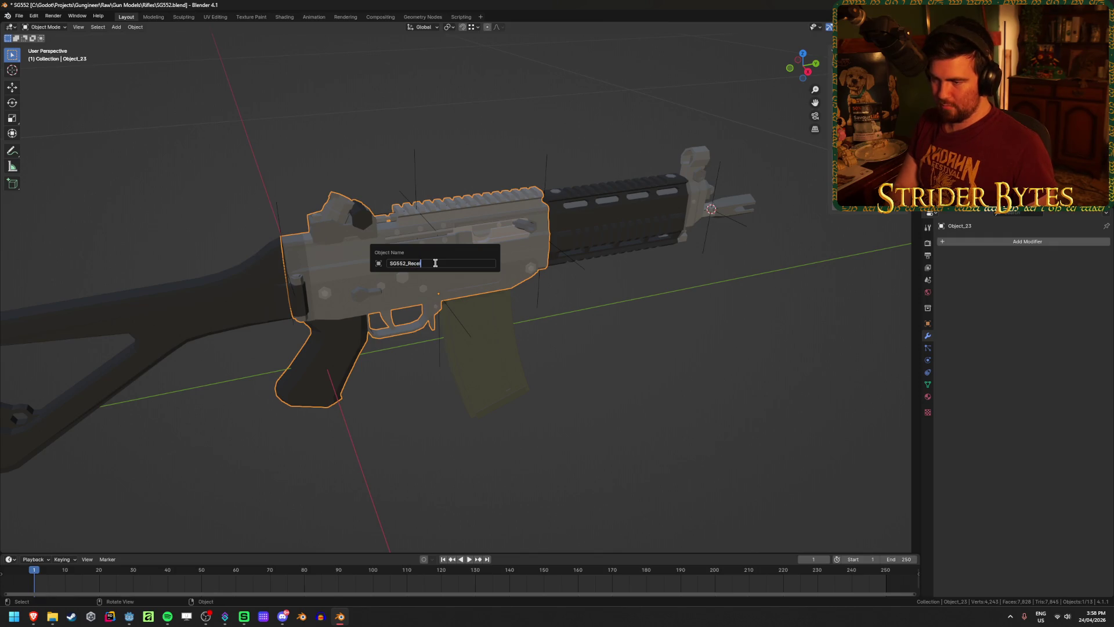
{"action": "type", "text": "ver"}
{"action": "key", "text": "Return"}
{"action": "key", "text": "ctrl+s"}
{"action": "mouse_move", "coordinate": [374, 498]}
{"action": "middle_mouse_down"}
{"action": "mouse_move", "coordinate": [366, 485]}
{"action": "mouse_move", "coordinate": [417, 487]}
{"action": "middle_mouse_up"}
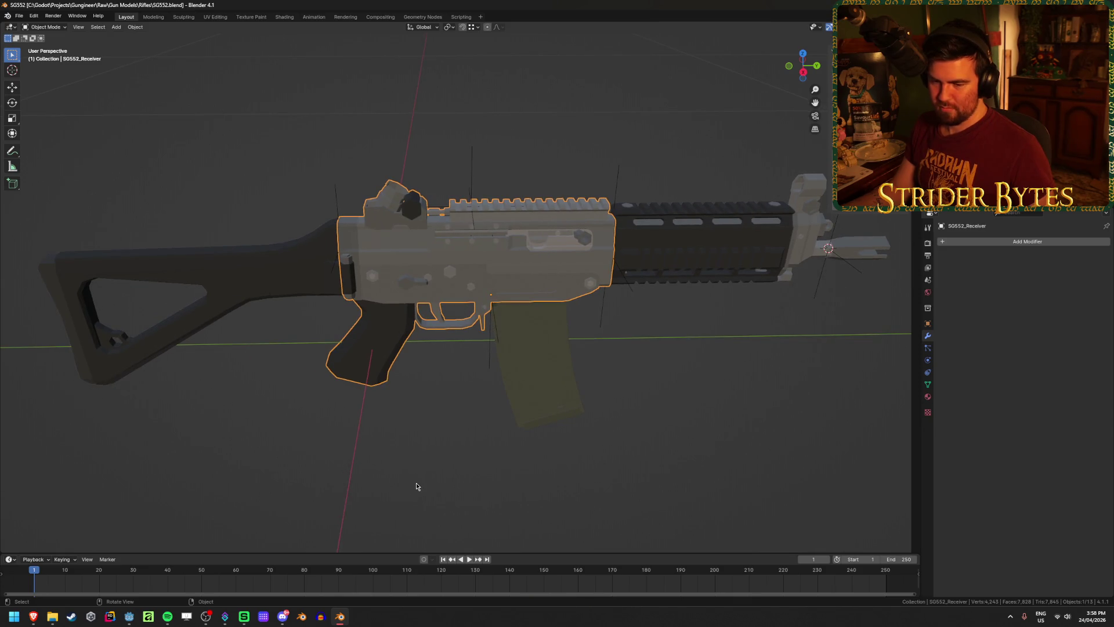
{"action": "middle_click_drag", "start_coordinate": [416, 487], "coordinate": [426, 485]}
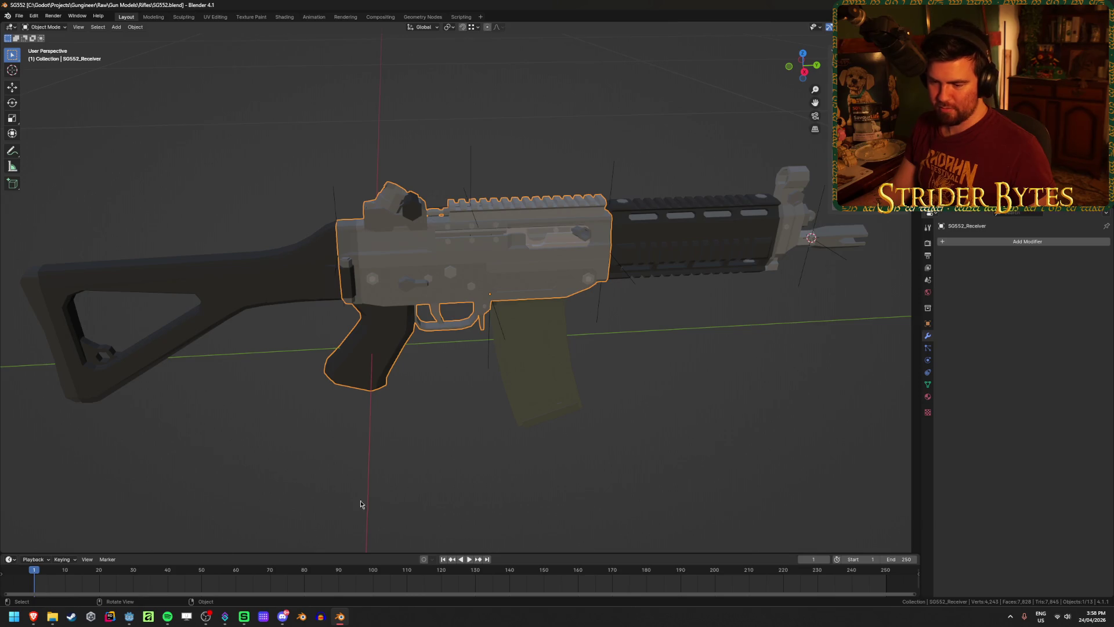
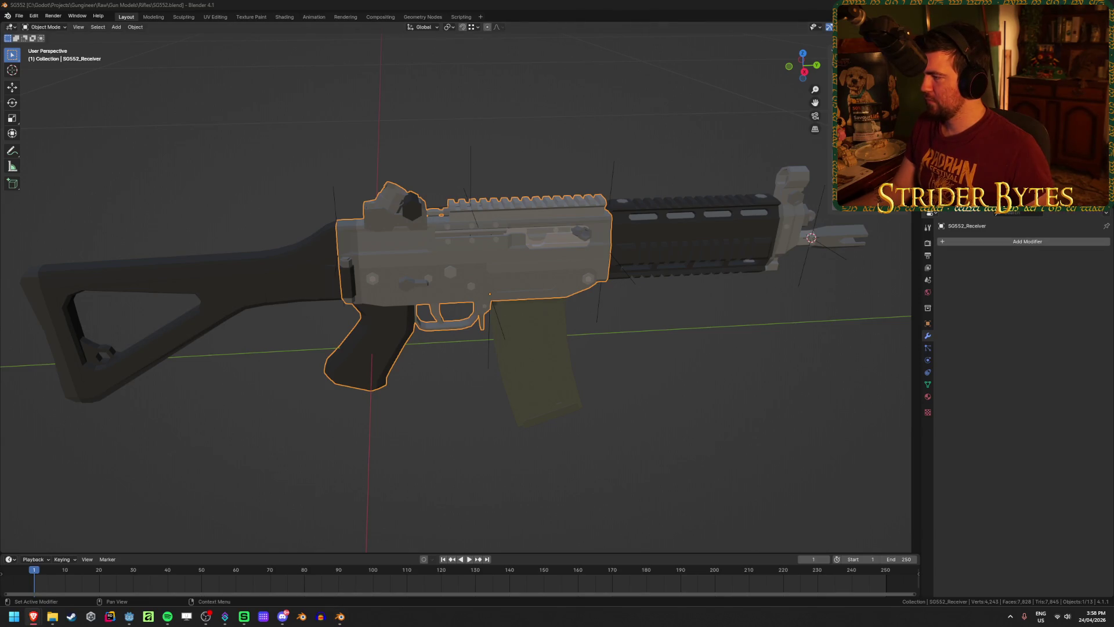
Compare the receiver and handguard selections while orbiting around the rifle.
{"action": "left_click", "coordinate": [685, 464]}
{"action": "left_click", "coordinate": [464, 237]}
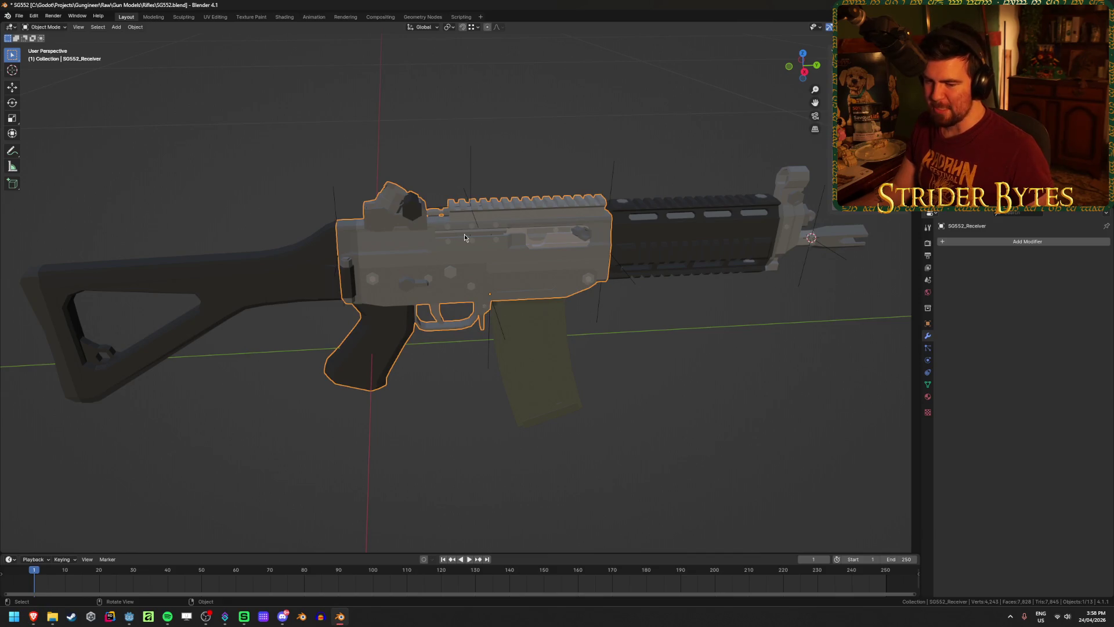
{"action": "left_click", "coordinate": [713, 462]}
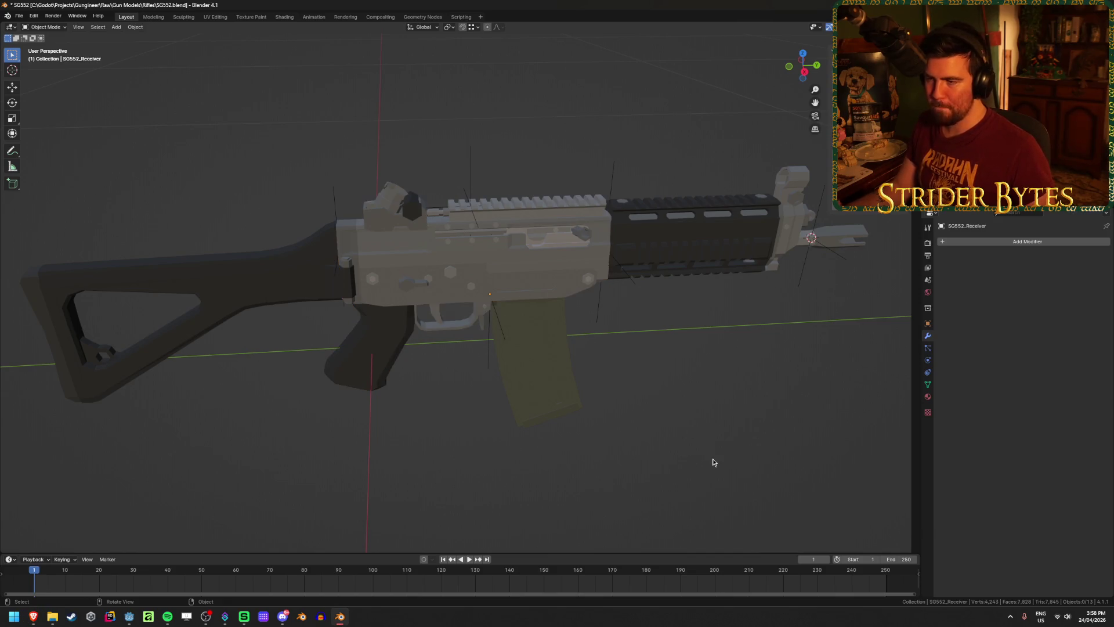
{"action": "left_click", "coordinate": [500, 266]}
{"action": "left_click", "coordinate": [710, 369]}
{"action": "middle_click_drag", "start_coordinate": [746, 411], "coordinate": [732, 370]}
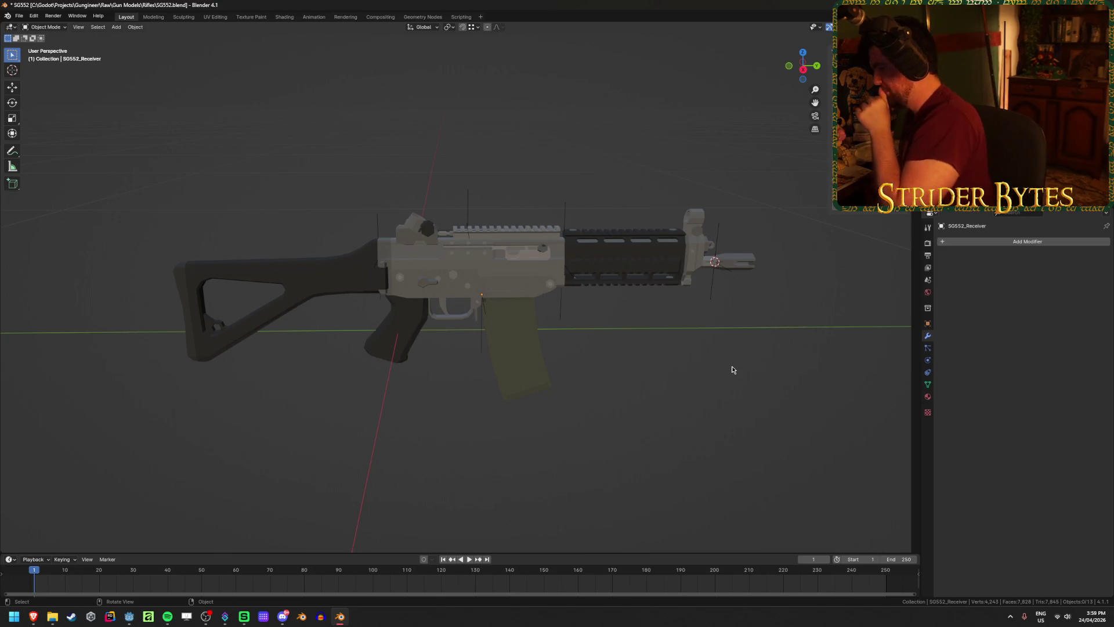
{"action": "left_click", "coordinate": [643, 248]}
{"action": "left_click", "coordinate": [520, 252]}
{"action": "left_click", "coordinate": [637, 258]}
{"action": "mouse_move", "coordinate": [691, 342]}
{"action": "middle_mouse_down"}
{"action": "mouse_move", "coordinate": [517, 343]}
{"action": "mouse_move", "coordinate": [690, 345]}
{"action": "middle_mouse_up"}
Settle on the receiver as the selected part and zoom in on it.
{"action": "left_click", "coordinate": [273, 278]}
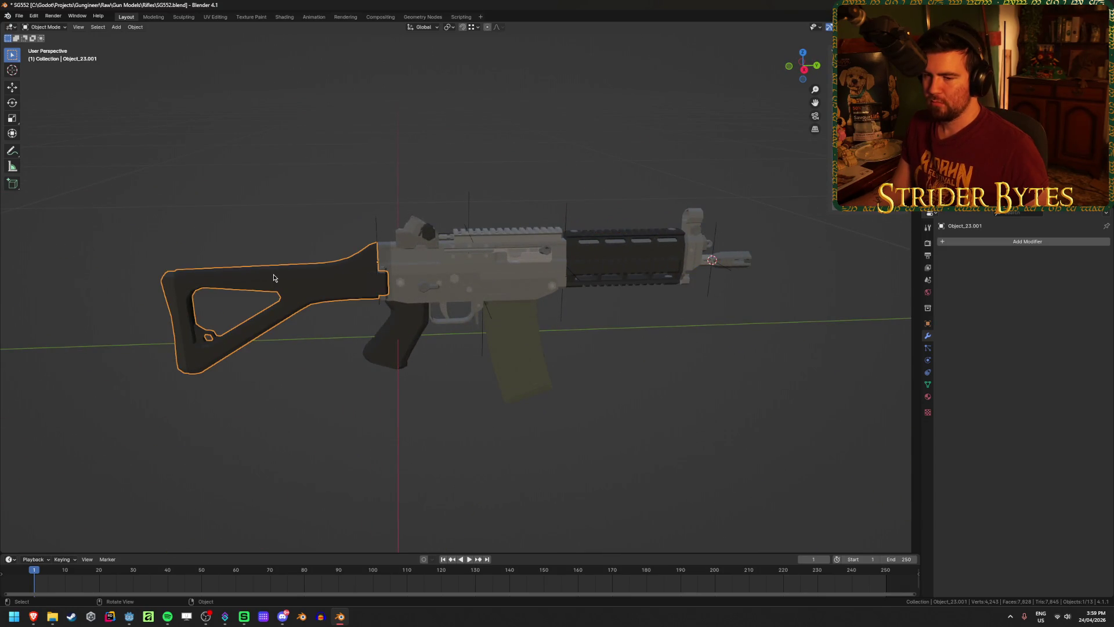
{"action": "left_click", "coordinate": [744, 393]}
{"action": "left_click", "coordinate": [643, 287]}
{"action": "left_click", "coordinate": [484, 265]}
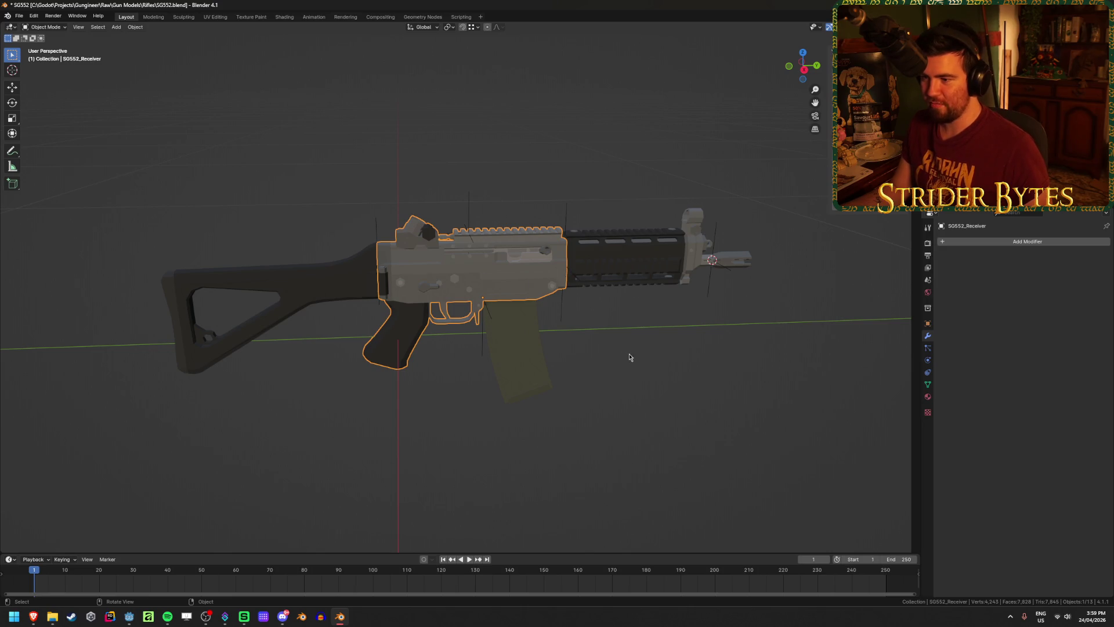
{"action": "left_click", "coordinate": [654, 258]}
{"action": "left_click", "coordinate": [486, 265]}
{"action": "mouse_move", "coordinate": [473, 284]}
{"action": "middle_mouse_down"}
{"action": "mouse_move", "coordinate": [453, 365]}
{"action": "mouse_move", "coordinate": [463, 341]}
{"action": "middle_mouse_up"}
{"action": "scroll", "coordinate": [447, 361], "scroll_direction": "up", "scroll_amount": 3}
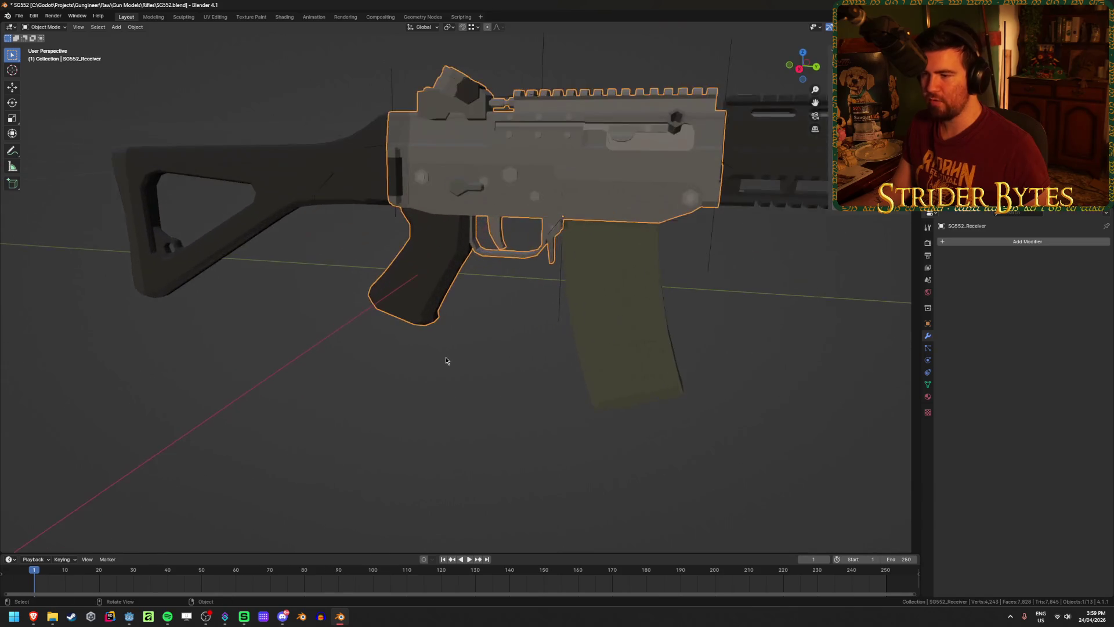
{"action": "scroll", "coordinate": [463, 360], "scroll_direction": "up", "scroll_amount": 5}
Snap the 3D cursor to the world origin and move the receiver's origin there.
{"action": "key", "text": "Tab"}
{"action": "key", "text": "Tab"}
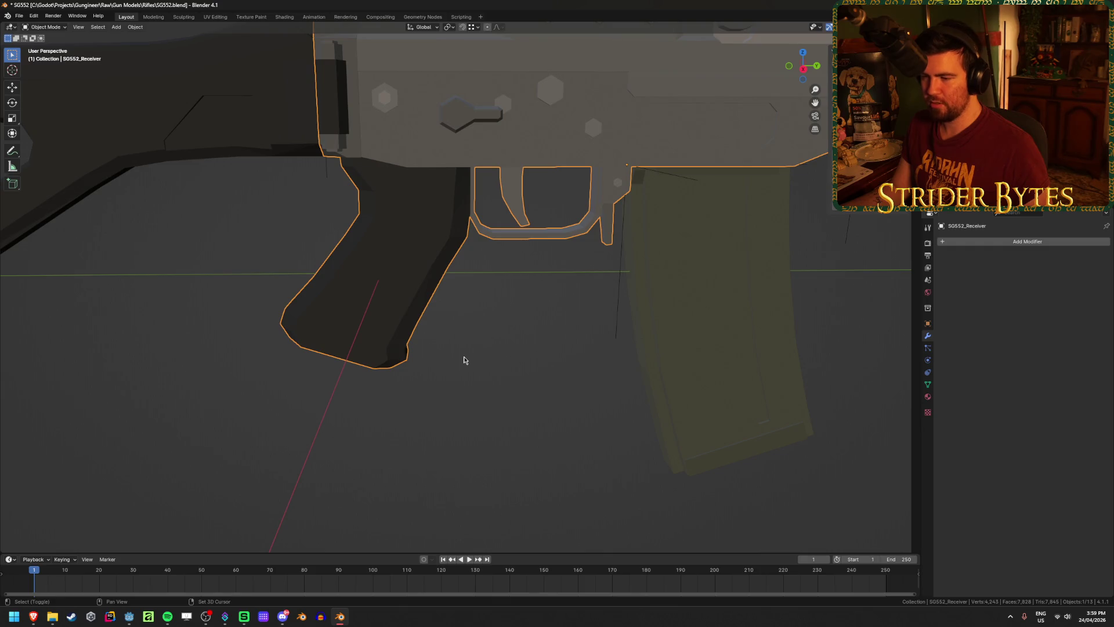
{"action": "key", "text": "shift+s"}
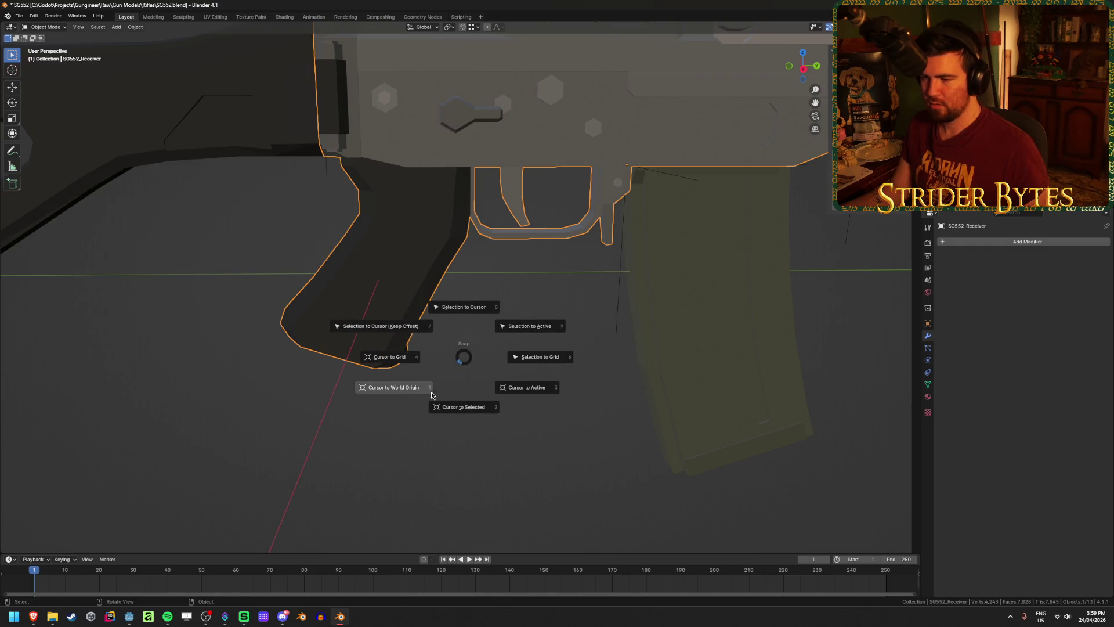
{"action": "left_click", "coordinate": [418, 397]}
{"action": "key", "text": "shift+s"}
{"action": "left_click", "coordinate": [420, 399]}
{"action": "right_click", "coordinate": [421, 399]}
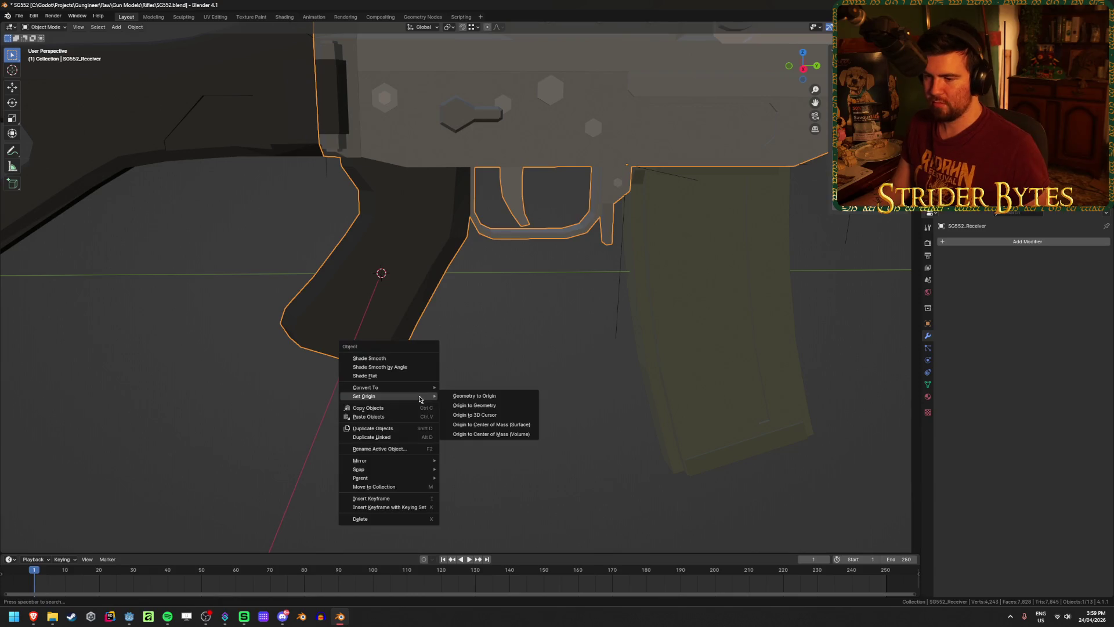
{"action": "left_click", "coordinate": [485, 413]}
{"action": "scroll", "coordinate": [485, 413], "scroll_direction": "down", "scroll_amount": 5}
{"action": "left_click", "coordinate": [569, 304]}
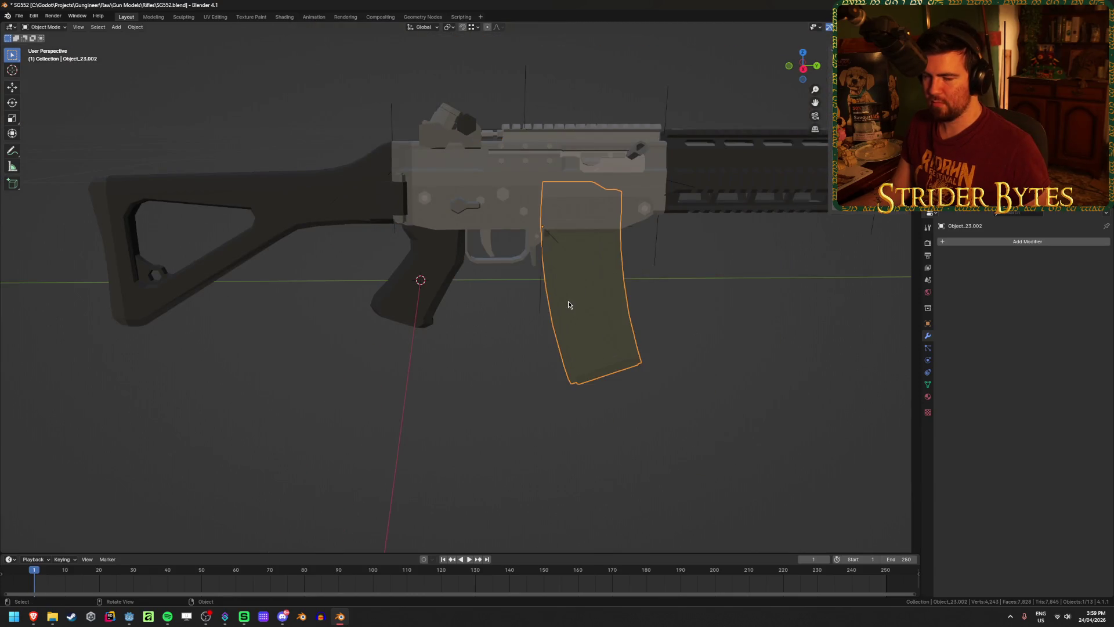
Save SG552.blend, then check the handguard and barrel tip parts.
{"action": "key", "text": "ctrl+s"}
{"action": "left_click", "coordinate": [235, 260]}
{"action": "key", "text": "alt+a"}
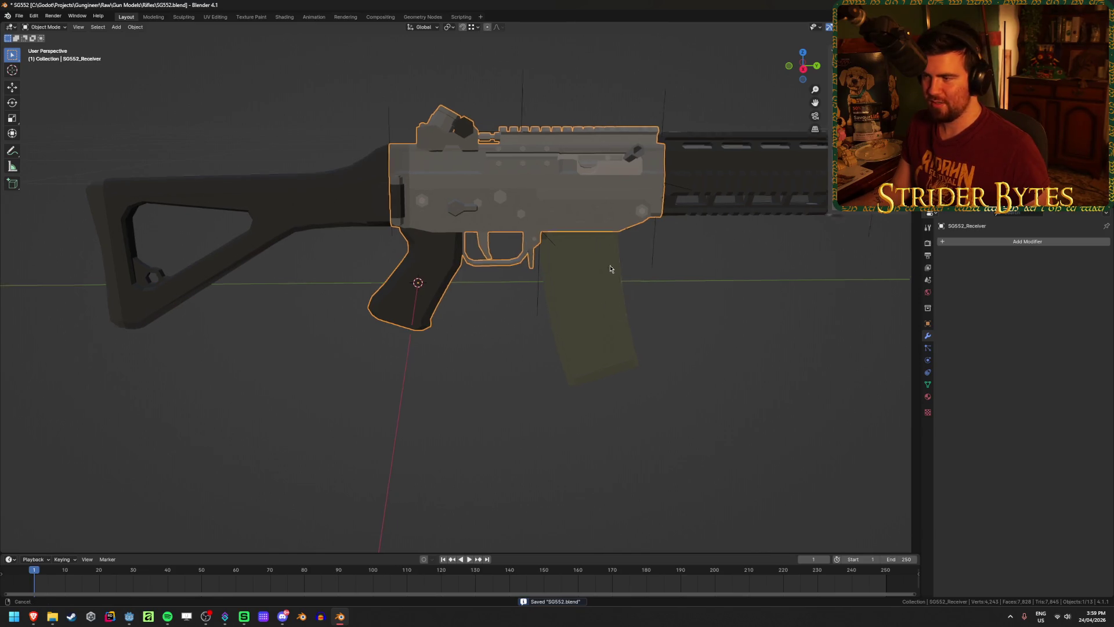
{"action": "middle_click_drag", "start_coordinate": [604, 143], "coordinate": [442, 245], "text": "shift"}
{"action": "left_click", "coordinate": [592, 275]}
{"action": "left_click", "coordinate": [790, 279]}
{"action": "left_click", "coordinate": [765, 283]}
{"action": "left_click", "coordinate": [639, 273]}
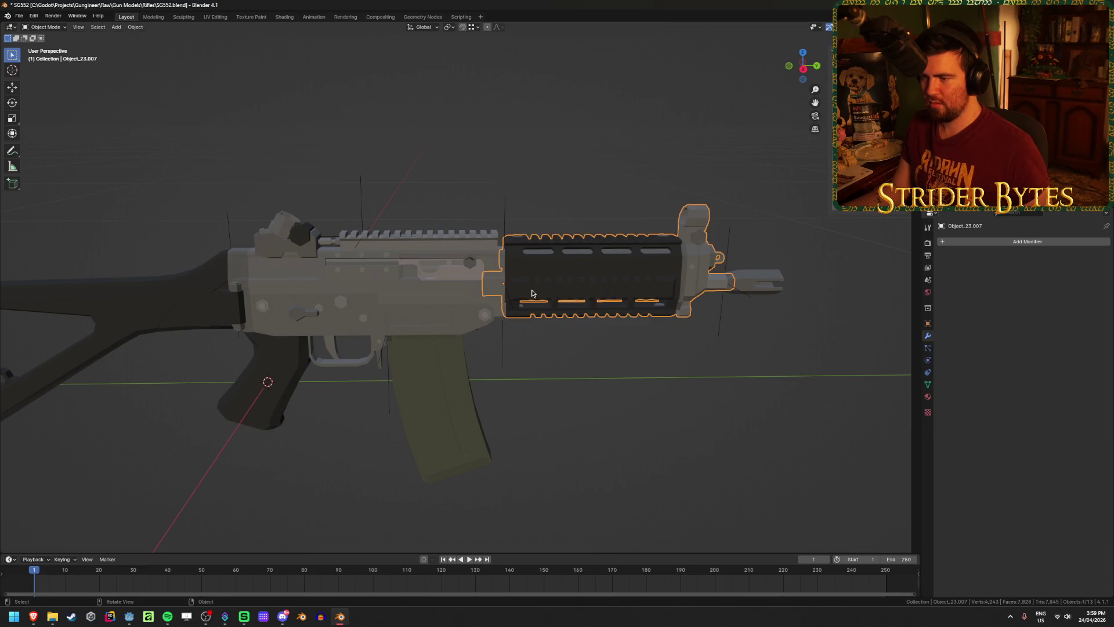
{"action": "right_click", "coordinate": [341, 617]}
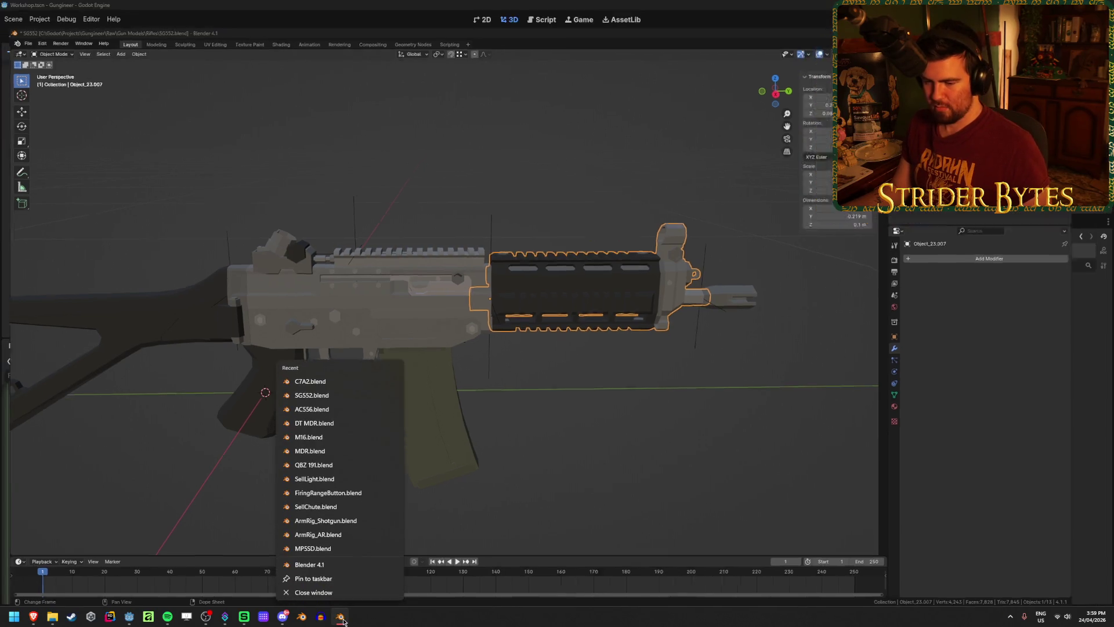
Inspect Muzzle_M16.glb's Advanced Import Settings preview in Godot, including the M16_Muzzle node.
{"action": "left_click", "coordinate": [341, 617]}
{"action": "left_click", "coordinate": [103, 518]}
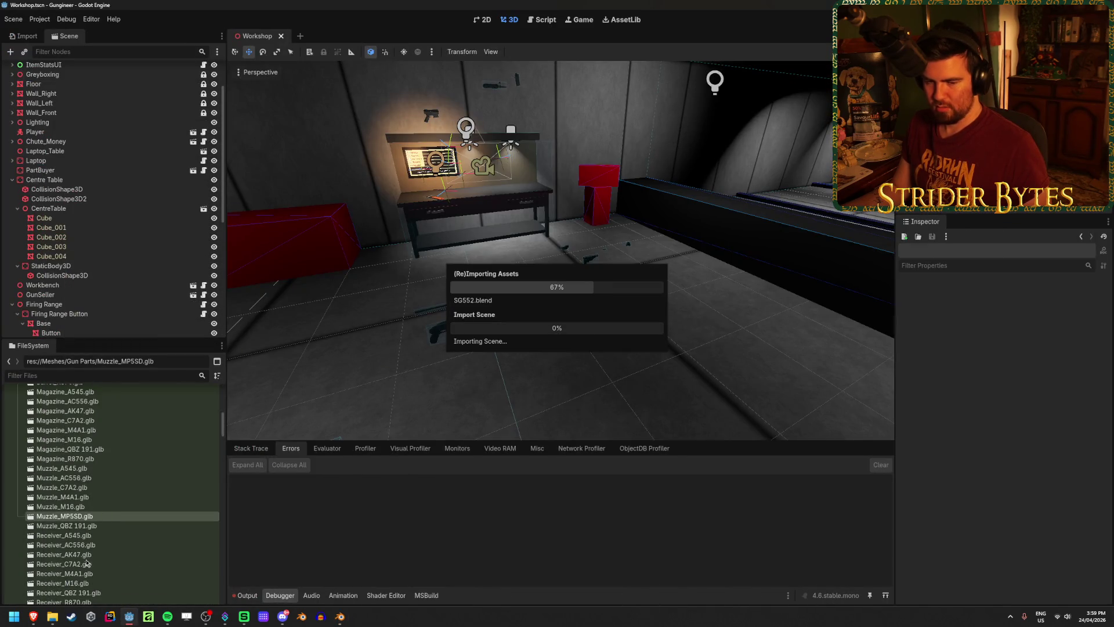
{"action": "left_click", "coordinate": [105, 508]}
{"action": "double_click", "coordinate": [104, 508]}
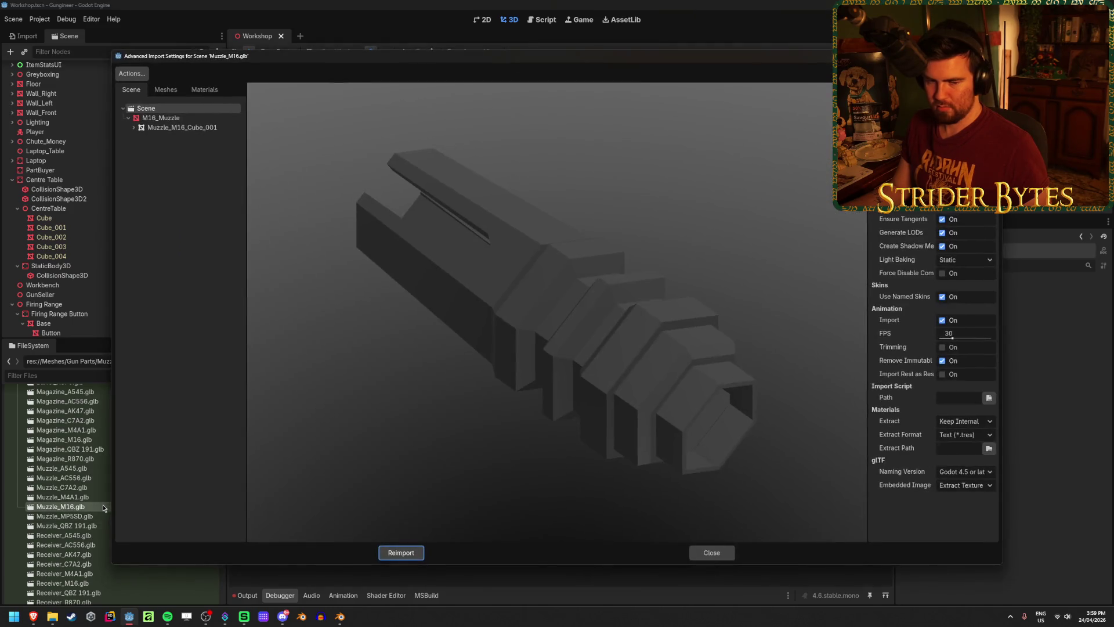
{"action": "left_click_drag", "start_coordinate": [577, 390], "coordinate": [260, 215]}
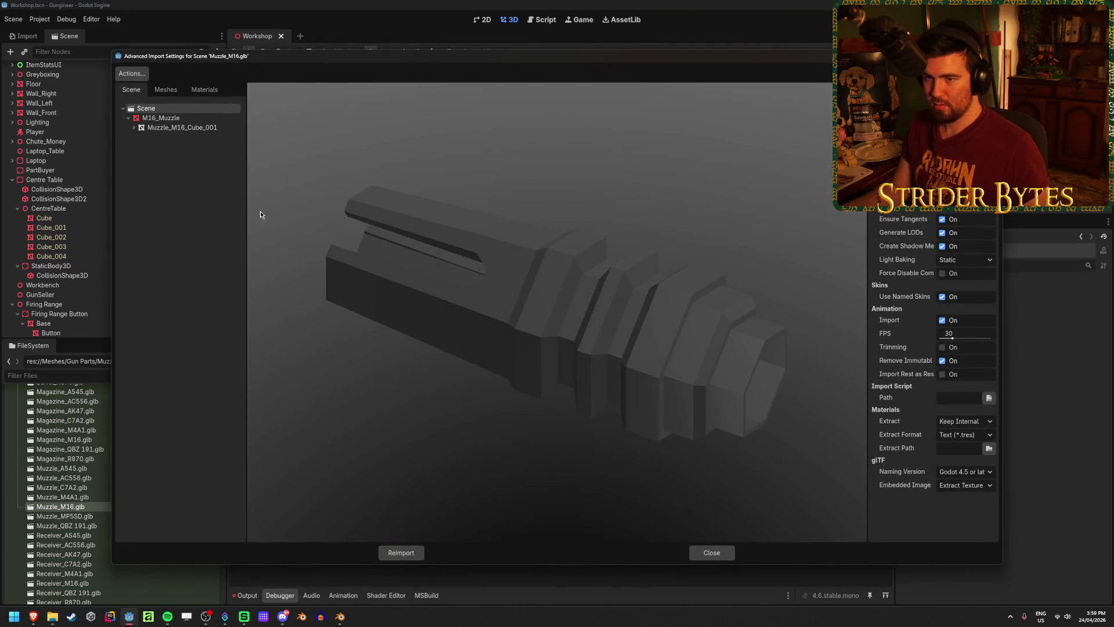
{"action": "left_click", "coordinate": [210, 118]}
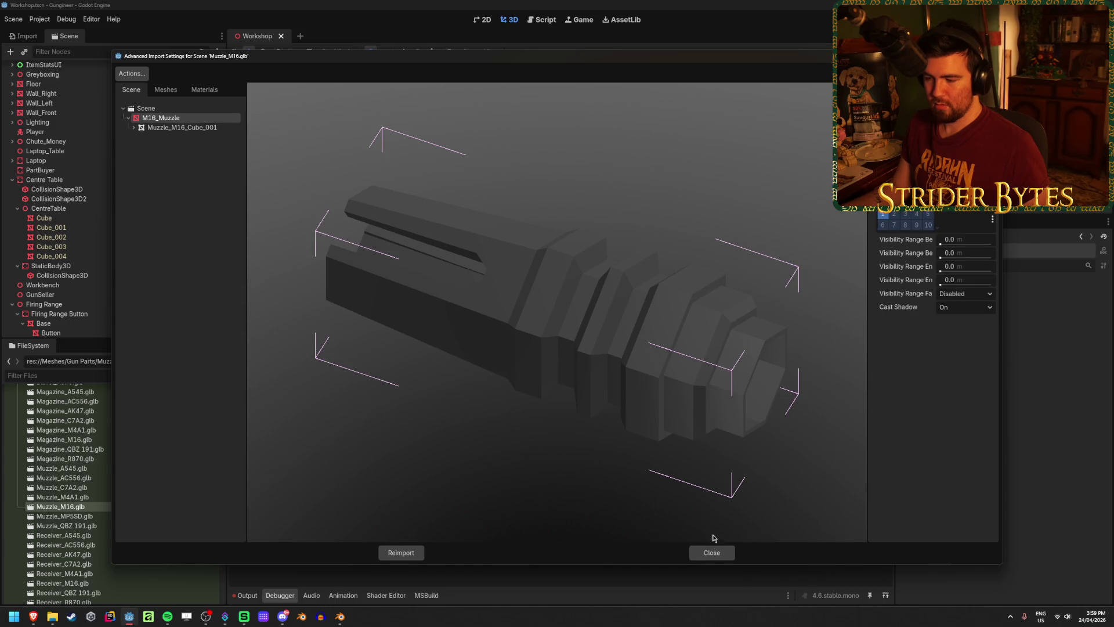
{"action": "left_click", "coordinate": [712, 552]}
Return to the SG552 model in Blender.
{"action": "left_click", "coordinate": [33, 616]}
{"action": "left_click", "coordinate": [52, 616]}
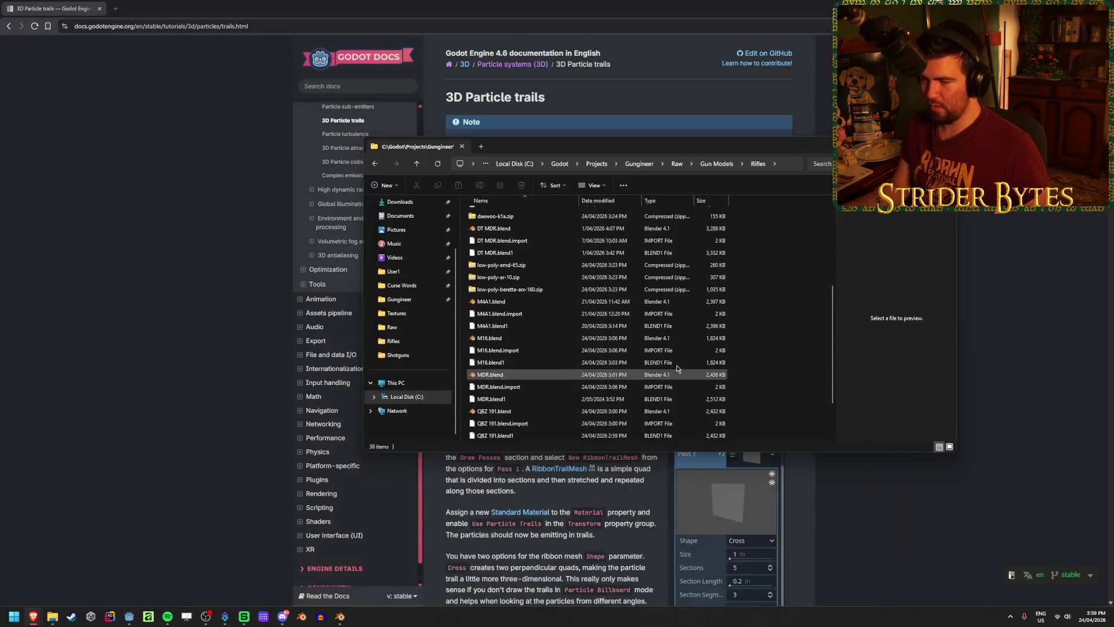
{"action": "left_click", "coordinate": [340, 617]}
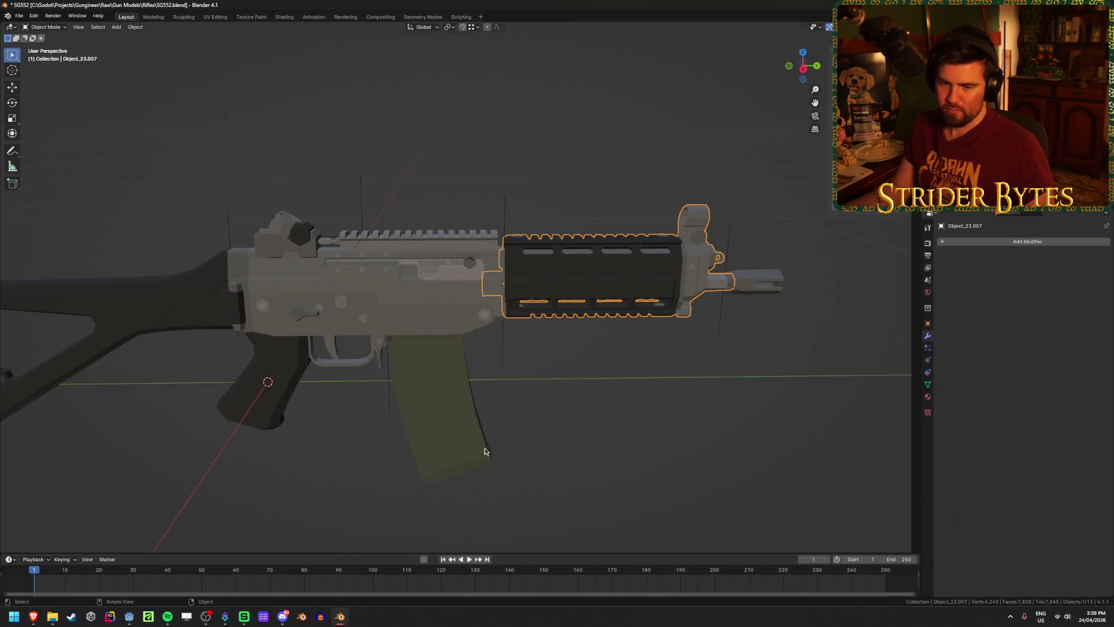
Save the file and rename the magazine to Magazine_SG552.
{"action": "key", "text": "ctrl+s"}
{"action": "left_click", "coordinate": [427, 415]}
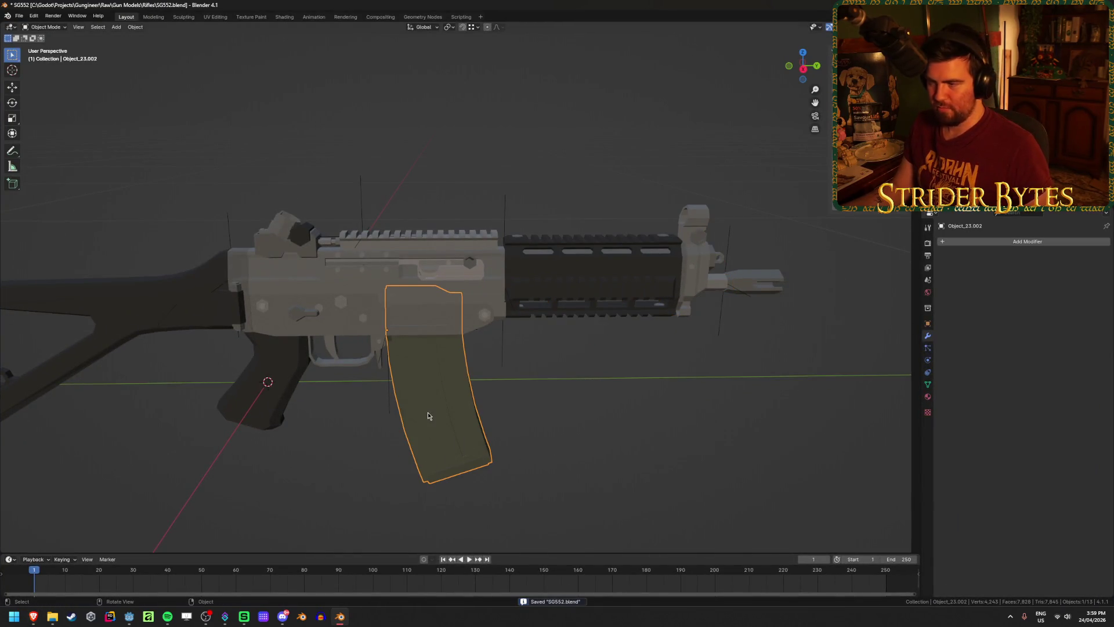
{"action": "key", "text": "F2"}
{"action": "type", "text": "Magazine_"}
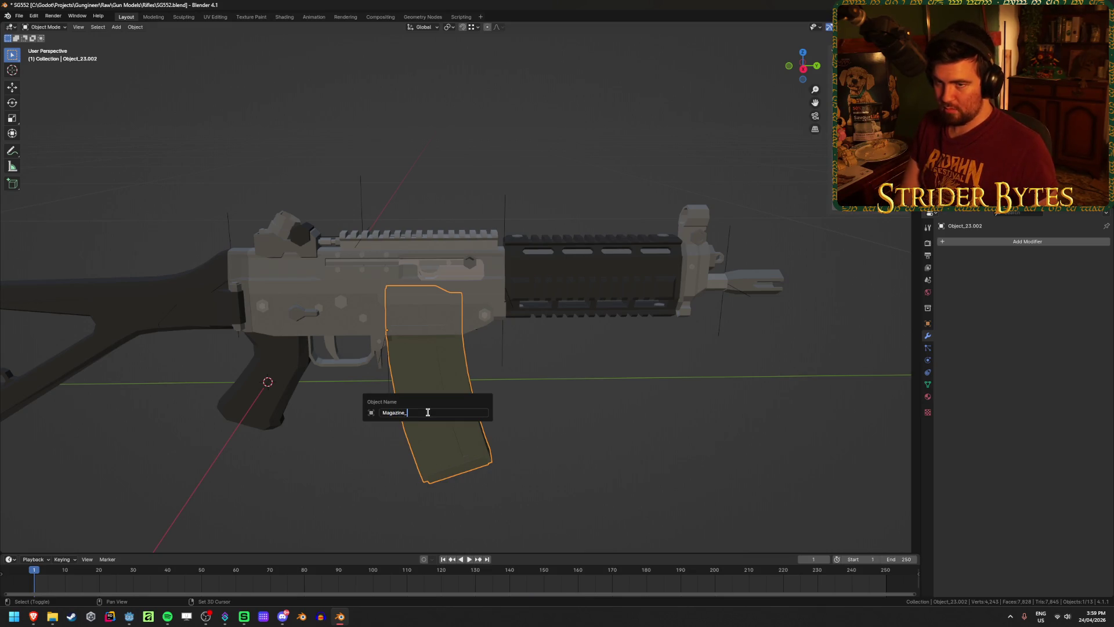
{"action": "type", "text": "SG552"}
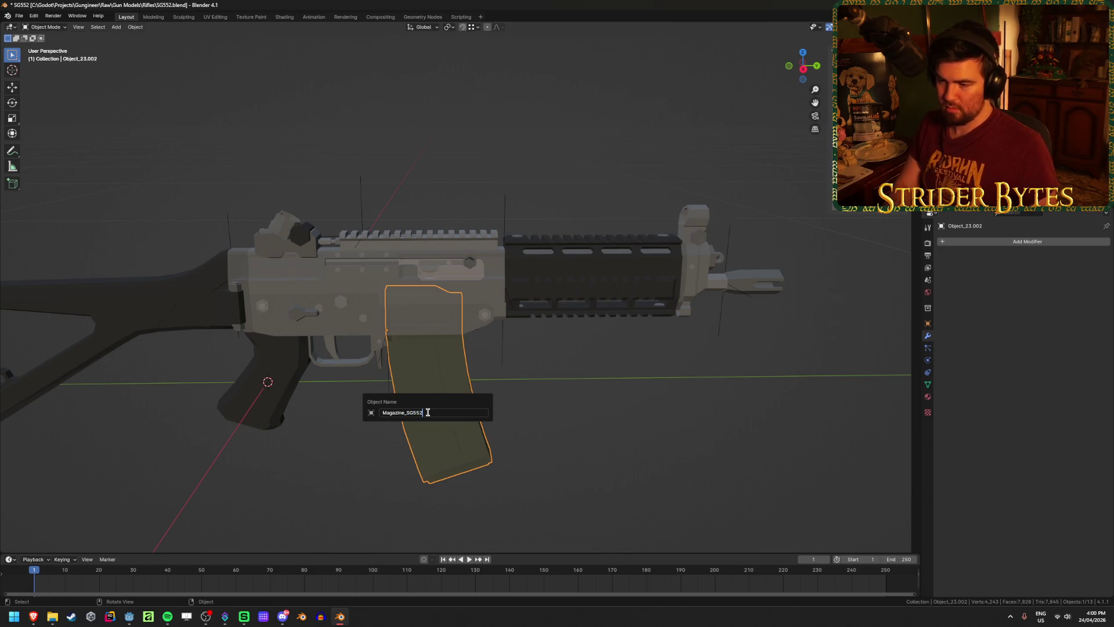
{"action": "key", "text": "Return"}
{"action": "key", "text": "F2"}
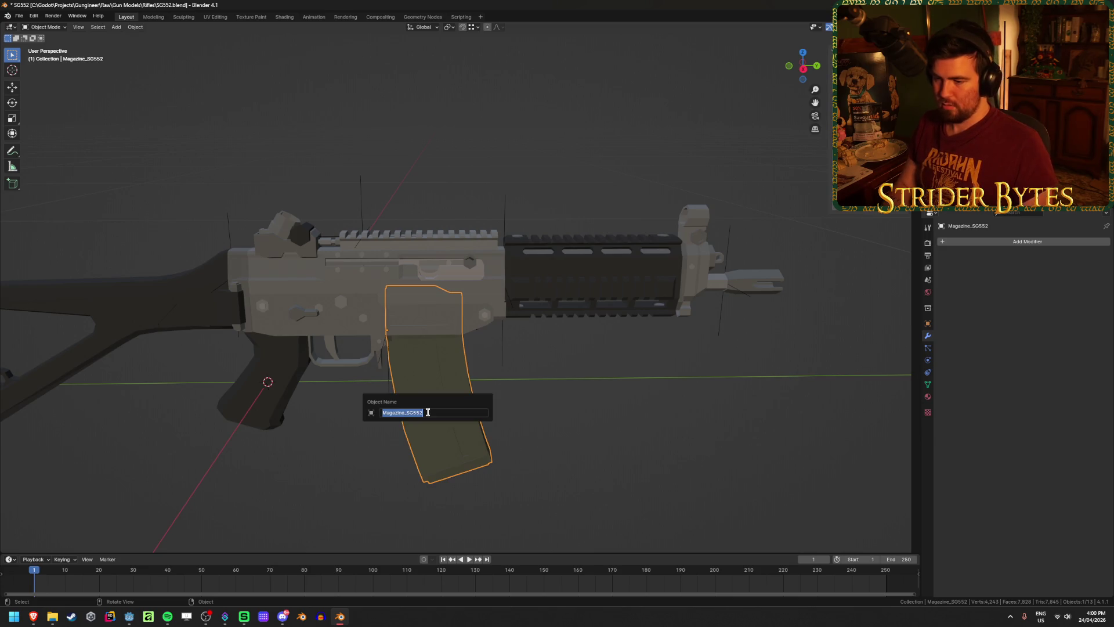
{"action": "key", "text": "Escape"}
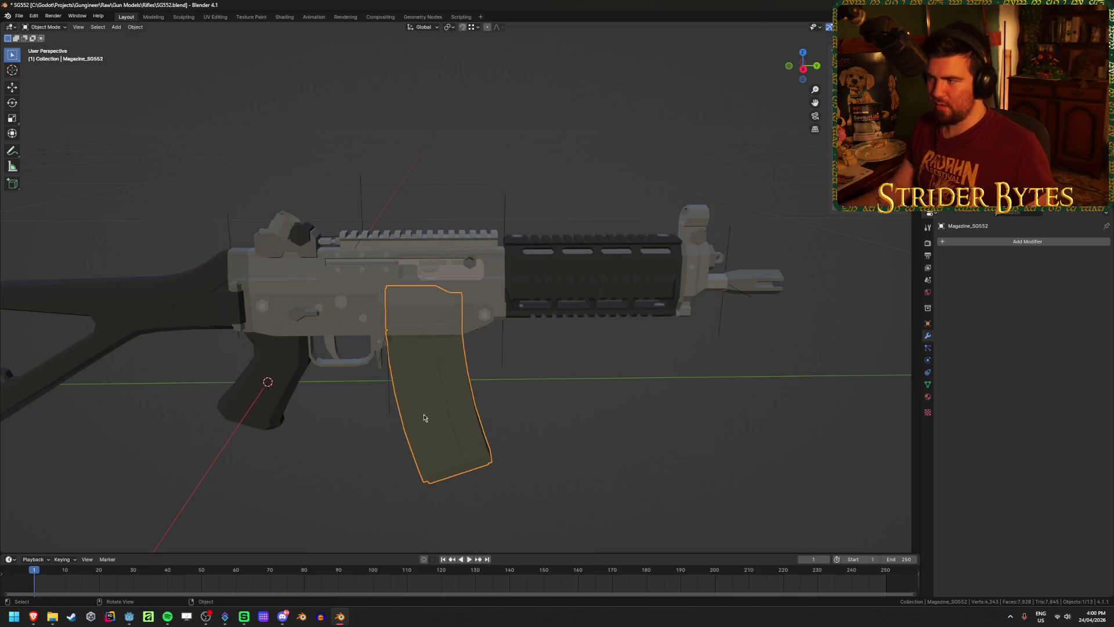
{"action": "left_click", "coordinate": [722, 437]}
Delete the stray icosphere in glTF_not_exported, save, and switch to Godot.
{"action": "left_click", "coordinate": [958, 76]}
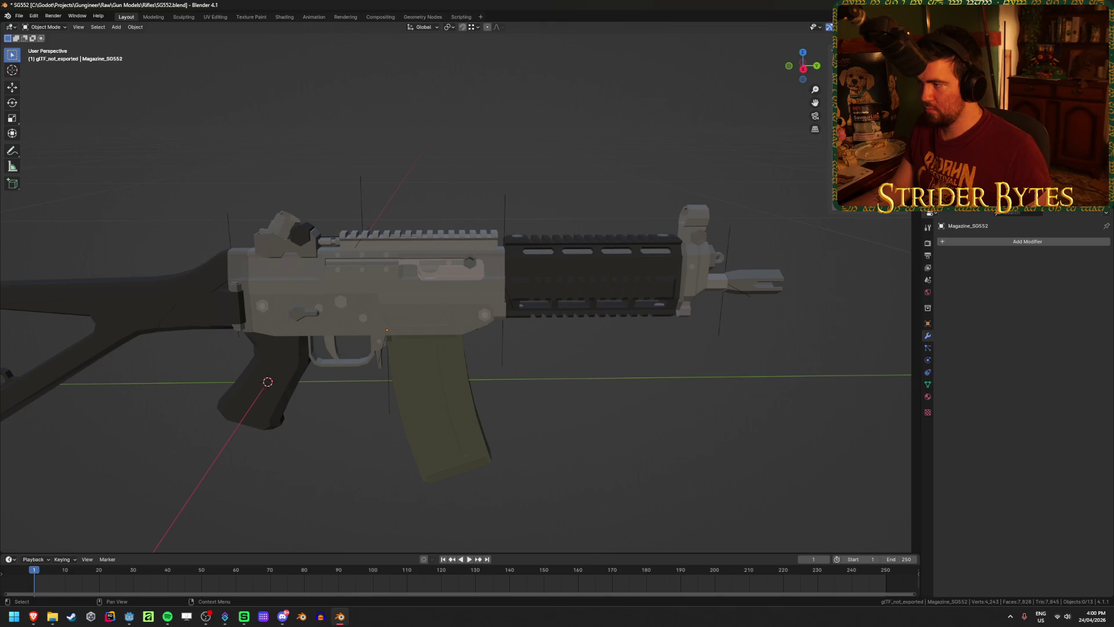
{"action": "key", "text": "ctrl+z"}
{"action": "key", "text": "x"}
{"action": "left_click", "coordinate": [553, 84]}
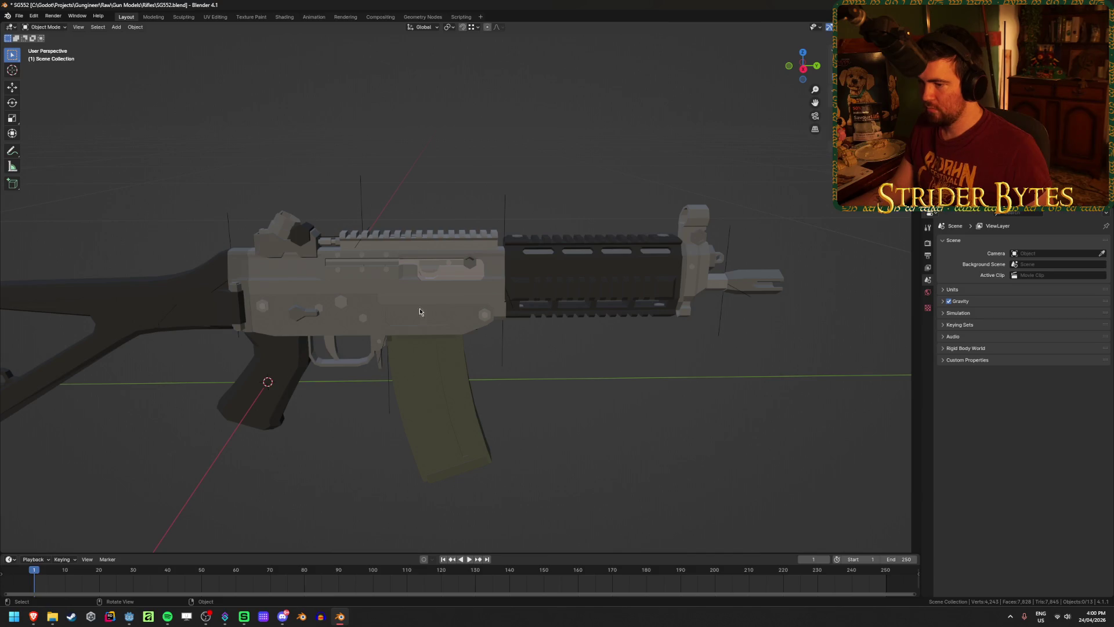
{"action": "left_click", "coordinate": [473, 421]}
{"action": "key", "text": "ctrl+s"}
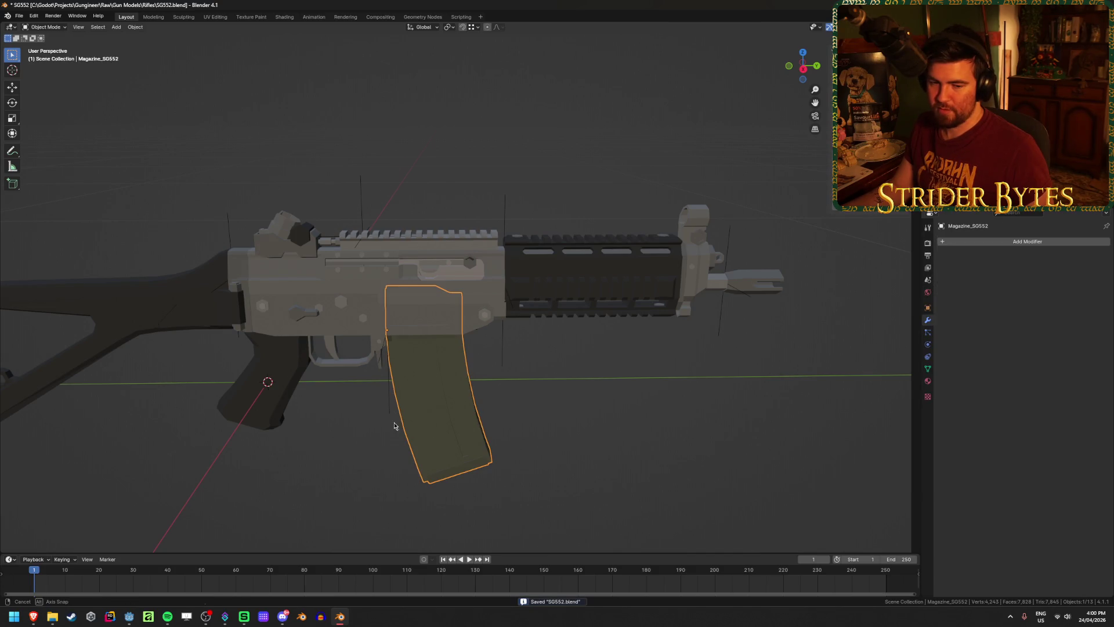
{"action": "middle_click_drag", "start_coordinate": [399, 423], "coordinate": [468, 412], "text": "shift"}
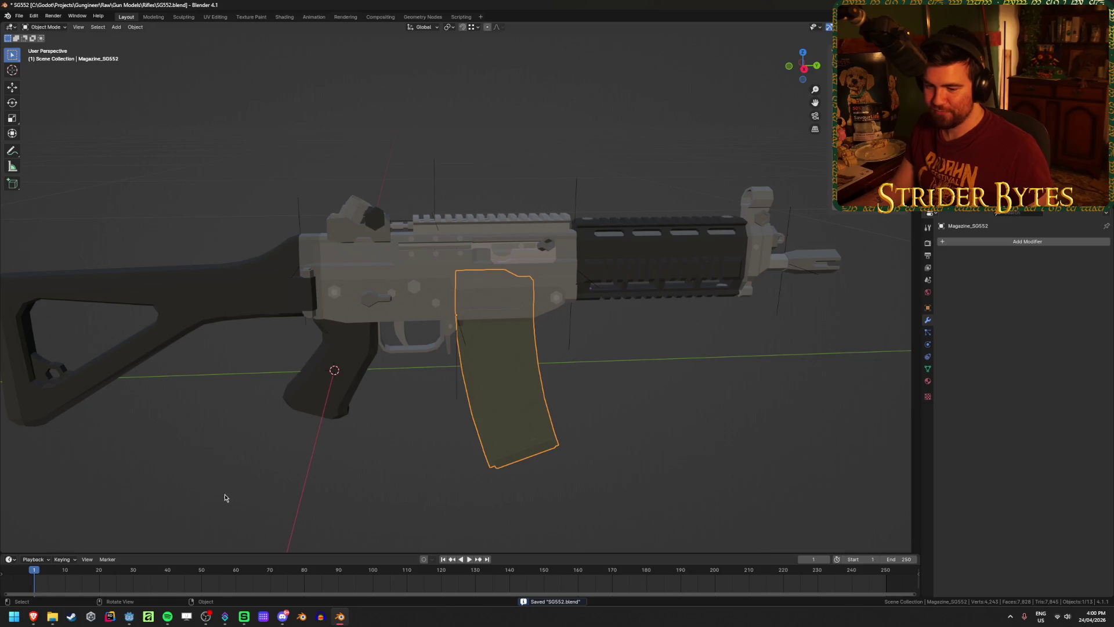
{"action": "left_click", "coordinate": [129, 617]}
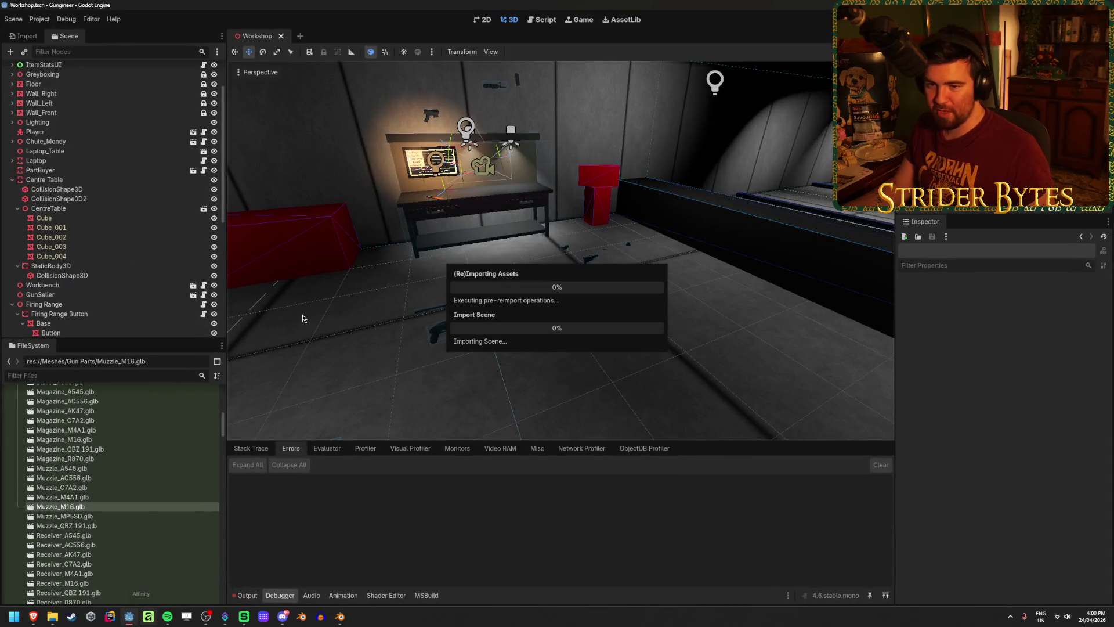
Review the Muzzle_M16.glb and Receiver_M4A1.glb import settings, then return to Blender.
{"action": "double_click", "coordinate": [104, 509]}
{"action": "left_click", "coordinate": [709, 551]}
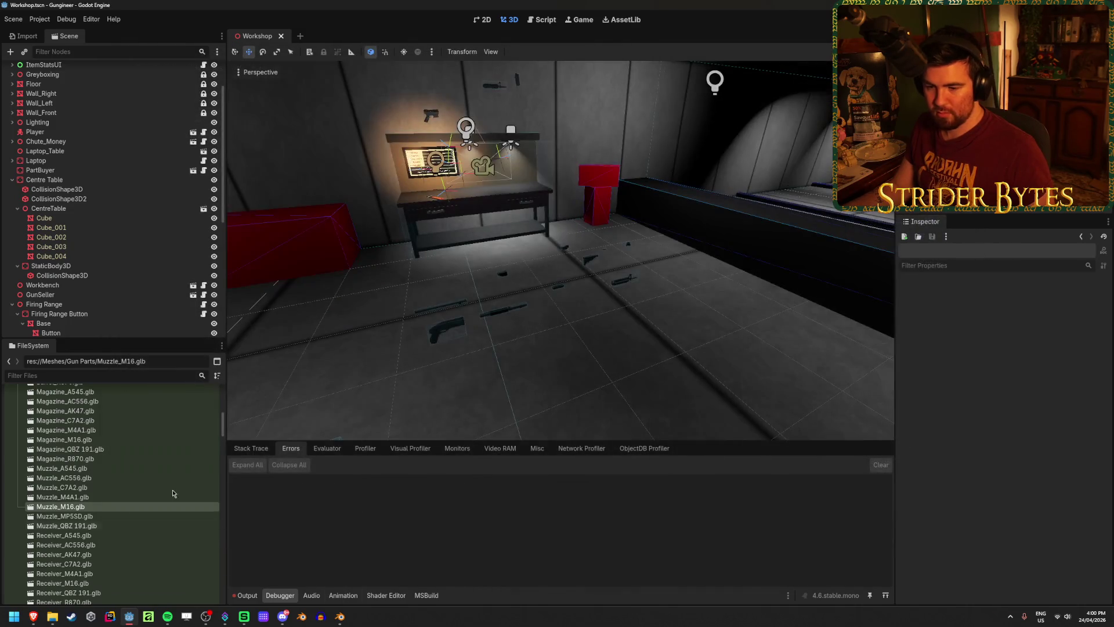
{"action": "scroll", "coordinate": [117, 440], "scroll_direction": "down", "scroll_amount": 3}
{"action": "double_click", "coordinate": [99, 521]}
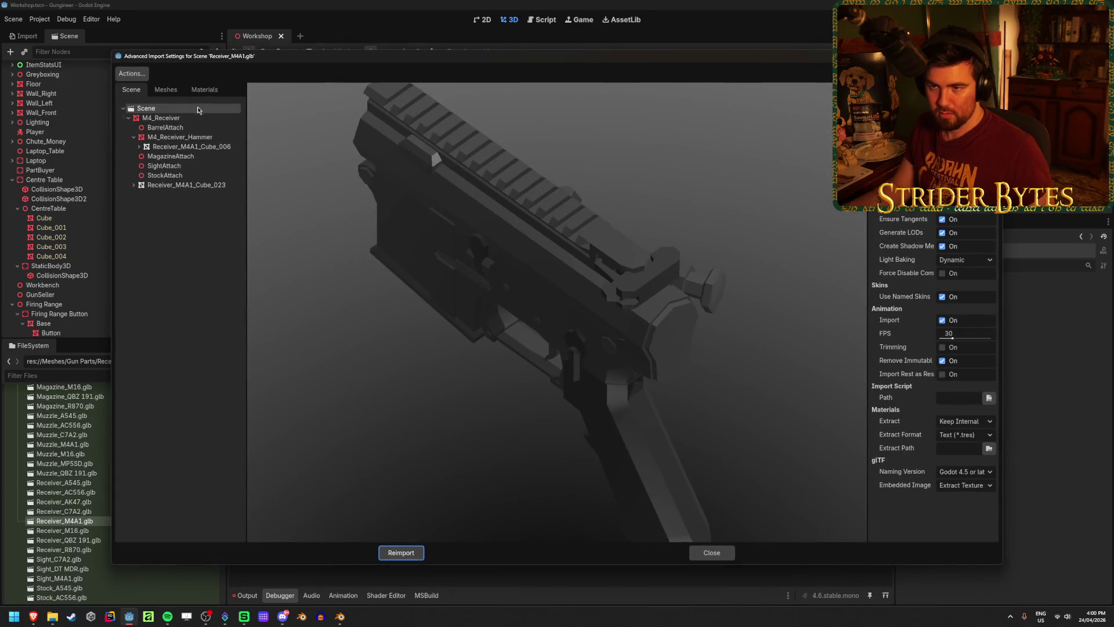
{"action": "left_click", "coordinate": [699, 552]}
{"action": "key", "text": "alt+Tab"}
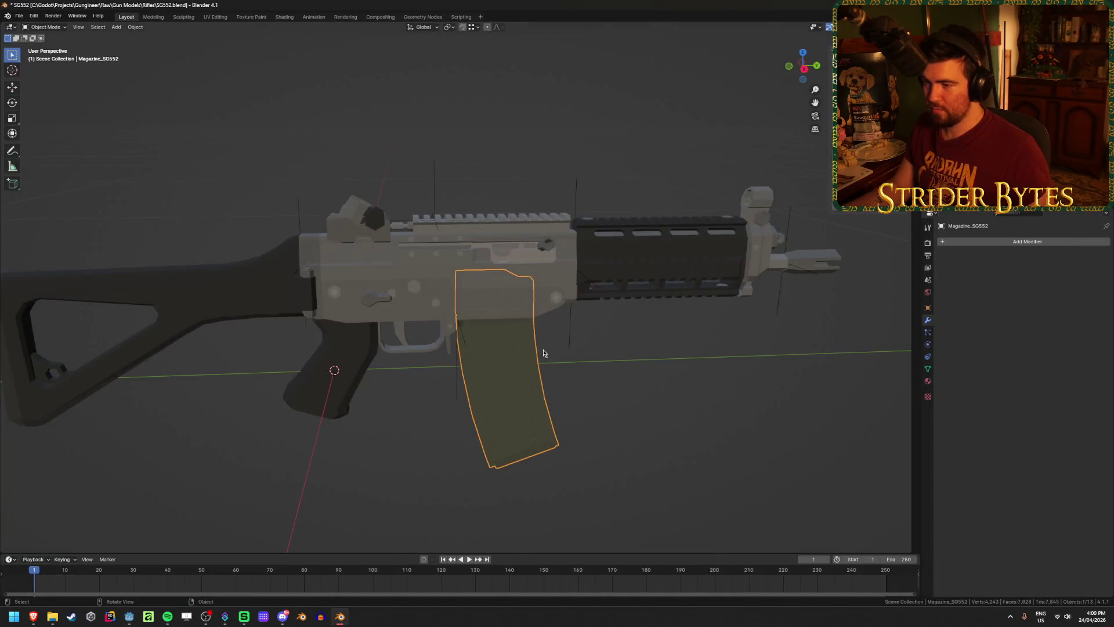
Rename the magazine to SG552_Magazine.
{"action": "key", "text": "F2"}
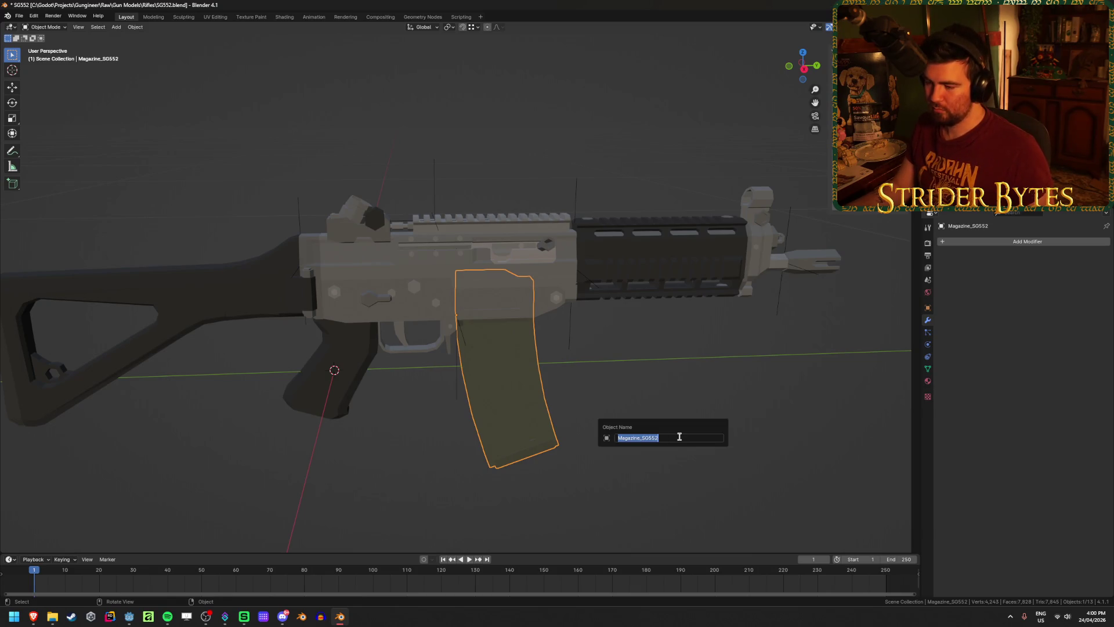
{"action": "left_click", "coordinate": [679, 436]}
{"action": "key", "text": "Return"}
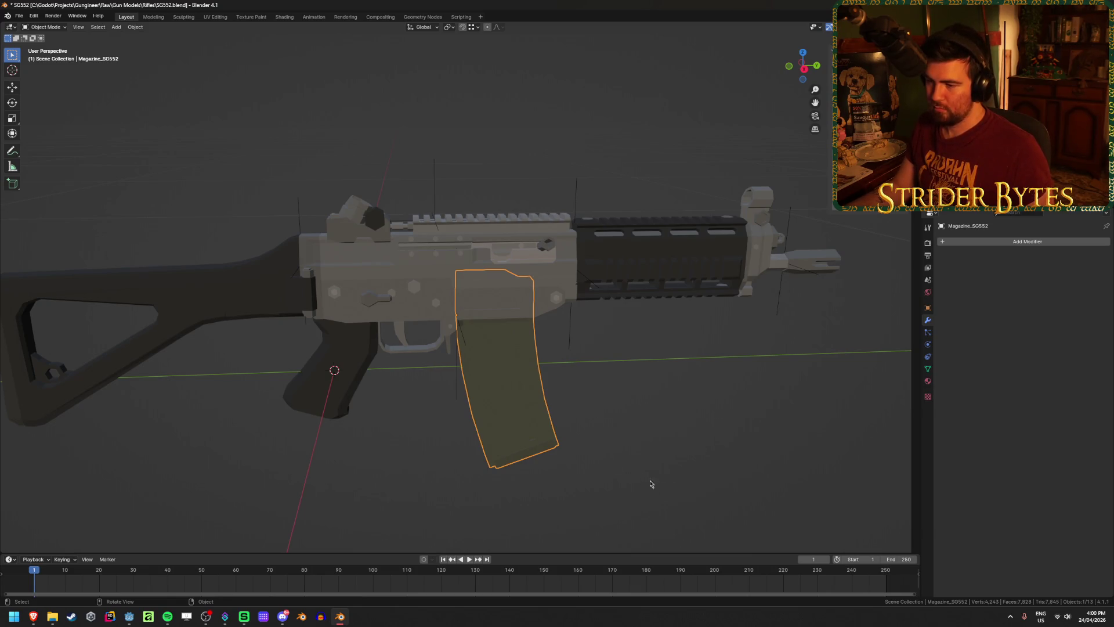
{"action": "left_click", "coordinate": [441, 265]}
{"action": "left_click", "coordinate": [516, 367]}
{"action": "key", "text": "F2"}
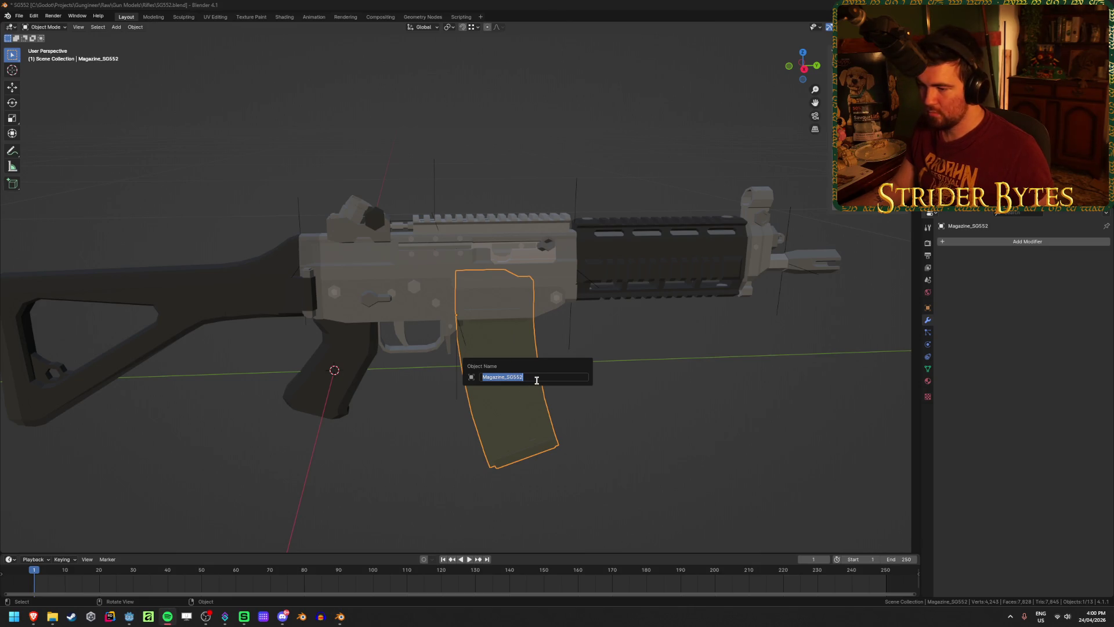
{"action": "left_click_drag", "start_coordinate": [509, 377], "coordinate": [442, 374]}
{"action": "type", "text": "SG552_"}
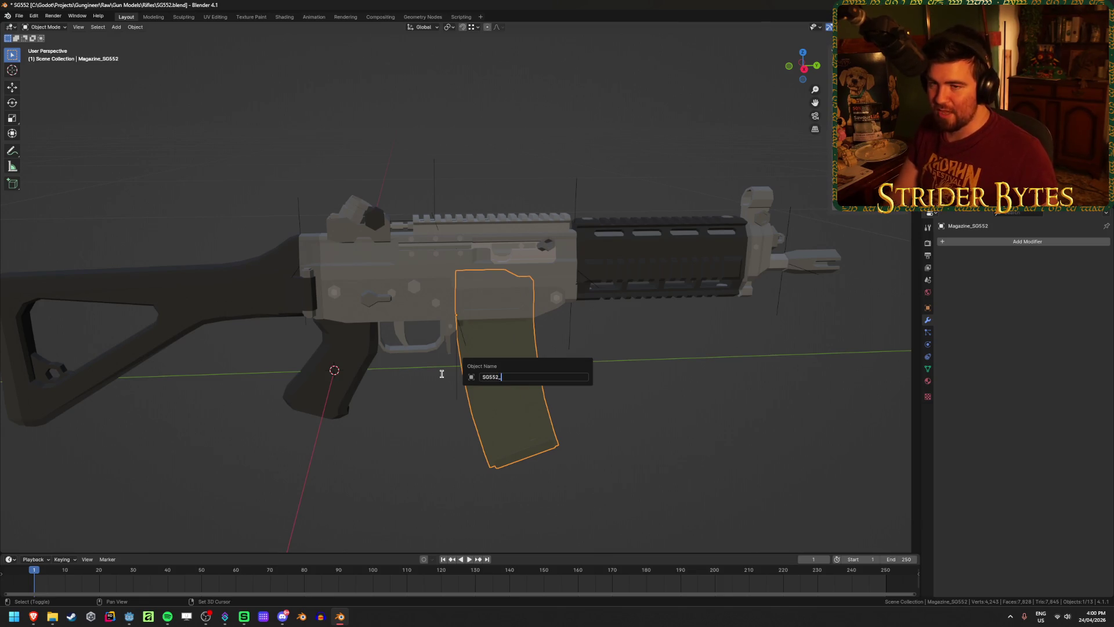
{"action": "type", "text": "Magazine"}
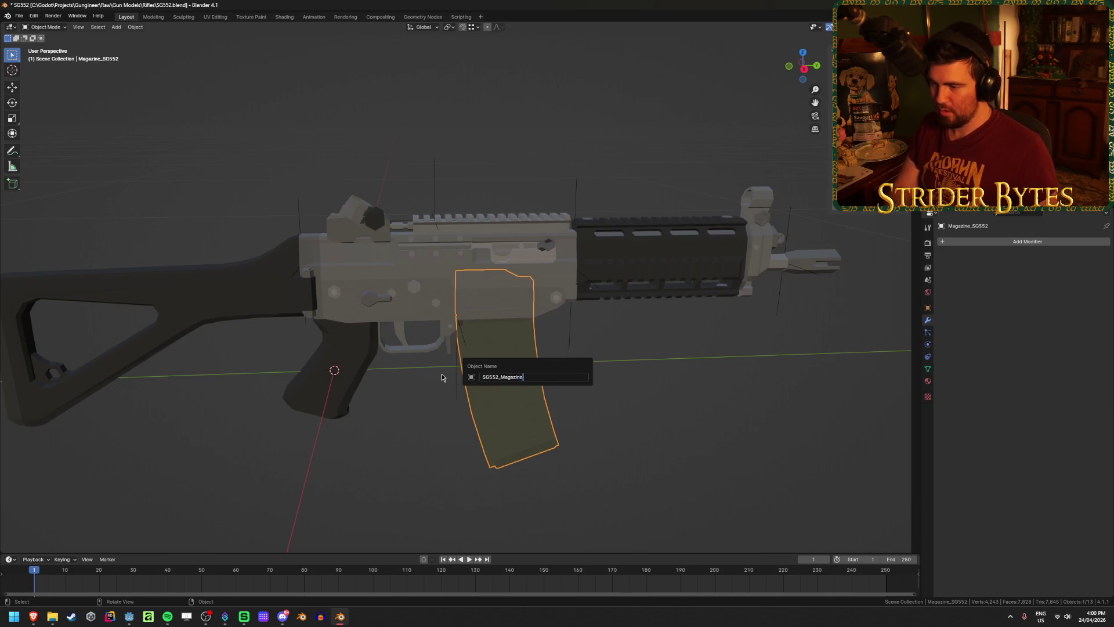
{"action": "key", "text": "Return"}
Rename the stock to SG552_Stock and save.
{"action": "left_click", "coordinate": [370, 373]}
{"action": "key", "text": "F2"}
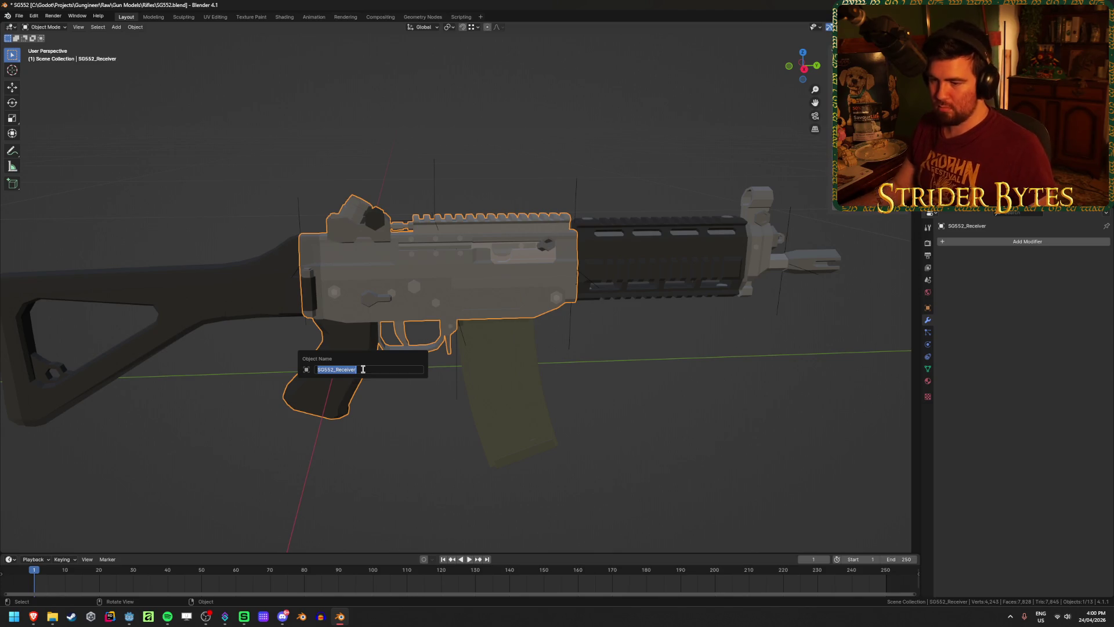
{"action": "left_click", "coordinate": [211, 294]}
{"action": "key", "text": "F2"}
{"action": "type", "text": "sG552"}
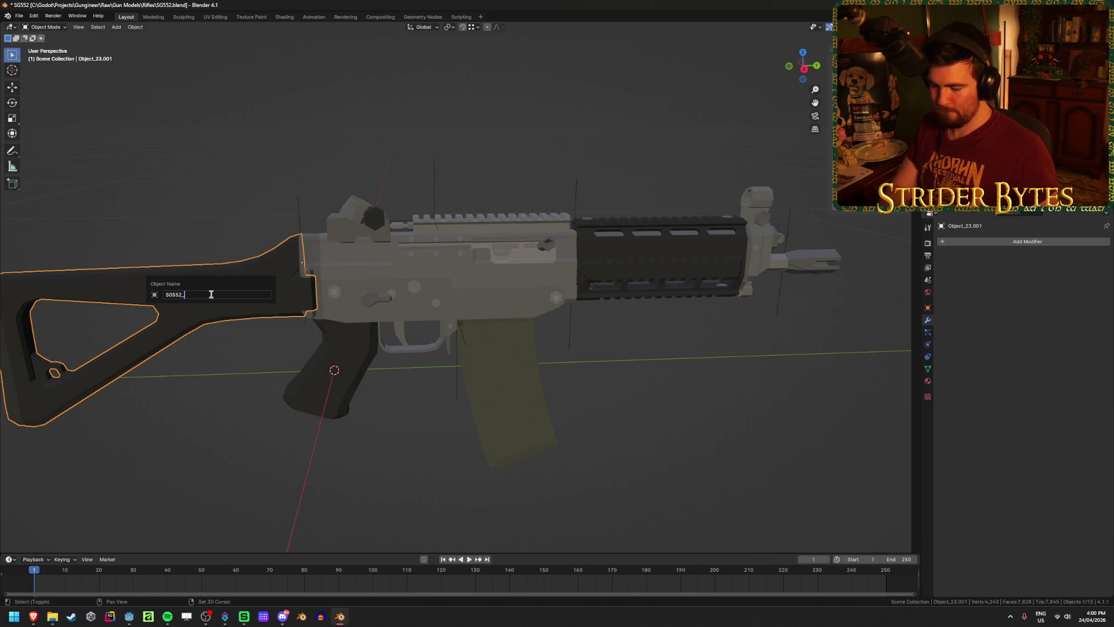
{"action": "type", "text": "k"}
{"action": "key", "text": "Return"}
{"action": "key", "text": "ctrl+s"}
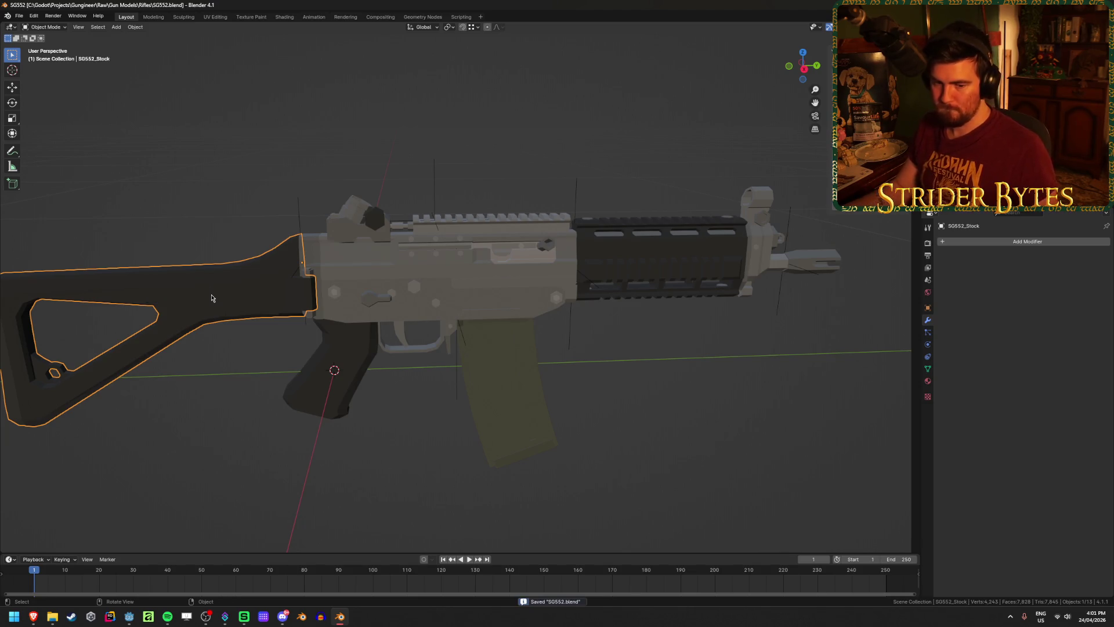
Rename the handguard to SG552_Barrel and save.
{"action": "mouse_move", "coordinate": [195, 376]}
{"action": "middle_mouse_down"}
{"action": "mouse_move", "coordinate": [186, 379]}
{"action": "mouse_move", "coordinate": [216, 367]}
{"action": "middle_mouse_up"}
{"action": "left_click", "coordinate": [445, 262]}
{"action": "left_click", "coordinate": [713, 272]}
{"action": "middle_click_drag", "start_coordinate": [722, 368], "coordinate": [597, 381], "text": "shift"}
{"action": "key", "text": "F2"}
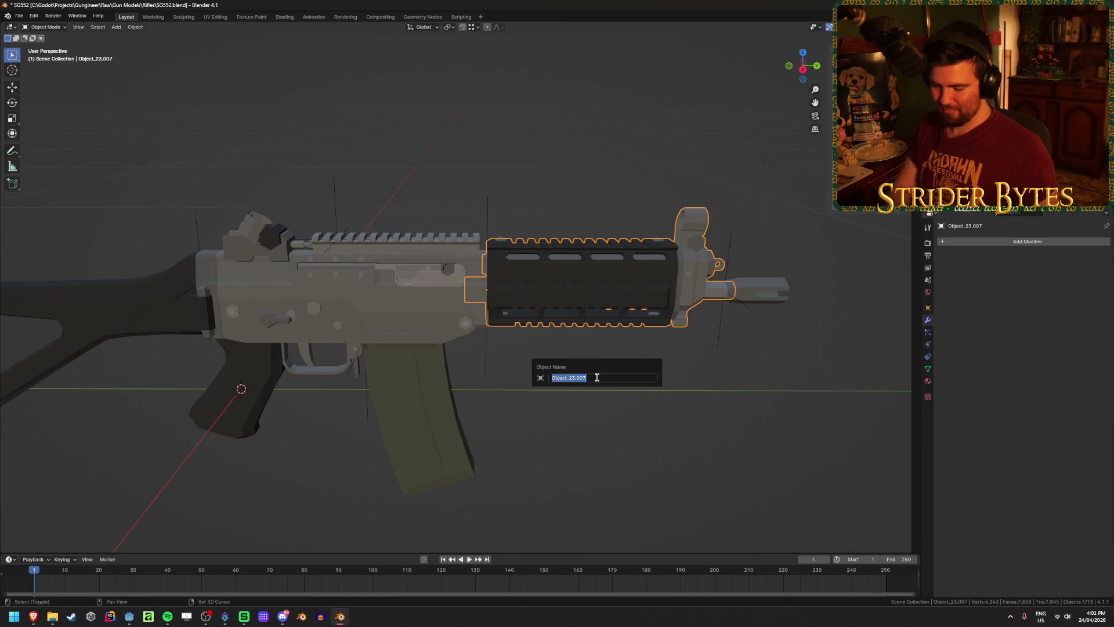
{"action": "type", "text": "sg"}
{"action": "type", "text": "B"}
{"action": "type", "text": "el"}
{"action": "key", "text": "Return"}
{"action": "key", "text": "ctrl+s"}
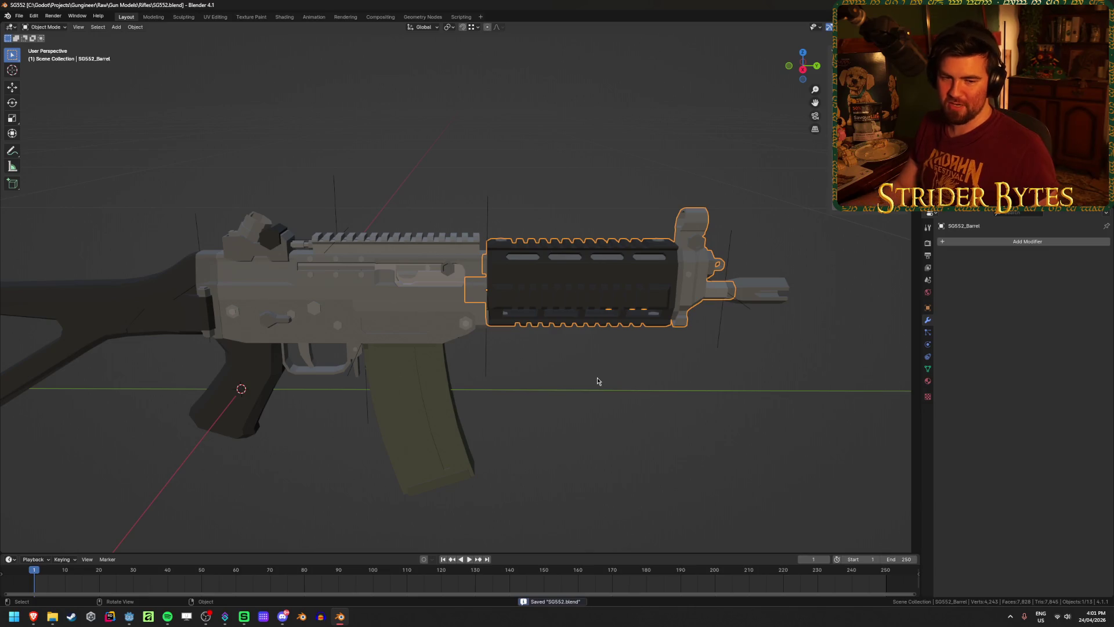
Give the muzzle piece an SG552_ name and save.
{"action": "left_click", "coordinate": [765, 286]}
{"action": "key", "text": "F2"}
{"action": "type", "text": "SG5"}
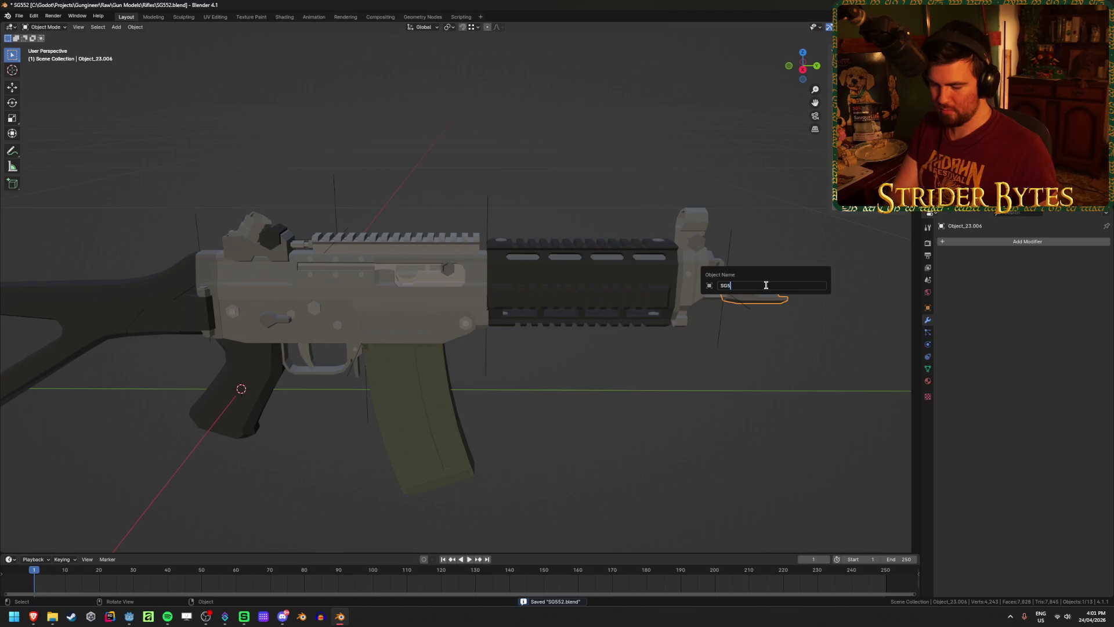
{"action": "type", "text": "52_Muzzle"}
{"action": "key", "text": "Return"}
{"action": "key", "text": "ctrl+s"}
Locate the bullet objects and hide the receiver.
{"action": "left_click", "coordinate": [725, 330]}
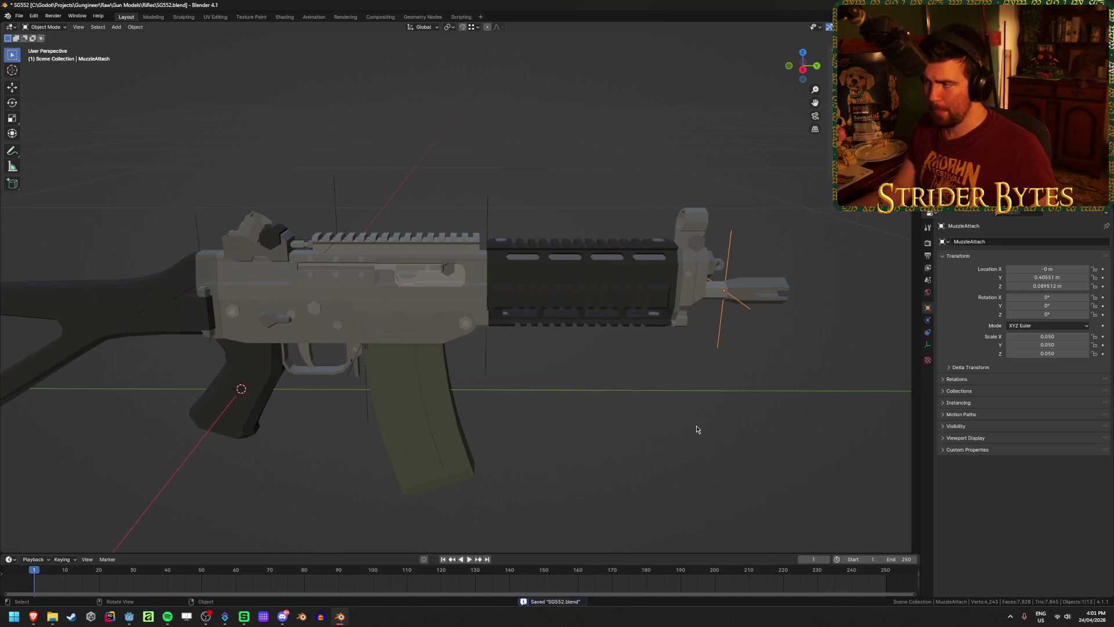
{"action": "left_click", "coordinate": [928, 320]}
{"action": "key", "text": "Down"}
{"action": "key", "text": "Down"}
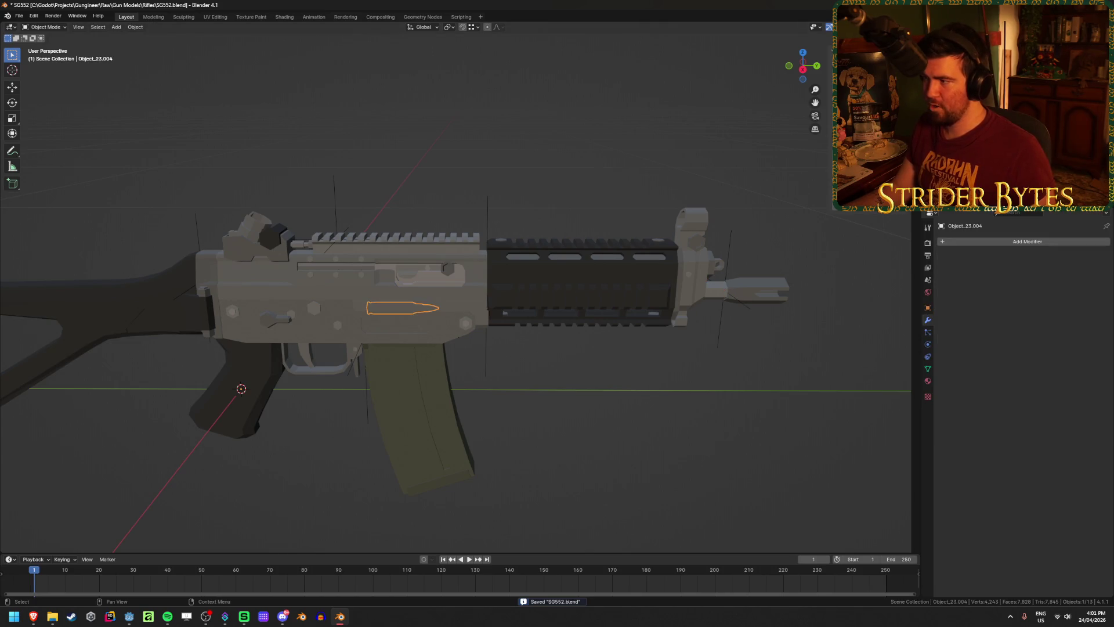
{"action": "key", "text": "Up"}
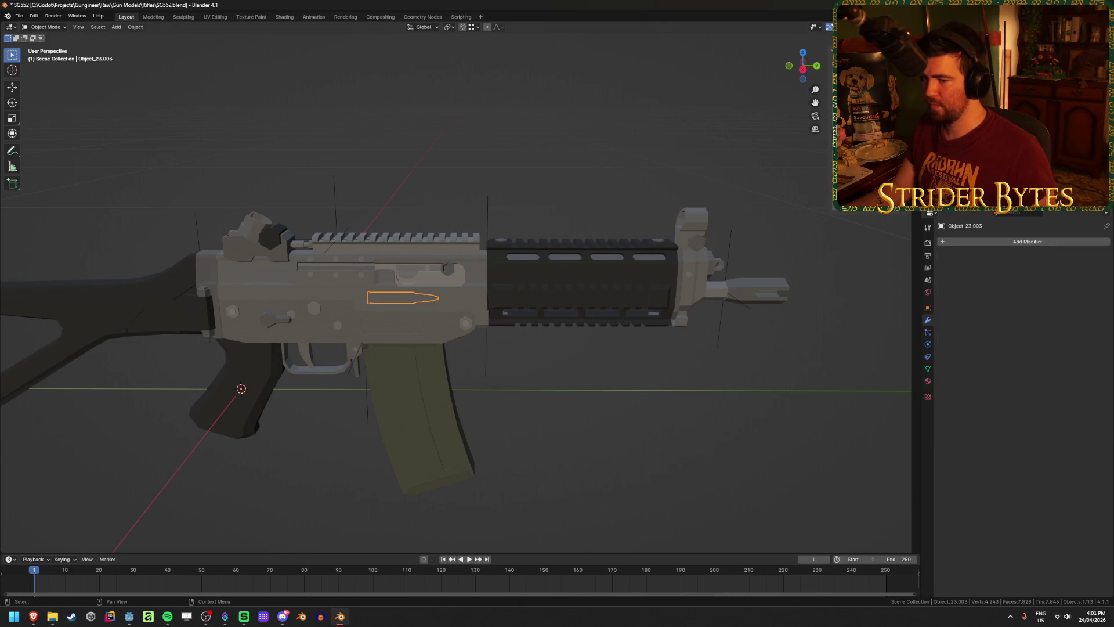
{"action": "left_click", "coordinate": [341, 322]}
{"action": "key", "text": "h"}
Select the bullet Object_23.003 on top of the magazine and frame it.
{"action": "mouse_move", "coordinate": [298, 331]}
{"action": "middle_mouse_down"}
{"action": "mouse_move", "coordinate": [376, 360]}
{"action": "mouse_move", "coordinate": [316, 182]}
{"action": "middle_mouse_up"}
{"action": "left_click", "coordinate": [311, 175]}
{"action": "left_click", "coordinate": [311, 173]}
{"action": "left_click", "coordinate": [297, 178]}
{"action": "left_click", "coordinate": [297, 179]}
{"action": "middle_click_drag", "start_coordinate": [297, 179], "coordinate": [293, 179]}
{"action": "key", "text": "KP_Decimal"}
{"action": "scroll", "coordinate": [340, 280], "scroll_direction": "down", "scroll_amount": 5}
{"action": "mouse_move", "coordinate": [499, 330]}
{"action": "middle_mouse_down"}
{"action": "mouse_move", "coordinate": [417, 320]}
{"action": "mouse_move", "coordinate": [460, 317]}
{"action": "middle_mouse_up"}
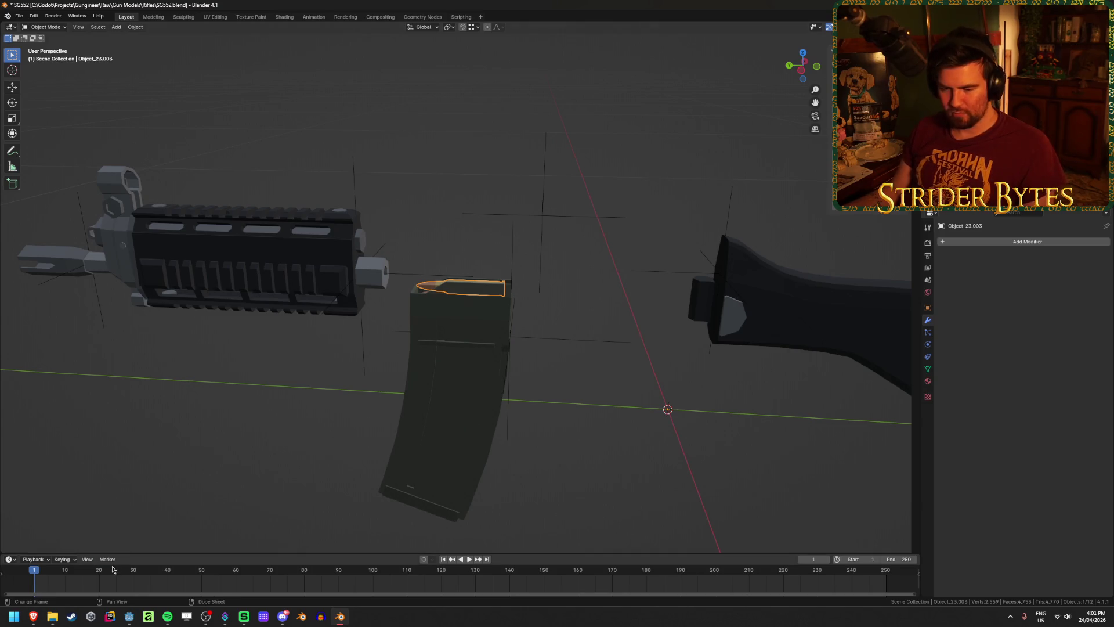
{"action": "mouse_move", "coordinate": [33, 618]}
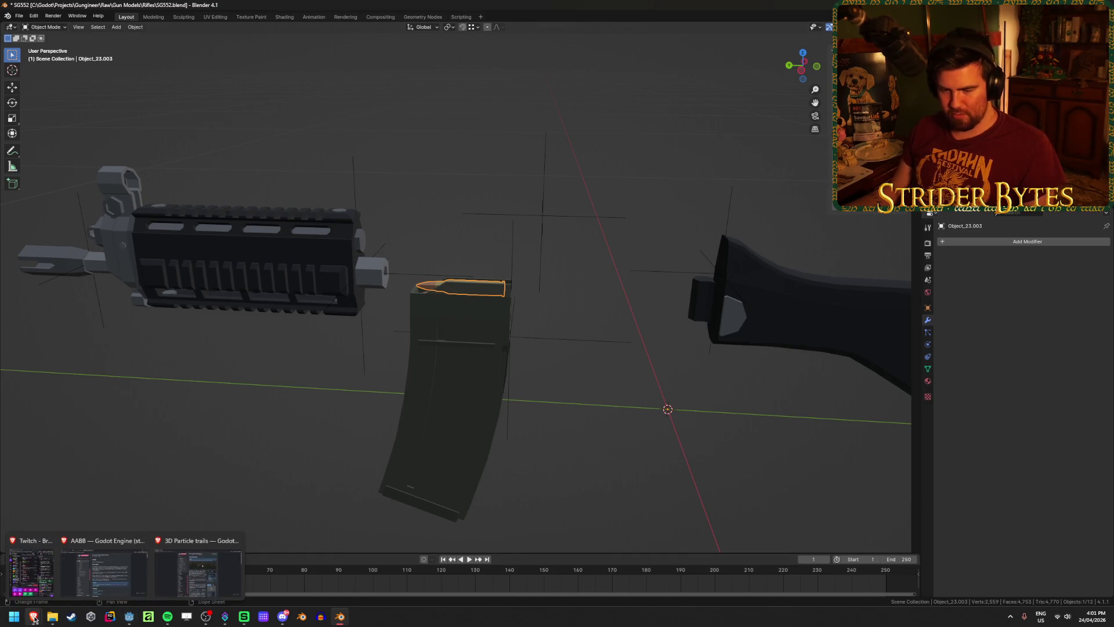
{"action": "left_click", "coordinate": [129, 616]}
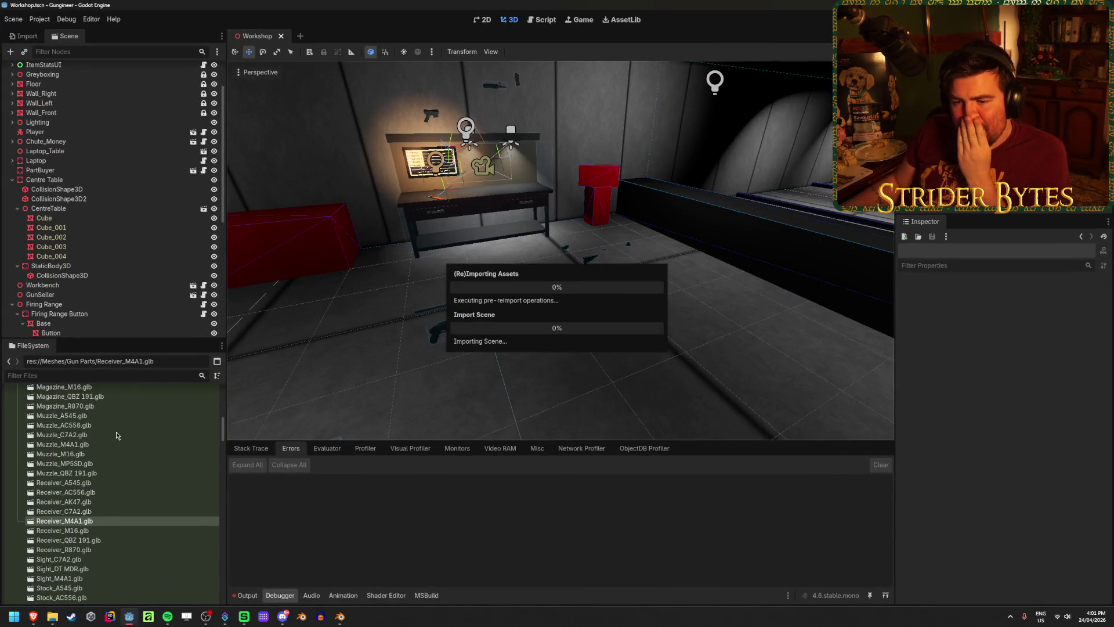
{"action": "scroll", "coordinate": [116, 439], "scroll_direction": "up", "scroll_amount": 3}
{"action": "left_click", "coordinate": [87, 457]}
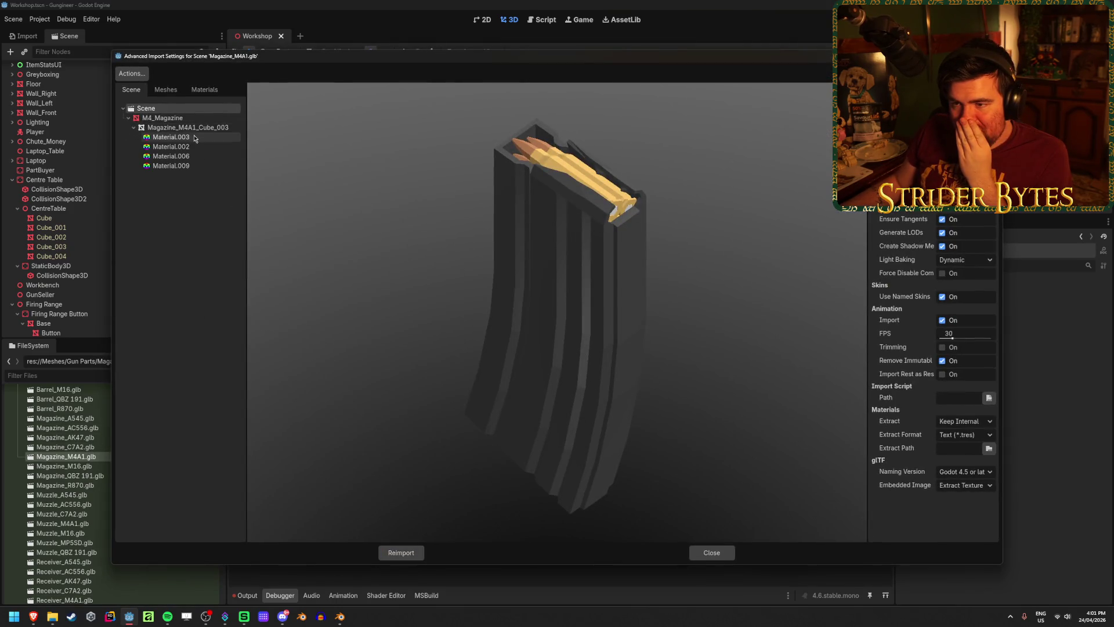
{"action": "left_click", "coordinate": [166, 89]}
{"action": "left_click", "coordinate": [123, 109]}
{"action": "left_click", "coordinate": [122, 109]}
{"action": "left_click_drag", "start_coordinate": [632, 298], "coordinate": [528, 312]}
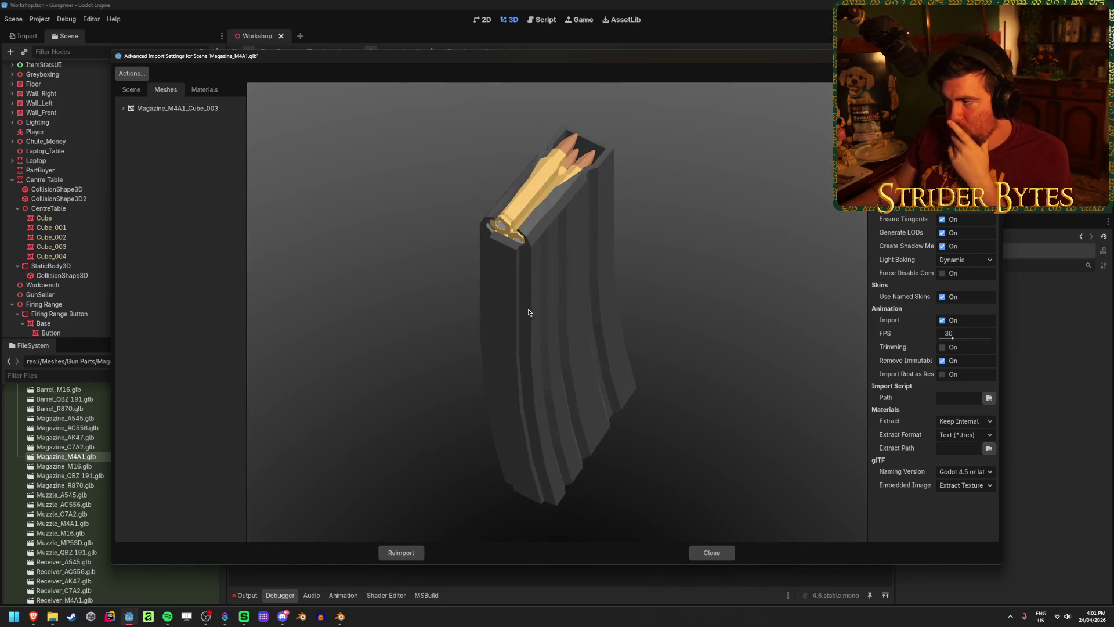
{"action": "left_click", "coordinate": [712, 552]}
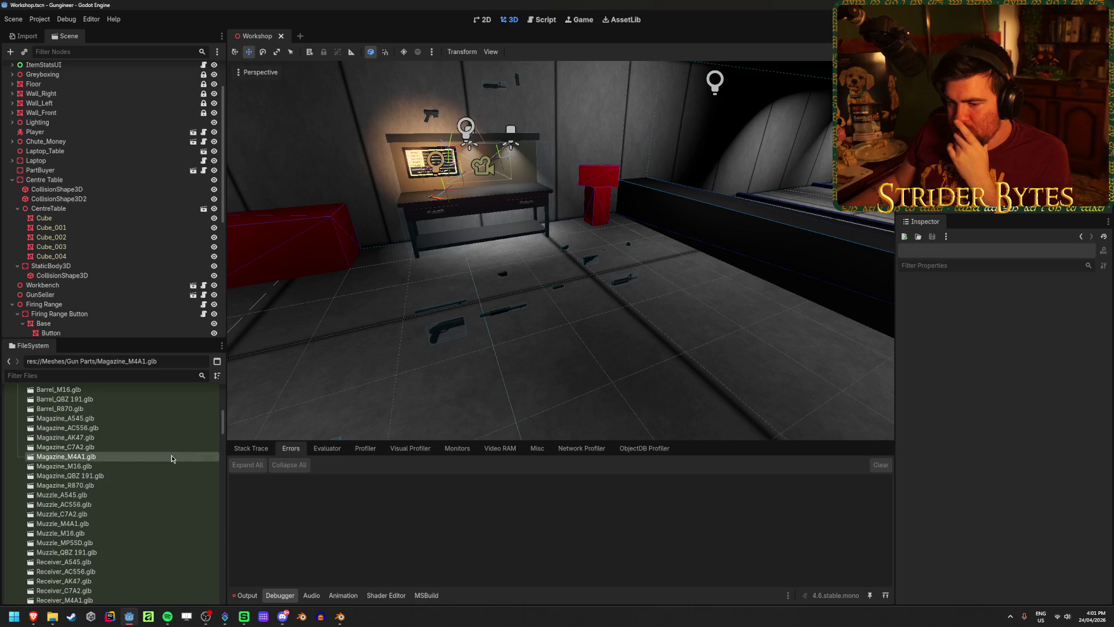
{"action": "double_click", "coordinate": [171, 457]}
{"action": "left_click", "coordinate": [123, 108]}
{"action": "left_click", "coordinate": [166, 129]}
{"action": "left_click", "coordinate": [160, 137]}
{"action": "left_click", "coordinate": [160, 146]}
{"action": "left_click", "coordinate": [174, 109]}
{"action": "left_click", "coordinate": [124, 108]}
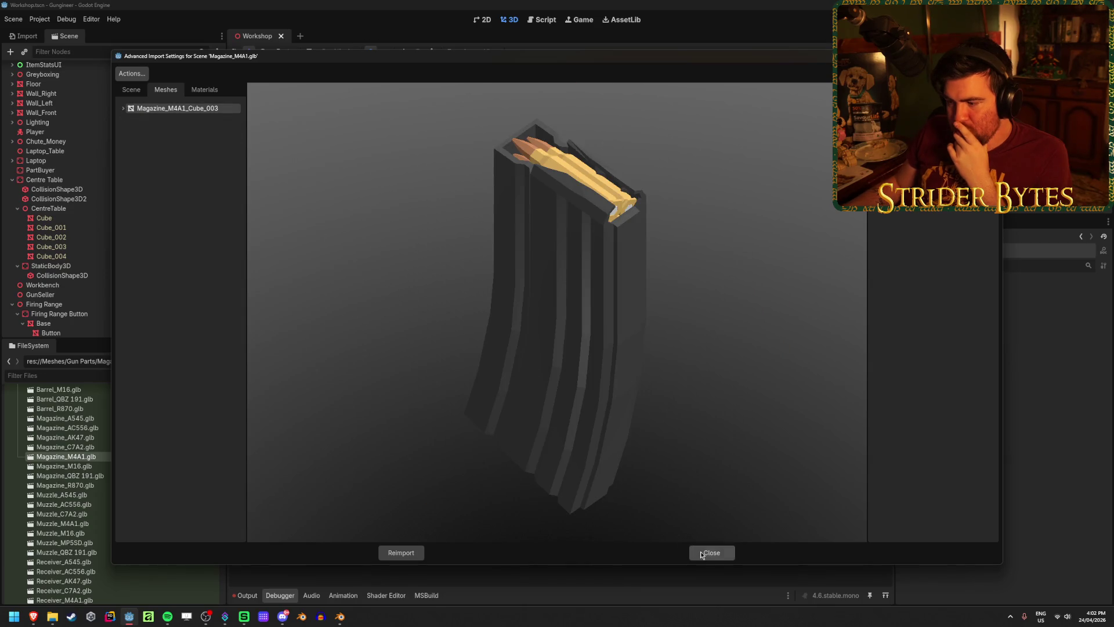
{"action": "left_click", "coordinate": [711, 553]}
{"action": "scroll", "coordinate": [139, 481], "scroll_direction": "down", "scroll_amount": 5}
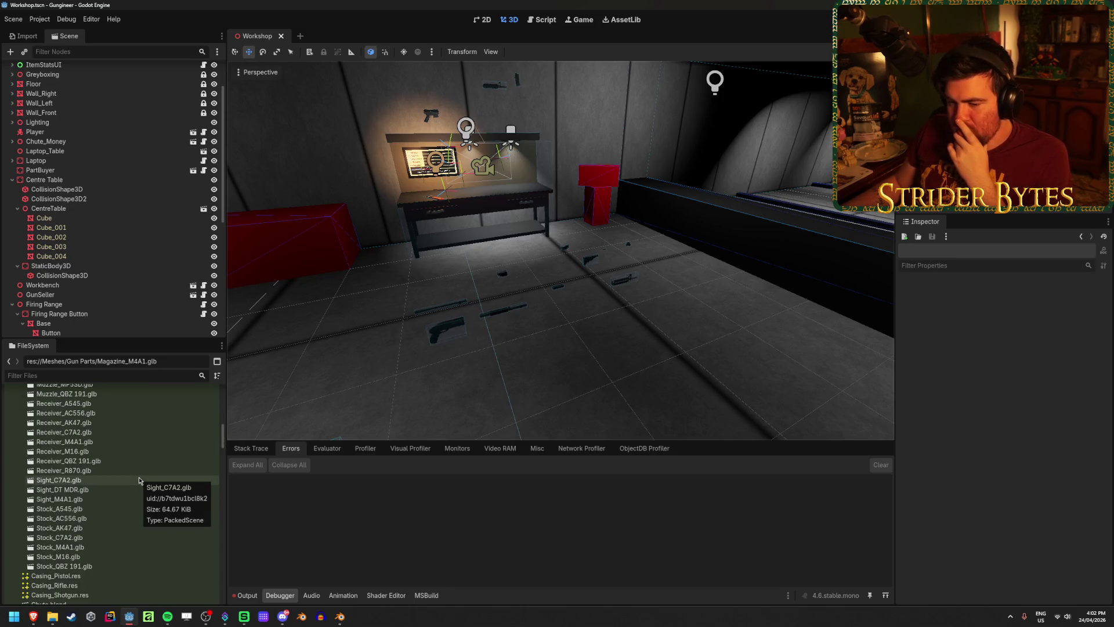
{"action": "scroll", "coordinate": [139, 481], "scroll_direction": "up", "scroll_amount": 5}
{"action": "double_click", "coordinate": [102, 465]}
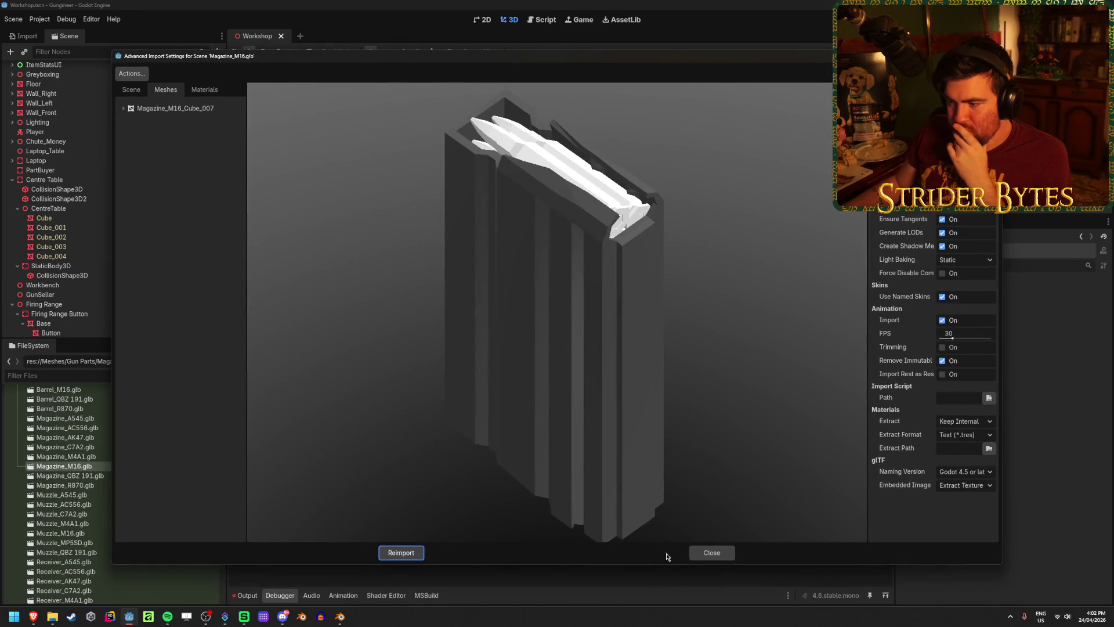
{"action": "left_click", "coordinate": [697, 553]}
{"action": "scroll", "coordinate": [98, 471], "scroll_direction": "up", "scroll_amount": 1}
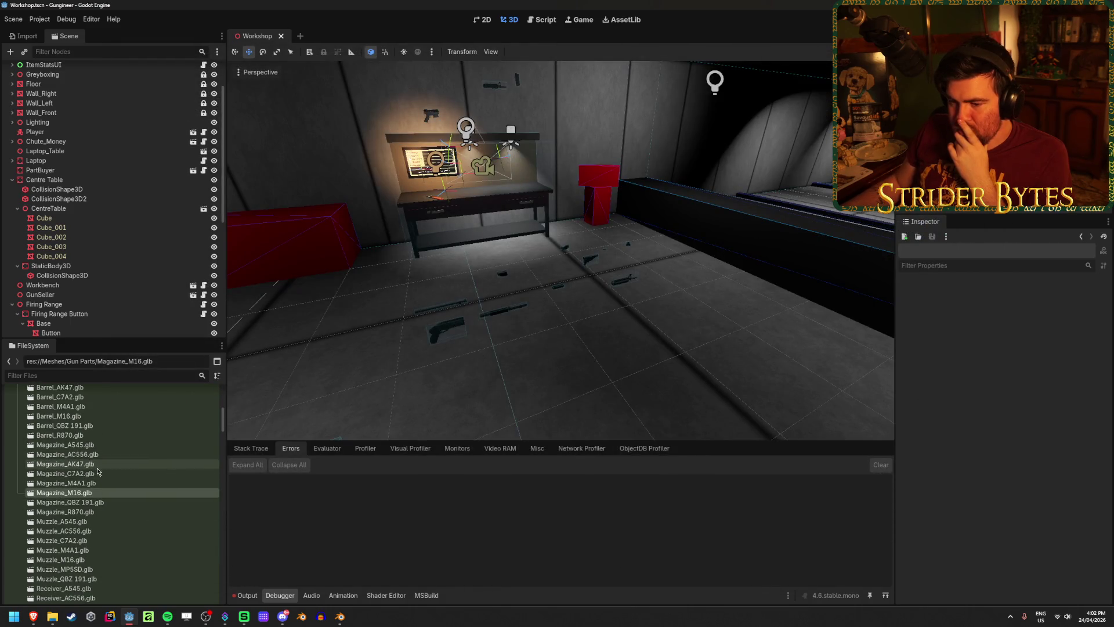
{"action": "double_click", "coordinate": [72, 474]}
{"action": "left_click", "coordinate": [703, 553]}
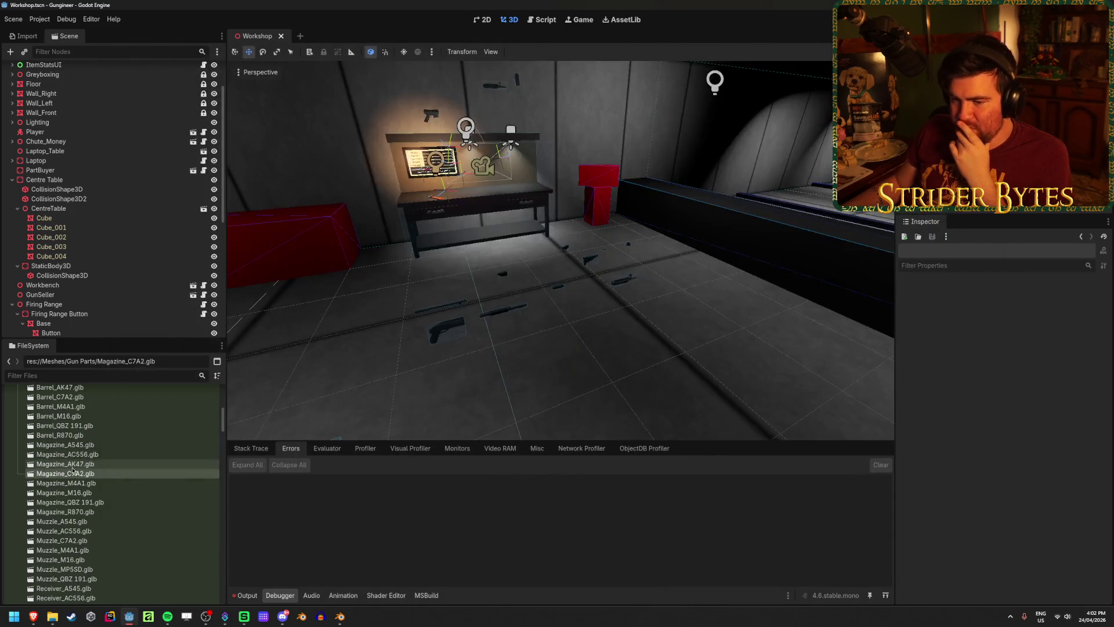
{"action": "double_click", "coordinate": [65, 463]}
{"action": "left_click", "coordinate": [122, 109]}
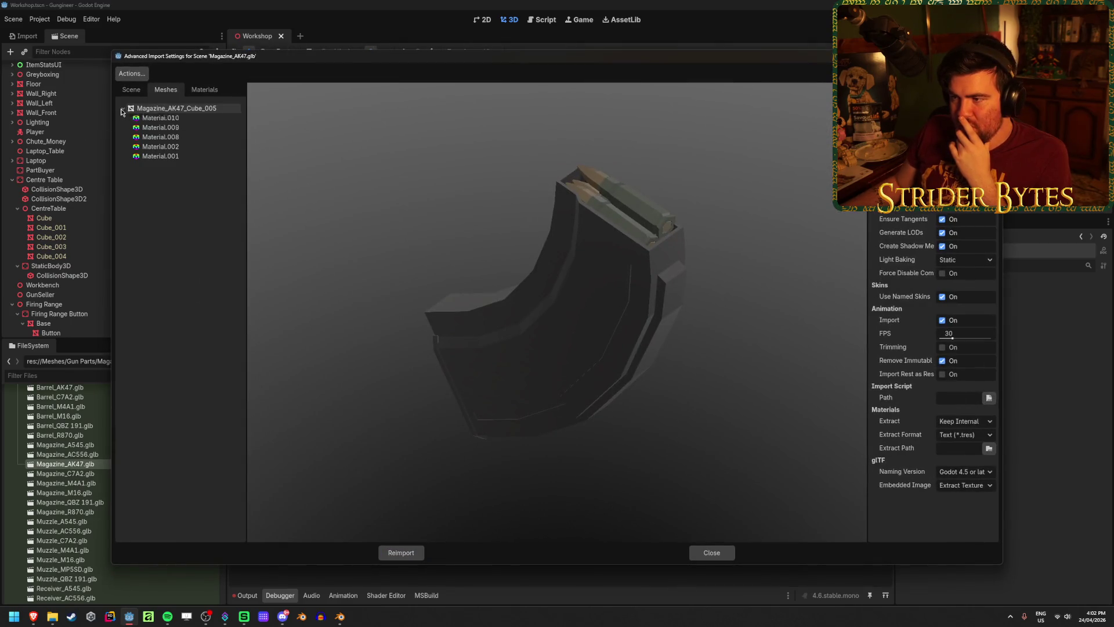
{"action": "left_click", "coordinate": [712, 552]}
{"action": "scroll", "coordinate": [99, 478], "scroll_direction": "up", "scroll_amount": 2}
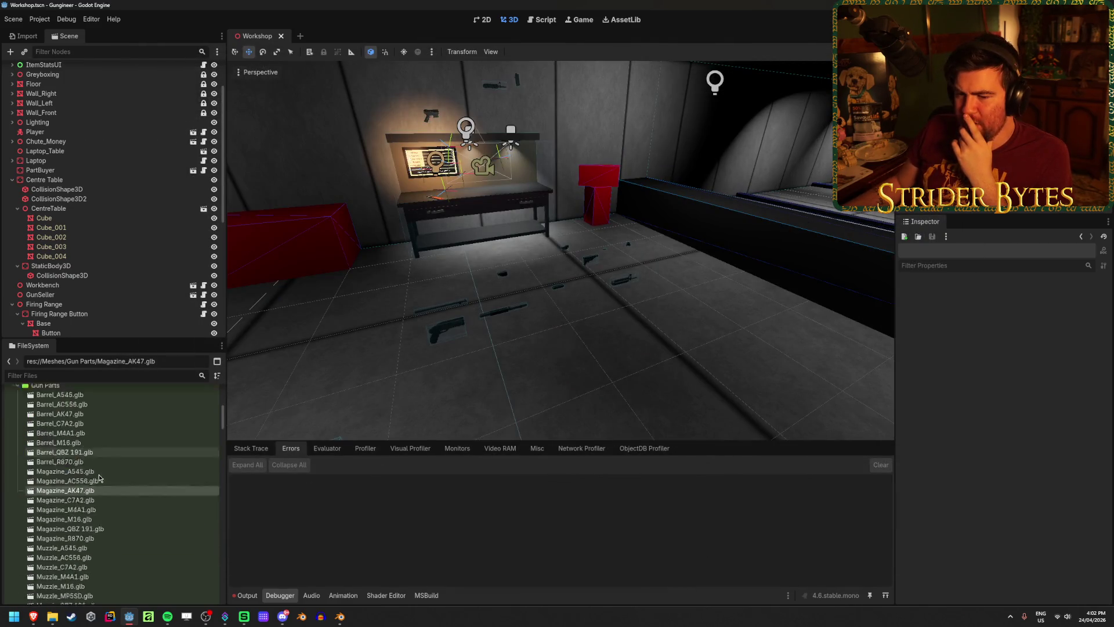
{"action": "scroll", "coordinate": [99, 478], "scroll_direction": "down", "scroll_amount": 3}
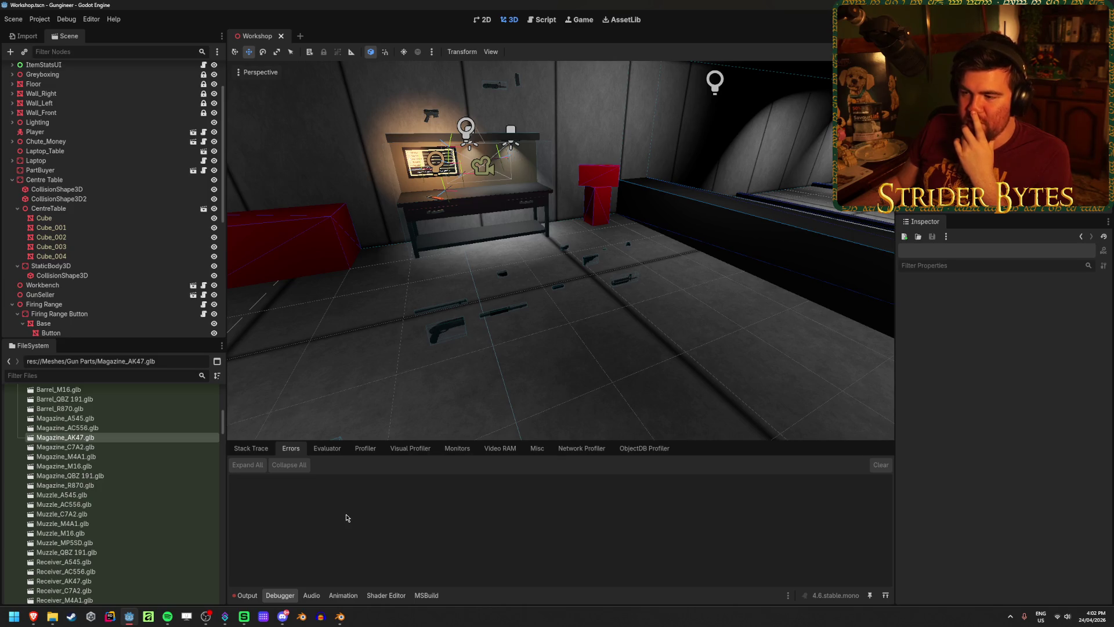
Parent the bullet to the SG552 magazine with Ctrl+P > Object.
{"action": "key", "text": "alt+Tab"}
{"action": "mouse_move", "coordinate": [603, 394]}
{"action": "middle_mouse_down"}
{"action": "mouse_move", "coordinate": [569, 412]}
{"action": "mouse_move", "coordinate": [505, 403]}
{"action": "mouse_move", "coordinate": [567, 344]}
{"action": "middle_mouse_up"}
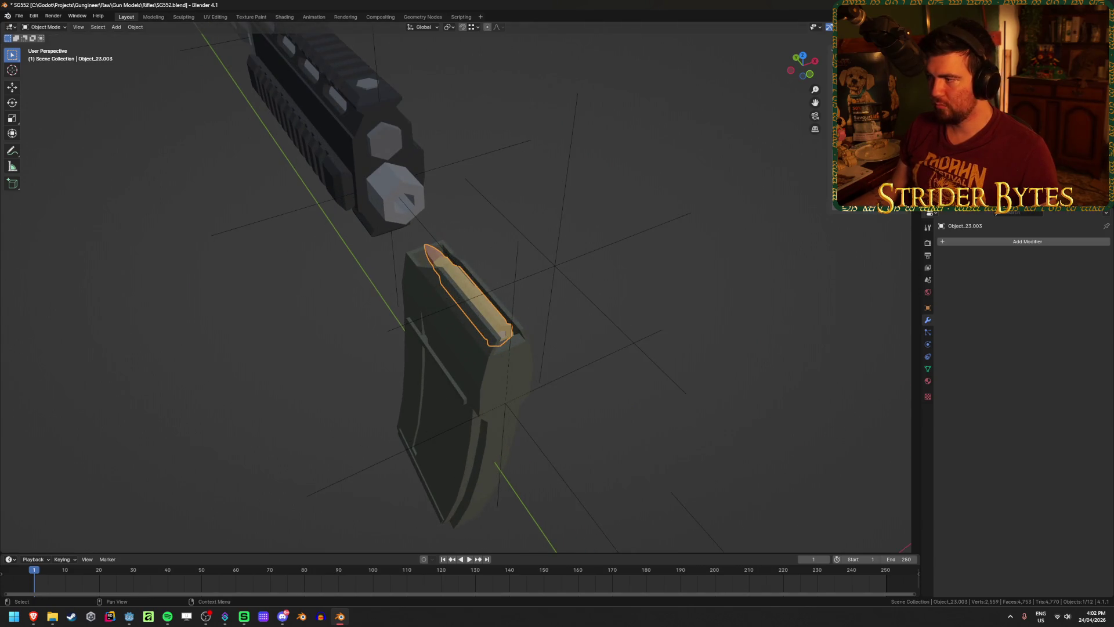
{"action": "left_click", "coordinate": [431, 395], "text": "shift"}
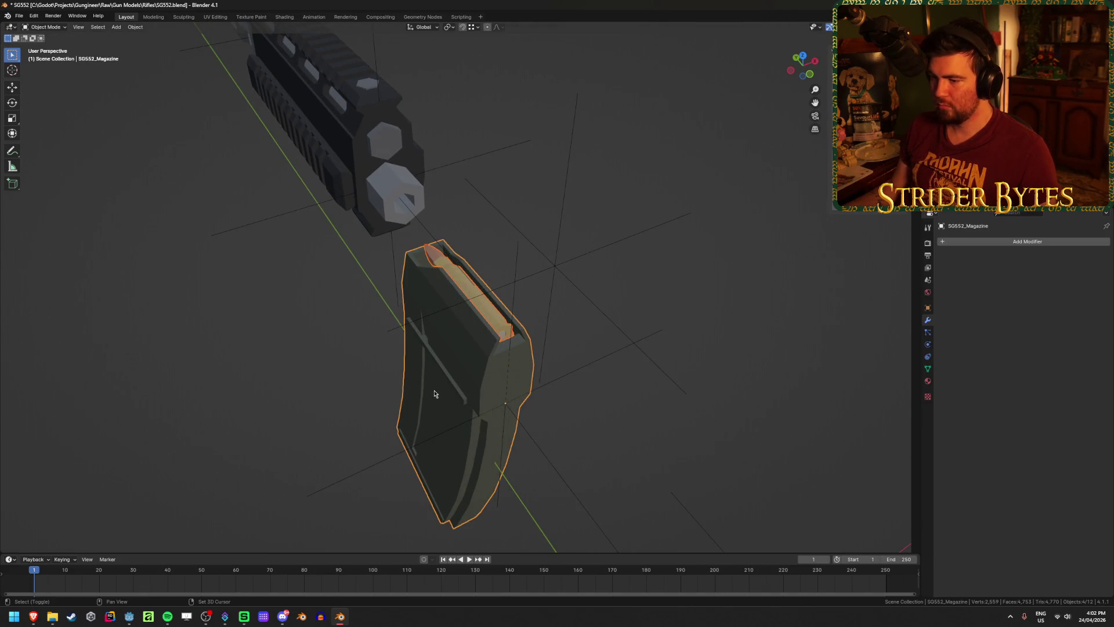
{"action": "key", "text": "ctrl+p"}
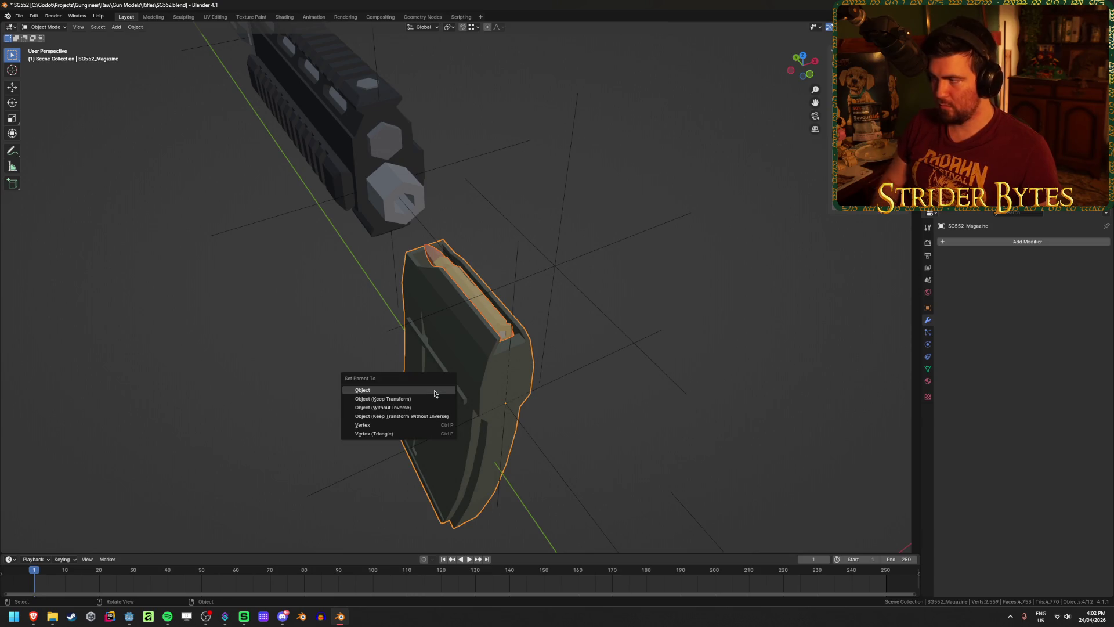
{"action": "left_click", "coordinate": [435, 394]}
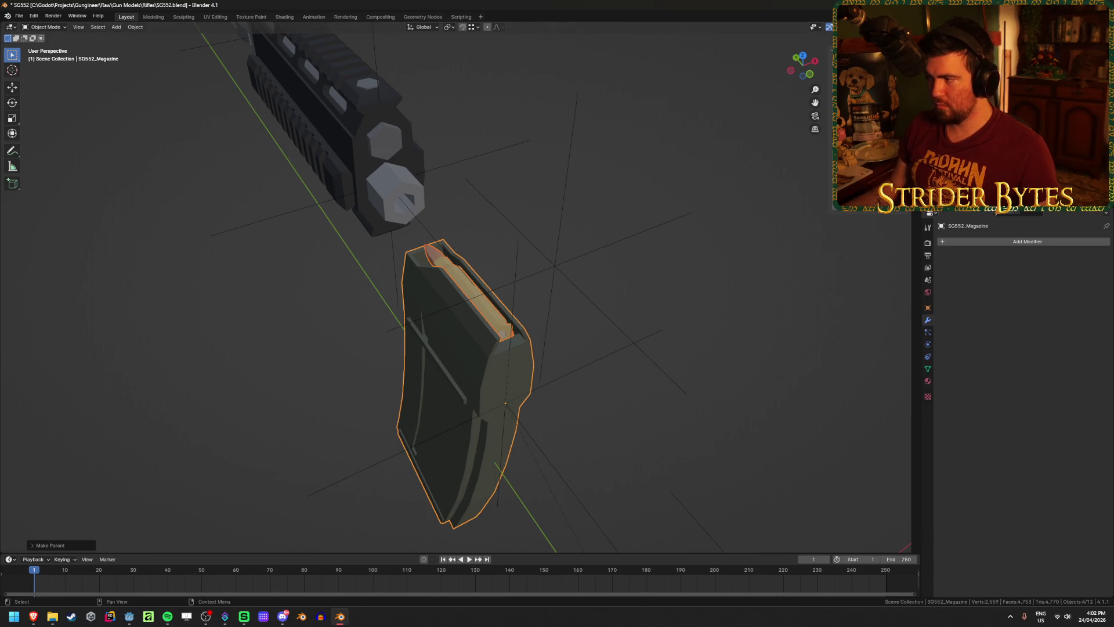
Check the parented bullet, then build and run the Godot project.
{"action": "left_click", "coordinate": [623, 354]}
{"action": "mouse_move", "coordinate": [622, 354]}
{"action": "middle_mouse_down"}
{"action": "mouse_move", "coordinate": [587, 331]}
{"action": "mouse_move", "coordinate": [540, 335]}
{"action": "middle_mouse_up"}
{"action": "left_click", "coordinate": [437, 340]}
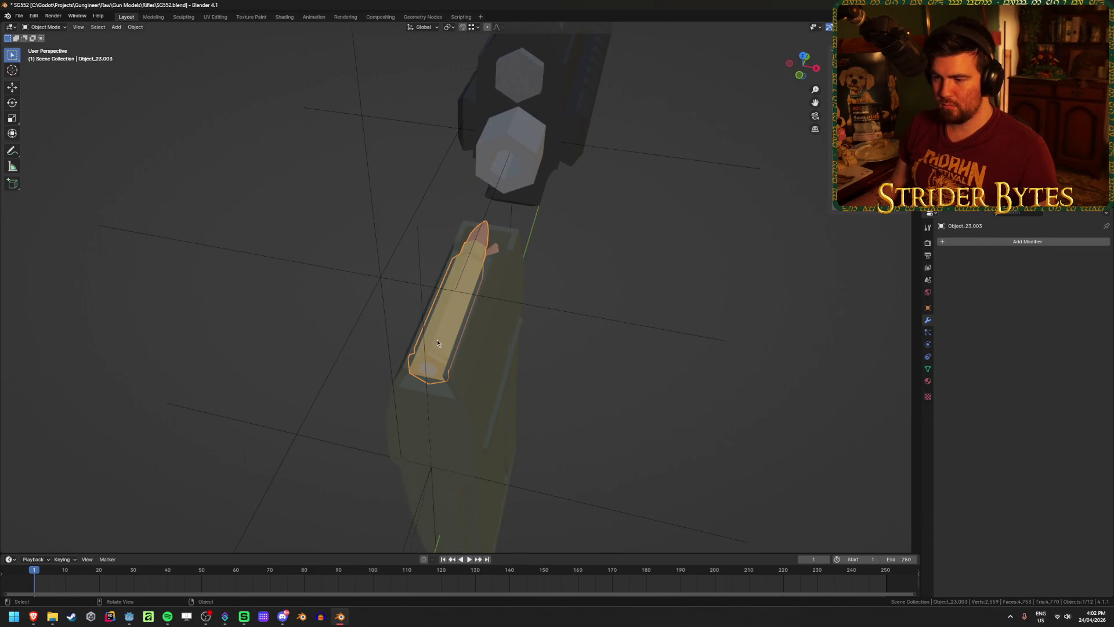
{"action": "right_click", "coordinate": [341, 620]}
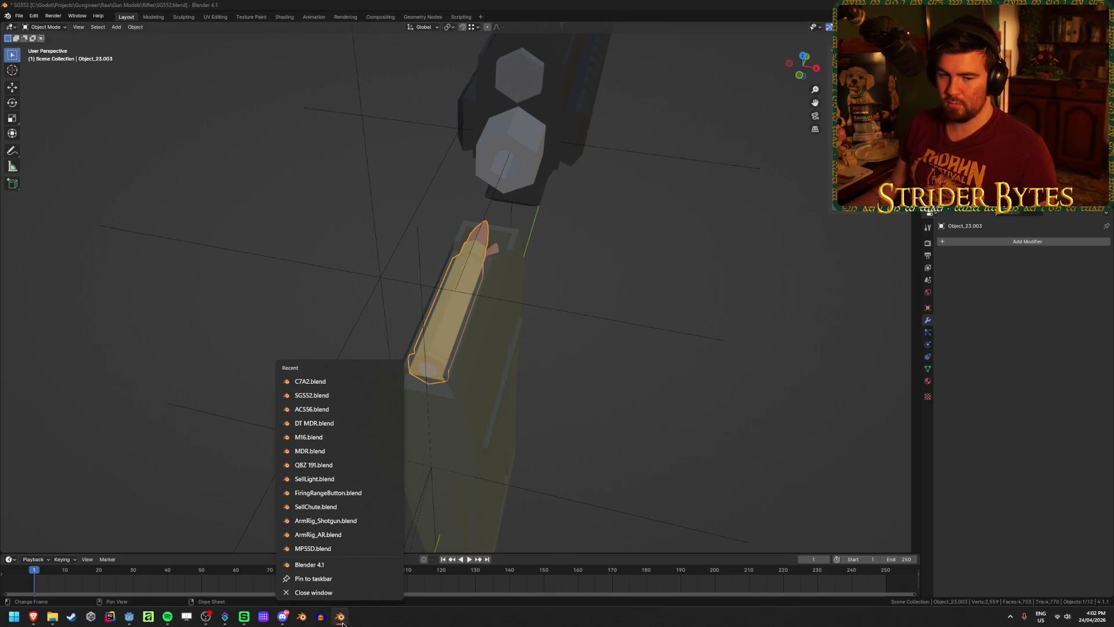
{"action": "left_click", "coordinate": [400, 623]}
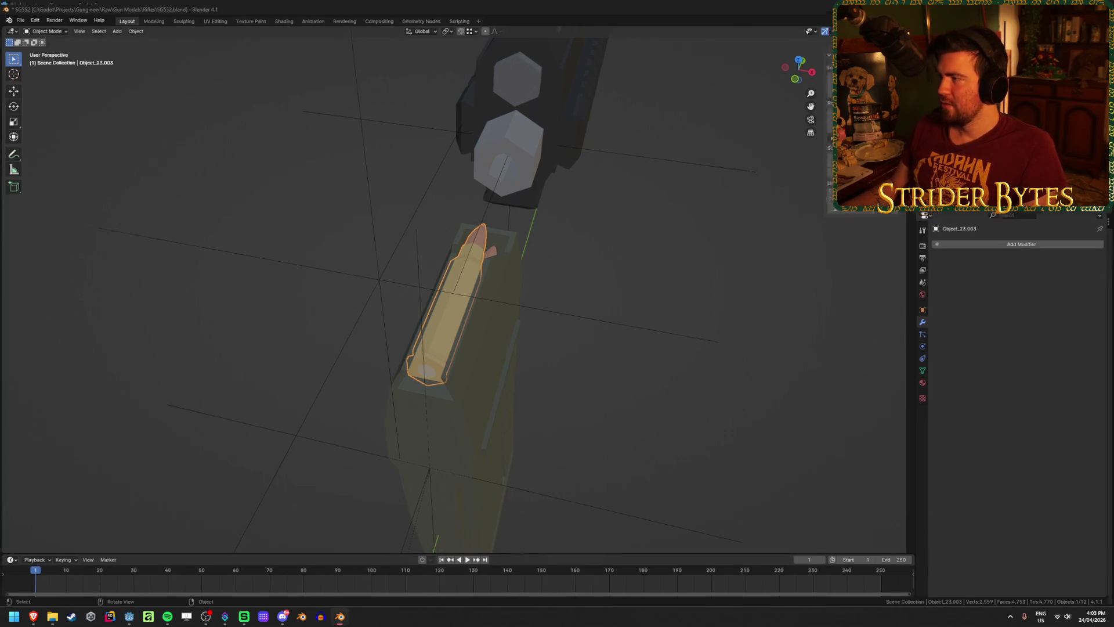
{"action": "key", "text": "alt+Tab"}
{"action": "key", "text": "F5"}
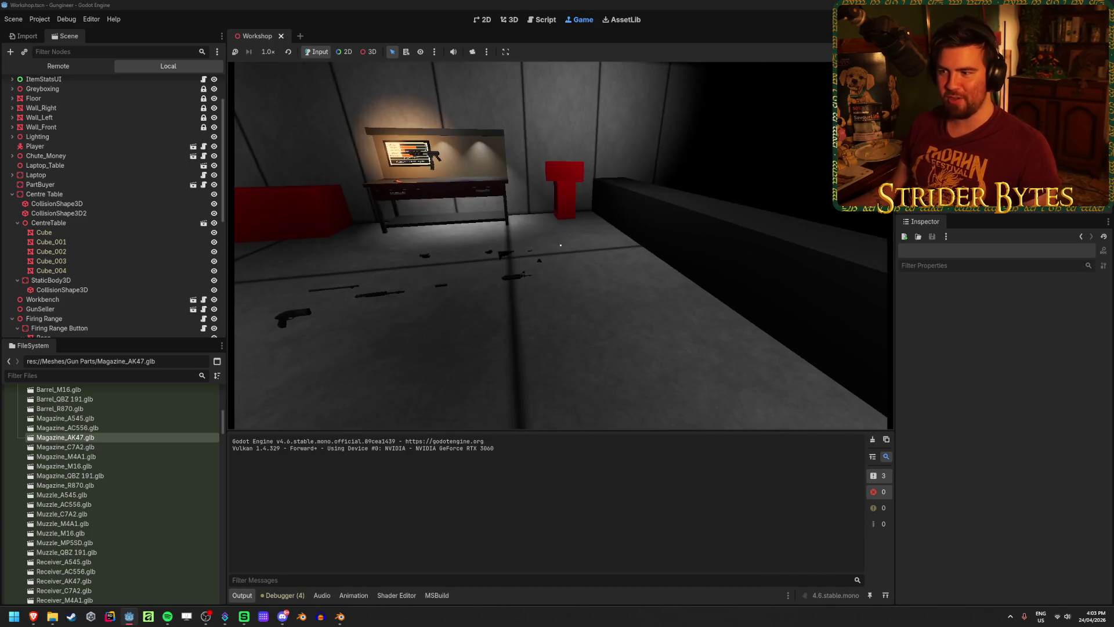
Walk the Workshop checking Accuracy, Max Ammo, Damage and Fire Rate panels, then stop.
{"action": "key", "text": "w"}
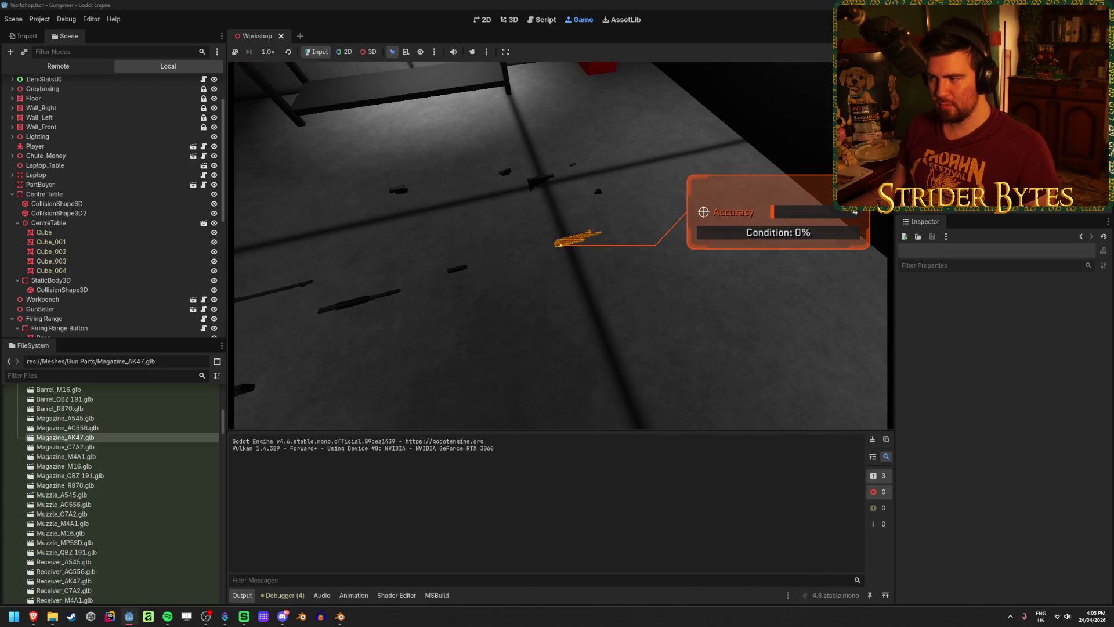
{"action": "key", "text": "w"}
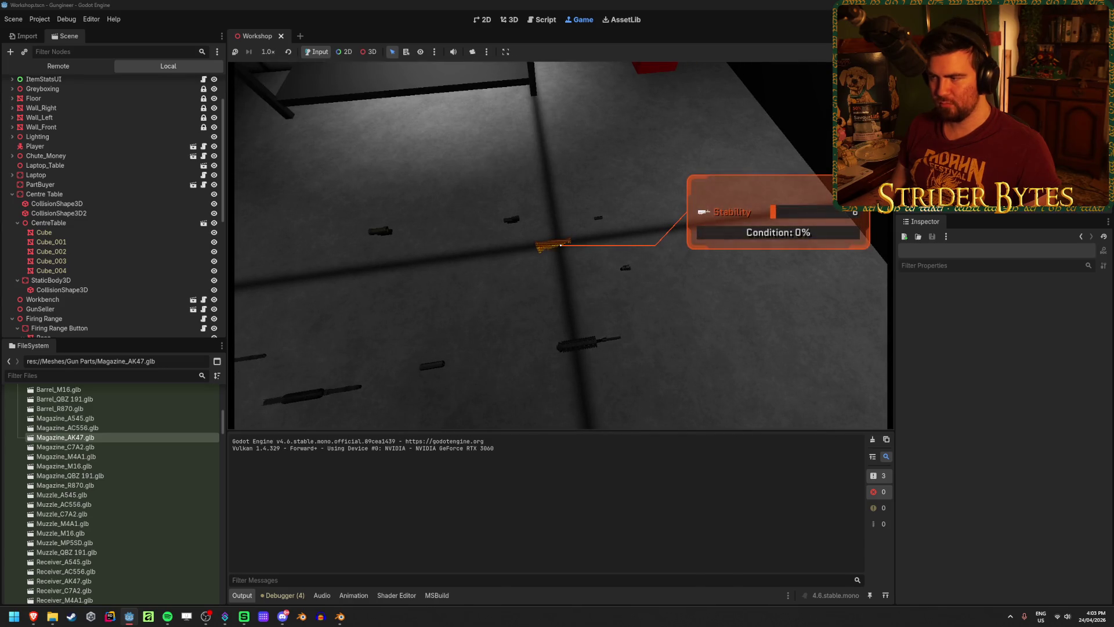
{"action": "key", "text": "s"}
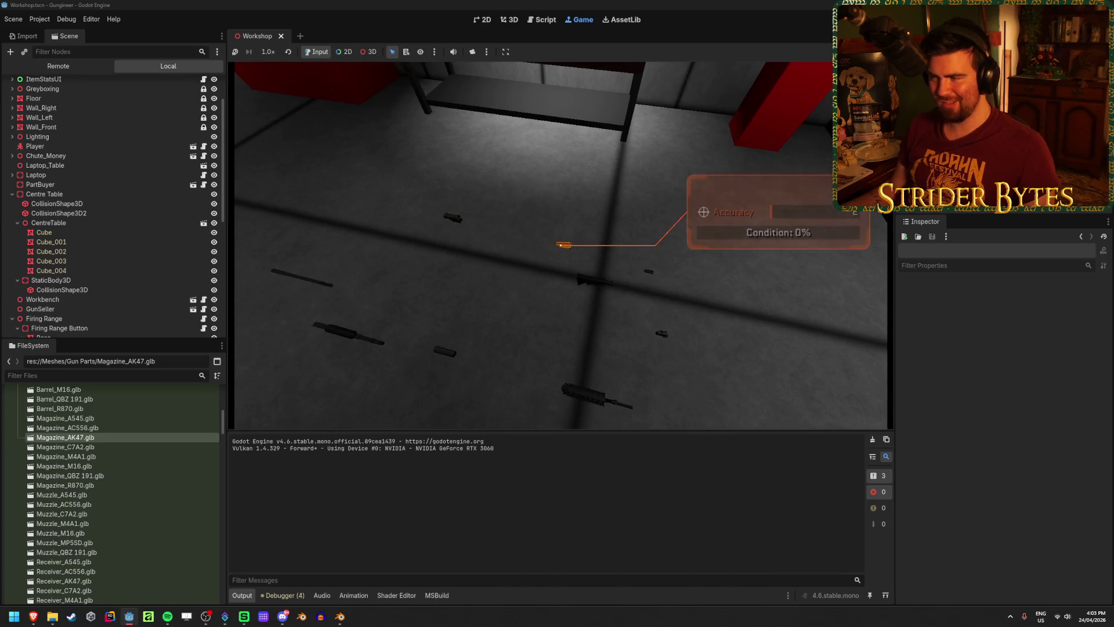
{"action": "key", "text": "w"}
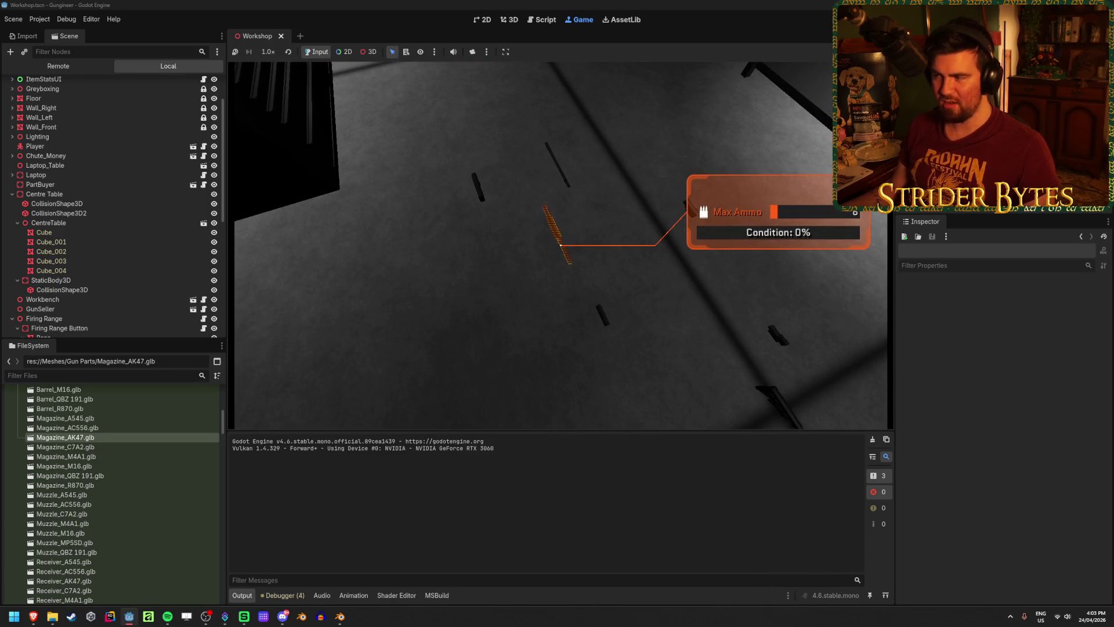
{"action": "key", "text": "w"}
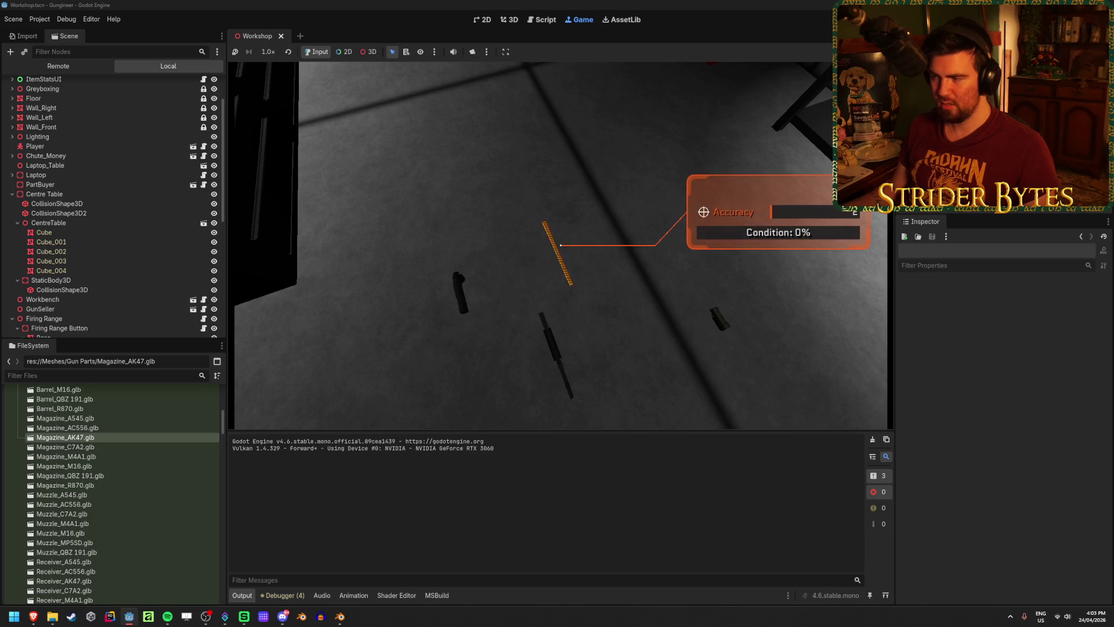
{"action": "key", "text": "w"}
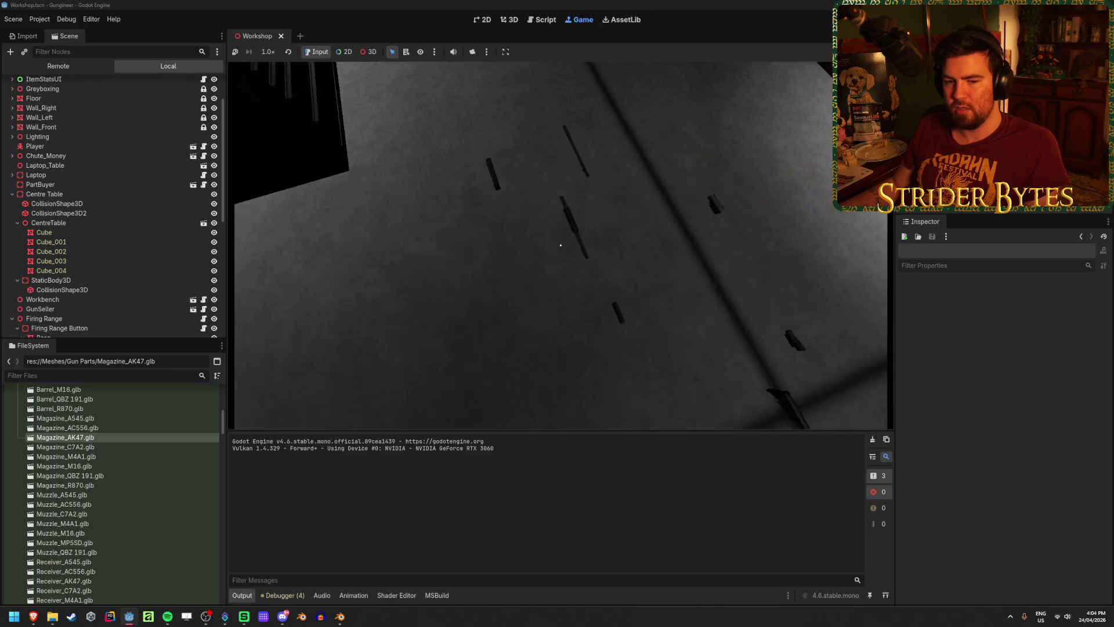
{"action": "key", "text": "F8"}
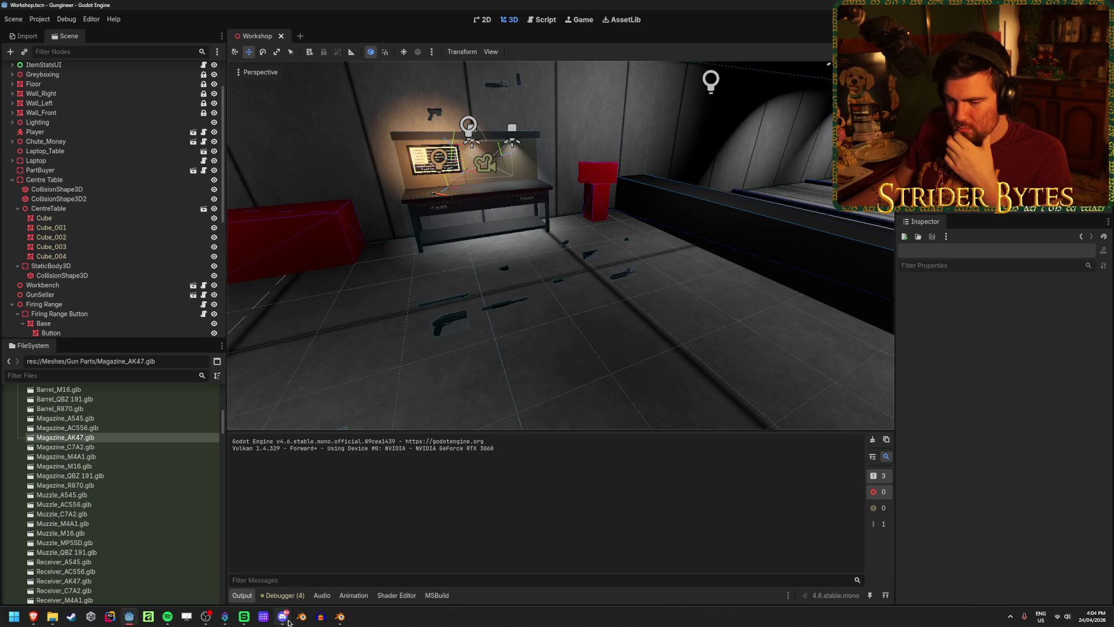
{"action": "left_click", "coordinate": [16, 622]}
Launch Visual Studio via 'visual' search, open Gungineer.sln, and return to Godot.
{"action": "type", "text": "visual"}
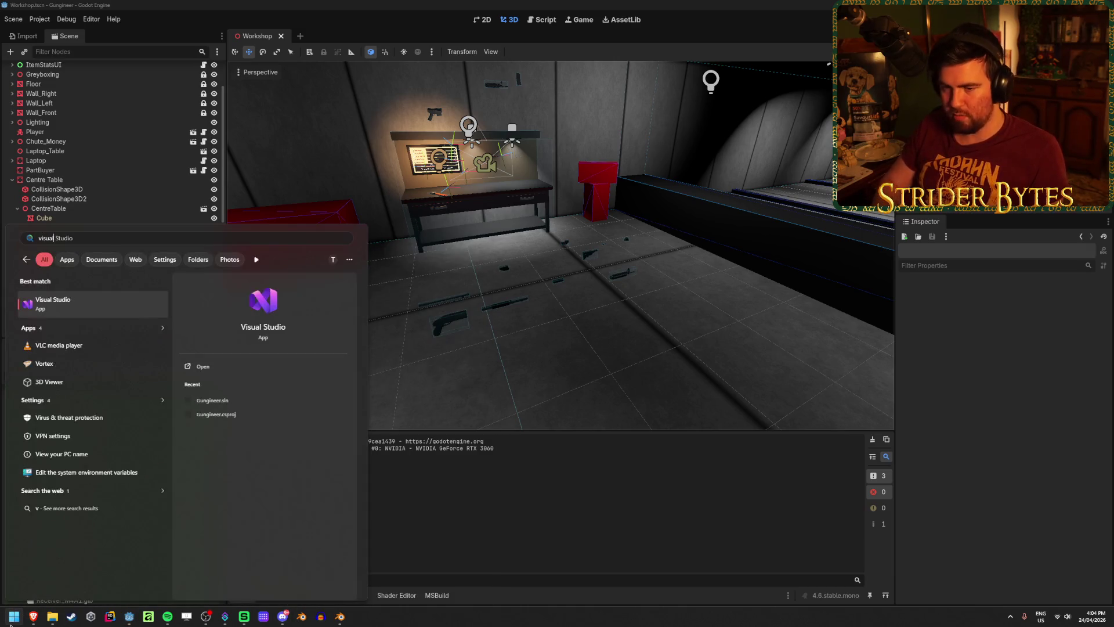
{"action": "key", "text": "Return"}
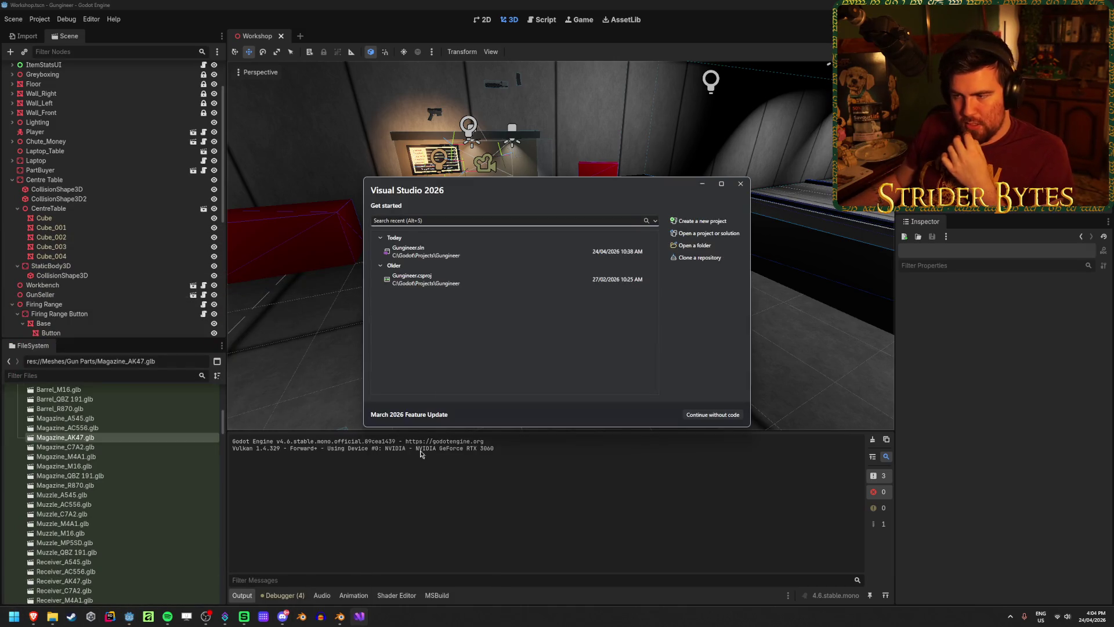
{"action": "left_click", "coordinate": [445, 250]}
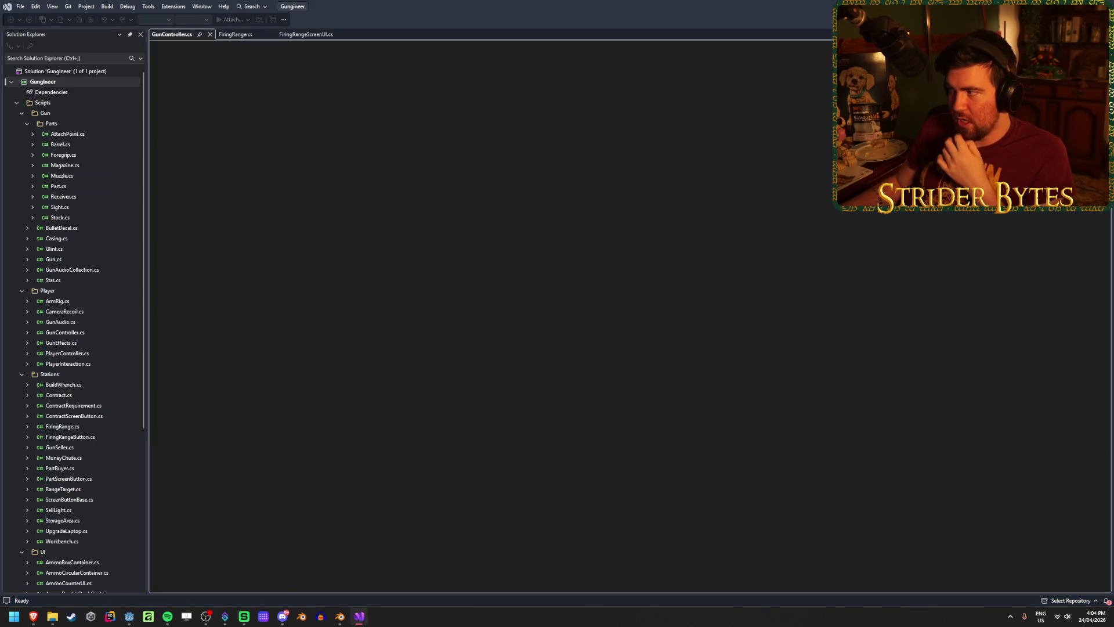
{"action": "key", "text": "alt+Tab"}
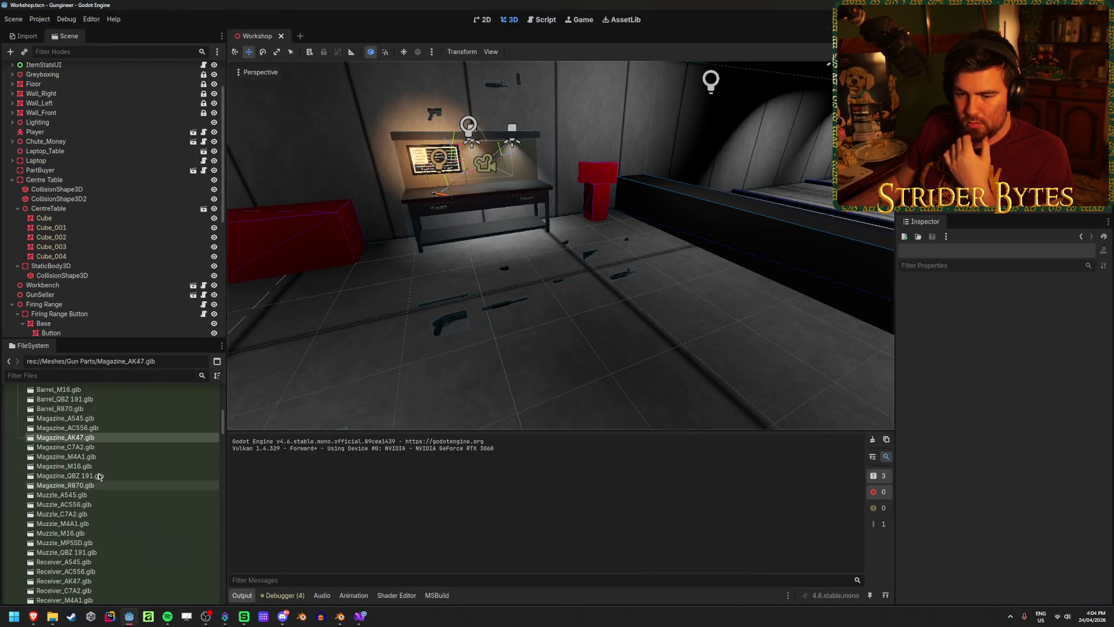
Collapse the Gun Parts folder, then briefly open and close the ItemStatsWindow and ItemStatEntryUI scenes.
{"action": "scroll", "coordinate": [98, 468], "scroll_direction": "down", "scroll_amount": 5}
{"action": "scroll", "coordinate": [98, 468], "scroll_direction": "down", "scroll_amount": 10}
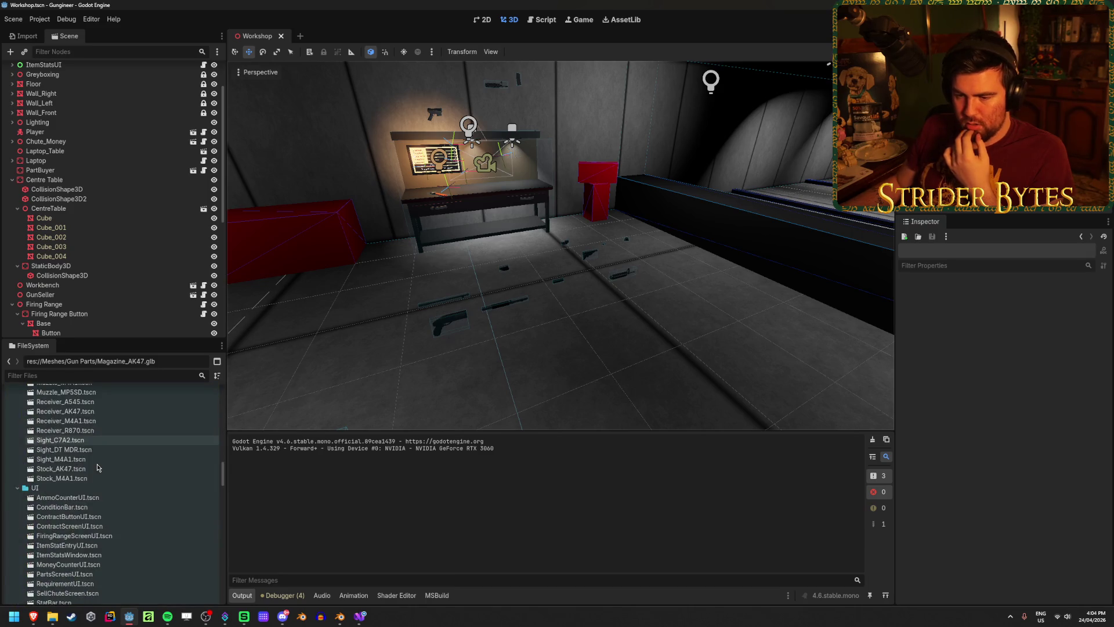
{"action": "scroll", "coordinate": [97, 468], "scroll_direction": "up", "scroll_amount": 3}
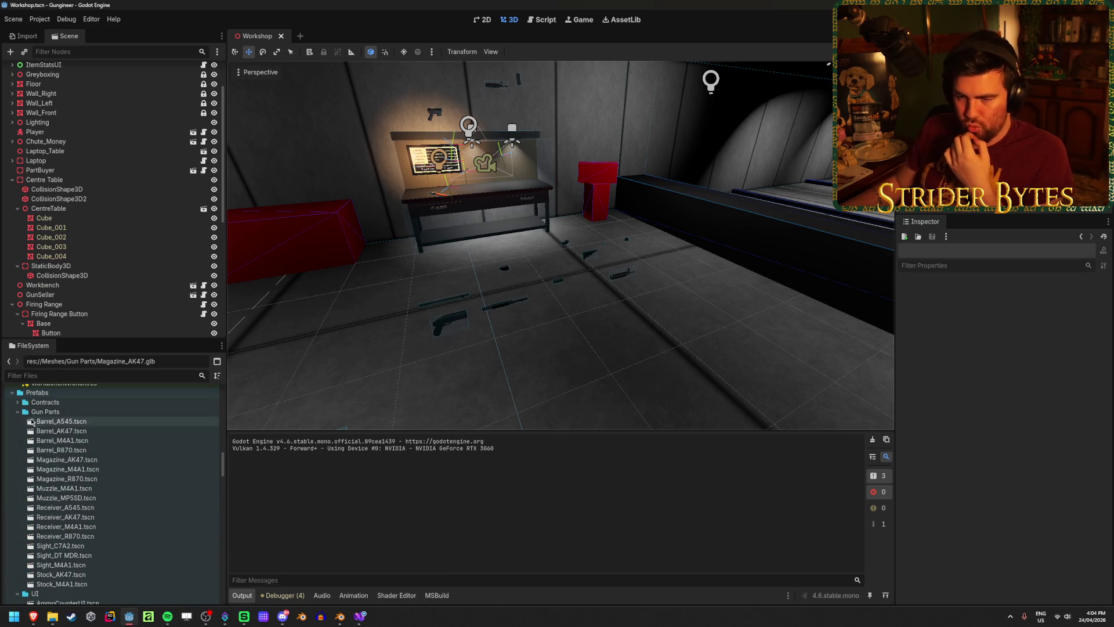
{"action": "left_click", "coordinate": [18, 413]}
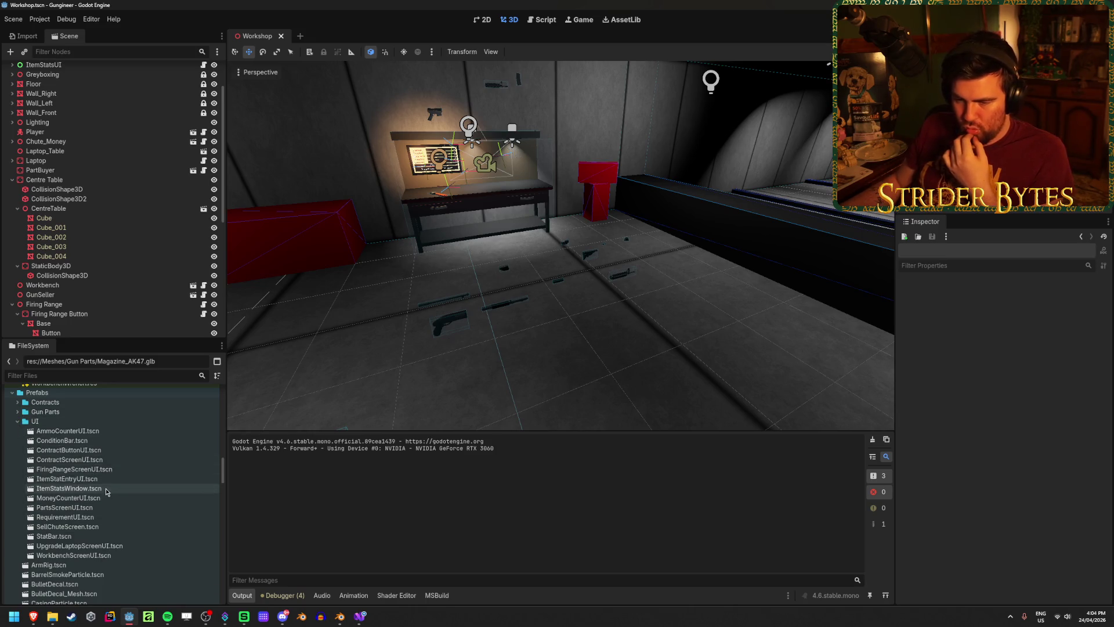
{"action": "double_click", "coordinate": [109, 490]}
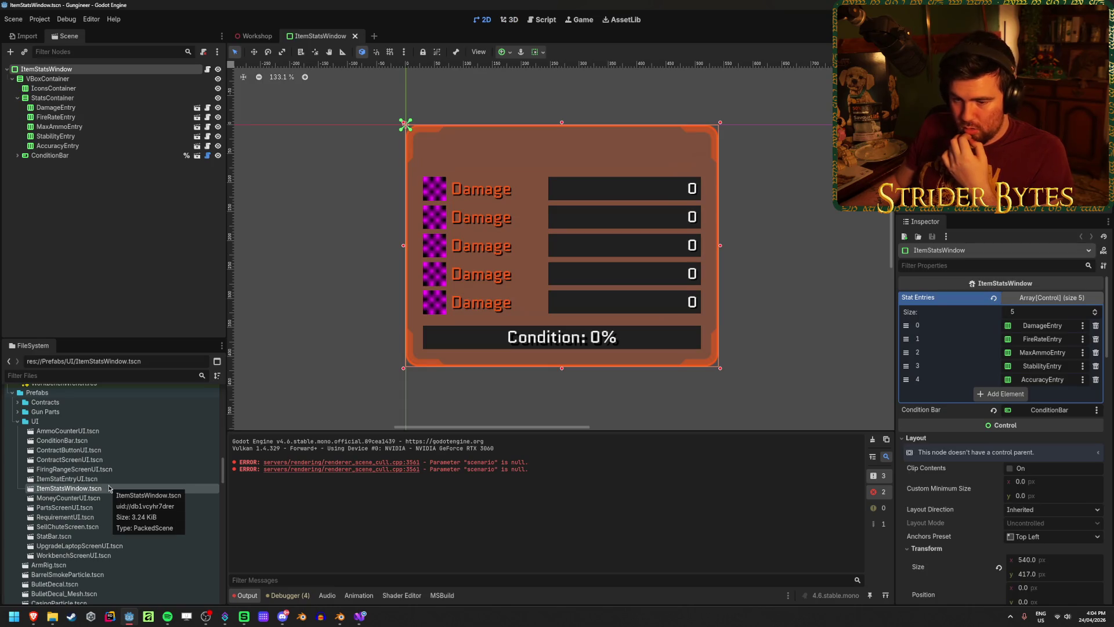
{"action": "double_click", "coordinate": [107, 479]}
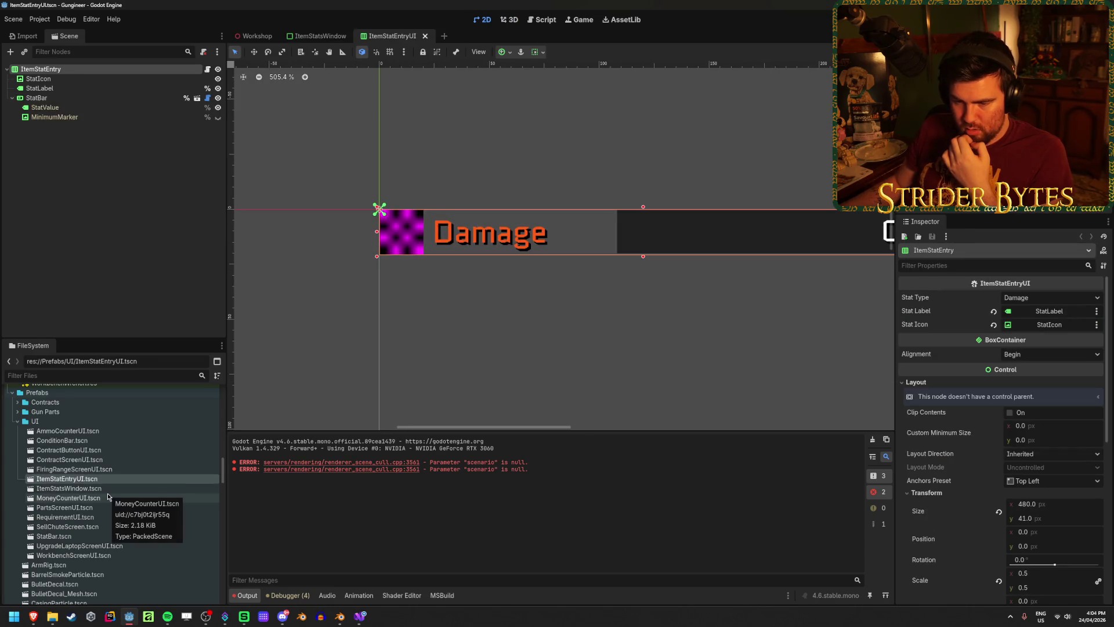
{"action": "scroll", "coordinate": [107, 496], "scroll_direction": "down", "scroll_amount": 6}
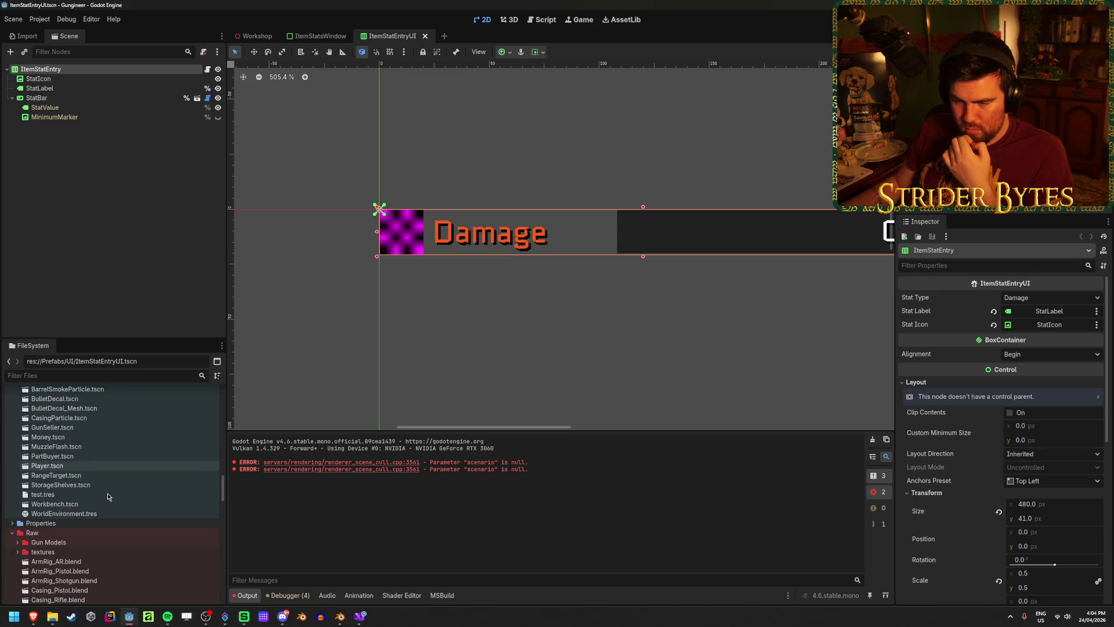
{"action": "scroll", "coordinate": [106, 493], "scroll_direction": "up", "scroll_amount": 3}
{"action": "key", "text": "ctrl+shift+w"}
{"action": "key", "text": "ctrl+shift+w"}
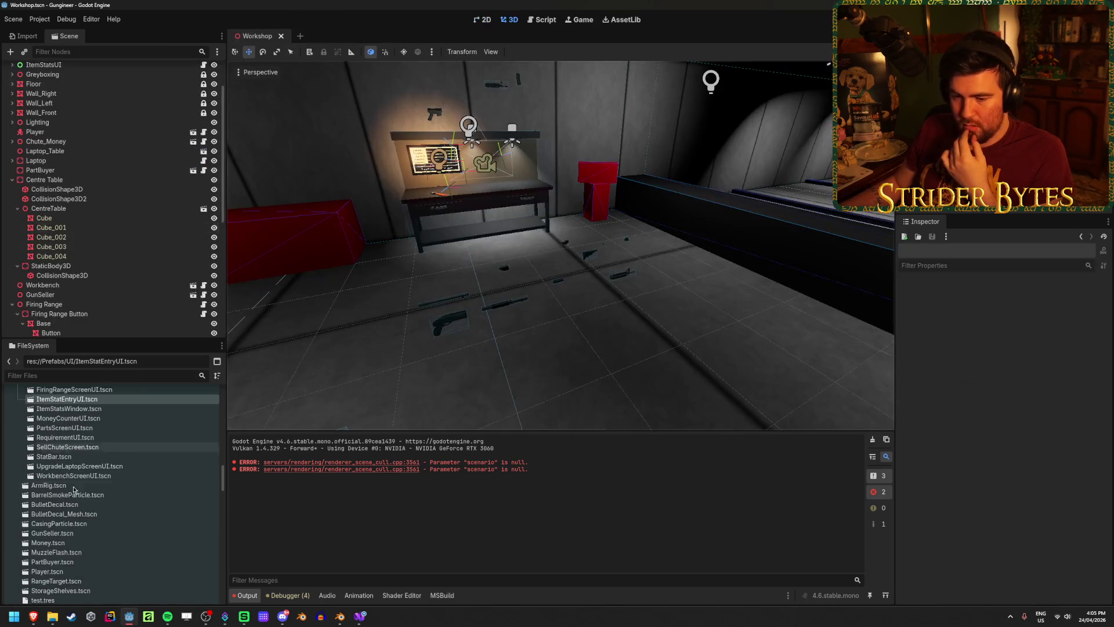
Open and close the Player scene, then check ItemStatsUI's tween time and flat ratio in the Inspector.
{"action": "double_click", "coordinate": [50, 571]}
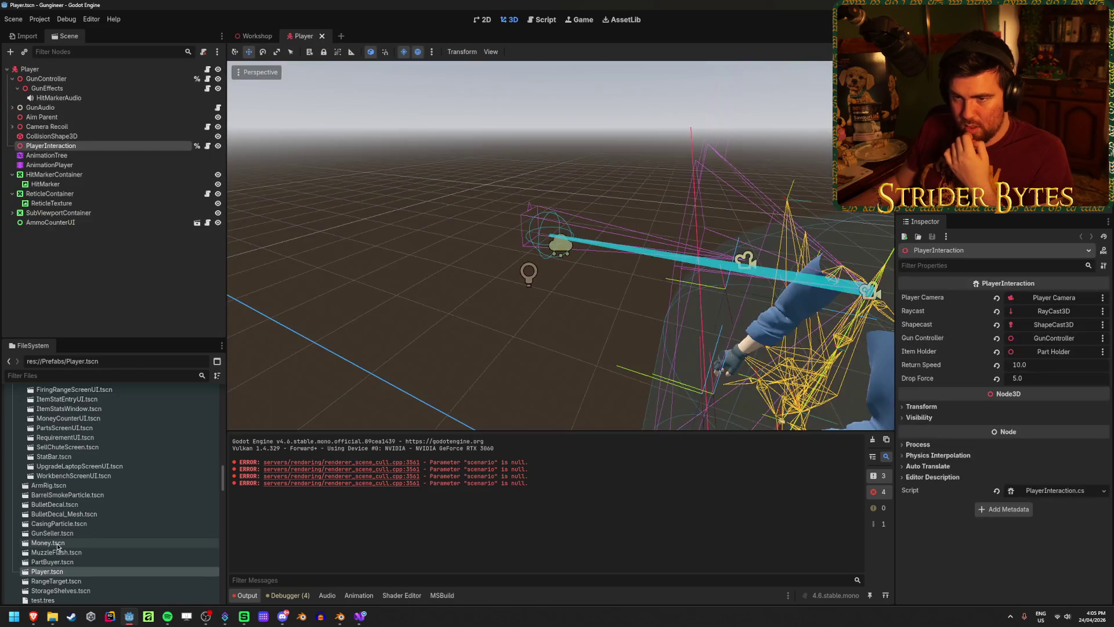
{"action": "key", "text": "ctrl+shift+w"}
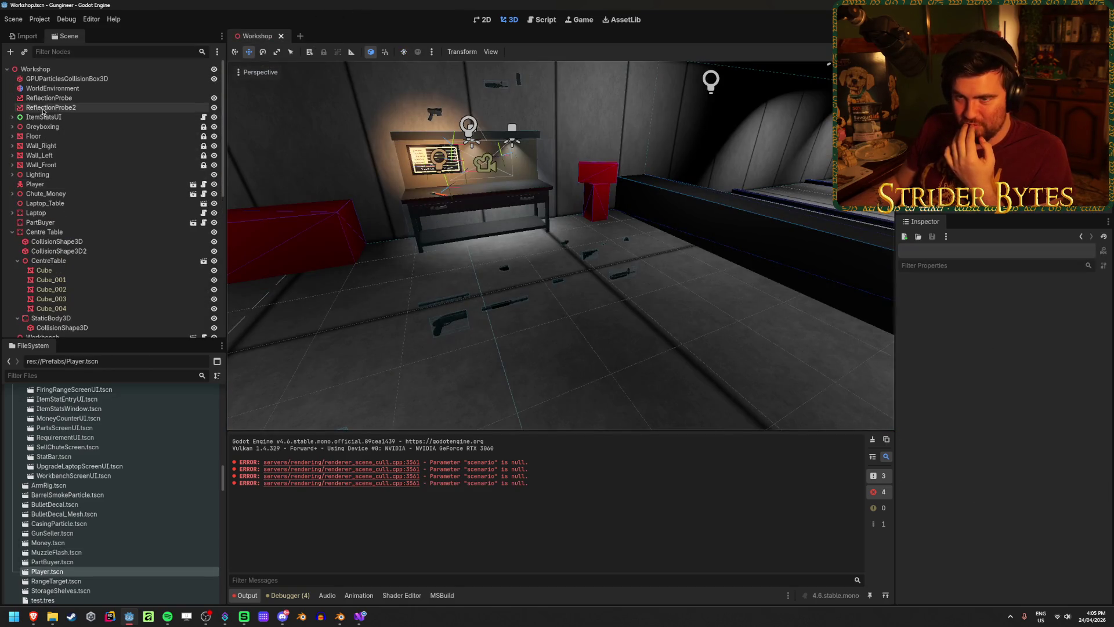
{"action": "left_click", "coordinate": [43, 116]}
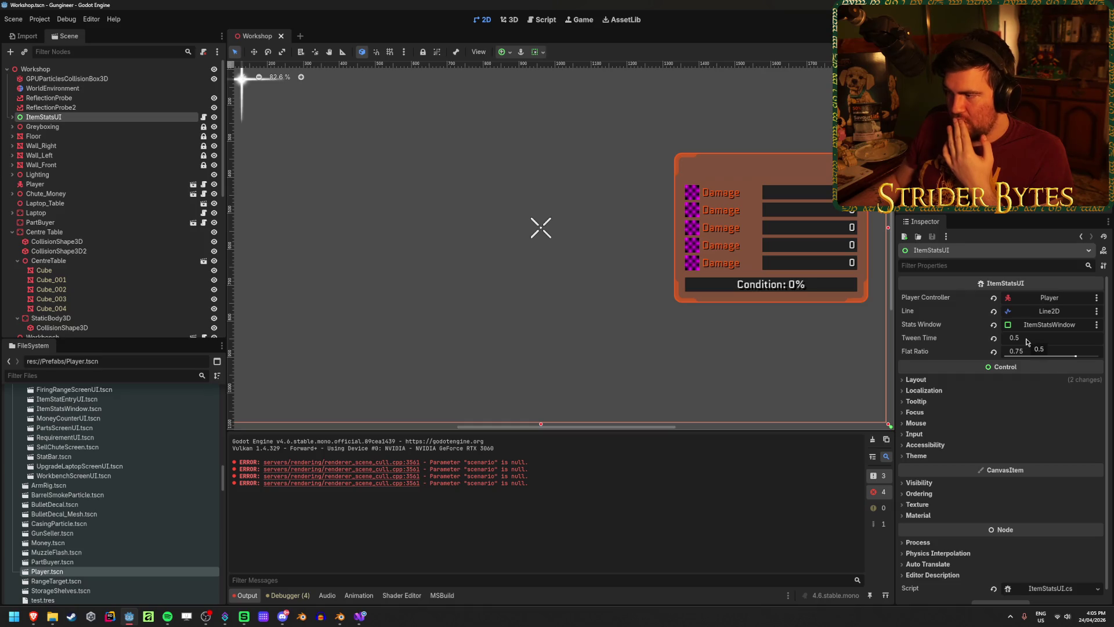
{"action": "left_click", "coordinate": [357, 613]}
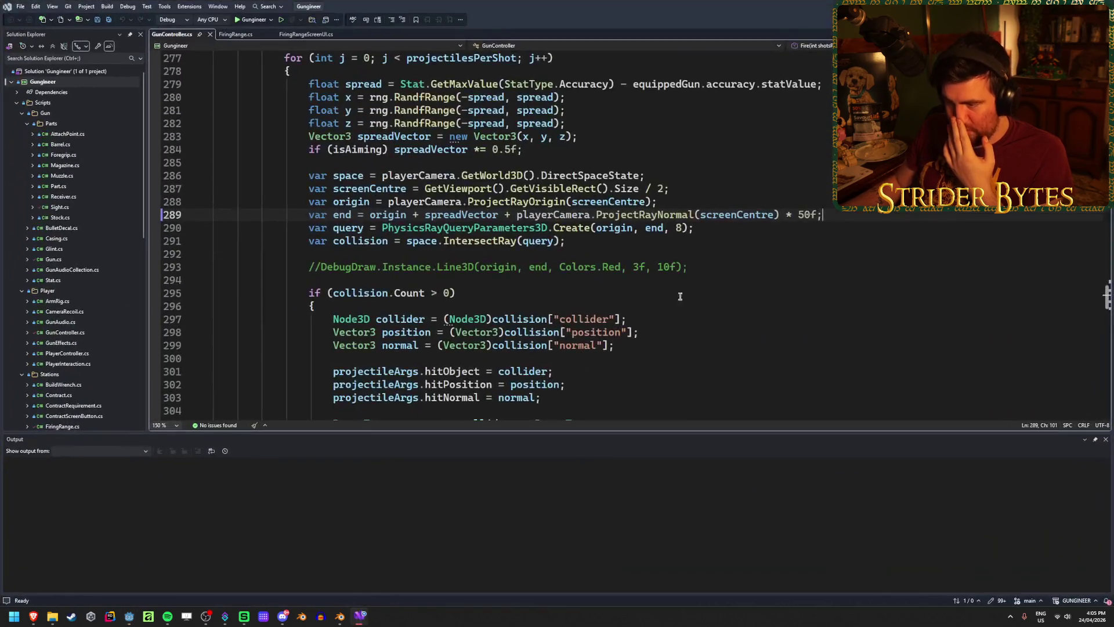
Hide the Output pane to enlarge GunController.cs, then open ItemStatsUI.cs from Solution Explorer.
{"action": "left_click", "coordinate": [1105, 438]}
{"action": "scroll", "coordinate": [625, 410], "scroll_direction": "down", "scroll_amount": 20}
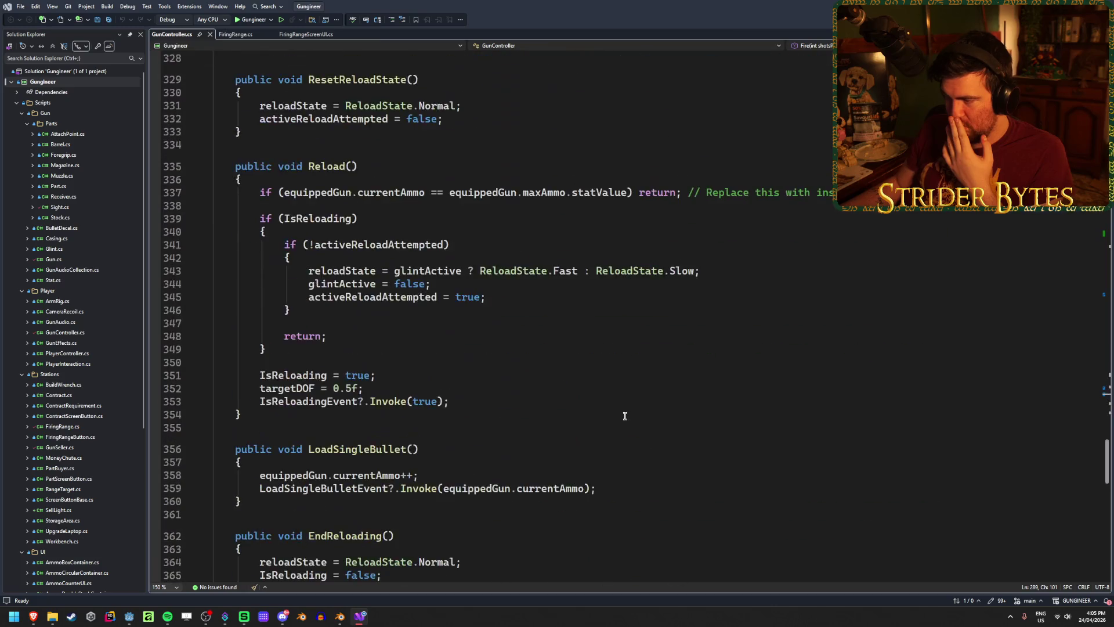
{"action": "scroll", "coordinate": [625, 411], "scroll_direction": "up", "scroll_amount": 20}
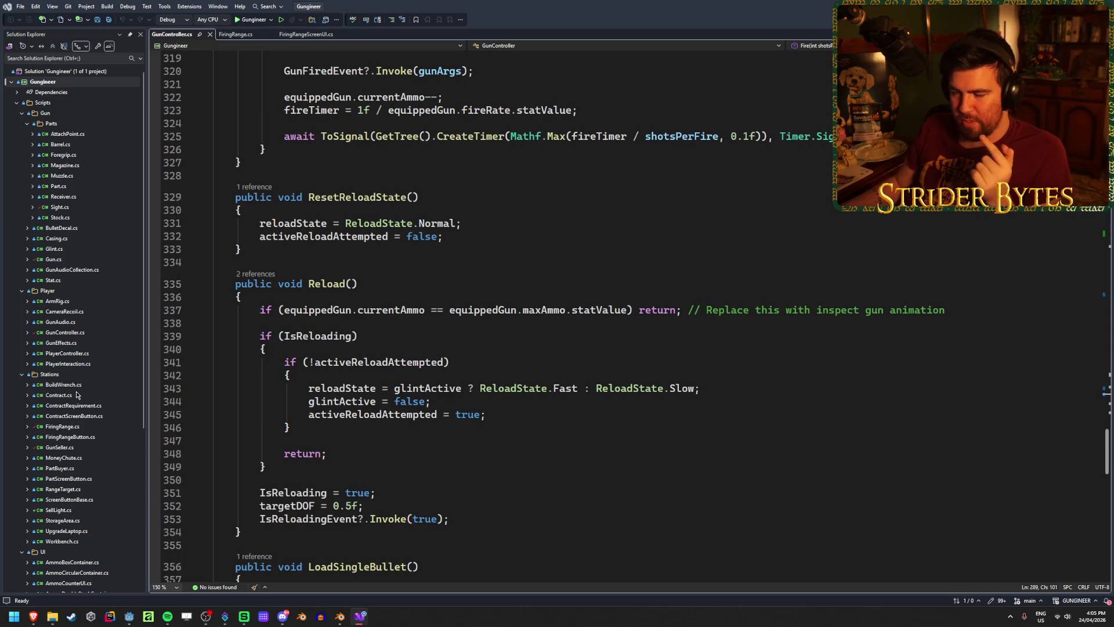
{"action": "scroll", "coordinate": [77, 394], "scroll_direction": "down", "scroll_amount": 3}
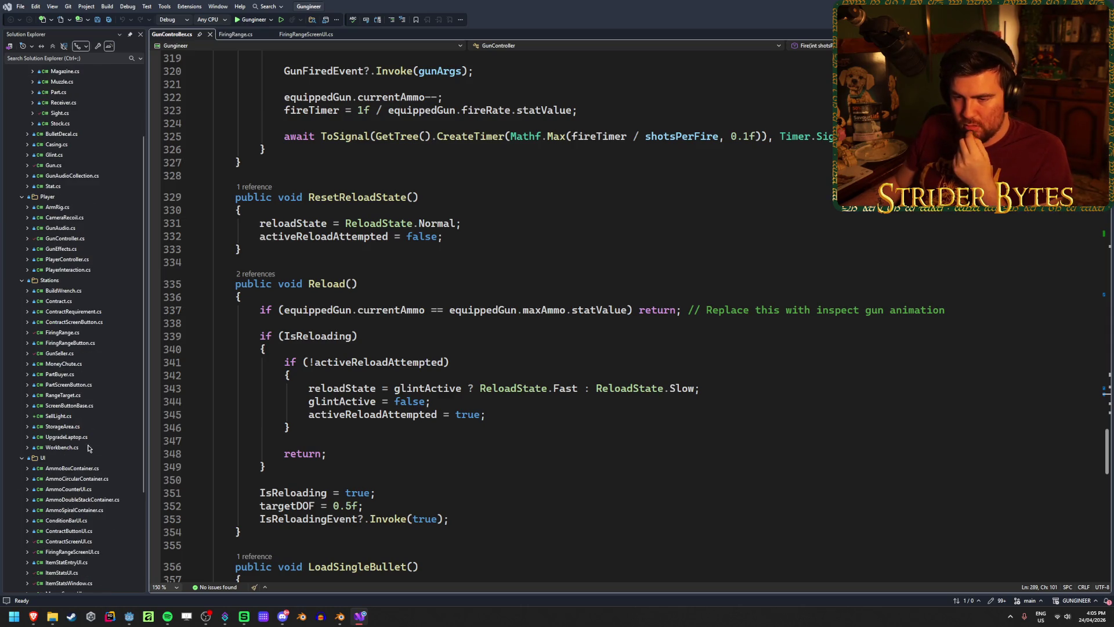
{"action": "scroll", "coordinate": [85, 451], "scroll_direction": "up", "scroll_amount": 3}
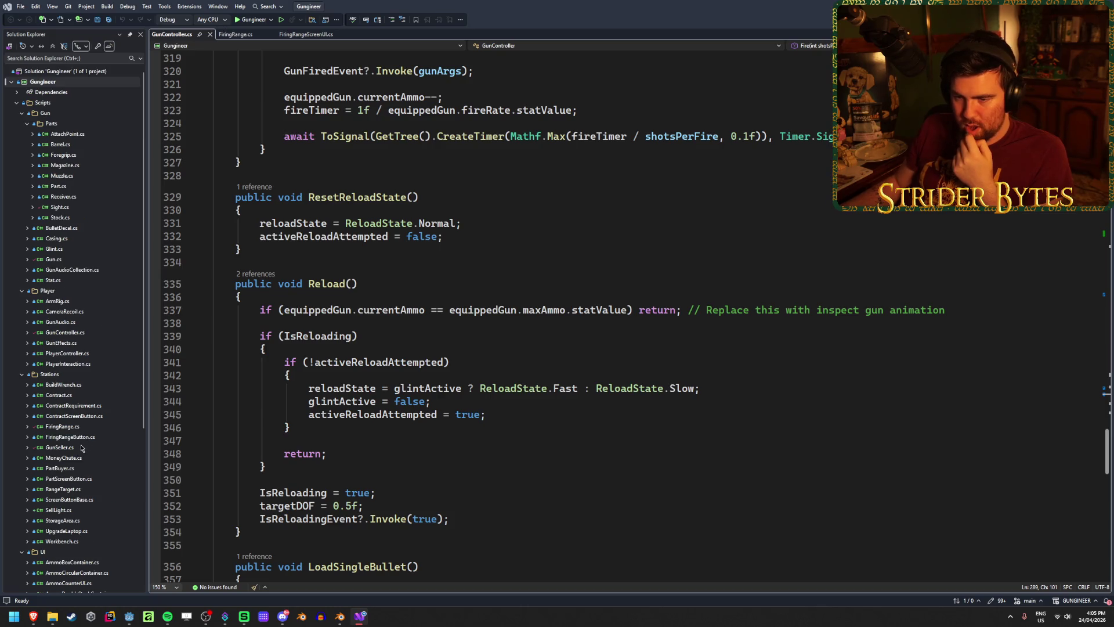
{"action": "scroll", "coordinate": [81, 447], "scroll_direction": "down", "scroll_amount": 7}
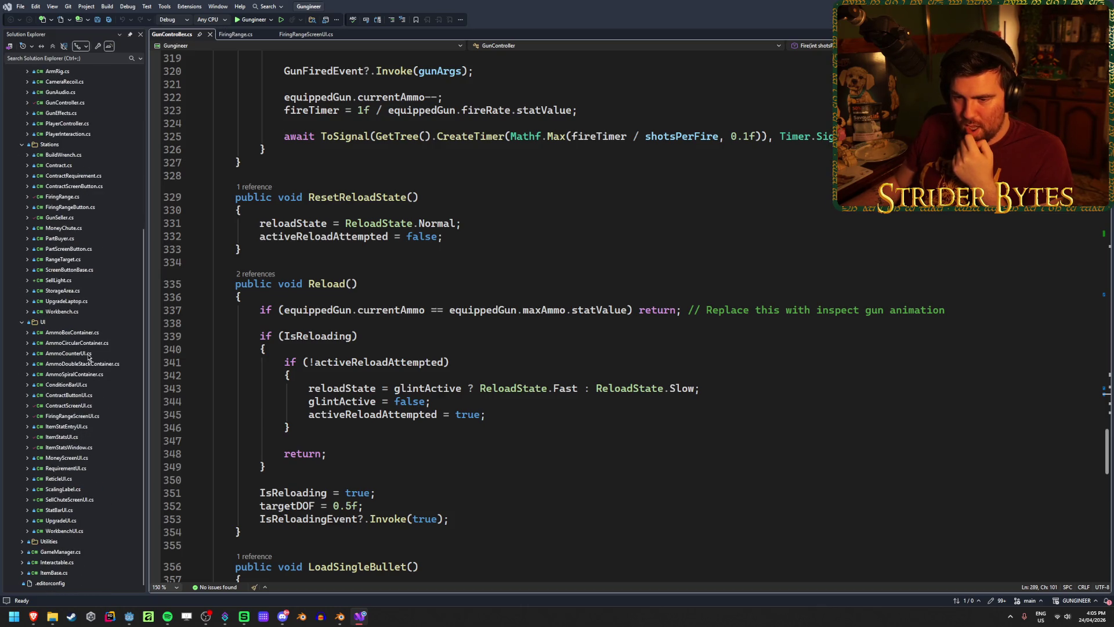
{"action": "double_click", "coordinate": [81, 437]}
Inspect the fade tween call on line 50 and the line tween on line 48.
{"action": "scroll", "coordinate": [535, 436], "scroll_direction": "down", "scroll_amount": 7}
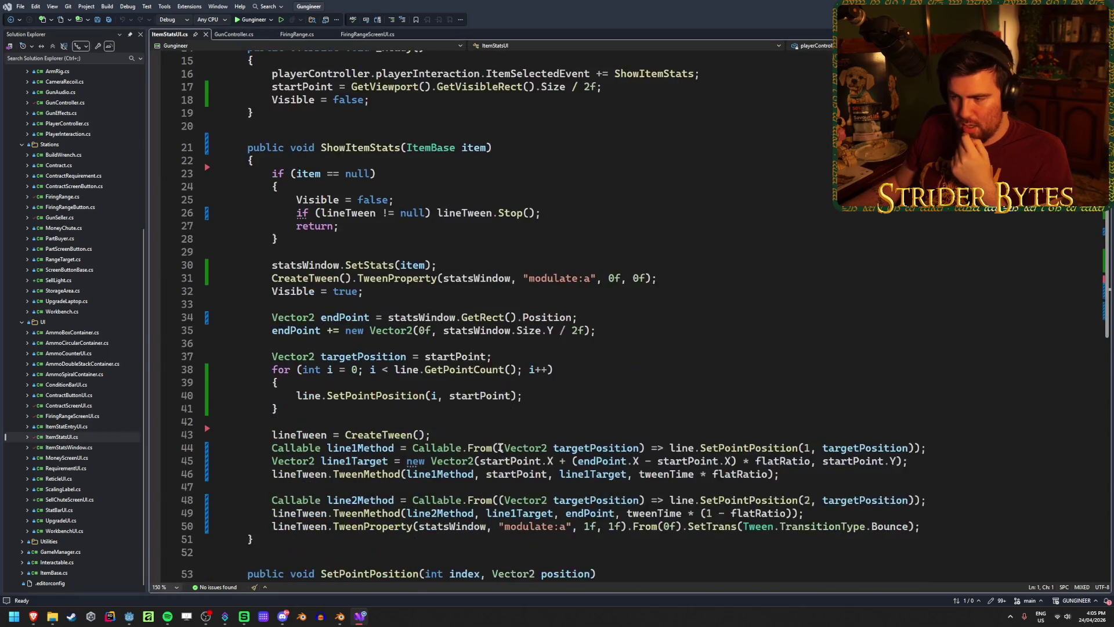
{"action": "scroll", "coordinate": [465, 442], "scroll_direction": "down", "scroll_amount": 2}
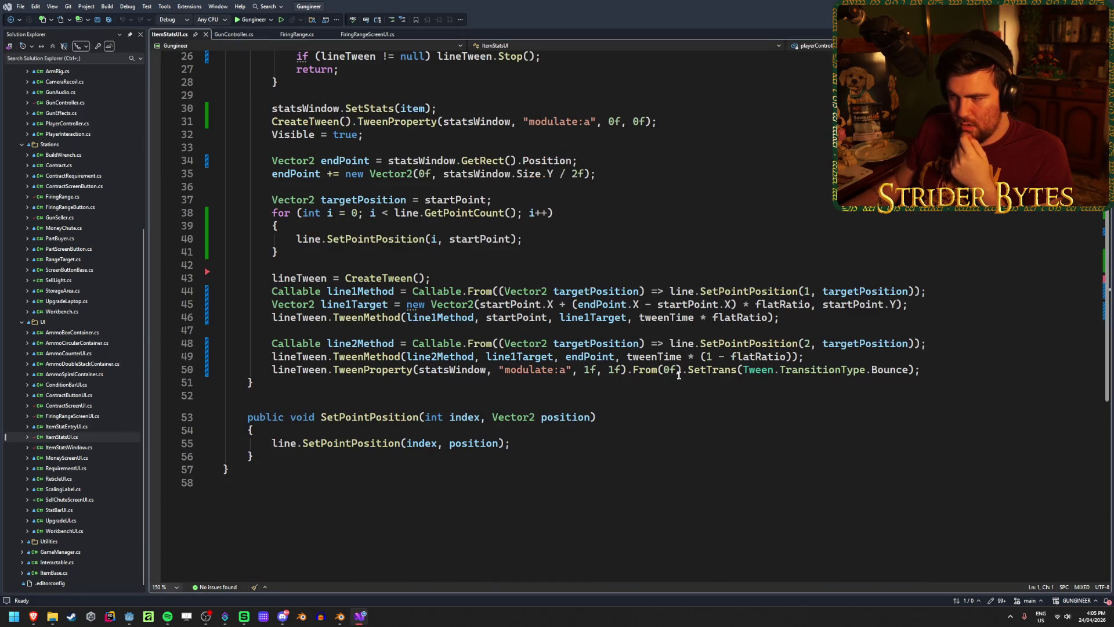
{"action": "left_click", "coordinate": [603, 370]}
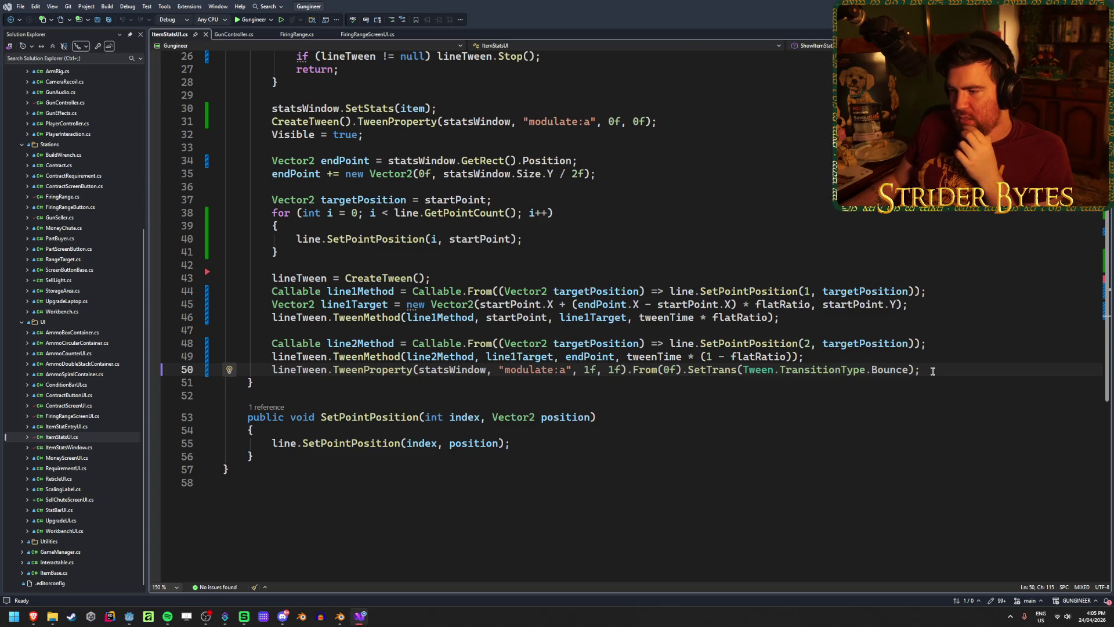
{"action": "left_click", "coordinate": [951, 343]}
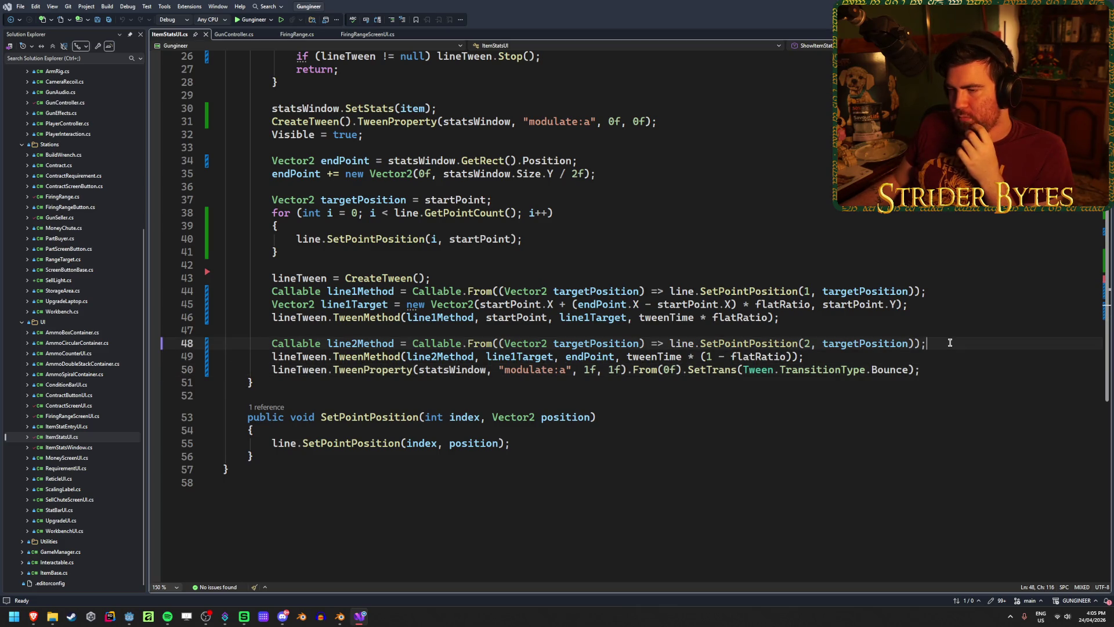
{"action": "scroll", "coordinate": [950, 342], "scroll_direction": "up", "scroll_amount": 4}
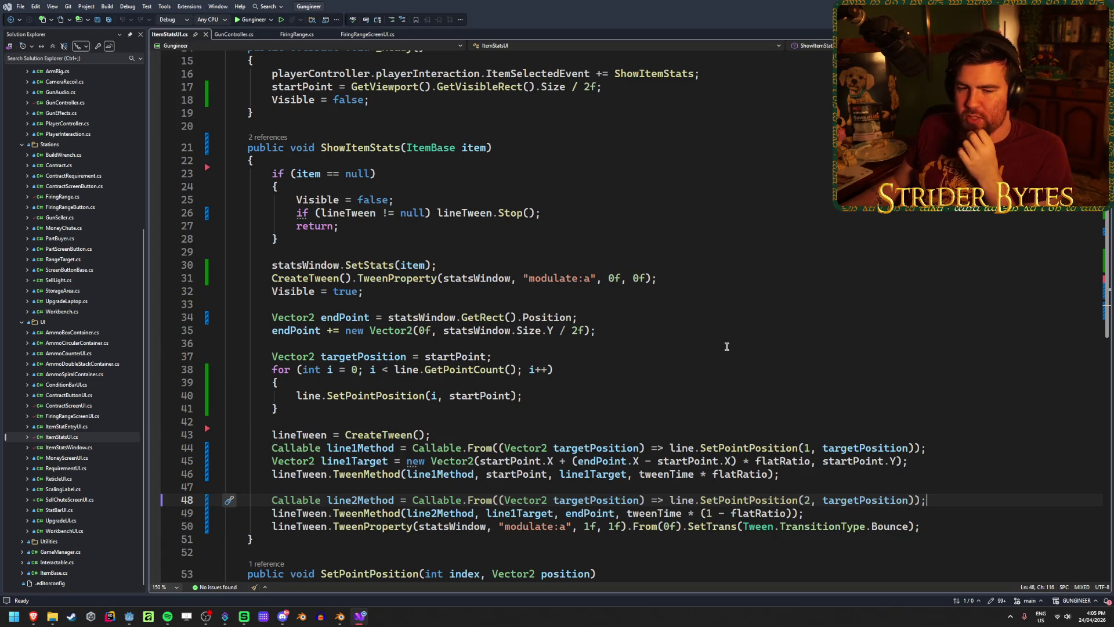
{"action": "scroll", "coordinate": [726, 346], "scroll_direction": "down", "scroll_amount": 2}
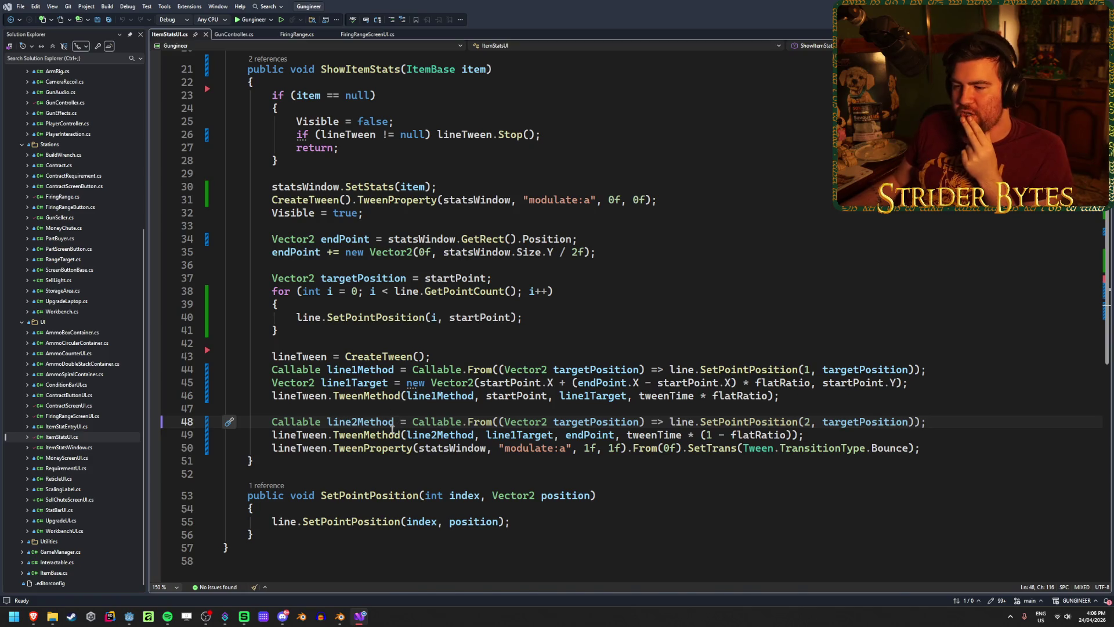
Highlight every TweenProperty and lineTween reference in ShowItemStats.
{"action": "left_click", "coordinate": [345, 448]}
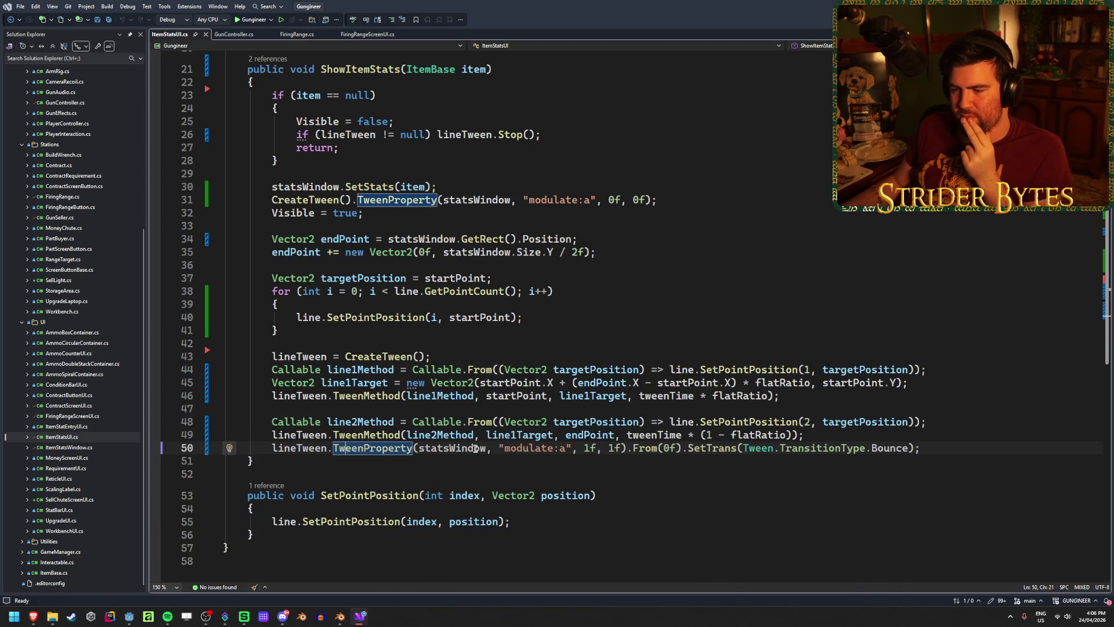
{"action": "key", "text": "Up"}
{"action": "left_click", "coordinate": [290, 448]}
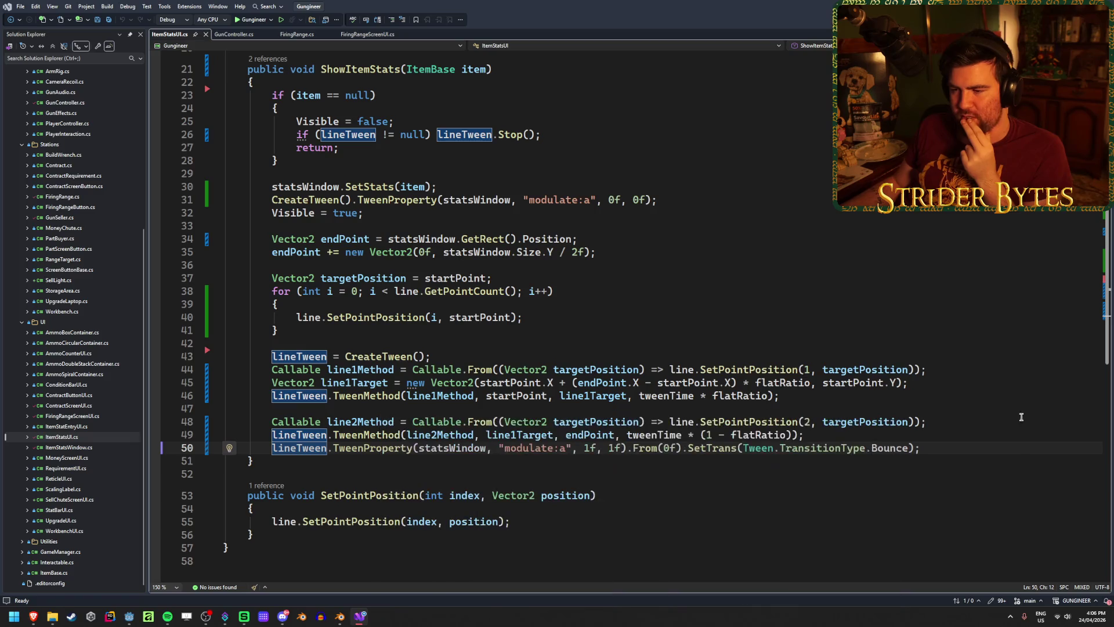
{"action": "left_click", "coordinate": [981, 448]}
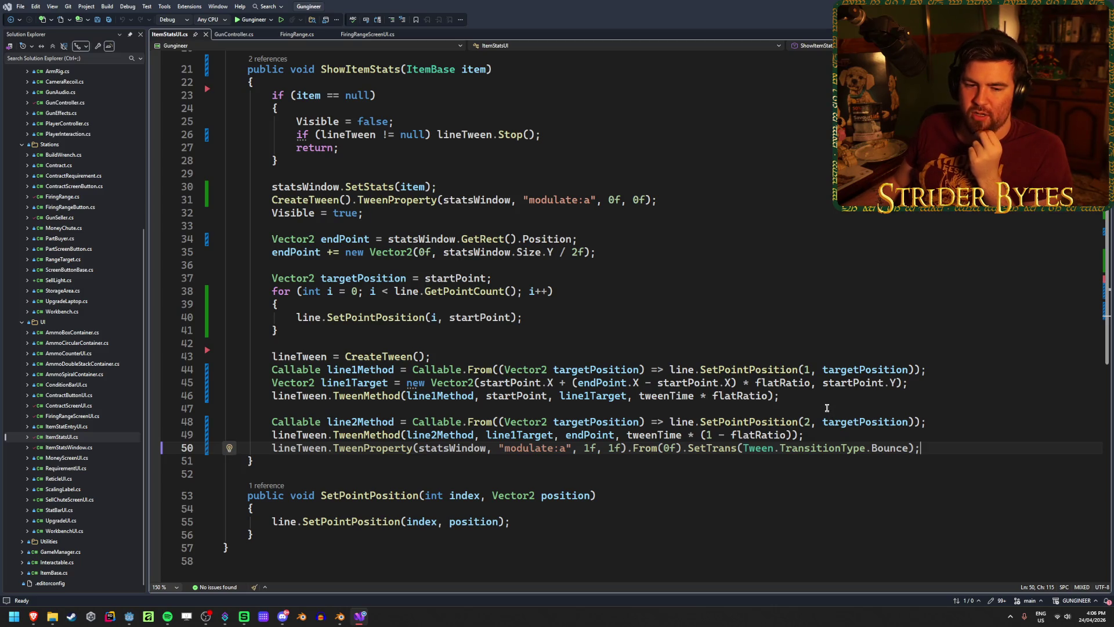
{"action": "left_click", "coordinate": [944, 416]}
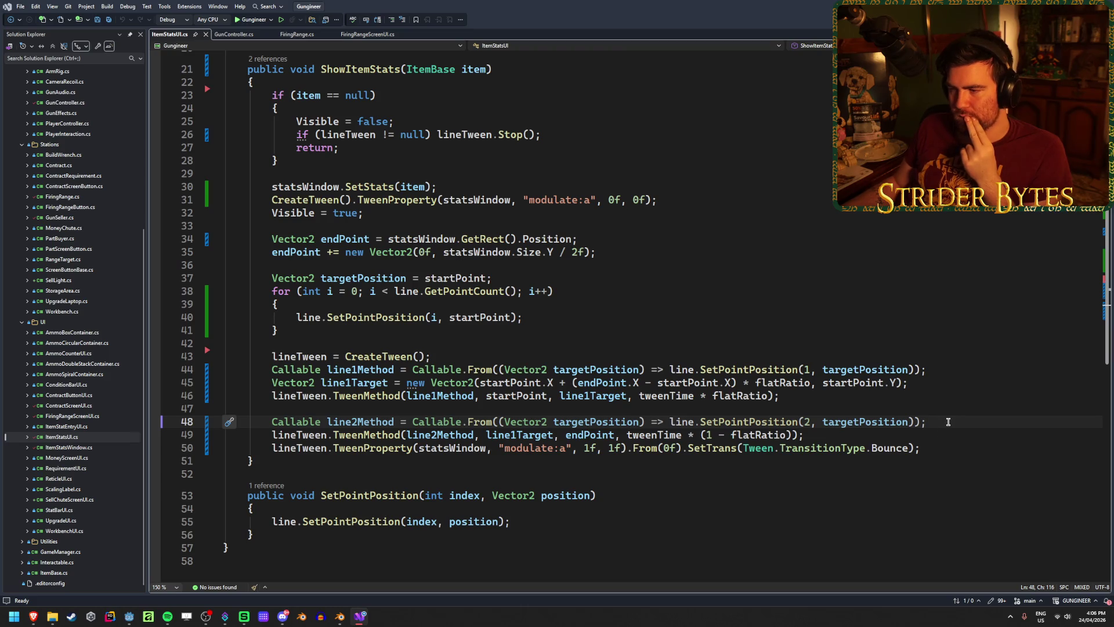
{"action": "scroll", "coordinate": [943, 417], "scroll_direction": "up", "scroll_amount": 2}
{"action": "scroll", "coordinate": [944, 421], "scroll_direction": "down", "scroll_amount": 1}
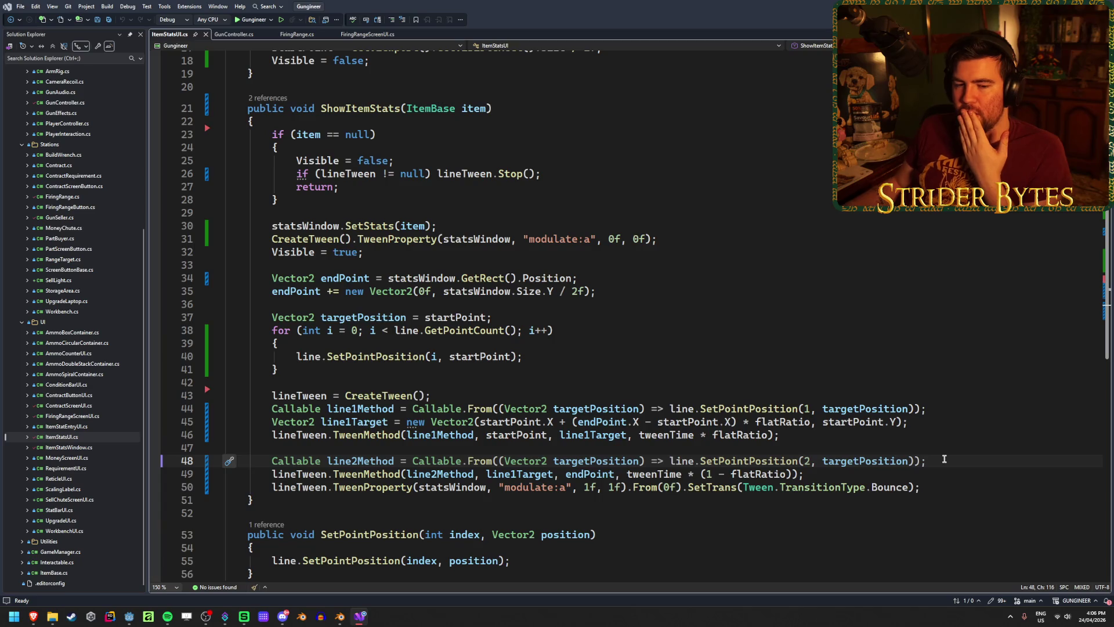
Review lines 44 and 35 and the startPoint field declaration.
{"action": "left_click", "coordinate": [942, 405]}
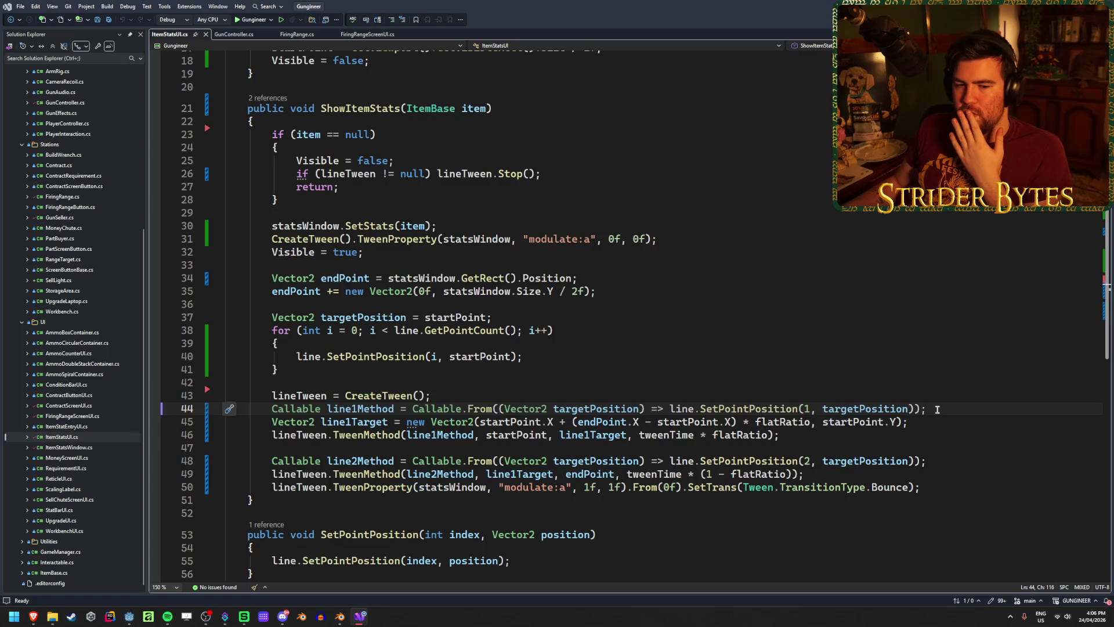
{"action": "left_click", "coordinate": [633, 291]}
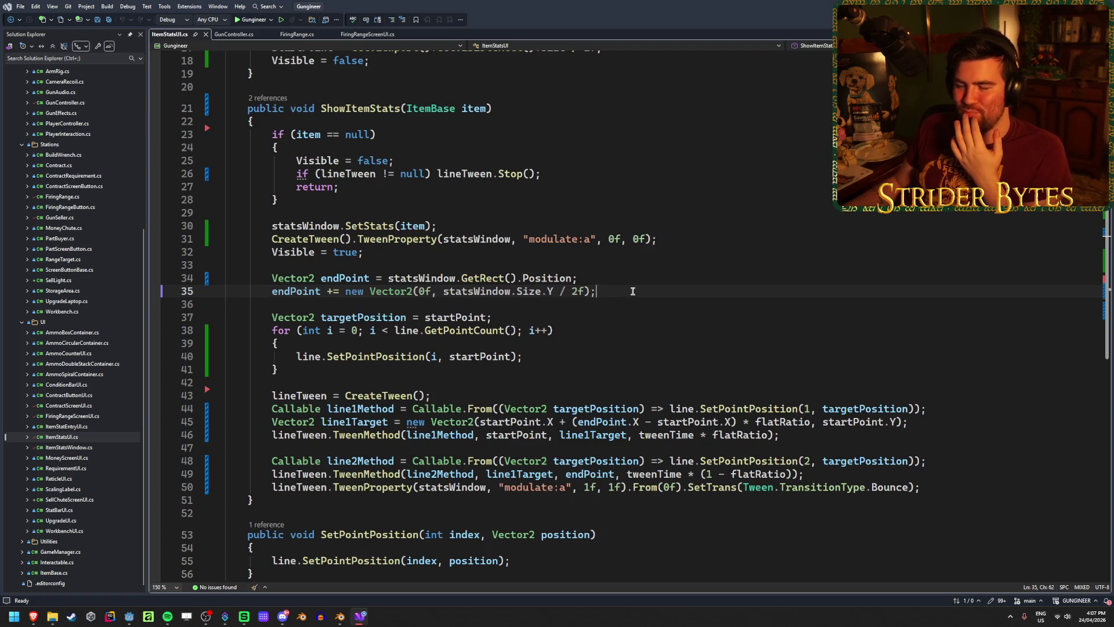
{"action": "scroll", "coordinate": [633, 291], "scroll_direction": "up", "scroll_amount": 6}
{"action": "left_click", "coordinate": [375, 209]}
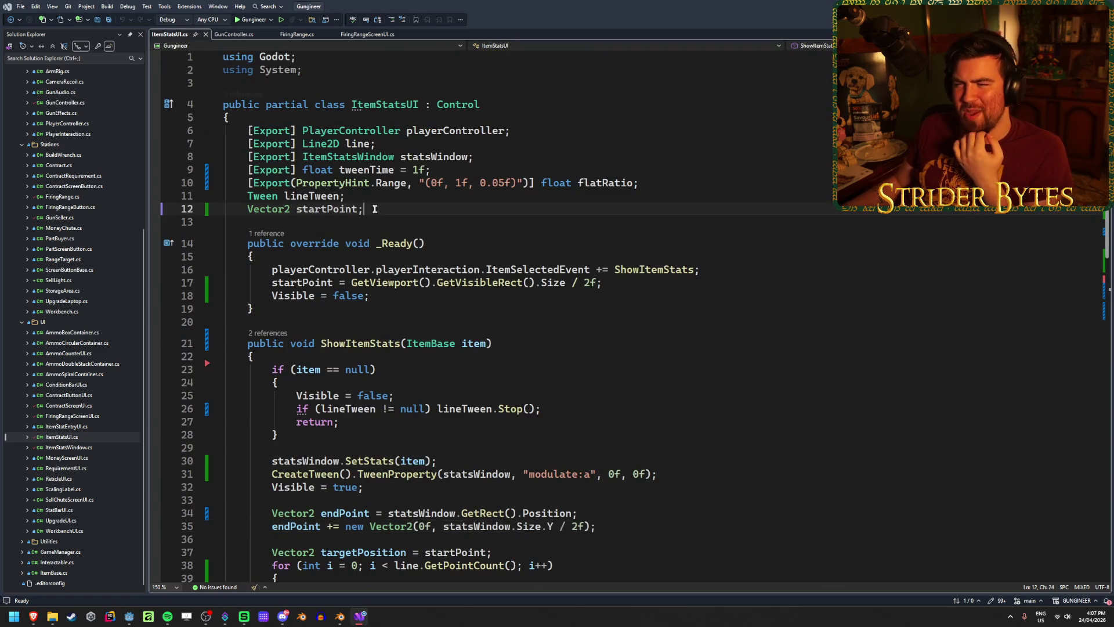
{"action": "scroll", "coordinate": [570, 286], "scroll_direction": "down", "scroll_amount": 3}
{"action": "left_click", "coordinate": [571, 287]}
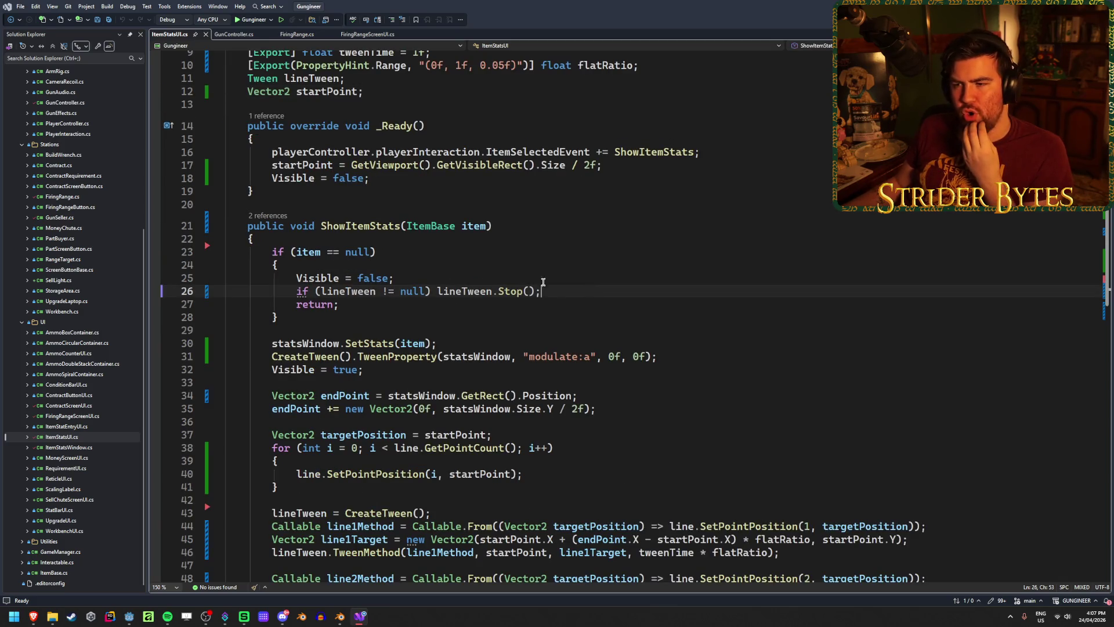
{"action": "left_click", "coordinate": [415, 282]}
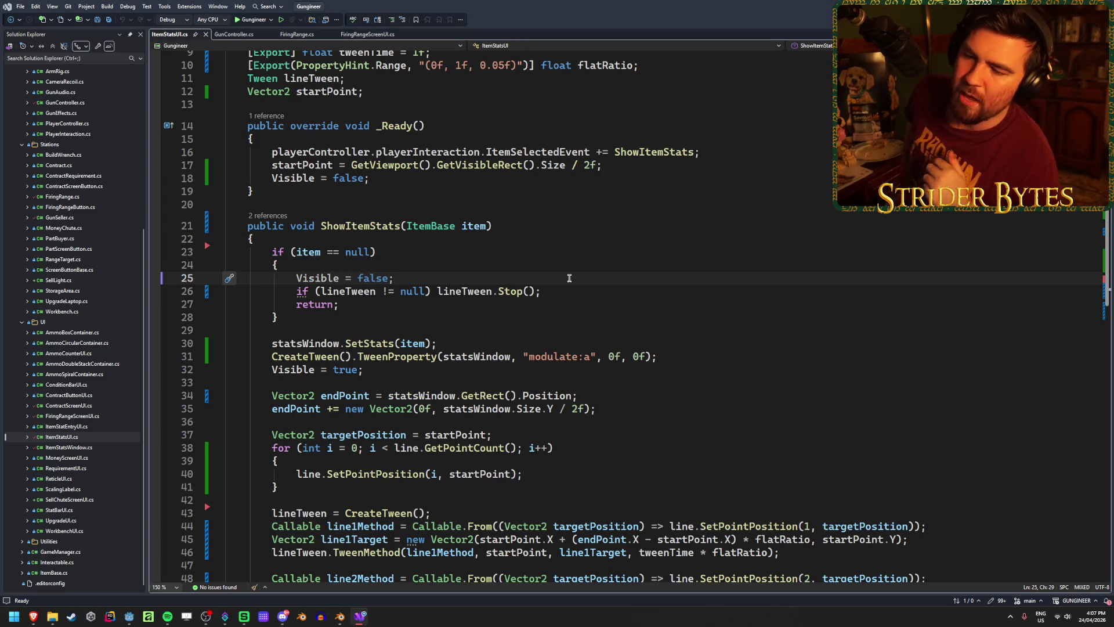
{"action": "scroll", "coordinate": [569, 278], "scroll_direction": "down", "scroll_amount": 3}
{"action": "mouse_move", "coordinate": [921, 487]}
{"action": "left_mouse_down"}
{"action": "mouse_move", "coordinate": [891, 489]}
{"action": "mouse_move", "coordinate": [109, 256]}
{"action": "mouse_move", "coordinate": [109, 232]}
{"action": "mouse_move", "coordinate": [232, 459]}
{"action": "mouse_move", "coordinate": [986, 483]}
{"action": "left_mouse_up"}
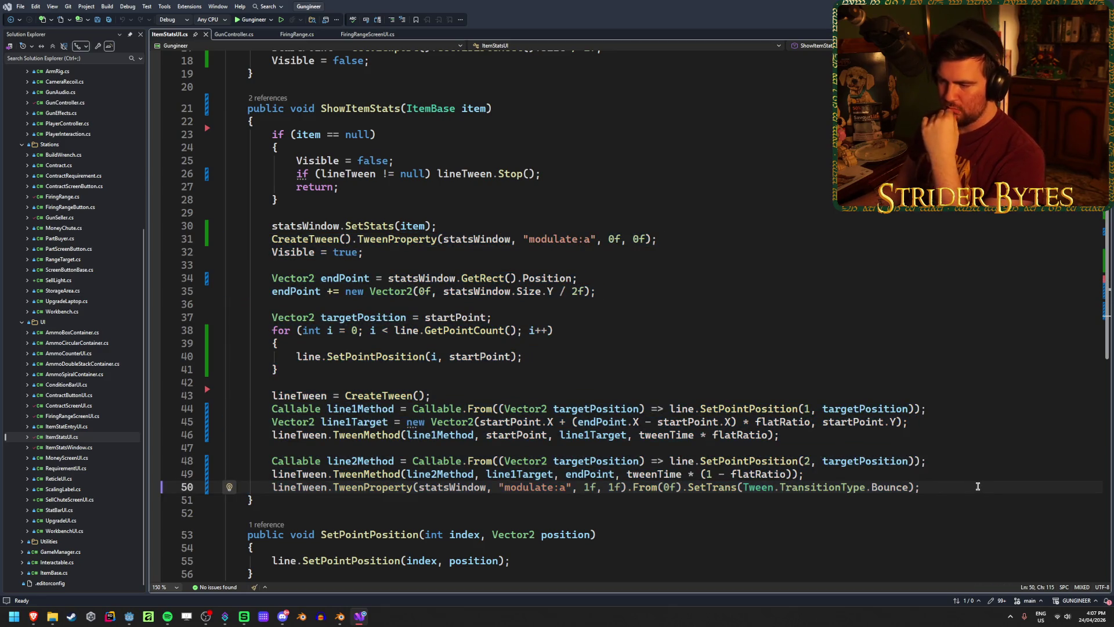
{"action": "left_click", "coordinate": [667, 474]}
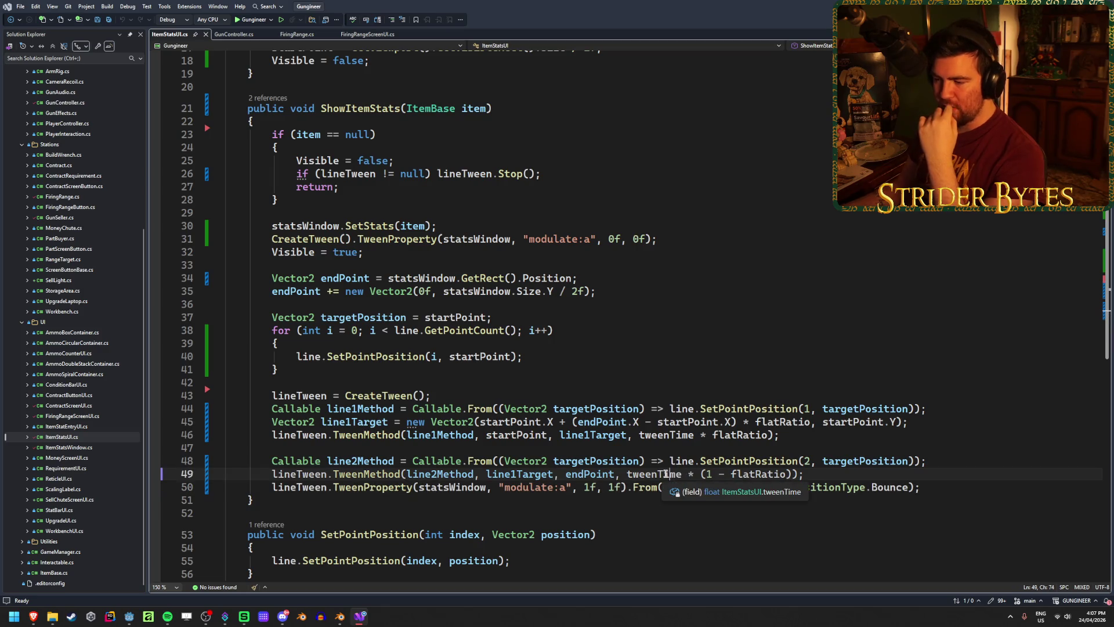
{"action": "left_click", "coordinate": [623, 488]}
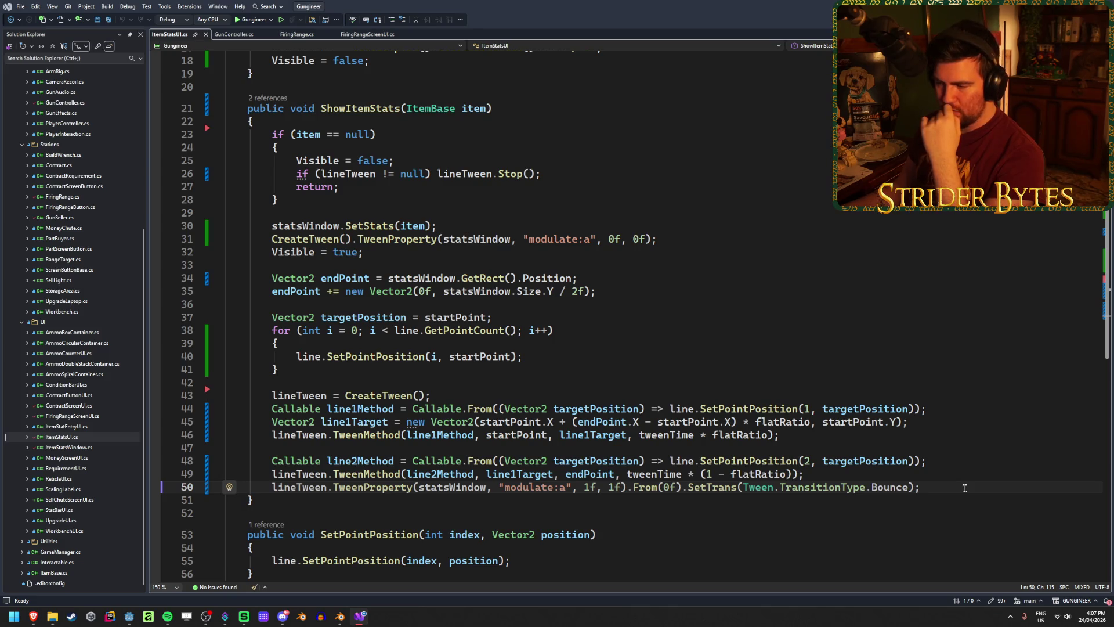
{"action": "double_click", "coordinate": [615, 487]}
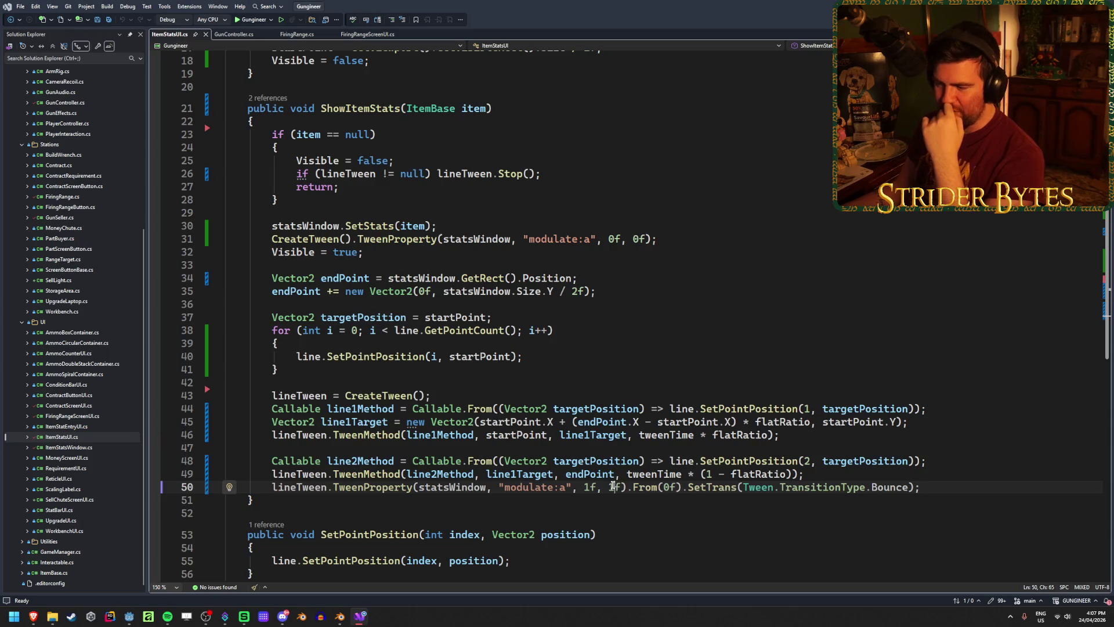
{"action": "left_click", "coordinate": [664, 472]}
{"action": "key", "text": "End"}
{"action": "left_click", "coordinate": [801, 433]}
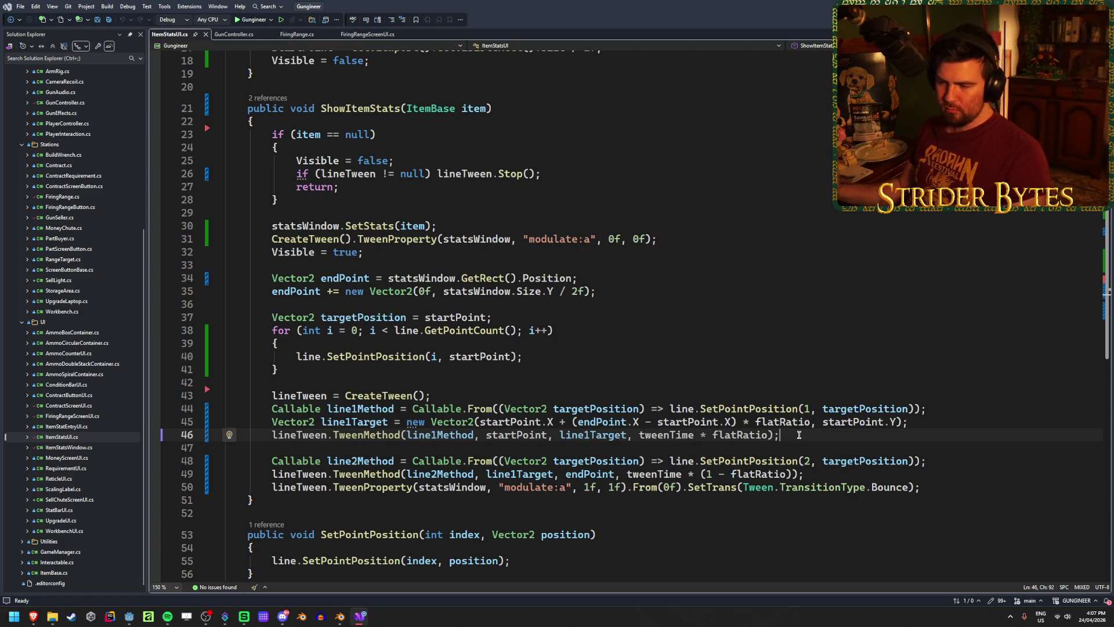
{"action": "left_click", "coordinate": [951, 491]}
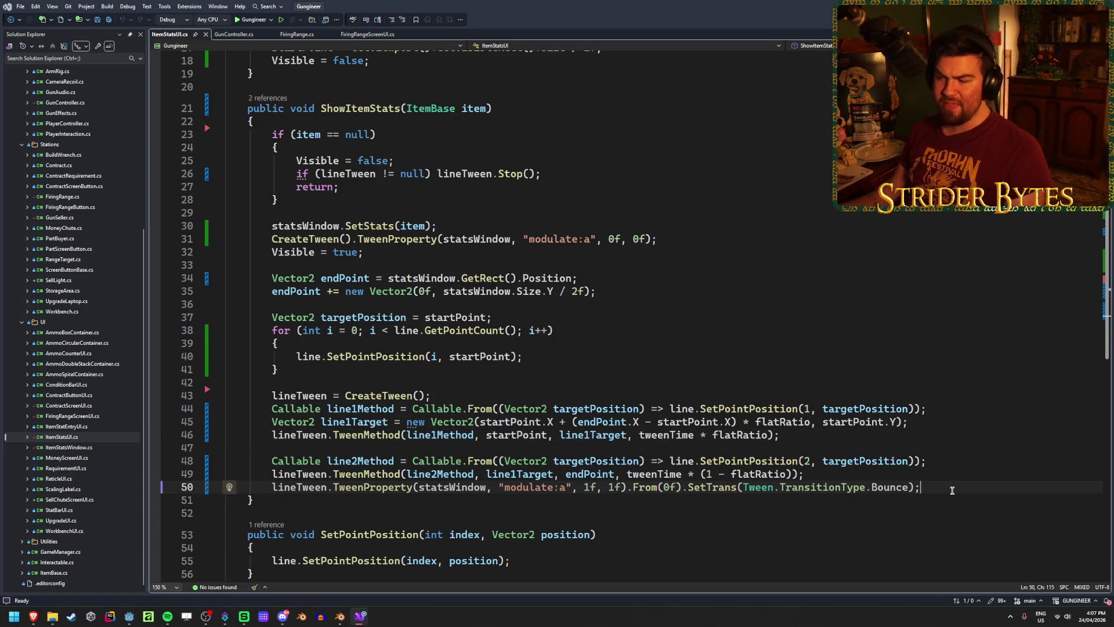
{"action": "left_click", "coordinate": [278, 435]}
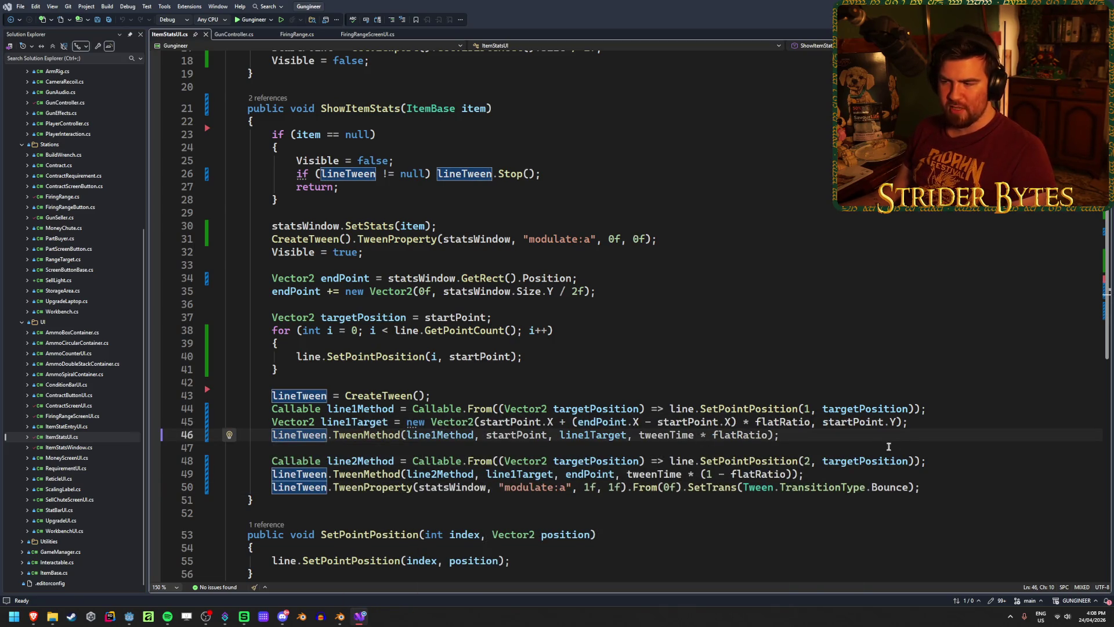
{"action": "left_click", "coordinate": [800, 434]}
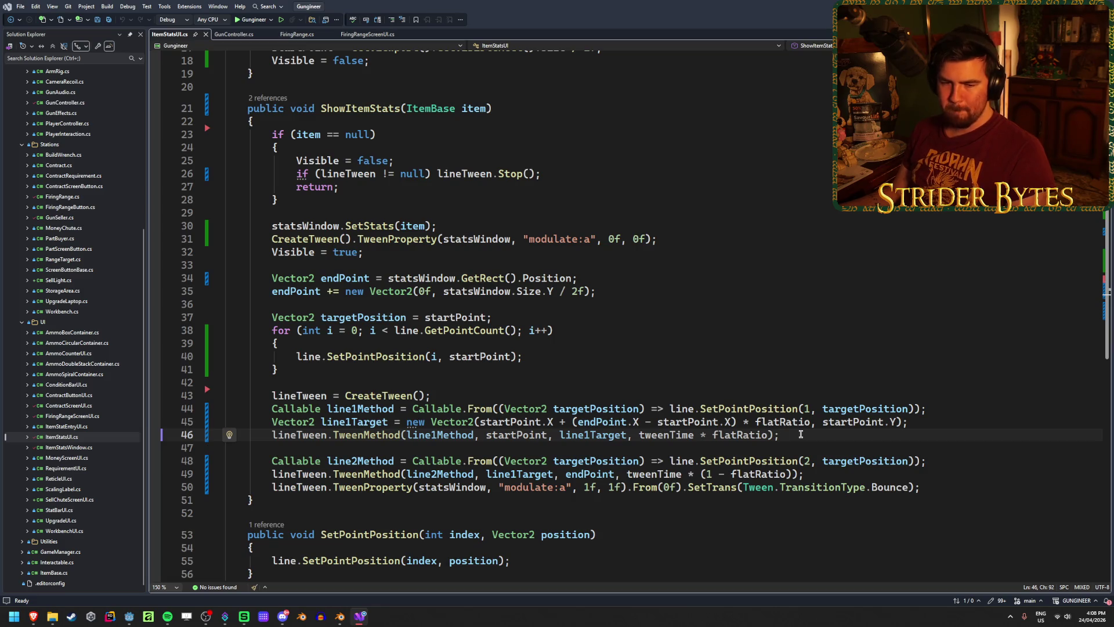
{"action": "left_click", "coordinate": [944, 494]}
{"action": "left_click", "coordinate": [951, 486]}
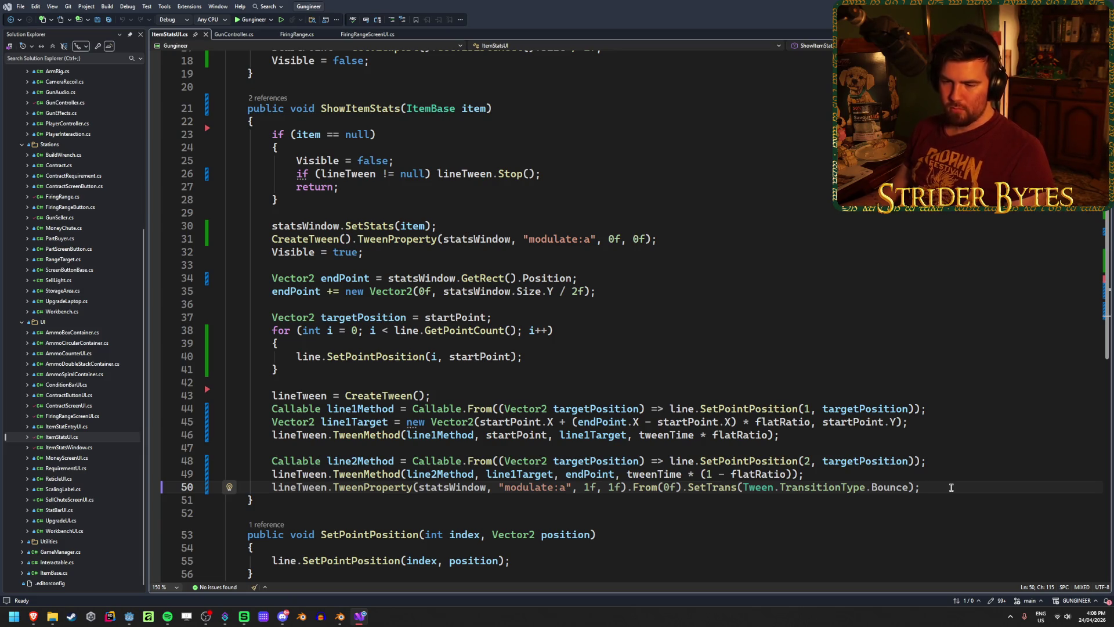
Declare 'bool skipAnimation = false;' below the startPoint field and save ItemStatsUI.cs.
{"action": "key", "text": "Return"}
{"action": "key", "text": "Return"}
{"action": "type", "text": "line"}
{"action": "key", "text": "BackSpace"}
{"action": "key", "text": "BackSpace"}
{"action": "key", "text": "BackSpace"}
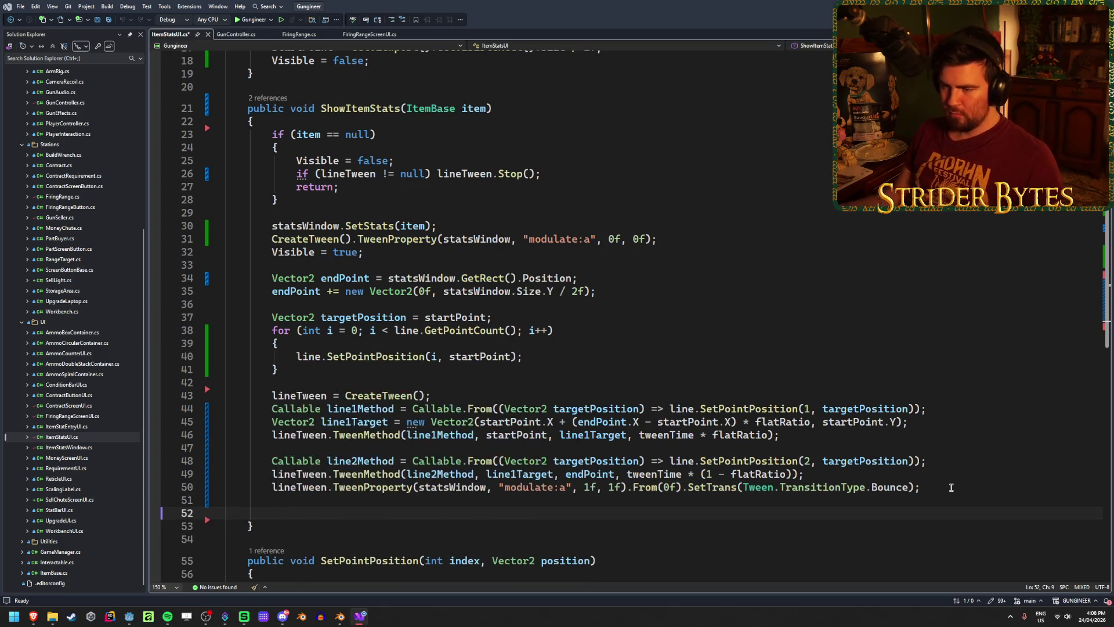
{"action": "scroll", "coordinate": [951, 487], "scroll_direction": "up", "scroll_amount": 6}
{"action": "left_click", "coordinate": [379, 208]}
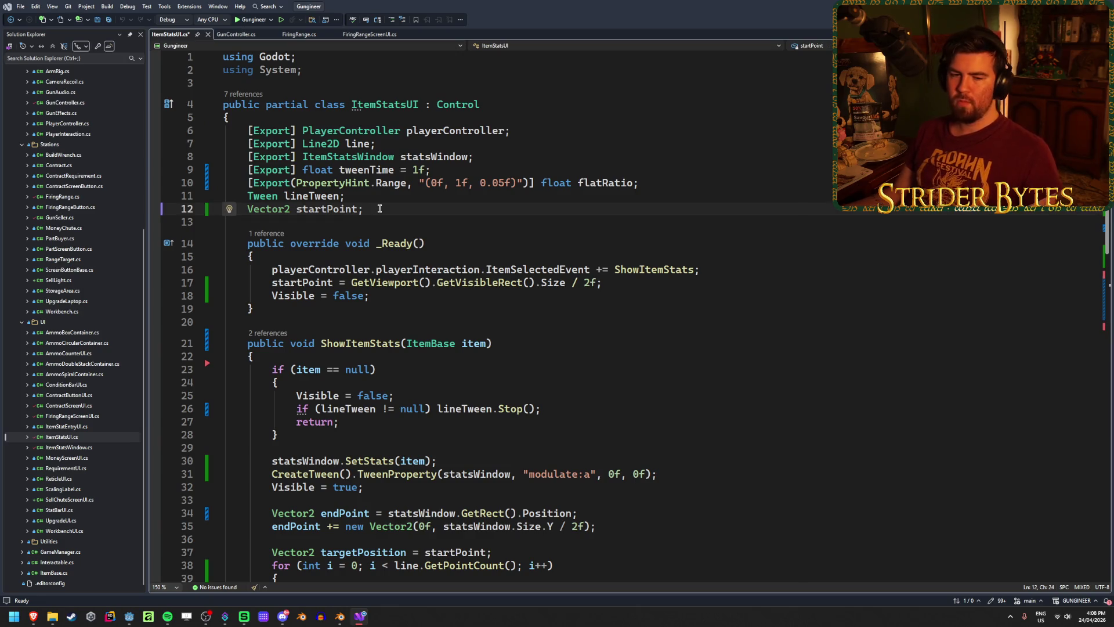
{"action": "key", "text": "Return"}
{"action": "type", "text": "bool"}
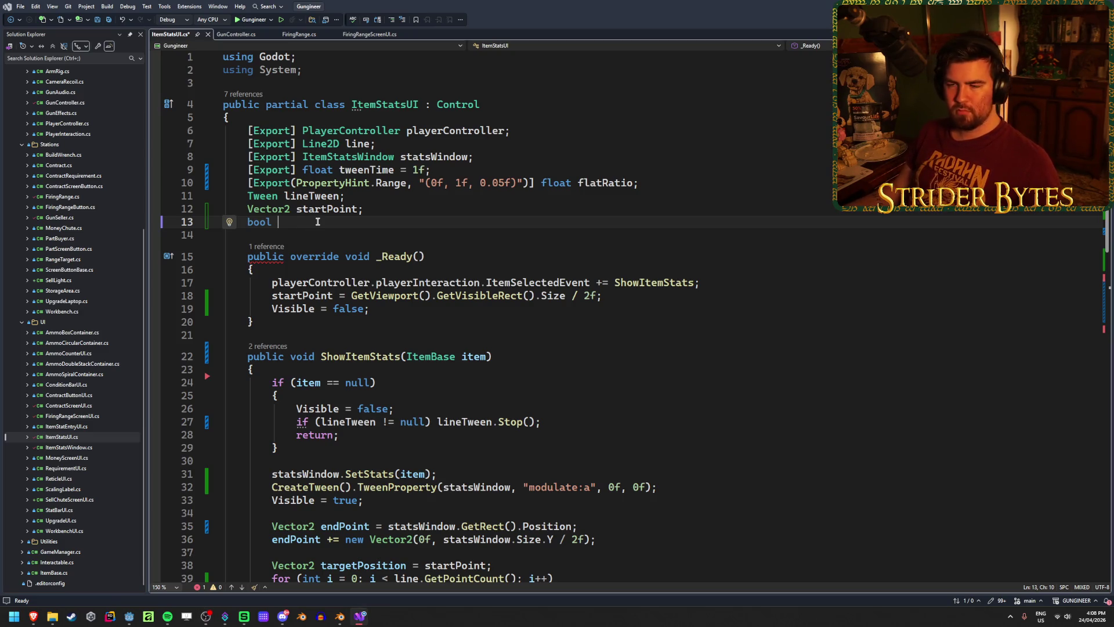
{"action": "scroll", "coordinate": [348, 223], "scroll_direction": "down", "scroll_amount": 1}
{"action": "scroll", "coordinate": [371, 225], "scroll_direction": "up", "scroll_amount": 1}
{"action": "type", "text": "skip"}
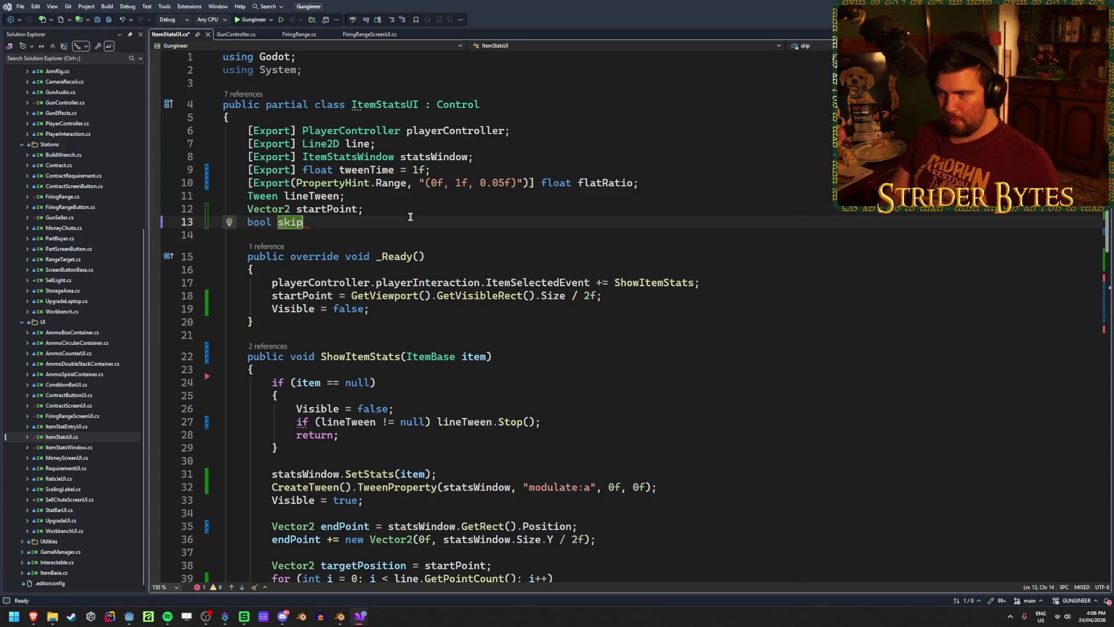
{"action": "type", "text": "Animation"}
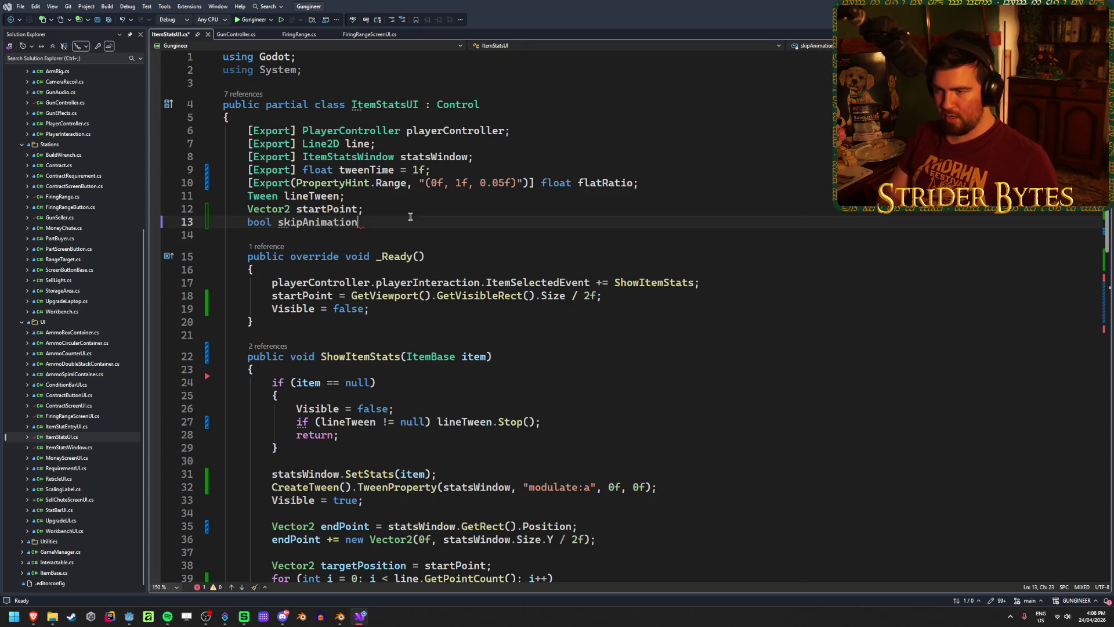
{"action": "type", "text": " = false;"}
{"action": "key", "text": "ctrl+s"}
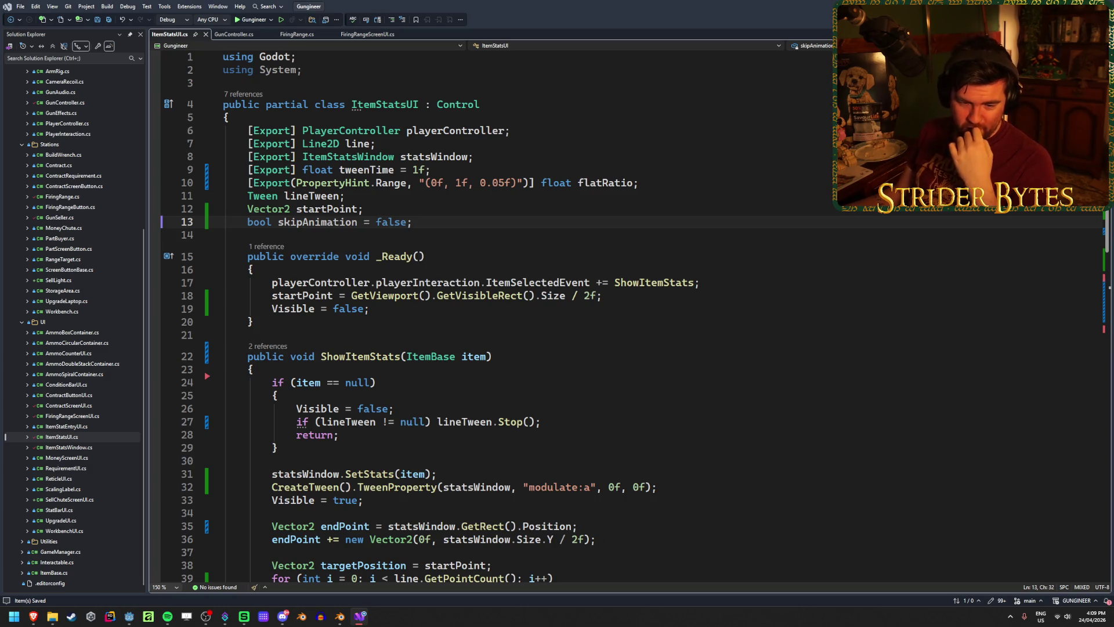
Move to the ShowItemStats method signature and scroll down through the method.
{"action": "left_click", "coordinate": [515, 354]}
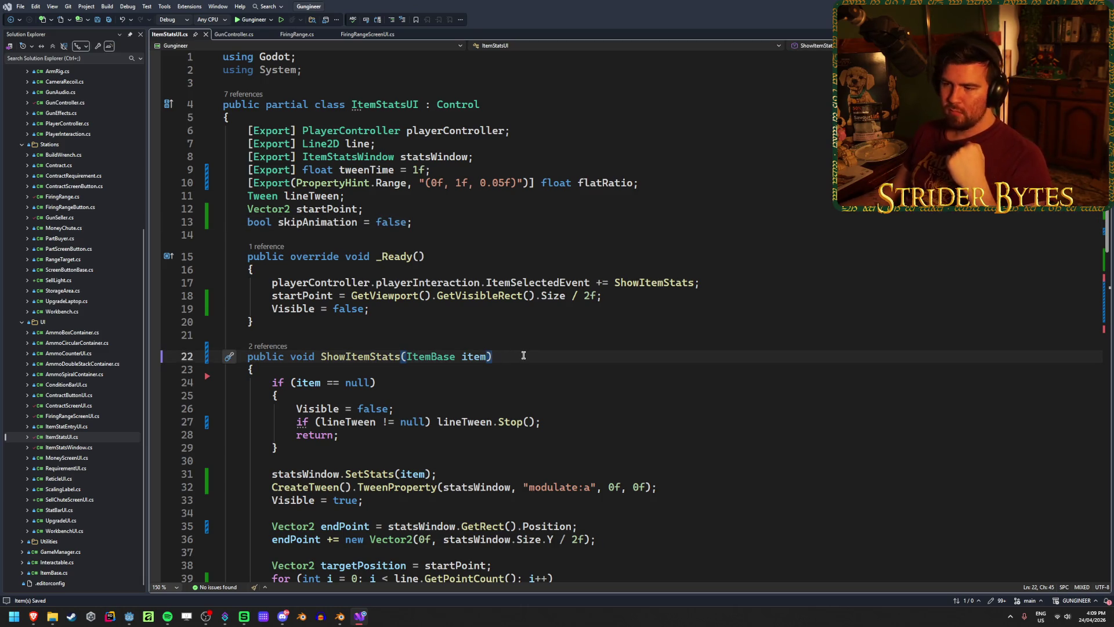
{"action": "scroll", "coordinate": [522, 349], "scroll_direction": "down", "scroll_amount": 2}
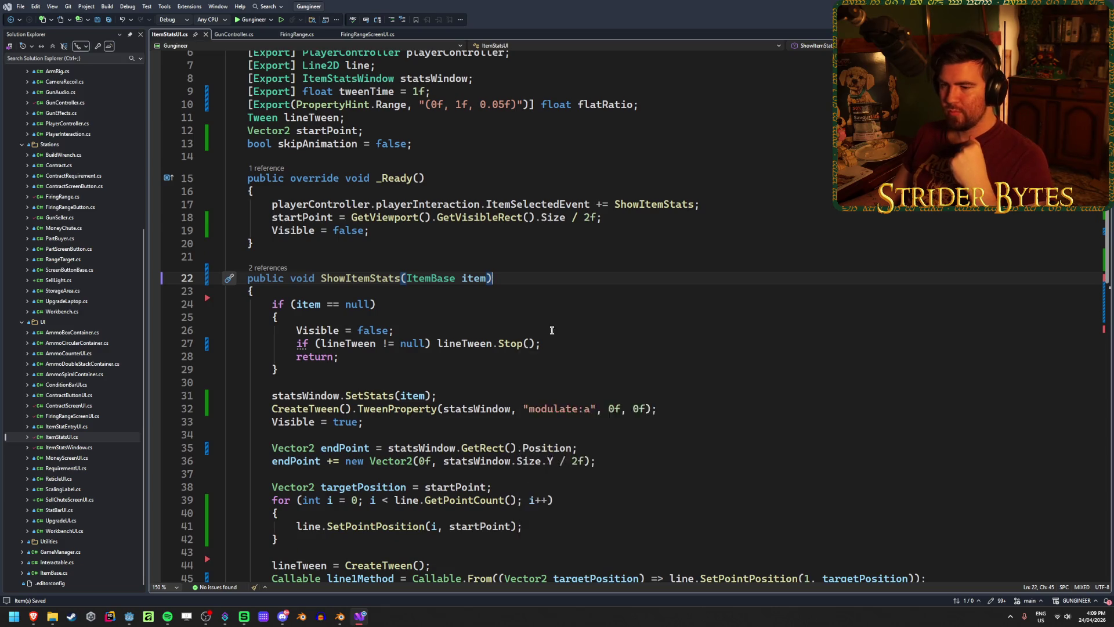
{"action": "scroll", "coordinate": [600, 318], "scroll_direction": "down", "scroll_amount": 3}
Add 'if (skipAnimation) lineTween.CustomStep(999f);' at the end of ShowItemStats and save.
{"action": "left_click", "coordinate": [615, 566]}
{"action": "scroll", "coordinate": [649, 406], "scroll_direction": "down", "scroll_amount": 1}
{"action": "scroll", "coordinate": [669, 394], "scroll_direction": "down", "scroll_amount": 1}
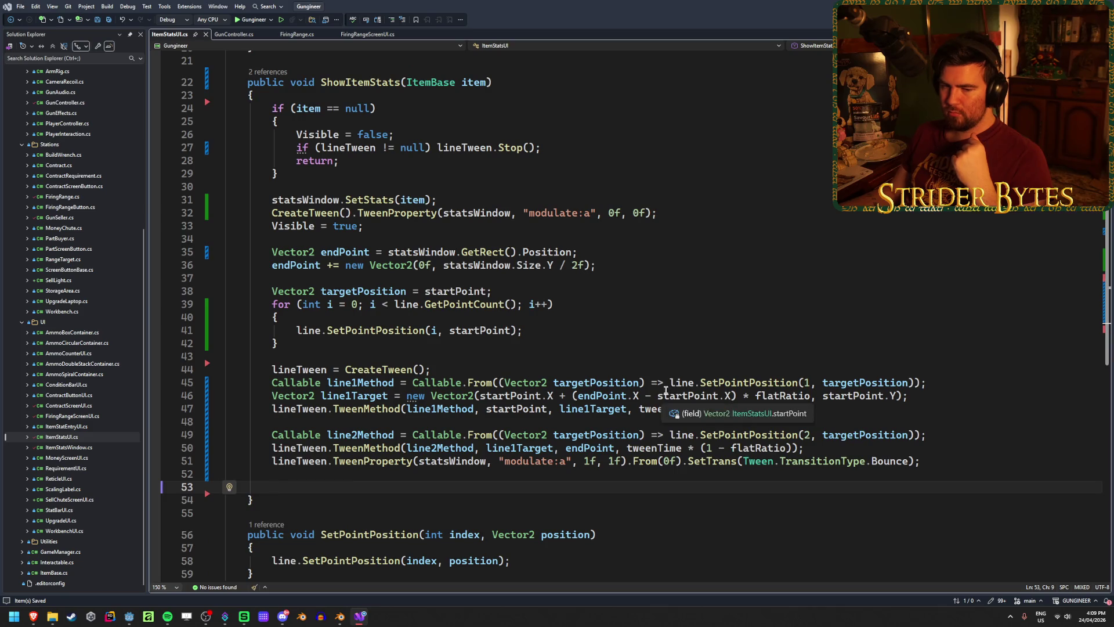
{"action": "type", "text": "i"}
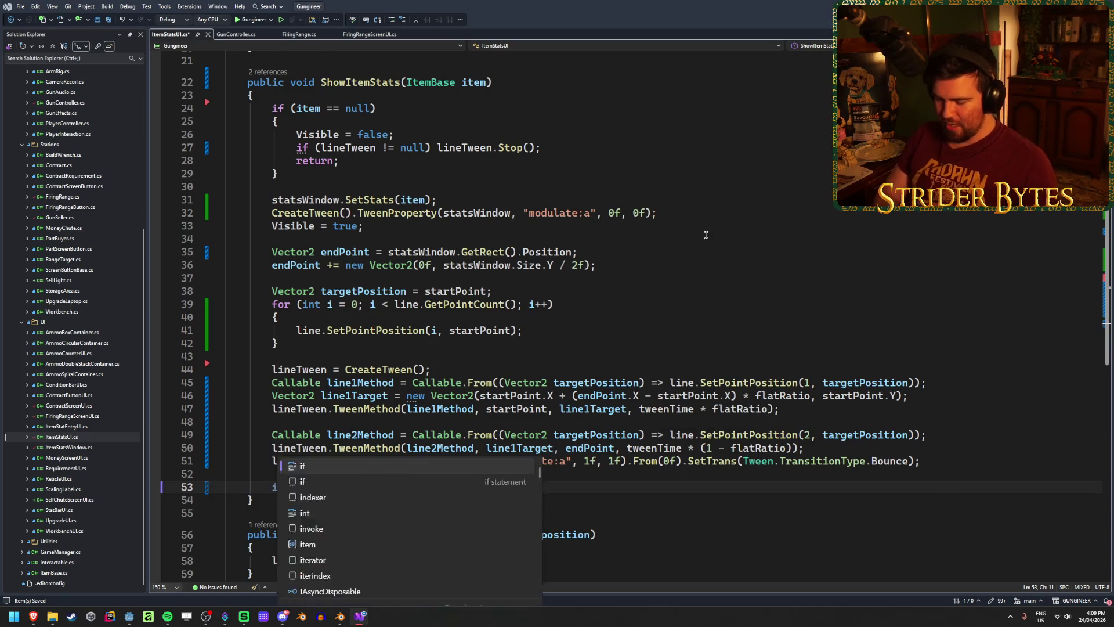
{"action": "type", "text": "f (skip"}
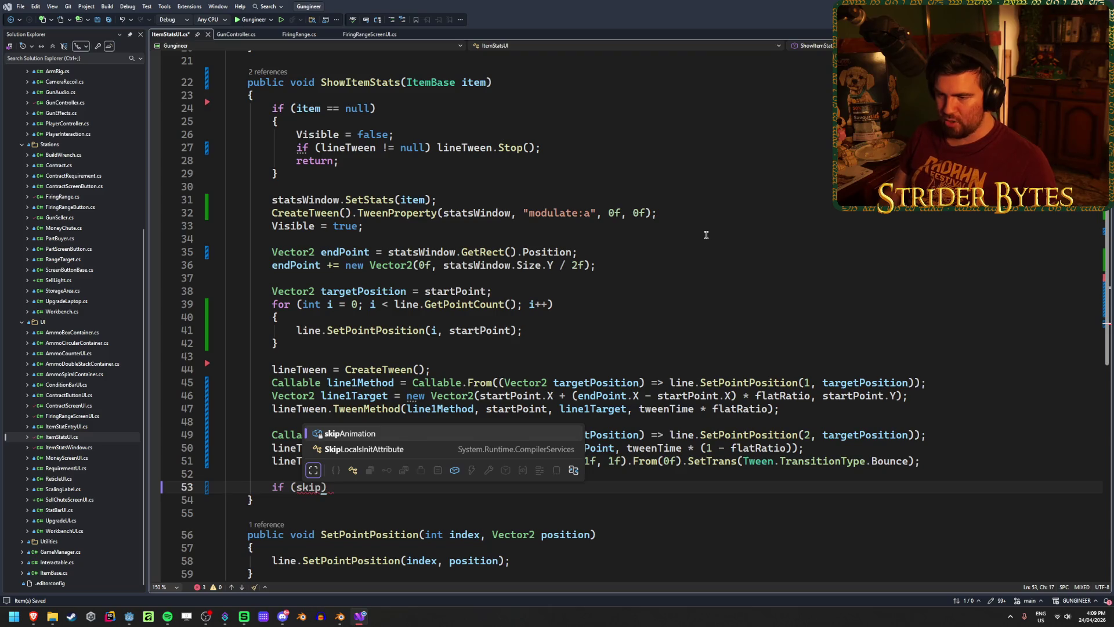
{"action": "key", "text": "Tab"}
{"action": "type", "text": ") line"}
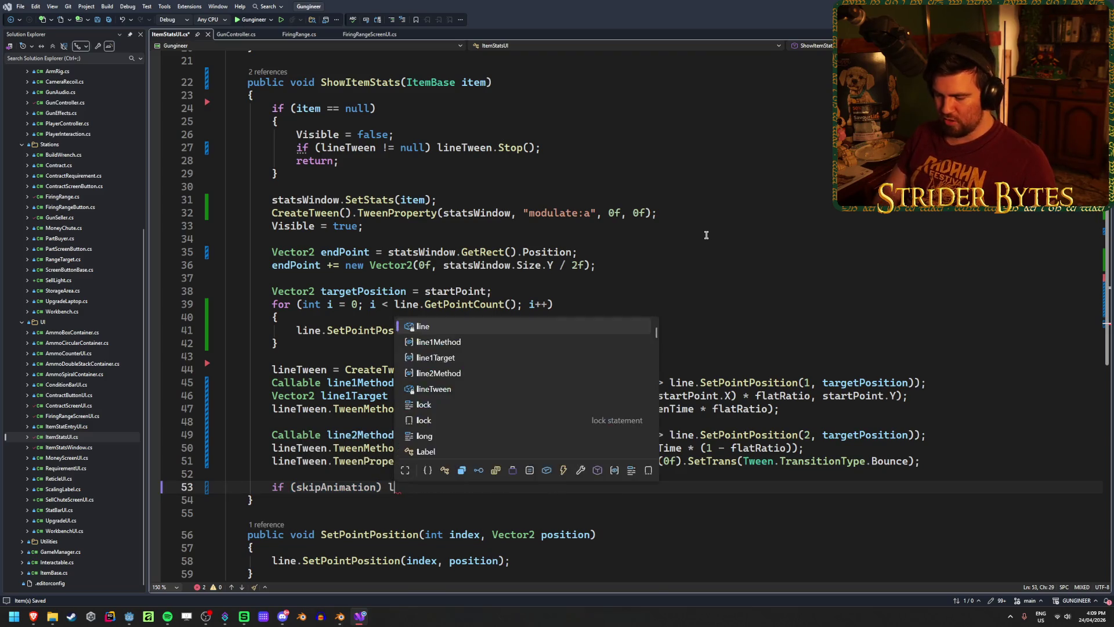
{"action": "key", "text": "Down"}
{"action": "key", "text": "Down"}
{"action": "key", "text": "Down"}
{"action": "key", "text": "Tab"}
{"action": "type", "text": ".Cuso"}
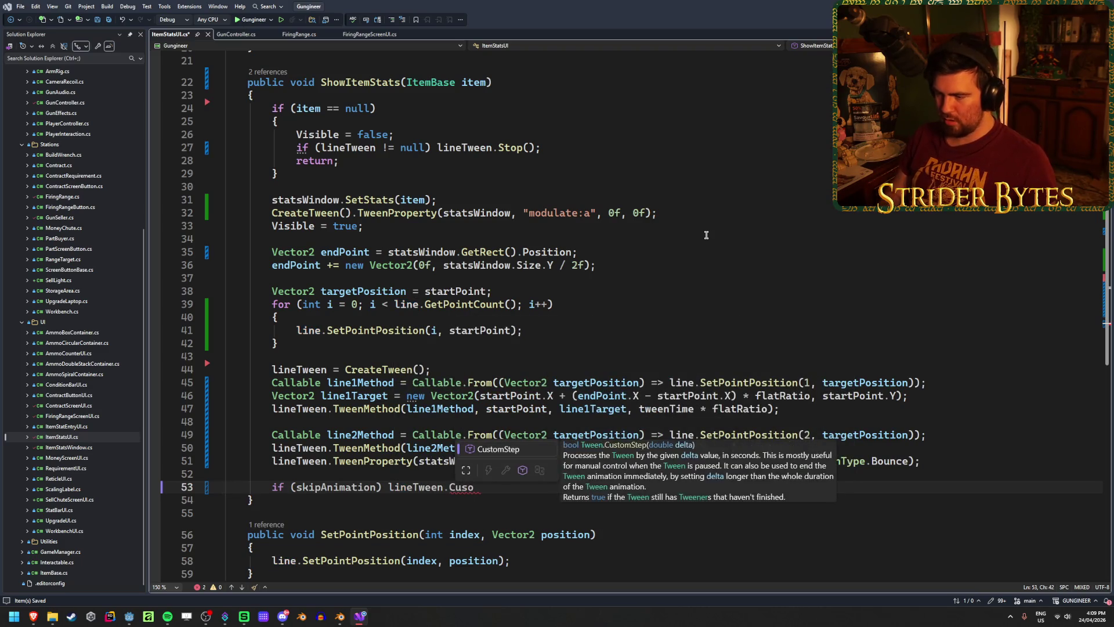
{"action": "key", "text": "Tab"}
{"action": "type", "text": "("}
{"action": "type", "text": "999f);"}
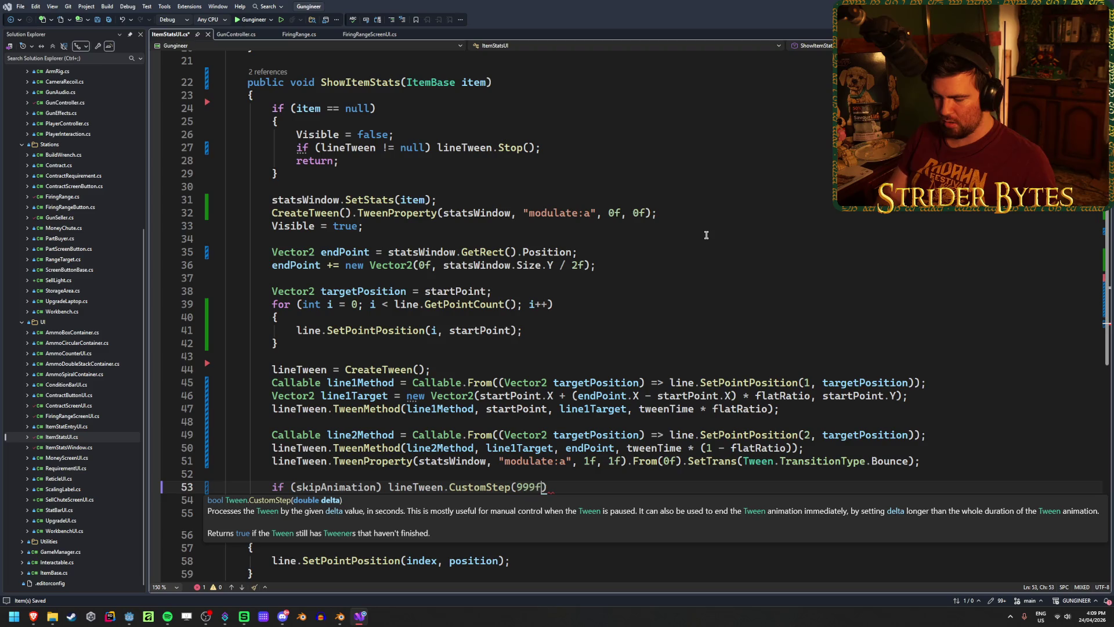
{"action": "key", "text": "ctrl+s"}
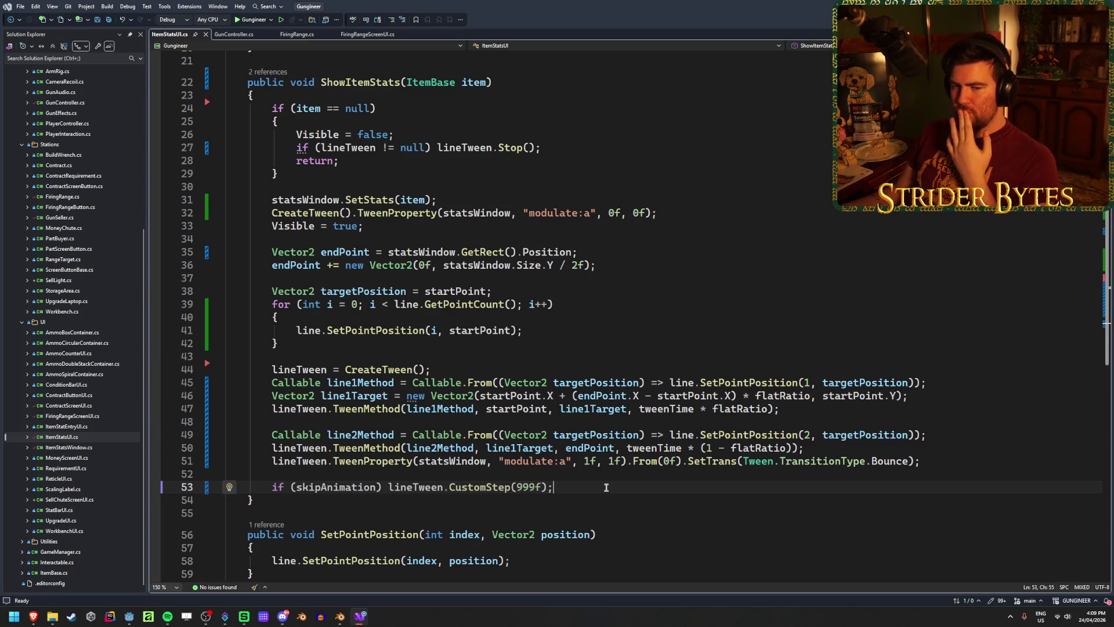
Briefly drop the f suffix from 999, then restore 999f and save again.
{"action": "mouse_move", "coordinate": [485, 487]}
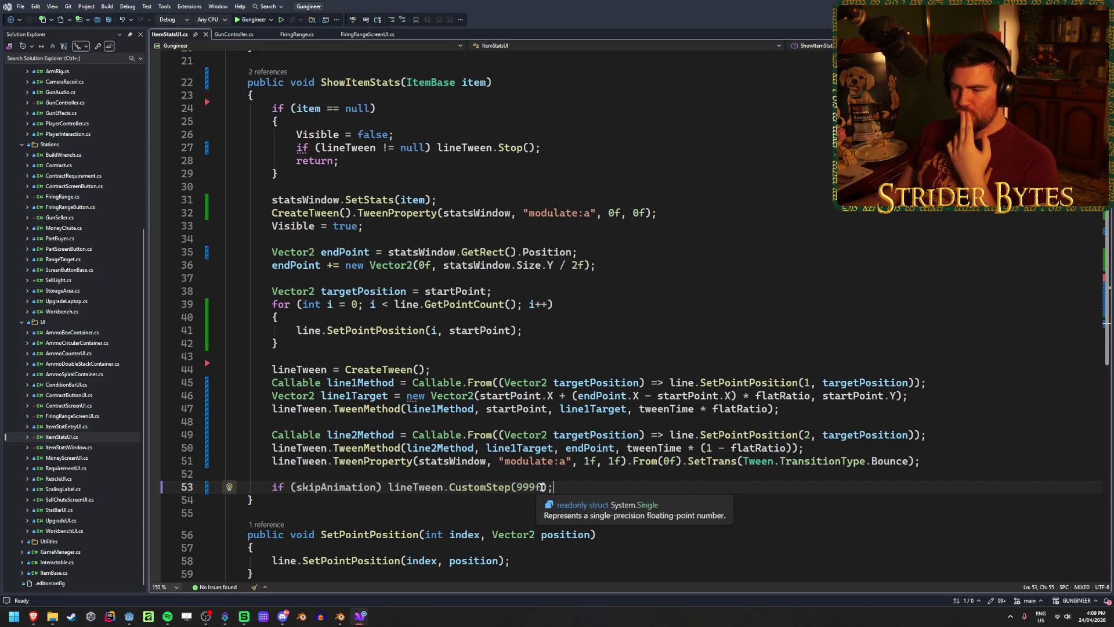
{"action": "key", "text": "Left"}
{"action": "key", "text": "Left"}
{"action": "key", "text": "BackSpace"}
{"action": "key", "text": "End"}
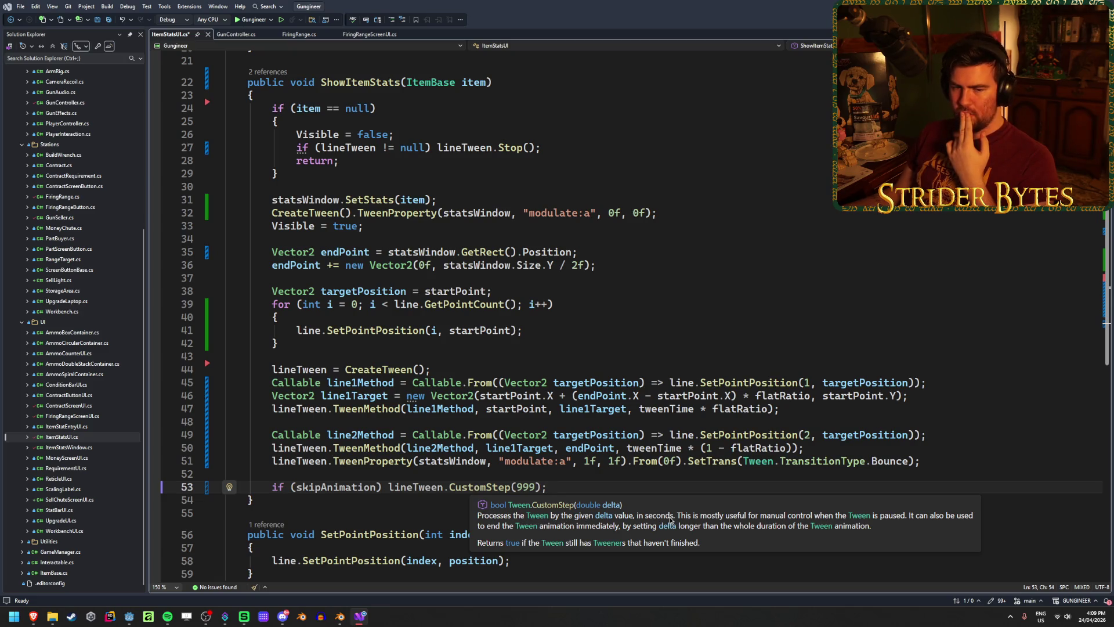
{"action": "key", "text": "Left"}
{"action": "key", "text": "Left"}
{"action": "type", "text": "f"}
{"action": "key", "text": "ctrl+s"}
Review the CustomStep line, the lineTween stop line and the skipAnimation field.
{"action": "left_click", "coordinate": [588, 490]}
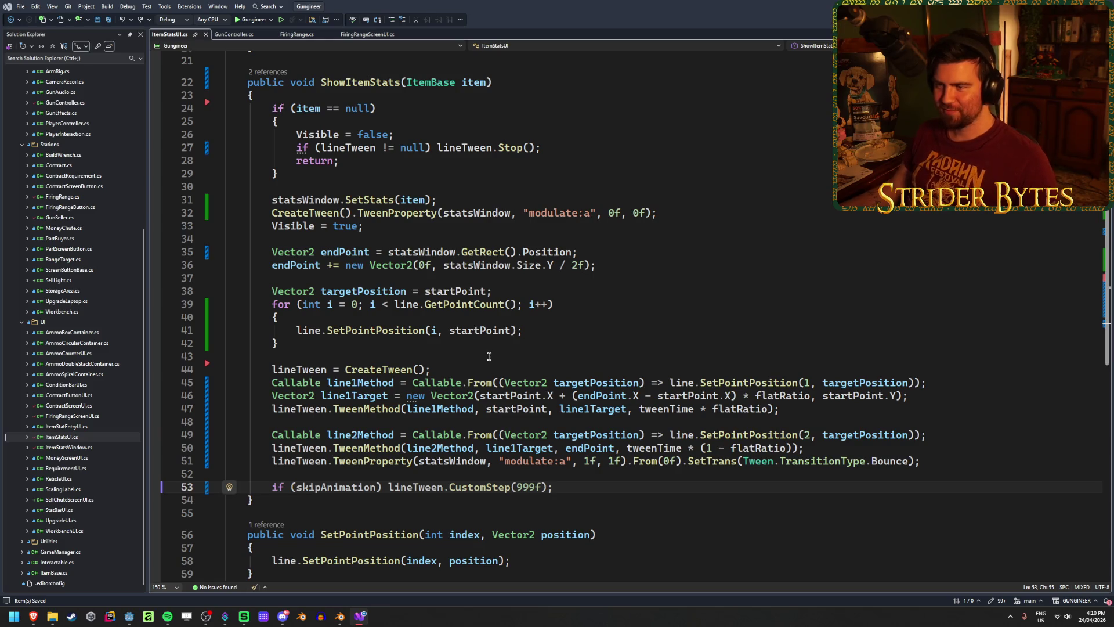
{"action": "scroll", "coordinate": [522, 261], "scroll_direction": "up", "scroll_amount": 2}
{"action": "left_click", "coordinate": [566, 226]}
{"action": "scroll", "coordinate": [566, 226], "scroll_direction": "up", "scroll_amount": 5}
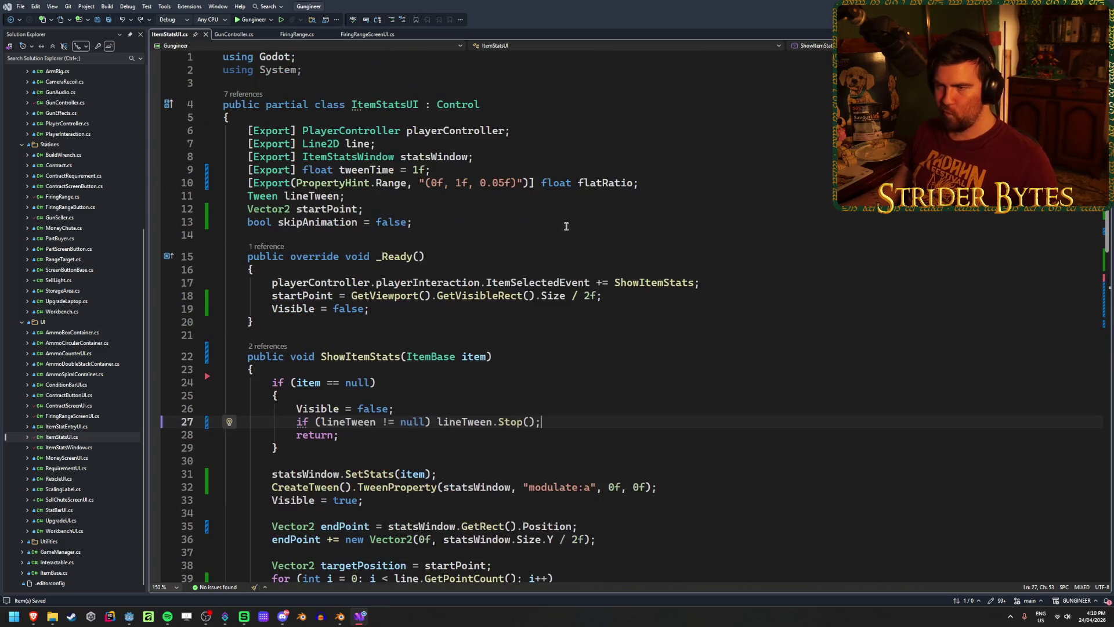
{"action": "left_click", "coordinate": [456, 222]}
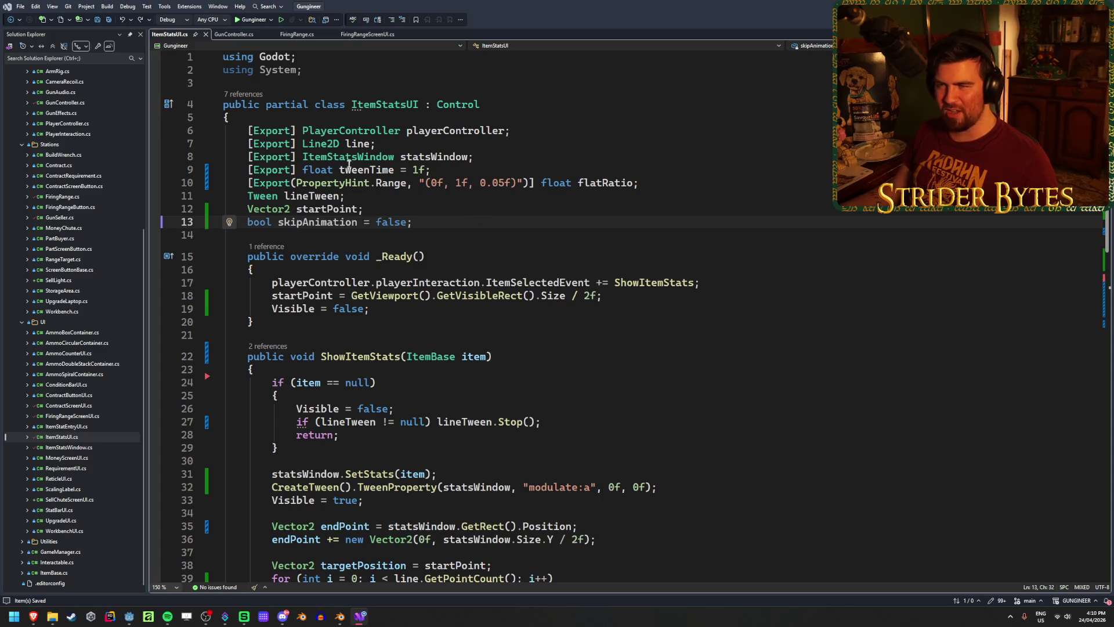
{"action": "left_click", "coordinate": [128, 616]}
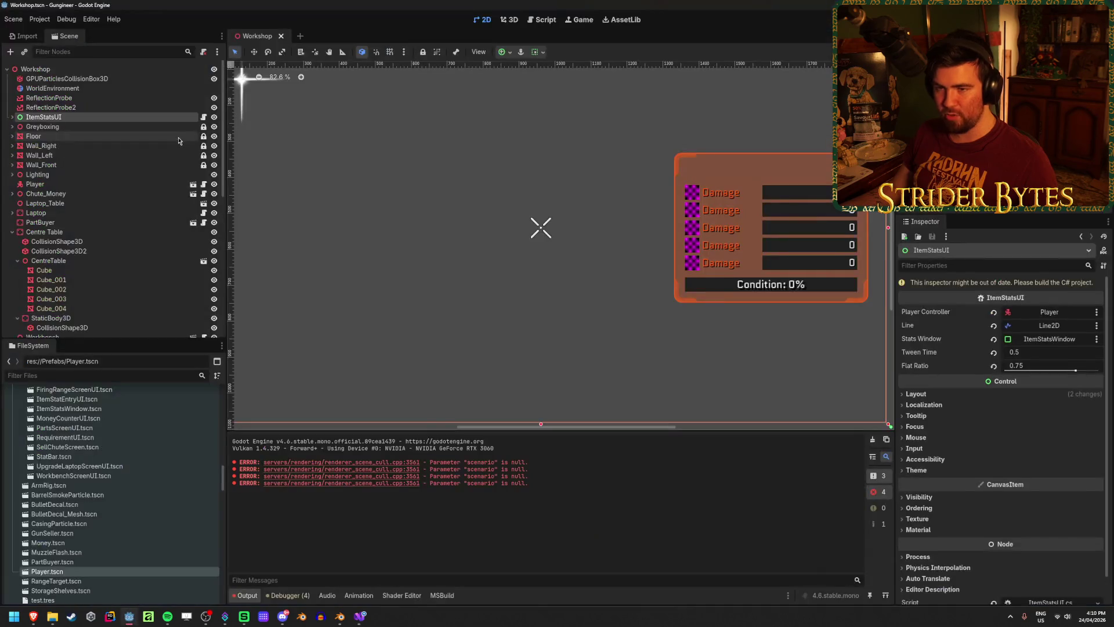
Add a Timer child node under ItemStatsUI and save the Workshop scene.
{"action": "left_click", "coordinate": [12, 118]}
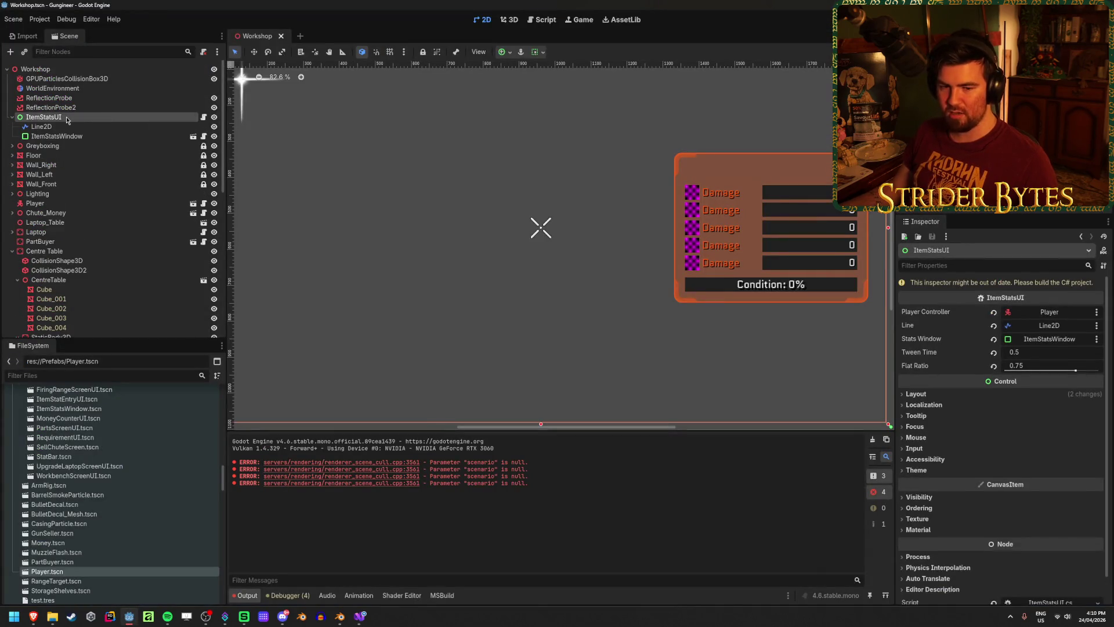
{"action": "right_click", "coordinate": [78, 121]}
{"action": "left_click", "coordinate": [118, 139]}
{"action": "type", "text": "Timer"}
{"action": "key", "text": "Return"}
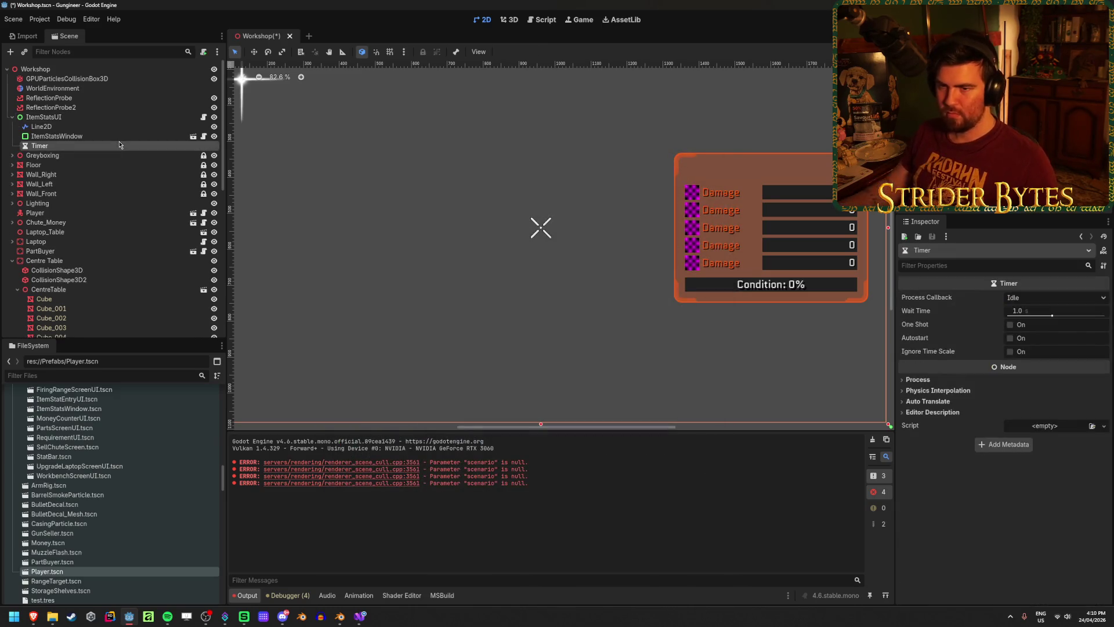
{"action": "key", "text": "ctrl+s"}
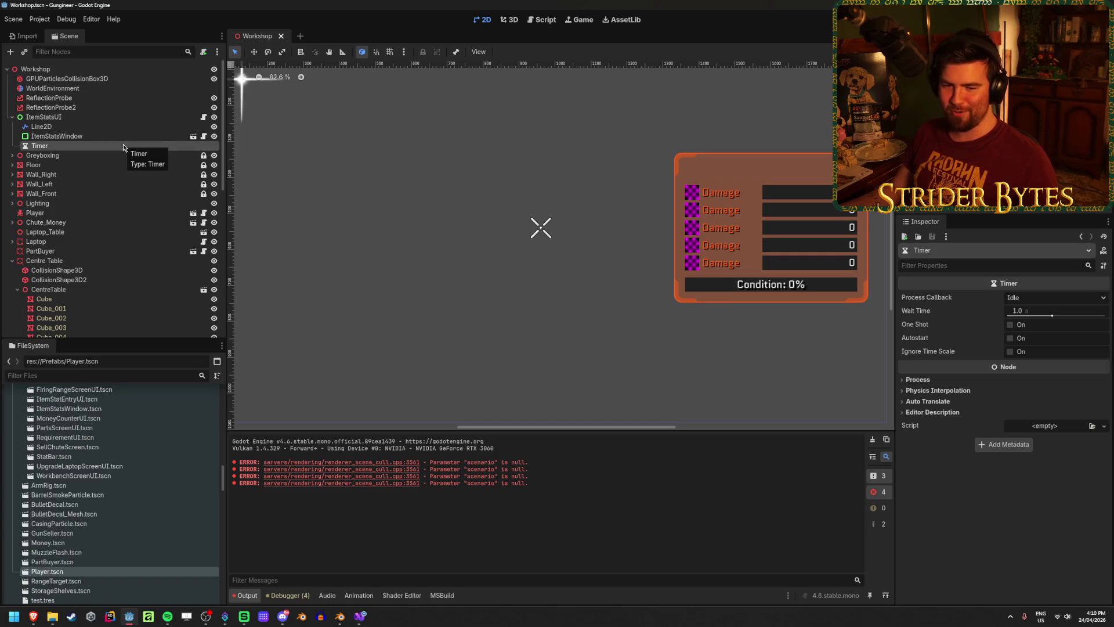
Set the Timer's Wait Time to 5 seconds.
{"action": "left_click", "coordinate": [1034, 312]}
{"action": "type", "text": "5"}
{"action": "key", "text": "Return"}
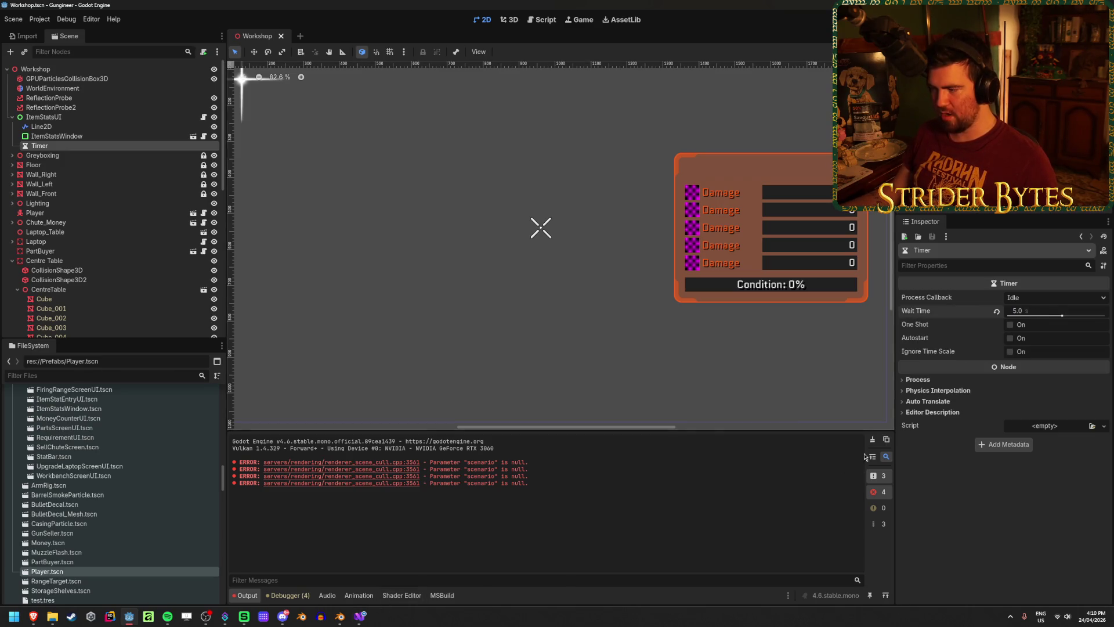
{"action": "key", "text": "alt+Tab"}
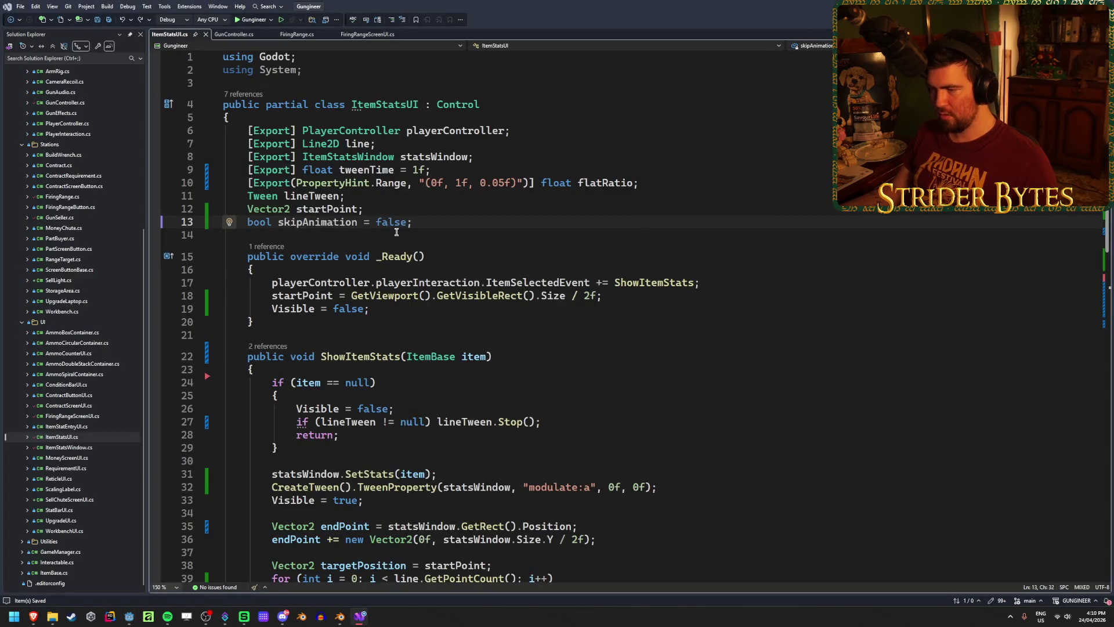
Declare a 'Timer timer' field below the skipAnimation field.
{"action": "left_click", "coordinate": [517, 355]}
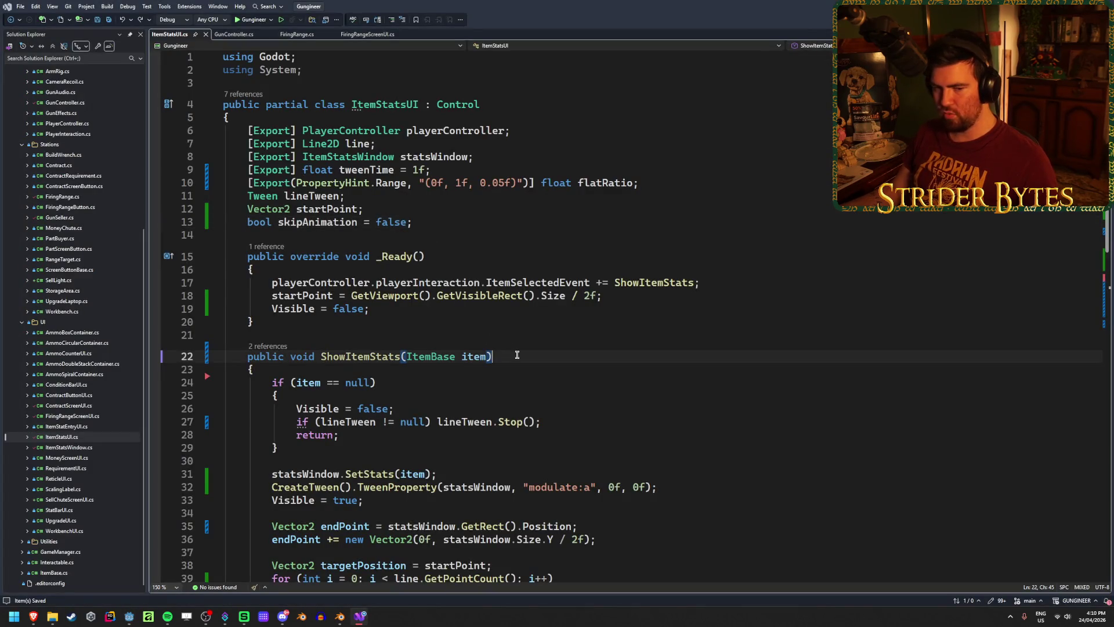
{"action": "scroll", "coordinate": [517, 355], "scroll_direction": "down", "scroll_amount": 4}
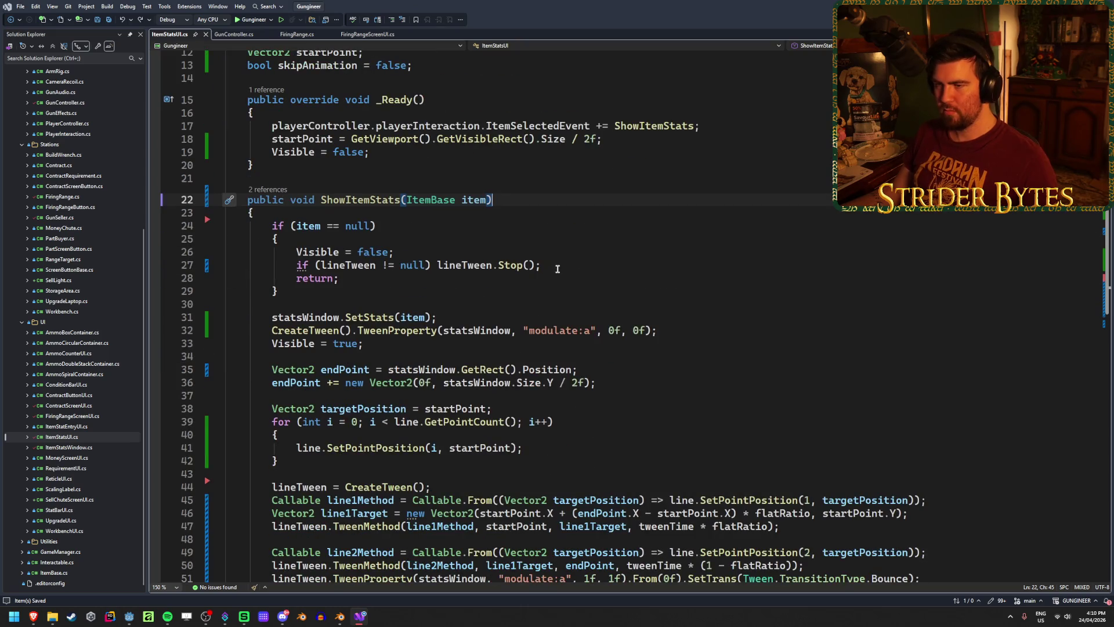
{"action": "scroll", "coordinate": [558, 269], "scroll_direction": "up", "scroll_amount": 4}
{"action": "left_click", "coordinate": [450, 220]}
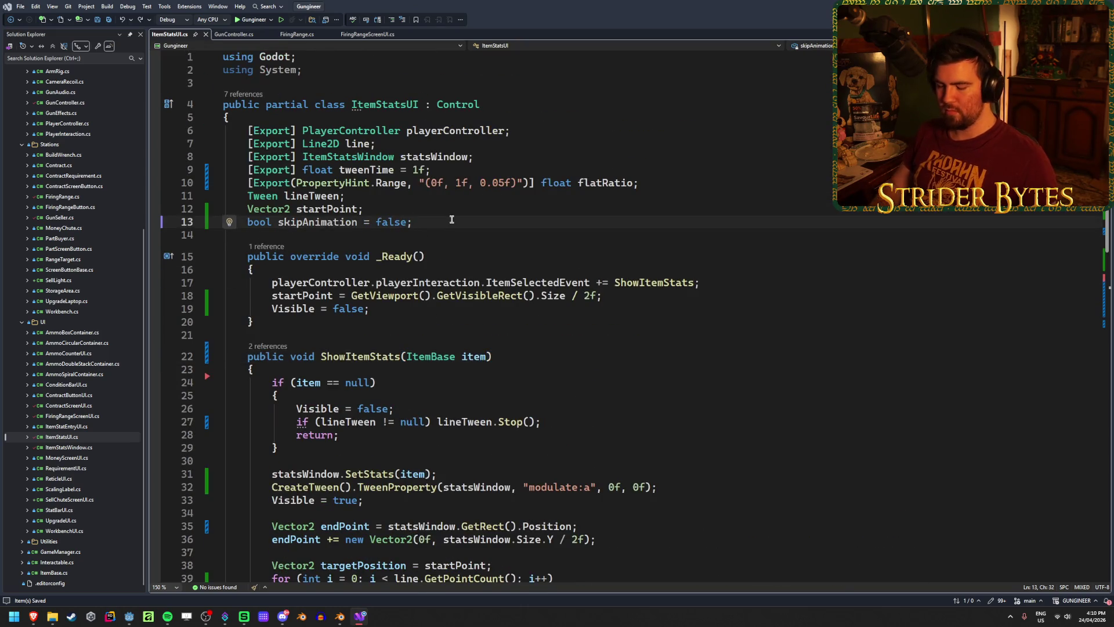
{"action": "key", "text": "Return"}
{"action": "type", "text": "Timer timer"}
{"action": "key", "text": "Down"}
{"action": "key", "text": "Down"}
{"action": "key", "text": "Down"}
In _Ready, add 'timer = GetNode<Timer>("Timer")' after Visible = false.
{"action": "key", "text": "End"}
{"action": "key", "text": "Return"}
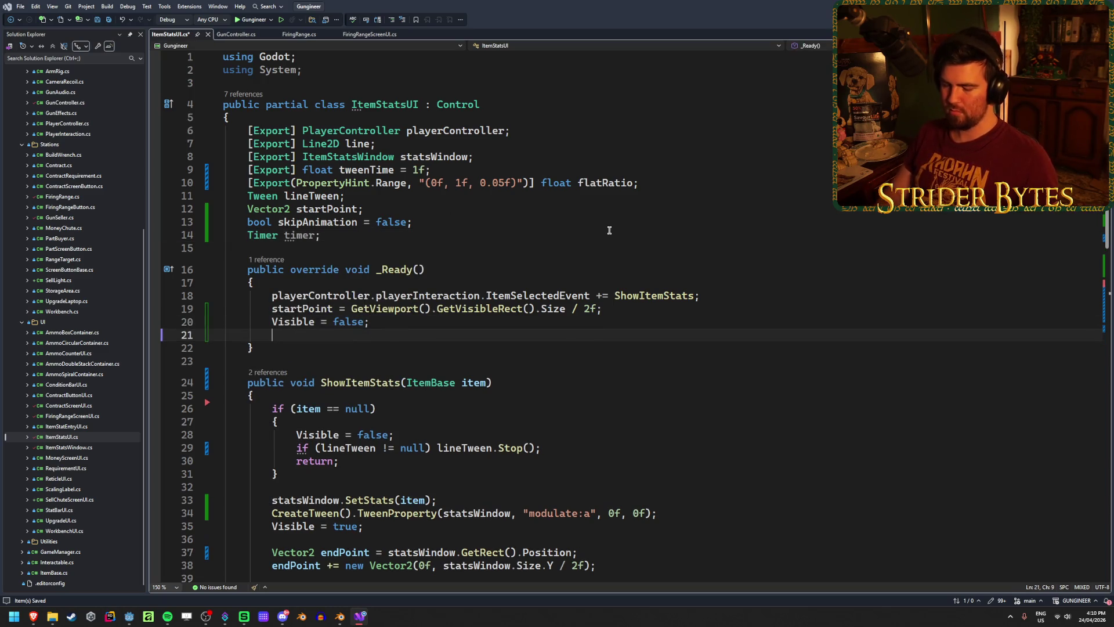
{"action": "type", "text": "timer = "}
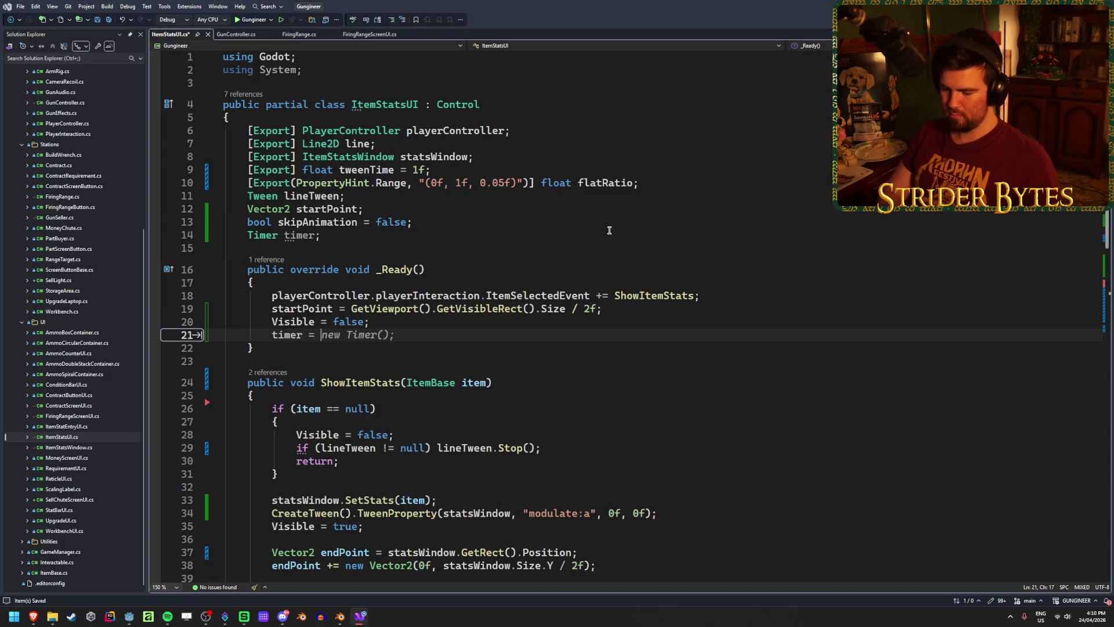
{"action": "type", "text": "GetNode"}
{"action": "key", "text": "Tab"}
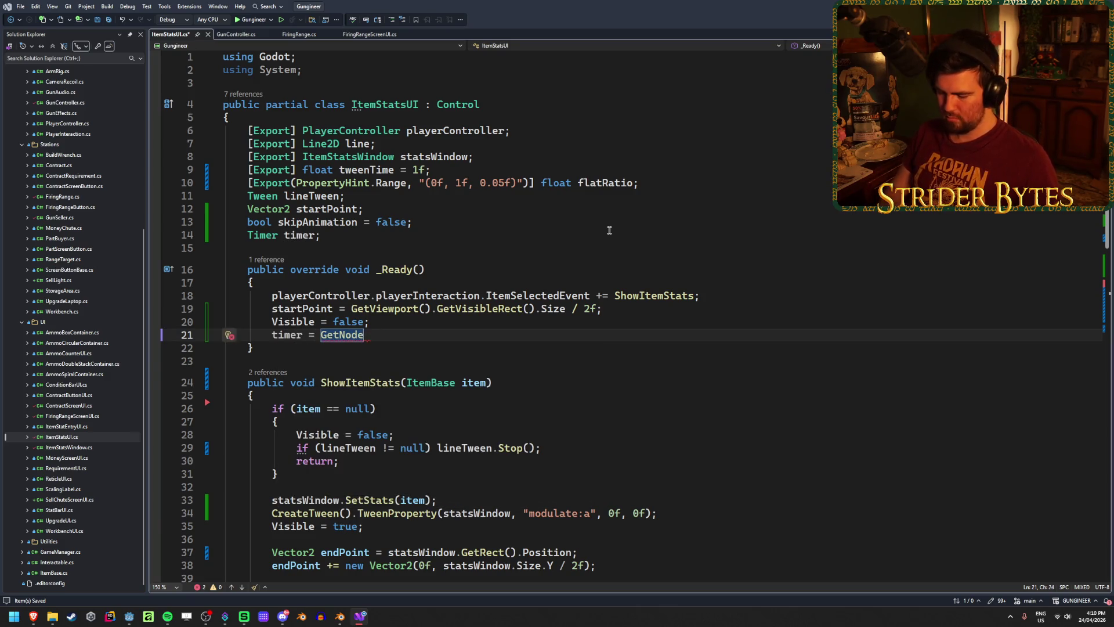
{"action": "type", "text": "<Tim>(\""}
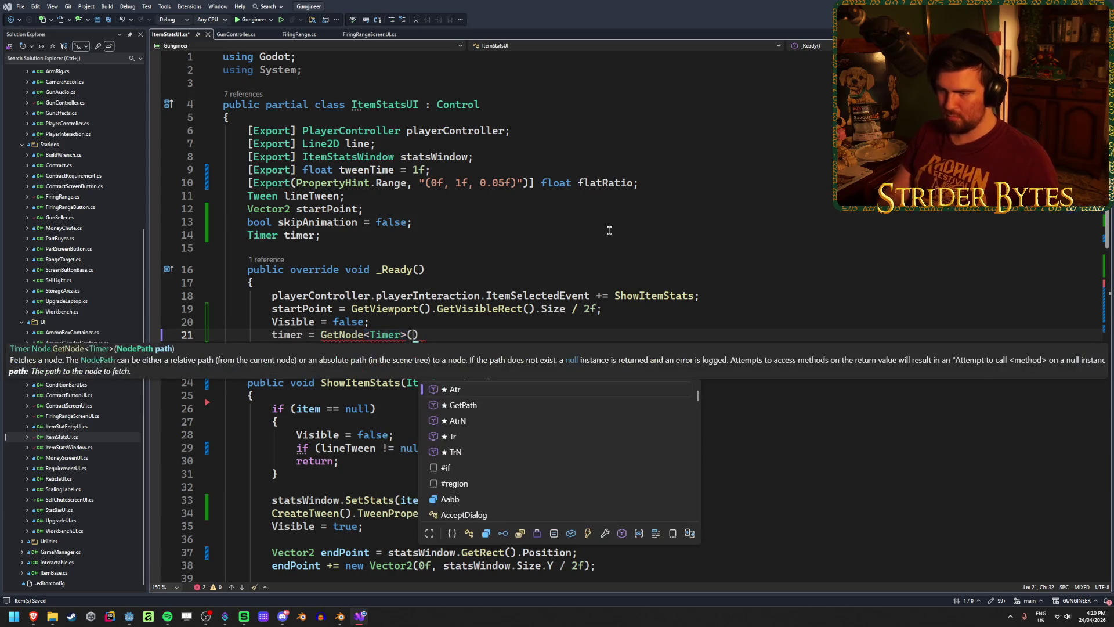
{"action": "type", "text": "Timer"}
Mark the Timer node Access as Unique Name, save the scene, and change the path to "%Timer".
{"action": "key", "text": "alt+Tab"}
{"action": "right_click", "coordinate": [87, 146]}
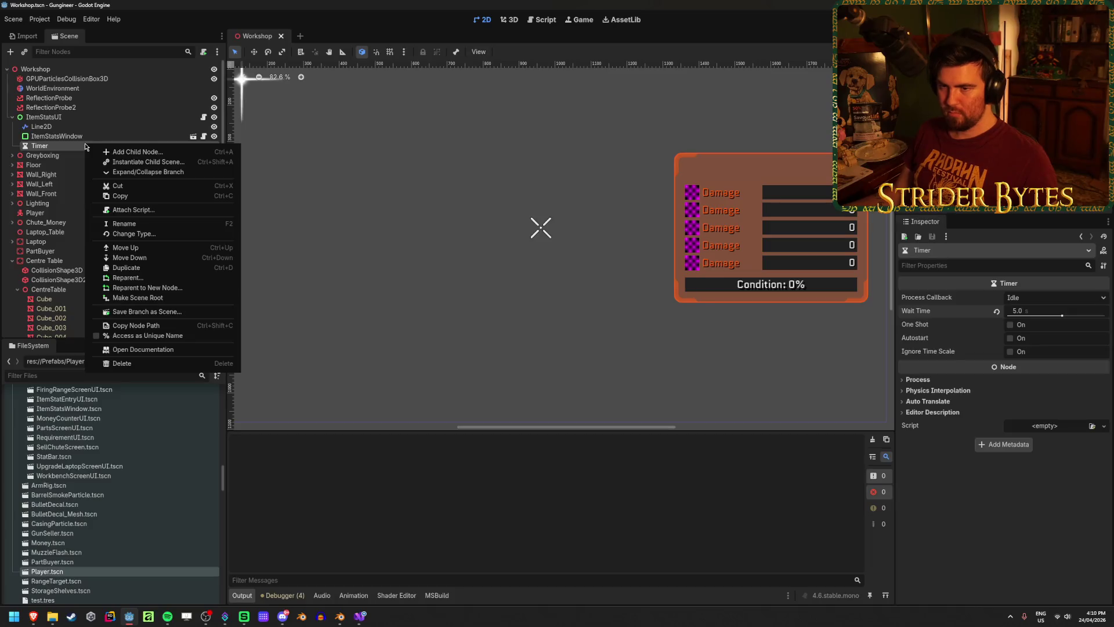
{"action": "left_click", "coordinate": [133, 335]}
{"action": "key", "text": "ctrl+s"}
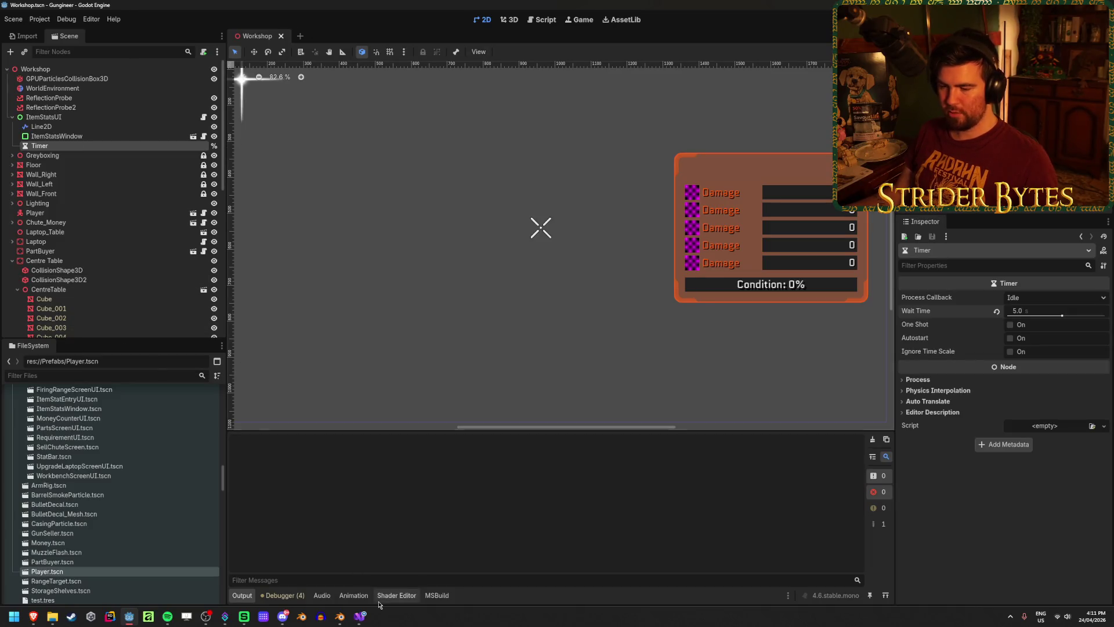
{"action": "left_click", "coordinate": [358, 616]}
{"action": "type", "text": "%Timer\");"}
{"action": "scroll", "coordinate": [586, 270], "scroll_direction": "down", "scroll_amount": 5}
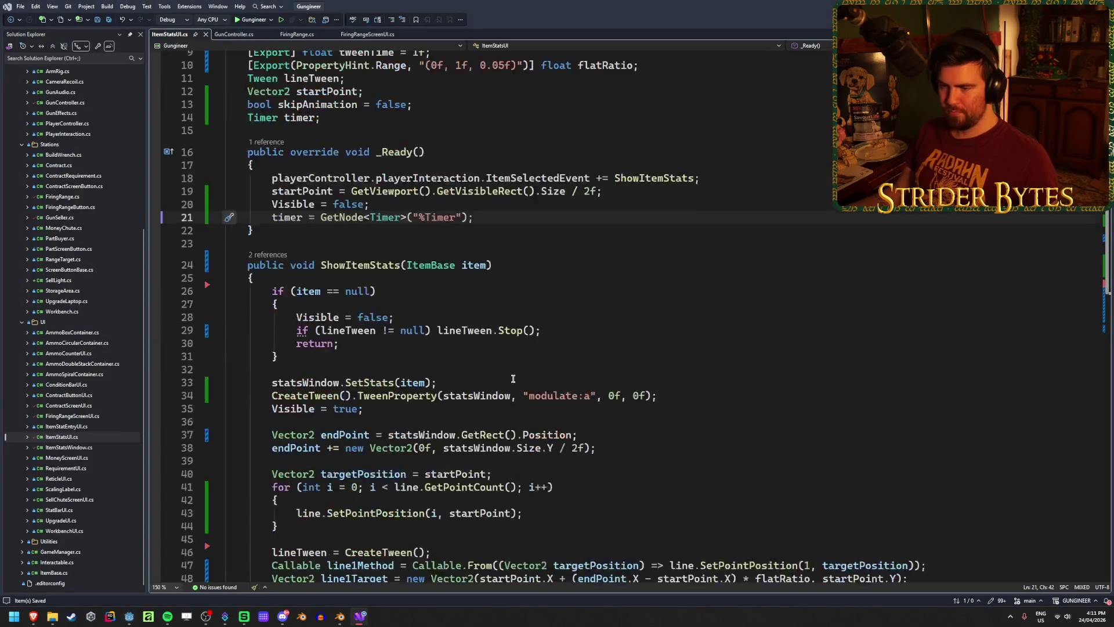
Add 'timer.Start();' after Visible = false in the null-item branch.
{"action": "left_click", "coordinate": [570, 250]}
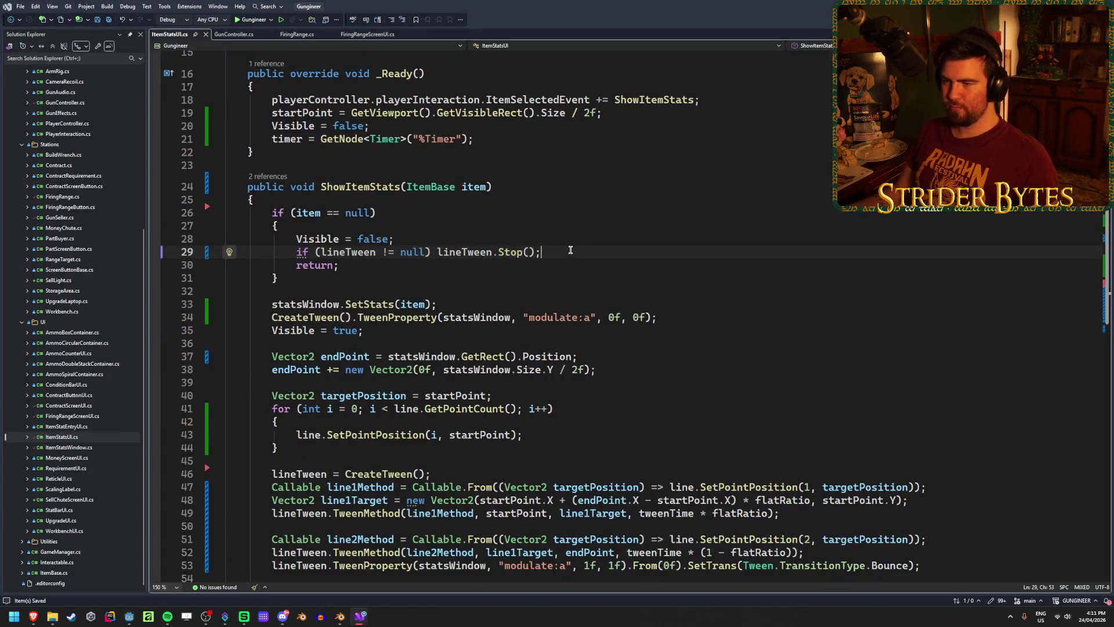
{"action": "left_click", "coordinate": [577, 235]}
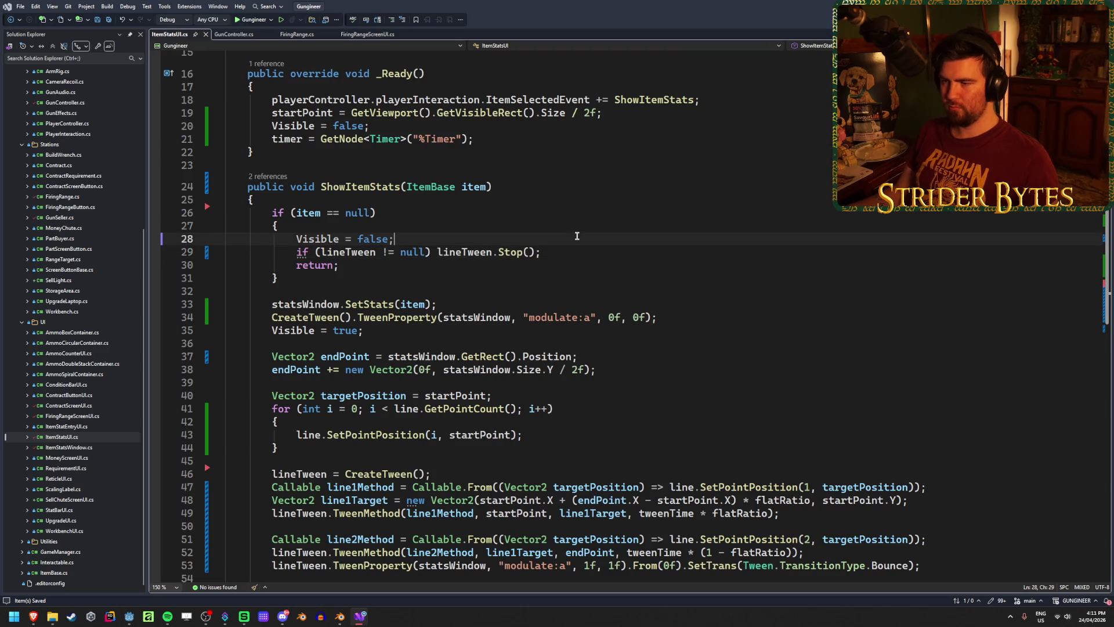
{"action": "key", "text": "Return"}
{"action": "type", "text": "timer.Sta"}
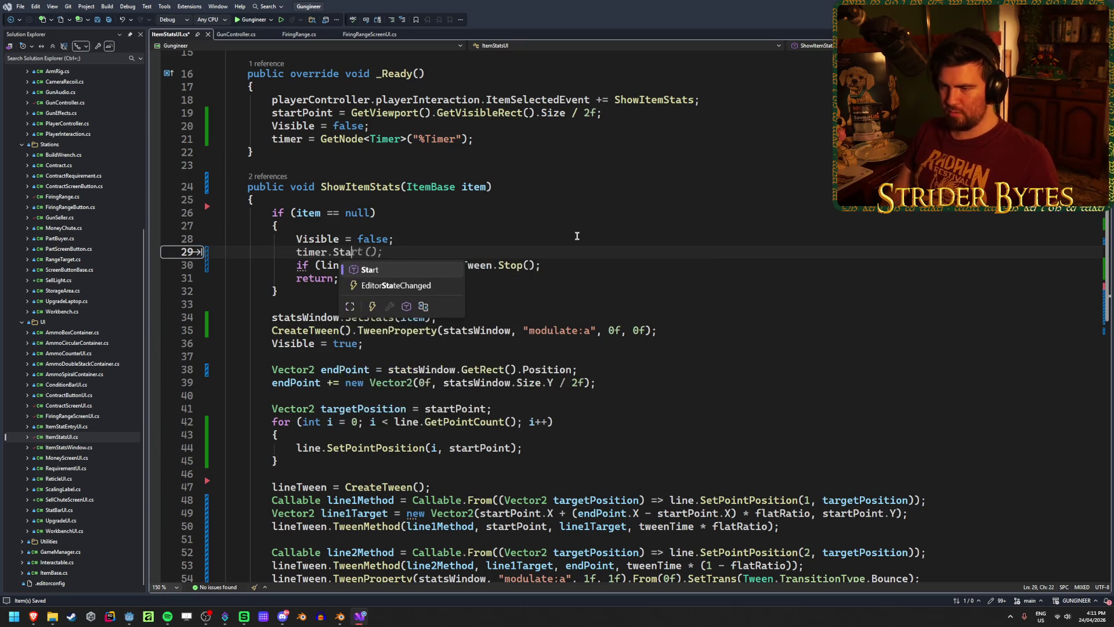
{"action": "key", "text": "Tab"}
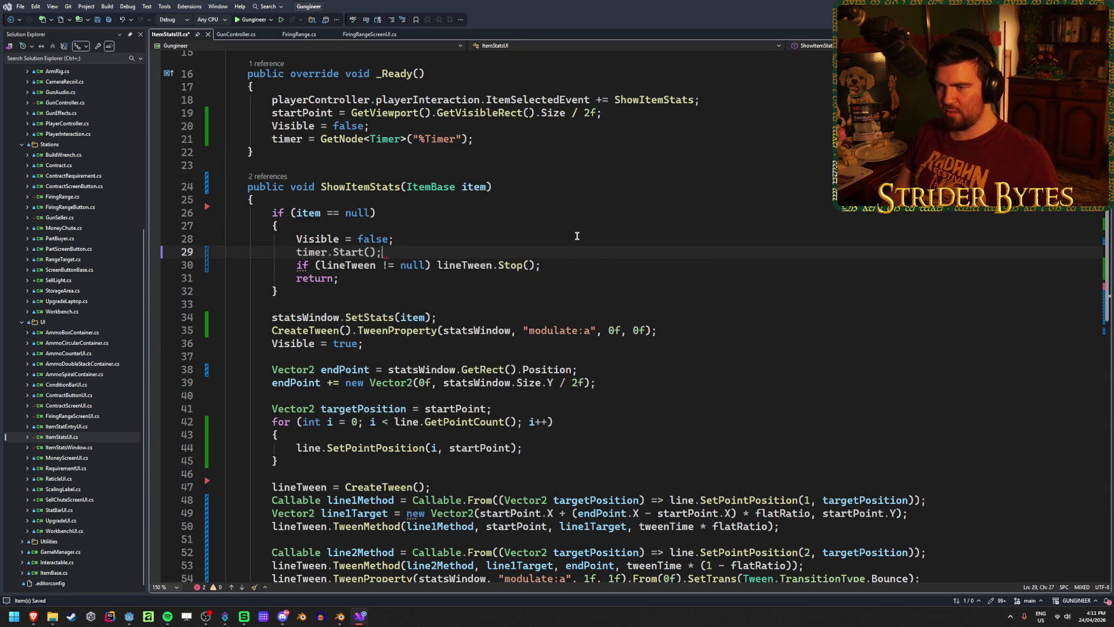
Review the timer GetNode assignment line in _Ready.
{"action": "scroll", "coordinate": [540, 250], "scroll_direction": "up", "scroll_amount": 2}
{"action": "left_click", "coordinate": [485, 222]}
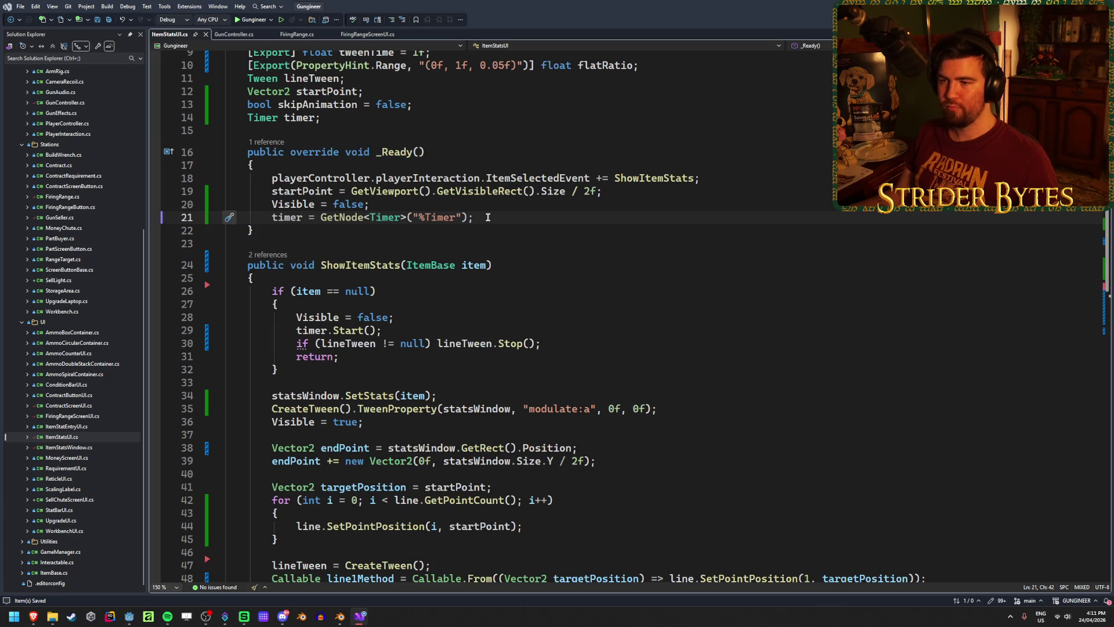
{"action": "left_click_drag", "start_coordinate": [487, 217], "coordinate": [271, 217]}
{"action": "left_click", "coordinate": [500, 217]}
{"action": "left_click_drag", "start_coordinate": [499, 217], "coordinate": [271, 217]}
{"action": "left_click", "coordinate": [500, 218]}
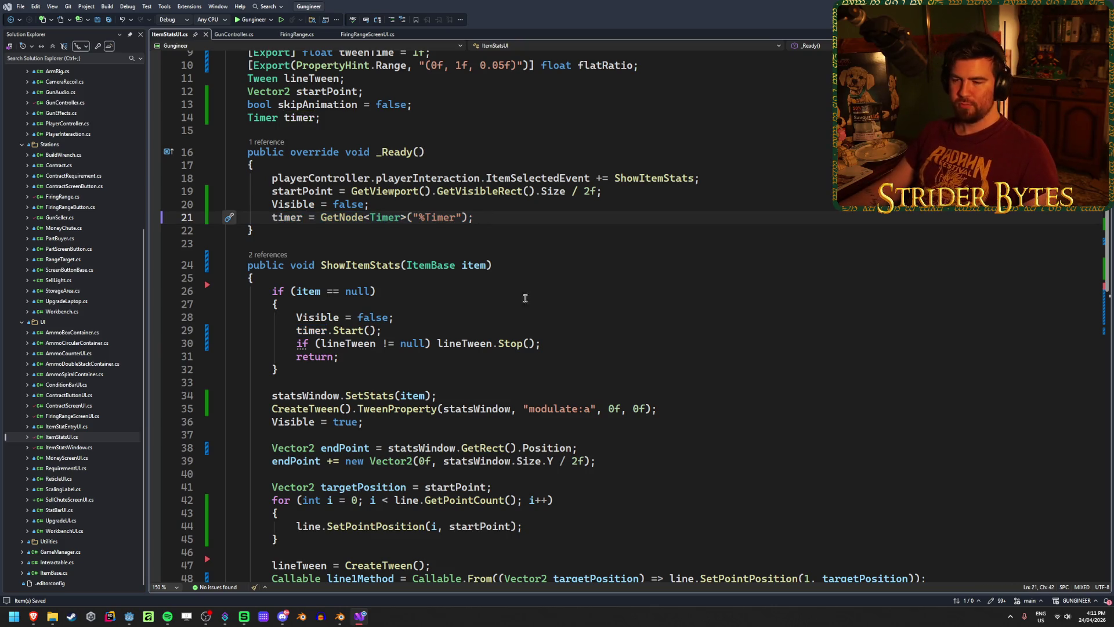
Review the null branch's lineTween stop line and return statement.
{"action": "left_click", "coordinate": [525, 356]}
{"action": "left_click", "coordinate": [562, 340]}
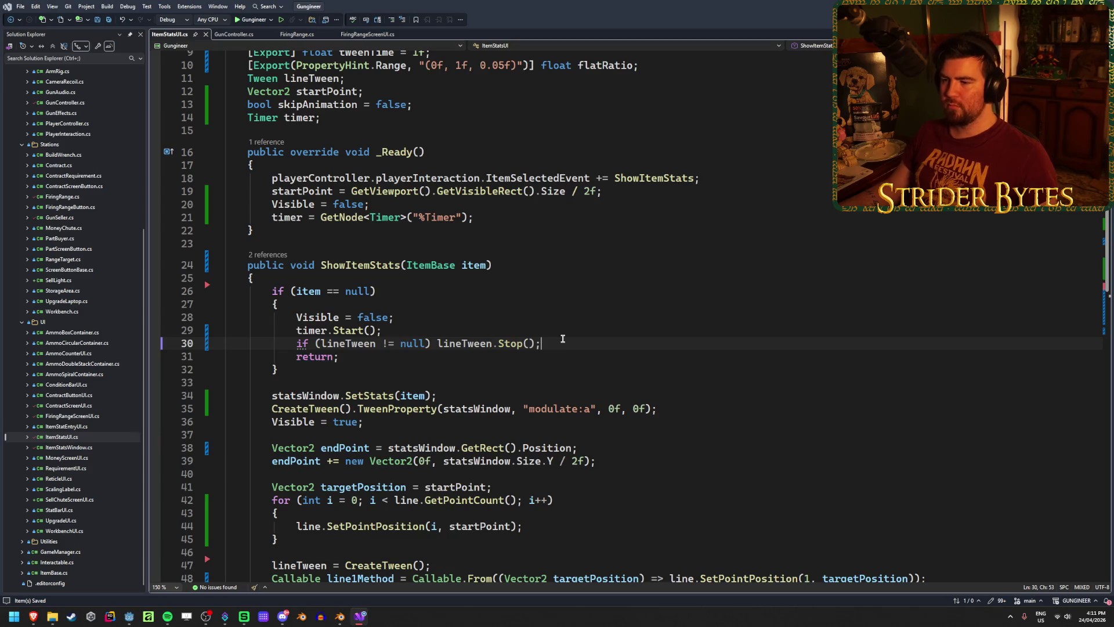
{"action": "left_click", "coordinate": [560, 355]}
{"action": "left_click", "coordinate": [558, 343]}
{"action": "scroll", "coordinate": [571, 319], "scroll_direction": "down", "scroll_amount": 1}
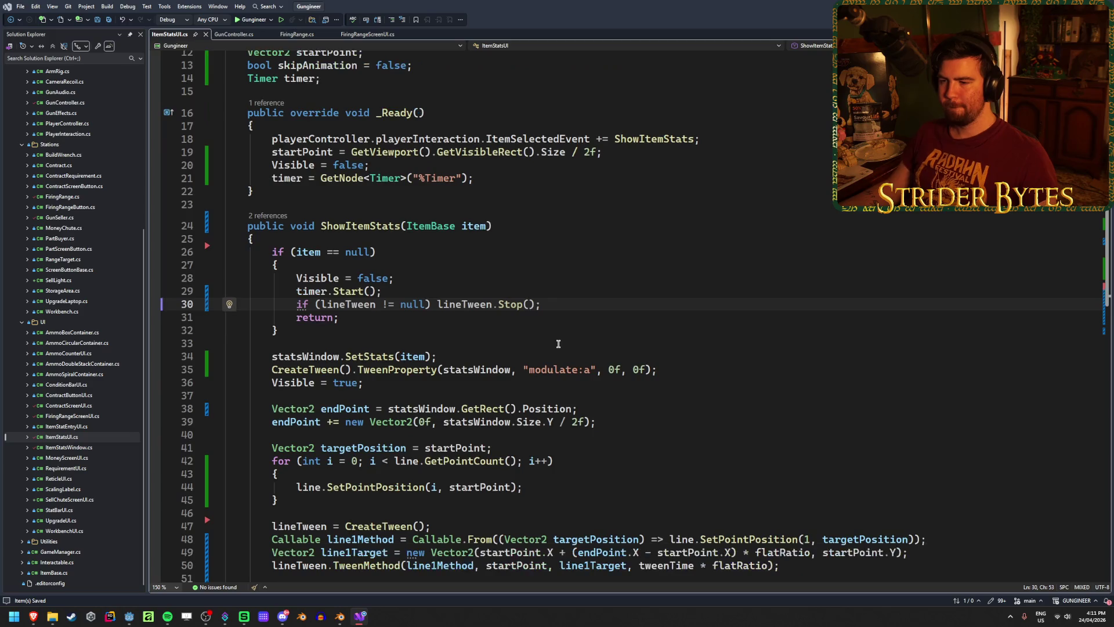
{"action": "left_click", "coordinate": [571, 319]}
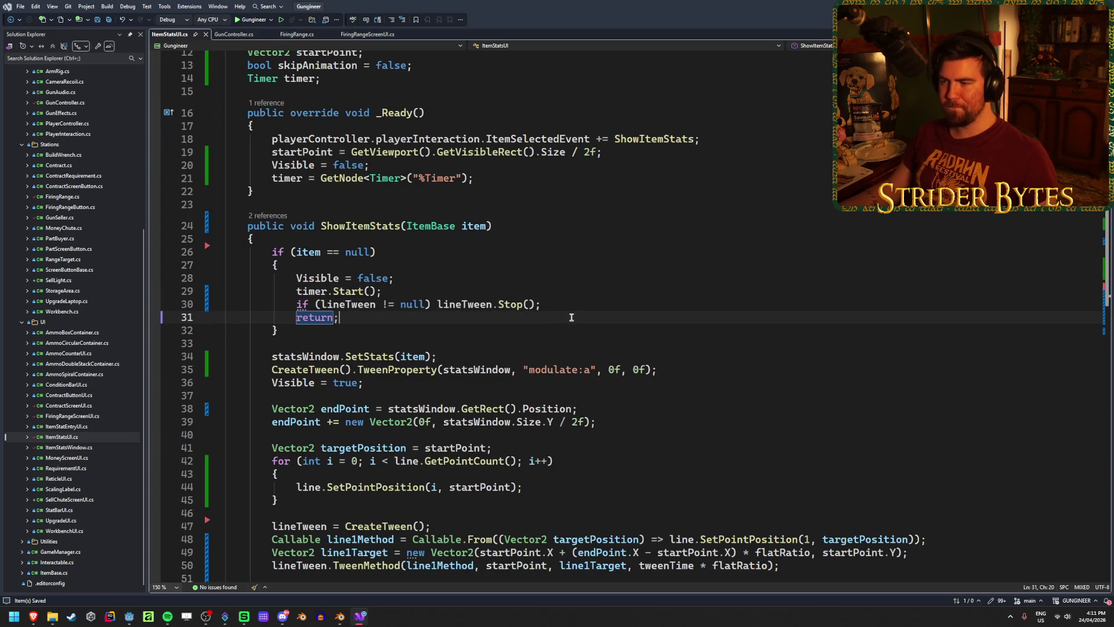
Review the fade-out tween line and the line-points loop.
{"action": "left_click", "coordinate": [676, 370]}
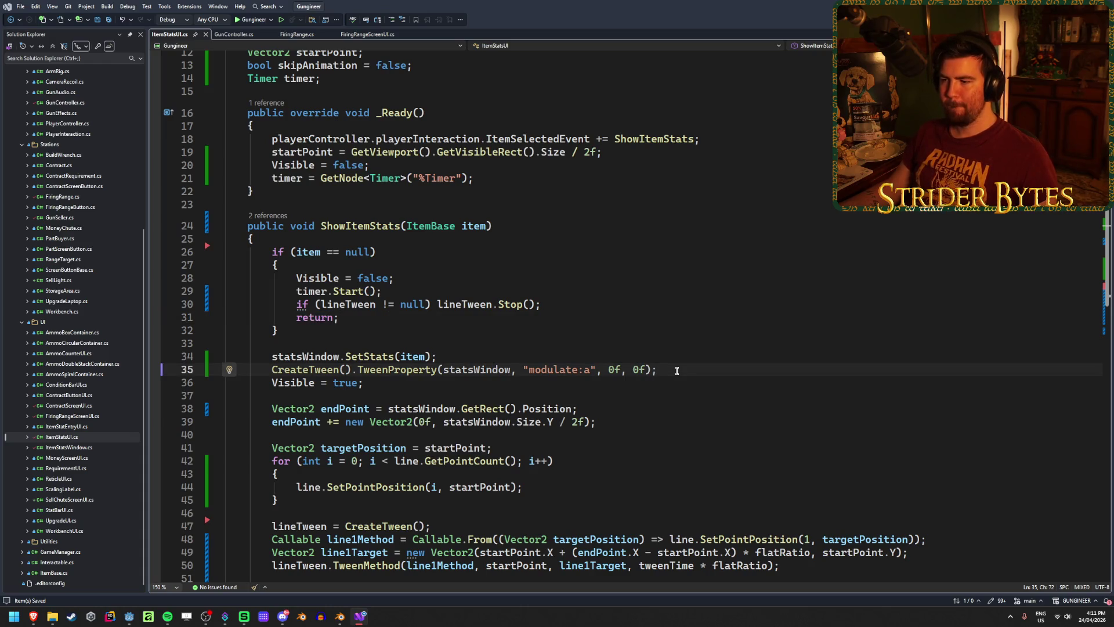
{"action": "scroll", "coordinate": [676, 370], "scroll_direction": "down", "scroll_amount": 2}
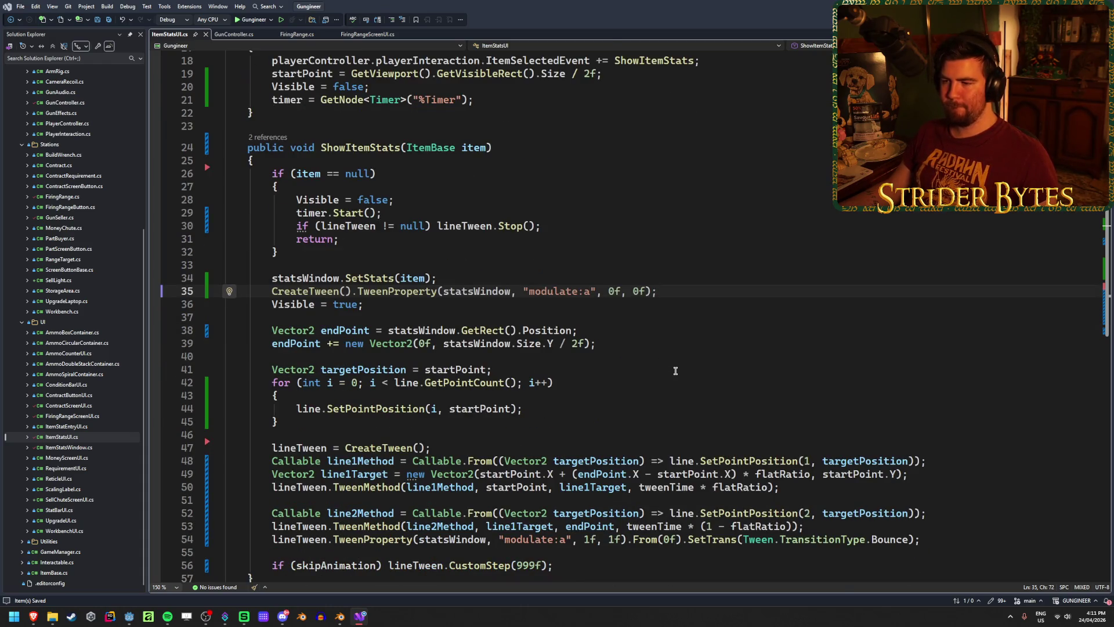
{"action": "left_click", "coordinate": [646, 377]}
{"action": "left_click", "coordinate": [580, 330]}
{"action": "left_click", "coordinate": [687, 295]}
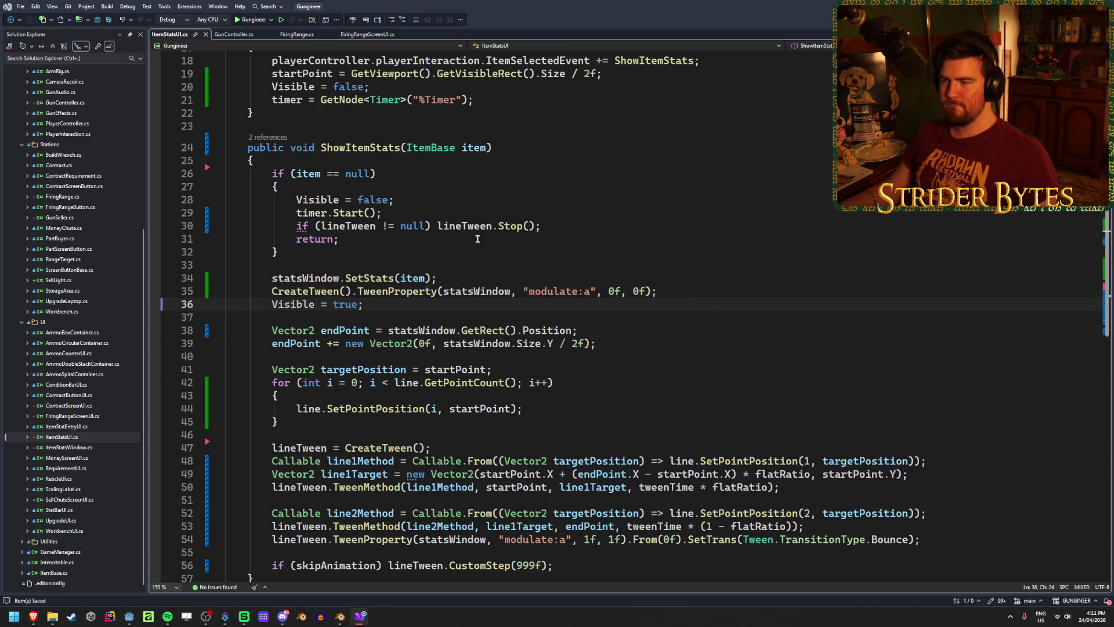
Recheck the timer.Start line and the lineTween stop line.
{"action": "left_click", "coordinate": [388, 212]}
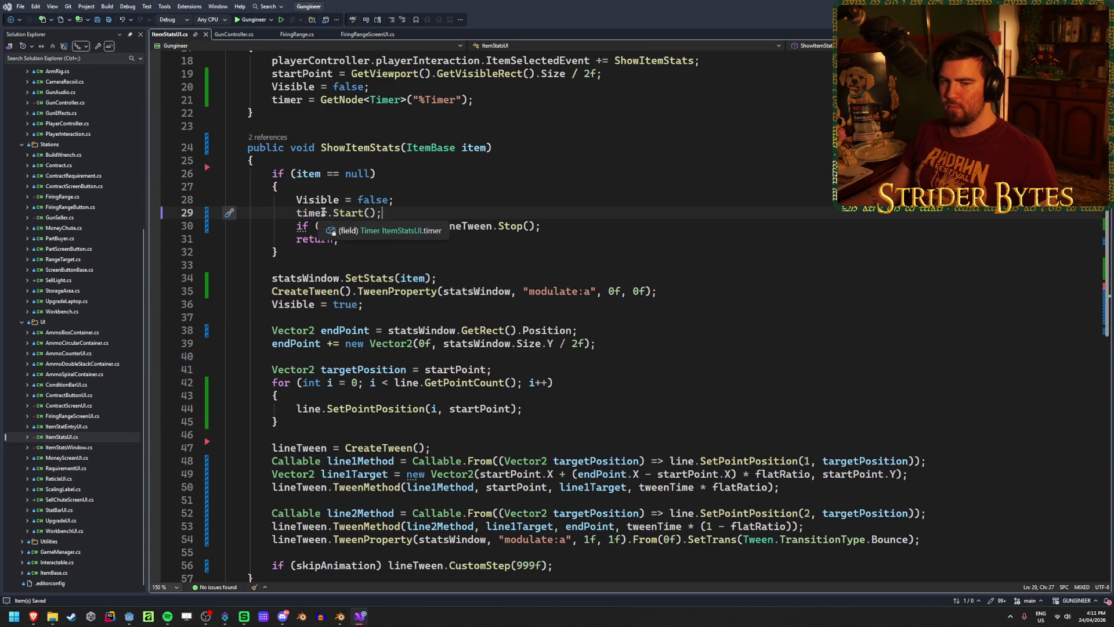
{"action": "scroll", "coordinate": [567, 289], "scroll_direction": "up", "scroll_amount": 2}
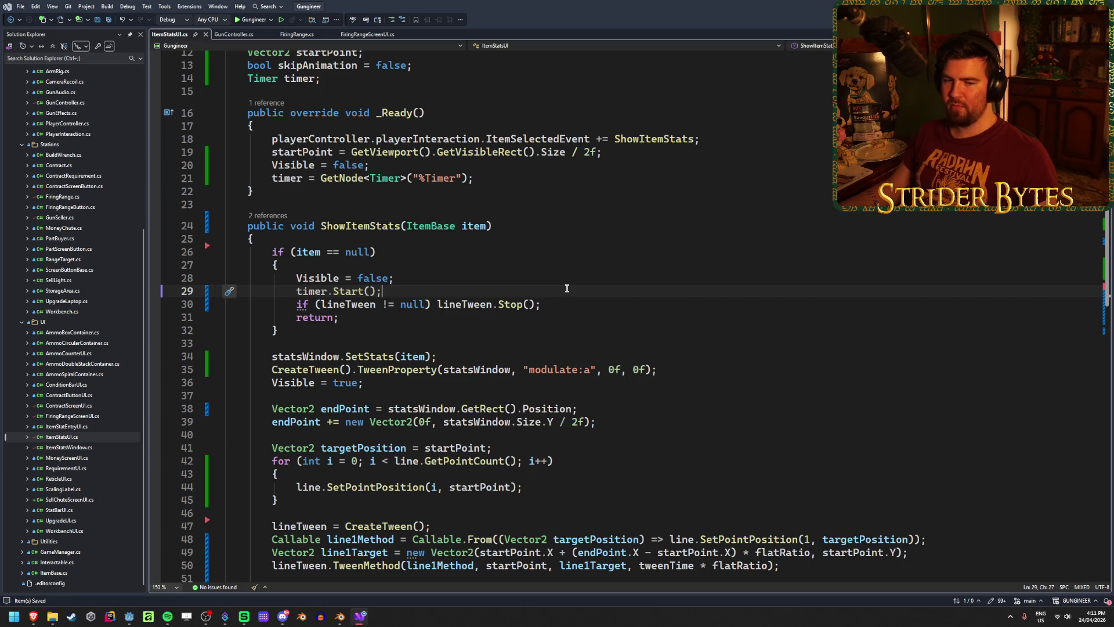
{"action": "left_click", "coordinate": [599, 297]}
{"action": "scroll", "coordinate": [594, 302], "scroll_direction": "down", "scroll_amount": 3}
{"action": "scroll", "coordinate": [594, 302], "scroll_direction": "down", "scroll_amount": 2}
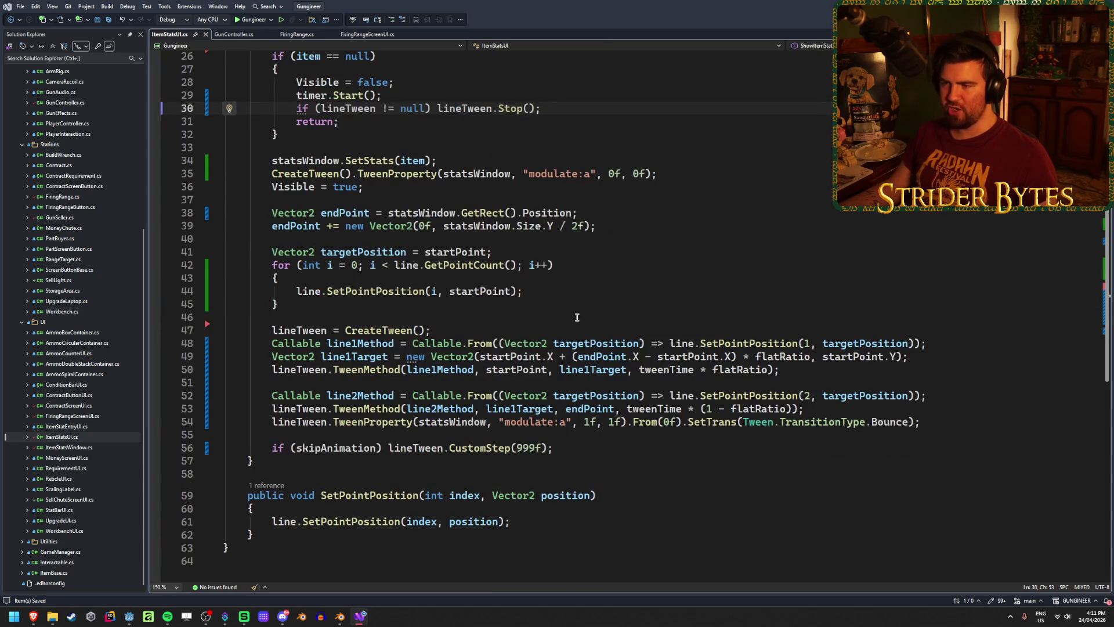
{"action": "scroll", "coordinate": [636, 303], "scroll_direction": "up", "scroll_amount": 3}
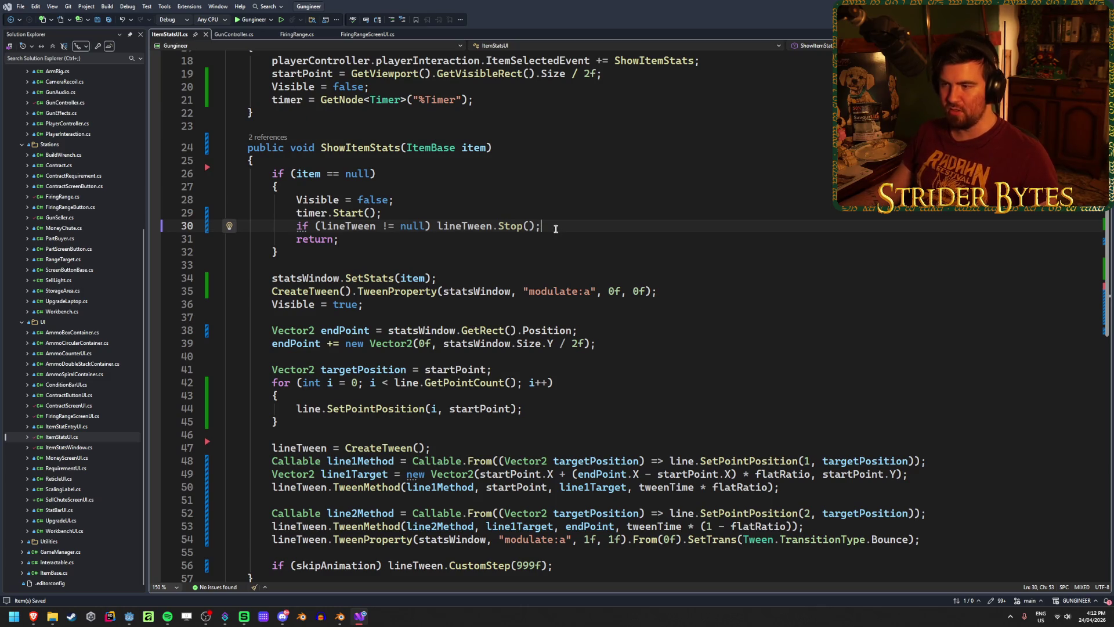
On a new line below the timer assignment in _Ready, write 'timer.Timeout +=' using IntelliSense.
{"action": "key", "text": "Up"}
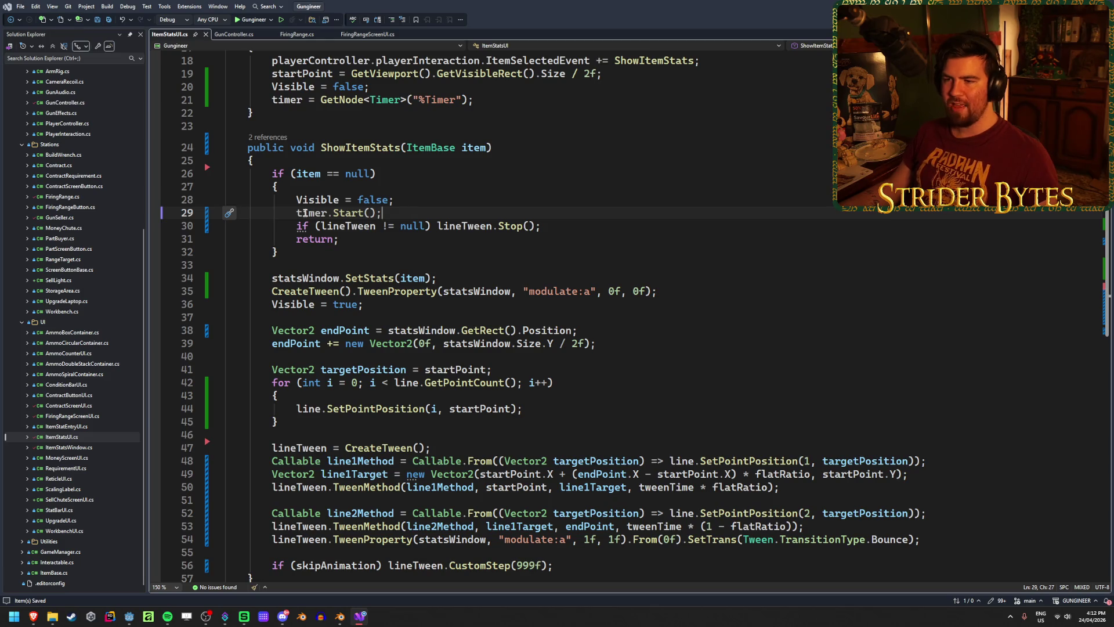
{"action": "scroll", "coordinate": [304, 213], "scroll_direction": "up", "scroll_amount": 3}
{"action": "left_click", "coordinate": [513, 217]}
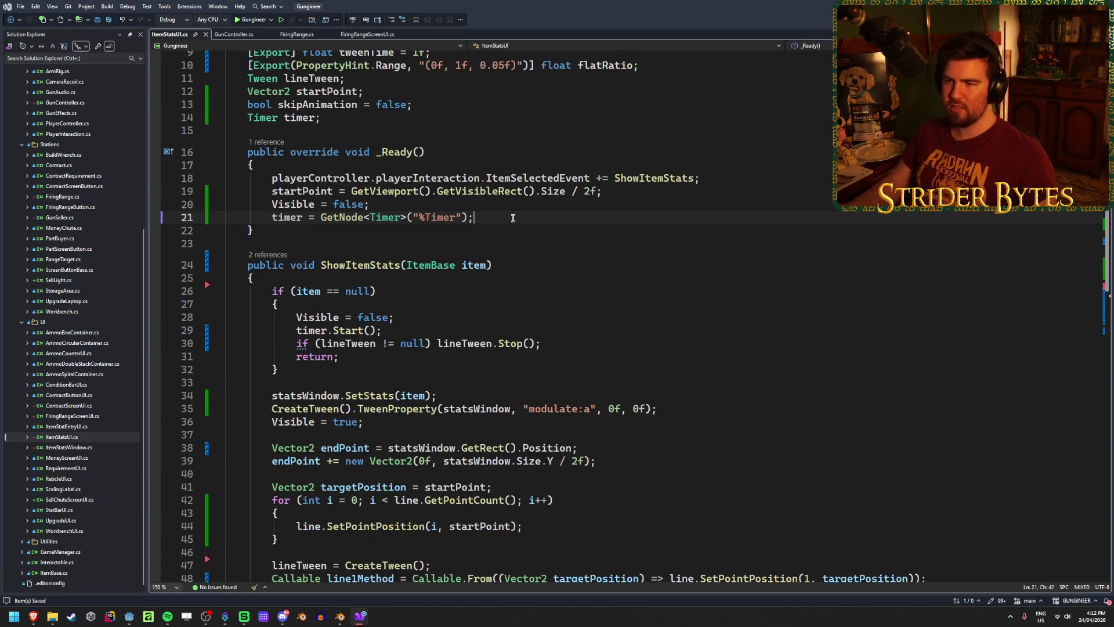
{"action": "key", "text": "Return"}
{"action": "type", "text": "timer"}
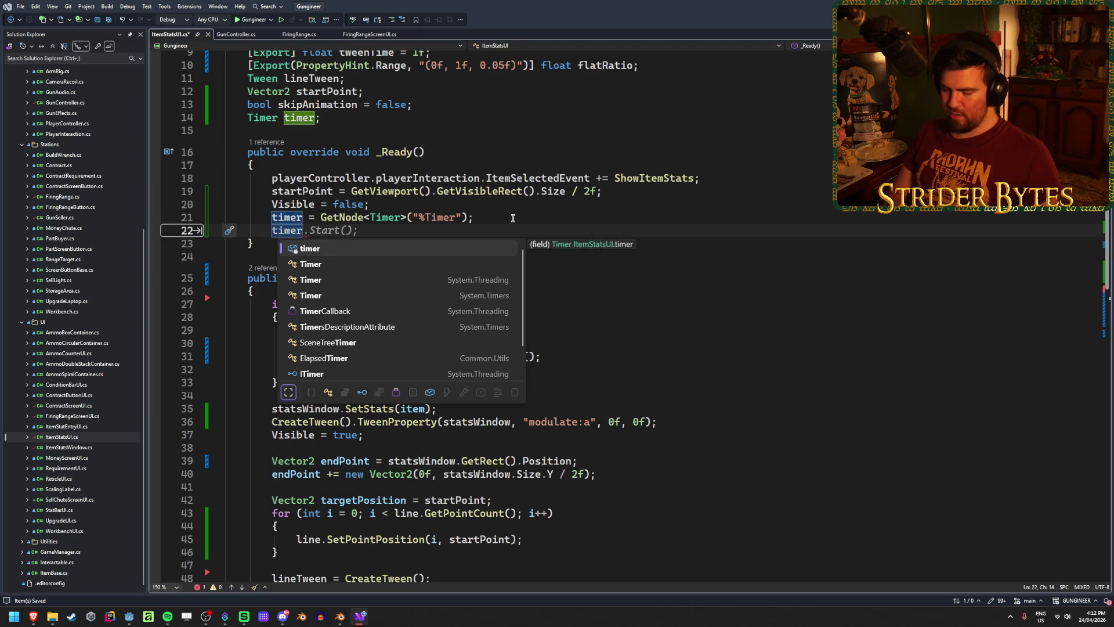
{"action": "type", "text": ".time"}
{"action": "key", "text": "Down"}
{"action": "key", "text": "Tab"}
{"action": "type", "text": "+="}
{"action": "key", "text": "Escape"}
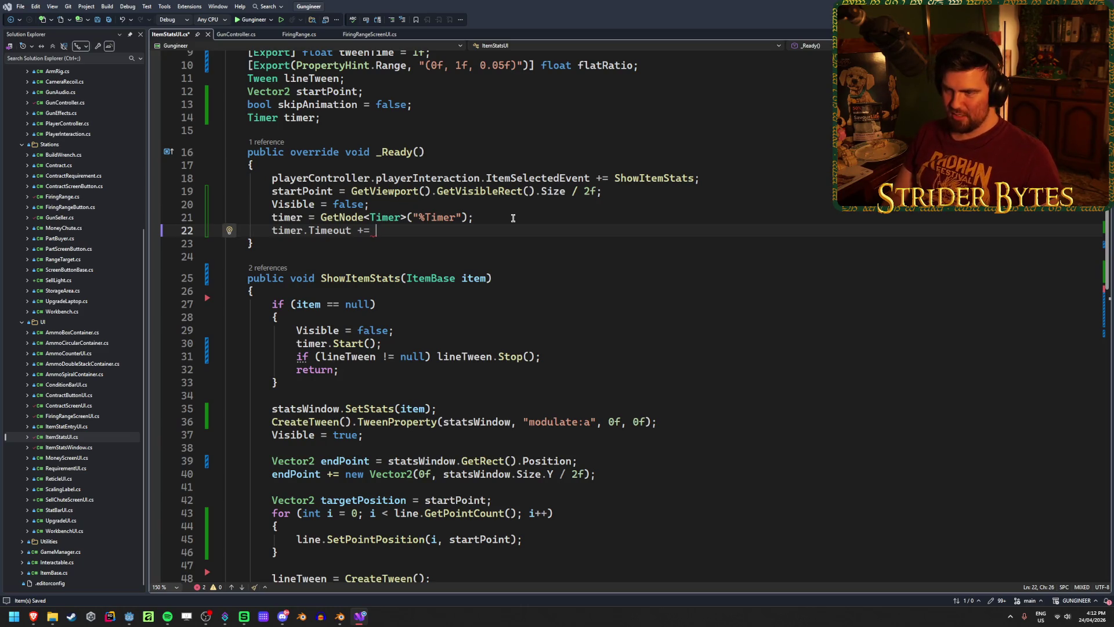
Finish the subscription with the lambda '() => skipAnimation = false;'.
{"action": "scroll", "coordinate": [542, 295], "scroll_direction": "down", "scroll_amount": 4}
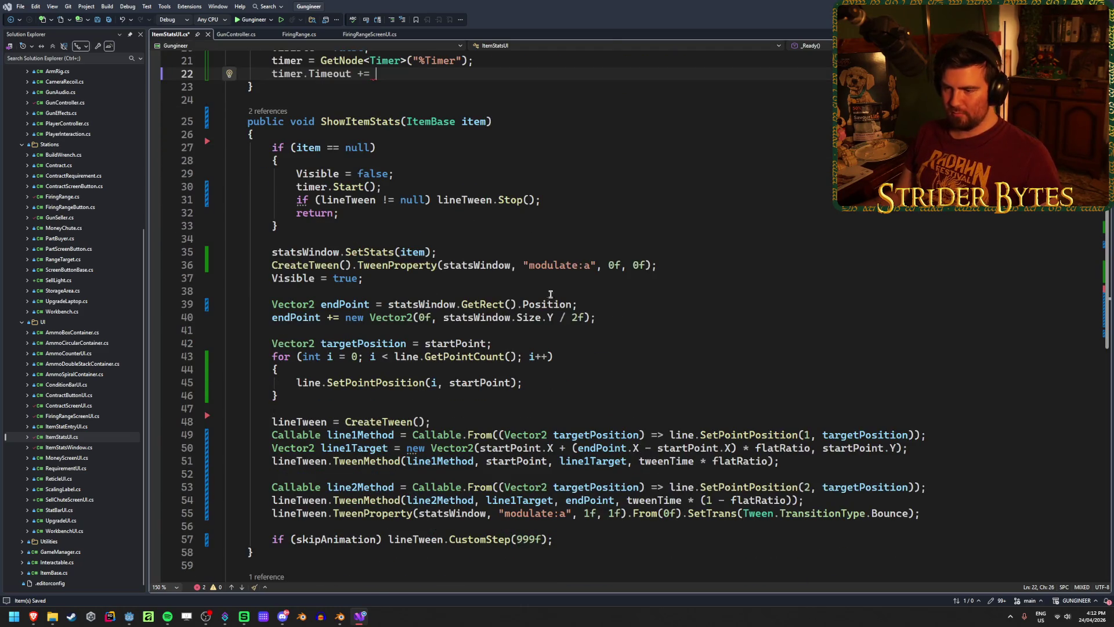
{"action": "scroll", "coordinate": [556, 298], "scroll_direction": "up", "scroll_amount": 4}
{"action": "type", "text": "() "}
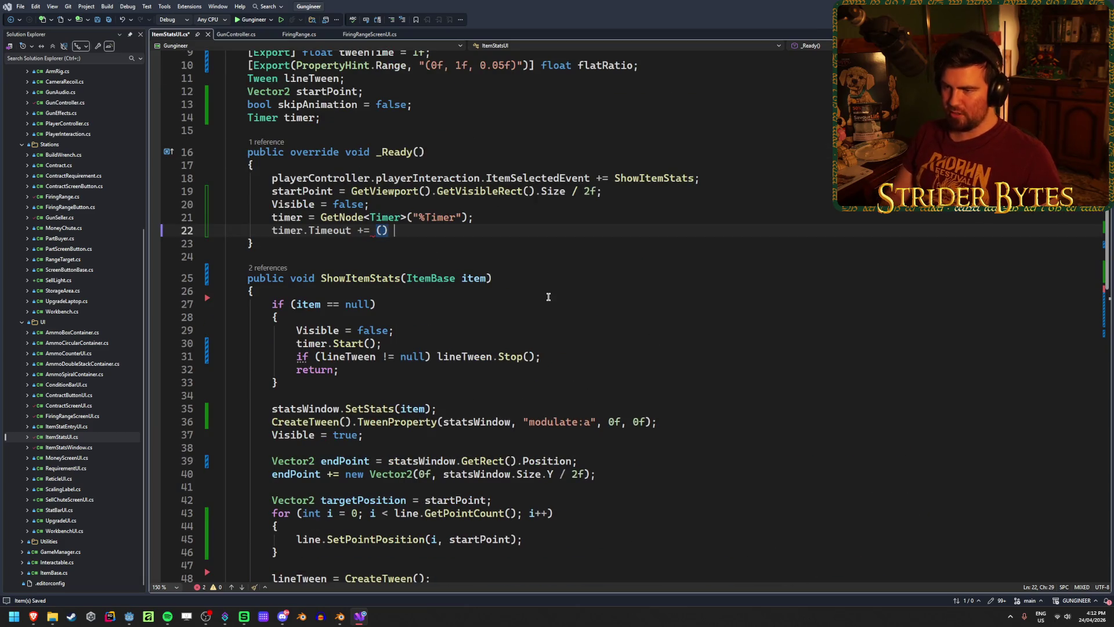
{"action": "type", "text": "=>"}
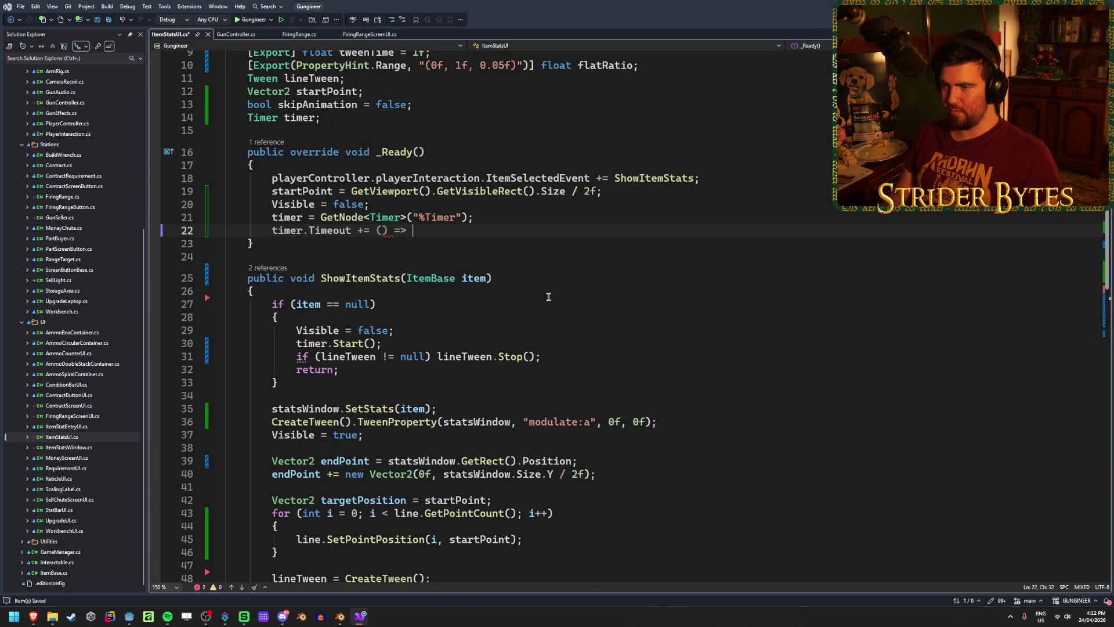
{"action": "scroll", "coordinate": [592, 298], "scroll_direction": "down", "scroll_amount": 2}
{"action": "scroll", "coordinate": [805, 363], "scroll_direction": "up", "scroll_amount": 5}
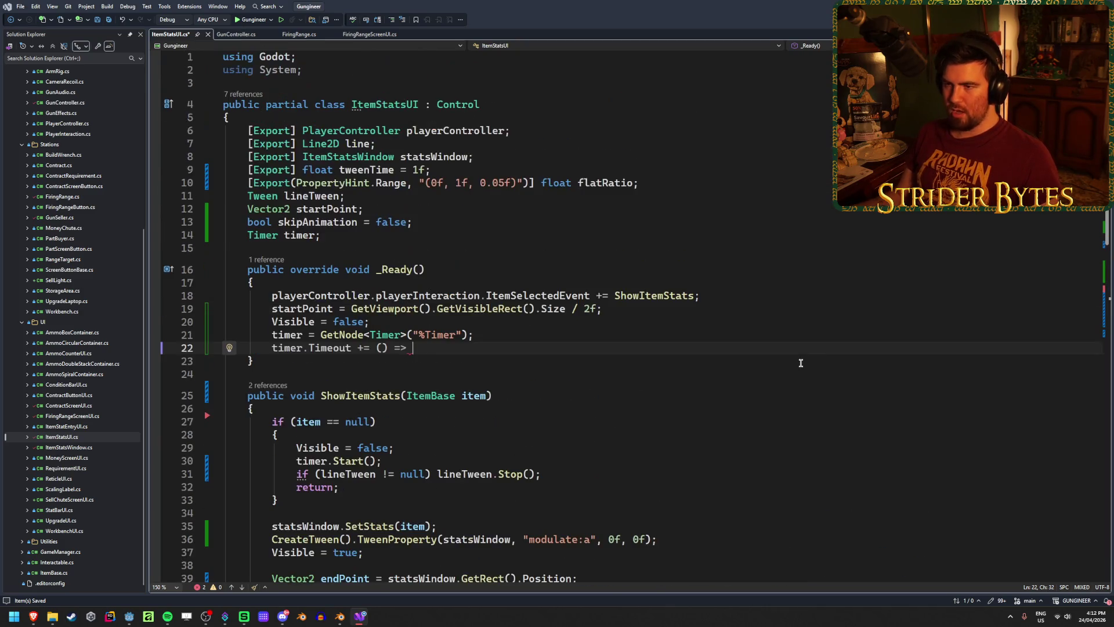
{"action": "type", "text": "skip"}
{"action": "key", "text": "Tab"}
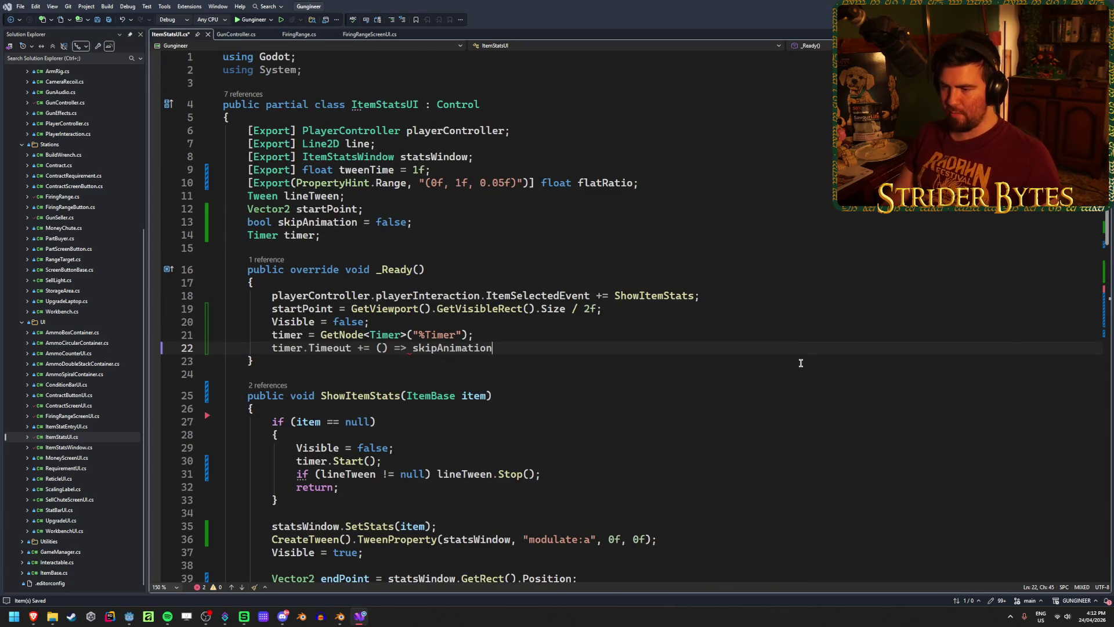
{"action": "type", "text": " = false;"}
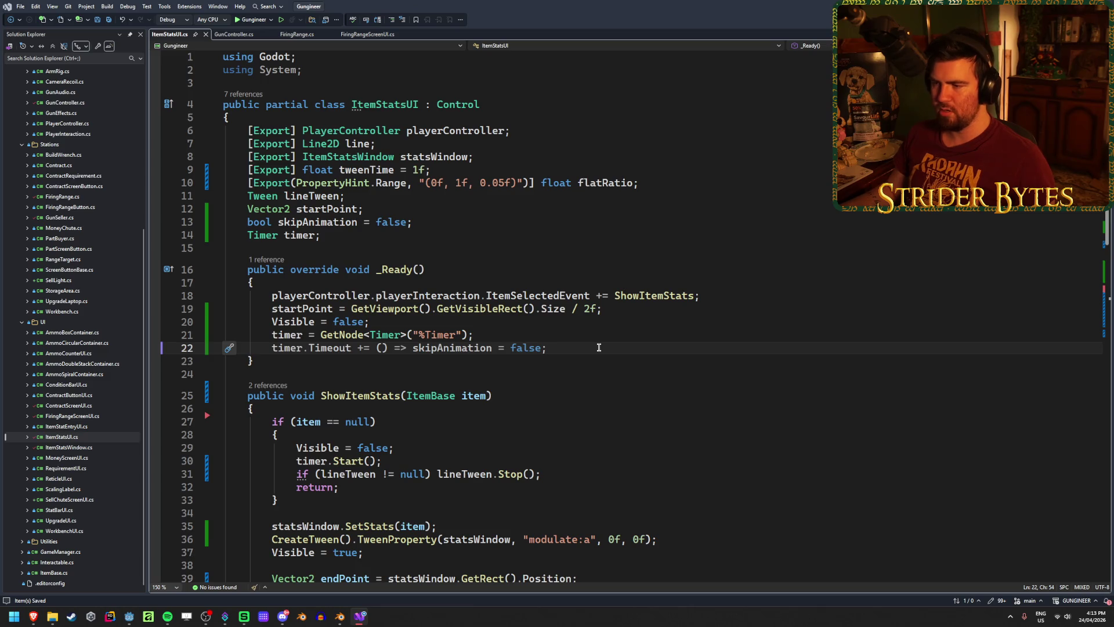
{"action": "key", "text": "shift+Left"}
{"action": "key", "text": "Left"}
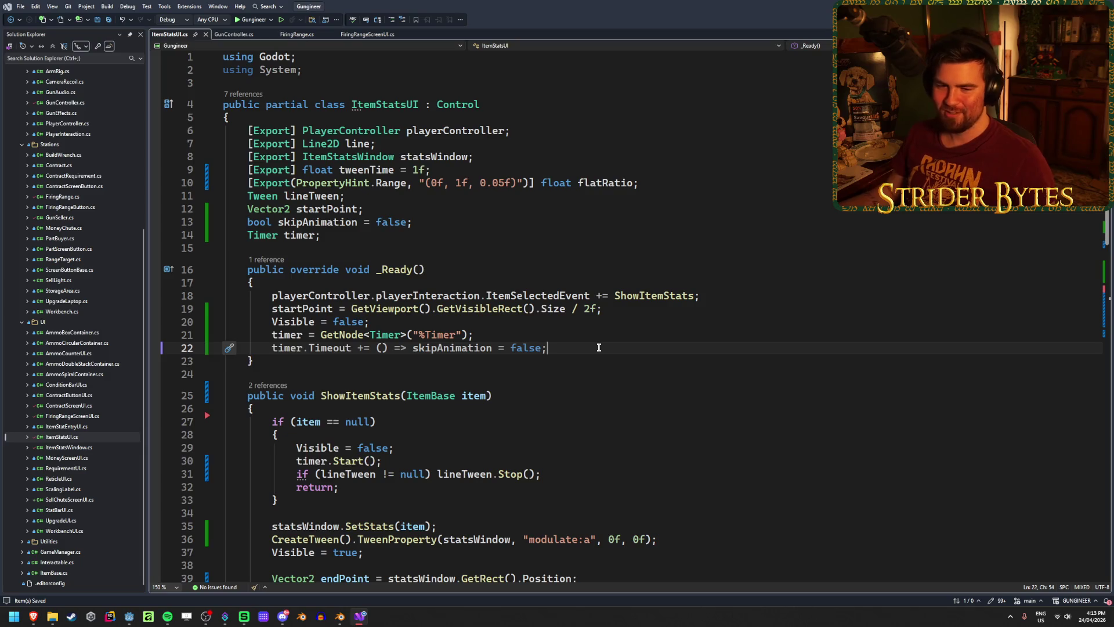
{"action": "scroll", "coordinate": [598, 347], "scroll_direction": "down", "scroll_amount": 2}
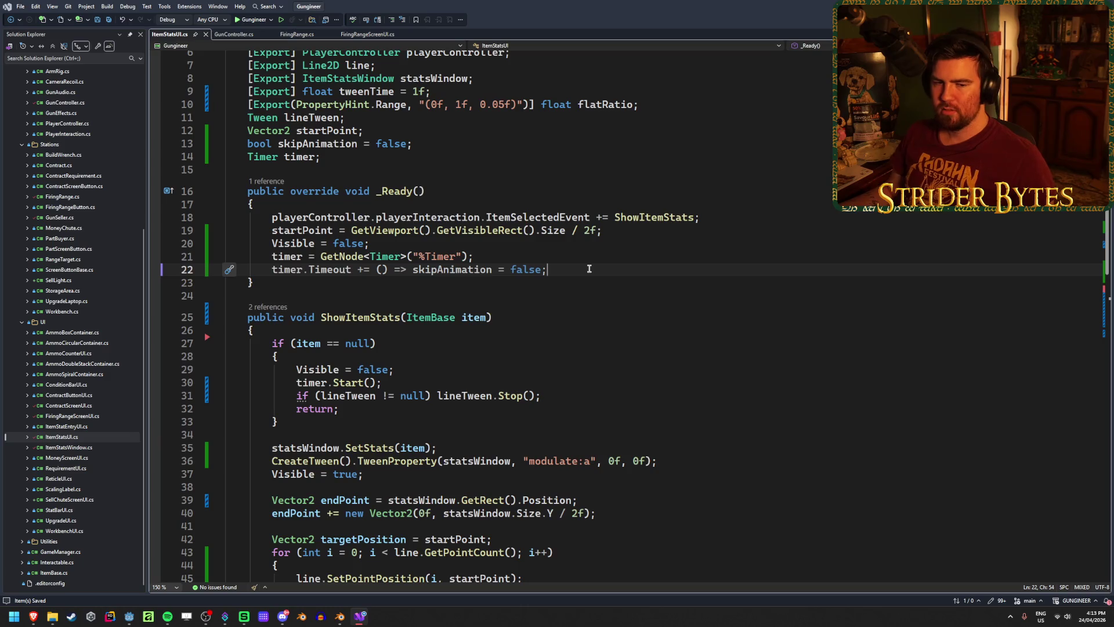
{"action": "scroll", "coordinate": [589, 268], "scroll_direction": "down", "scroll_amount": 5}
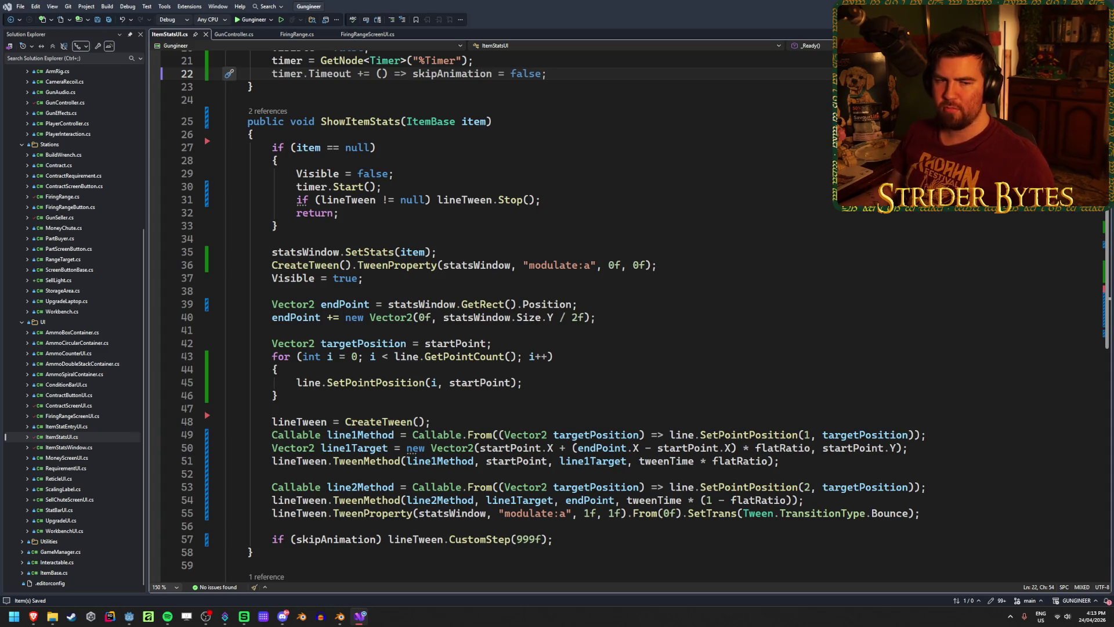
{"action": "left_click", "coordinate": [548, 386]}
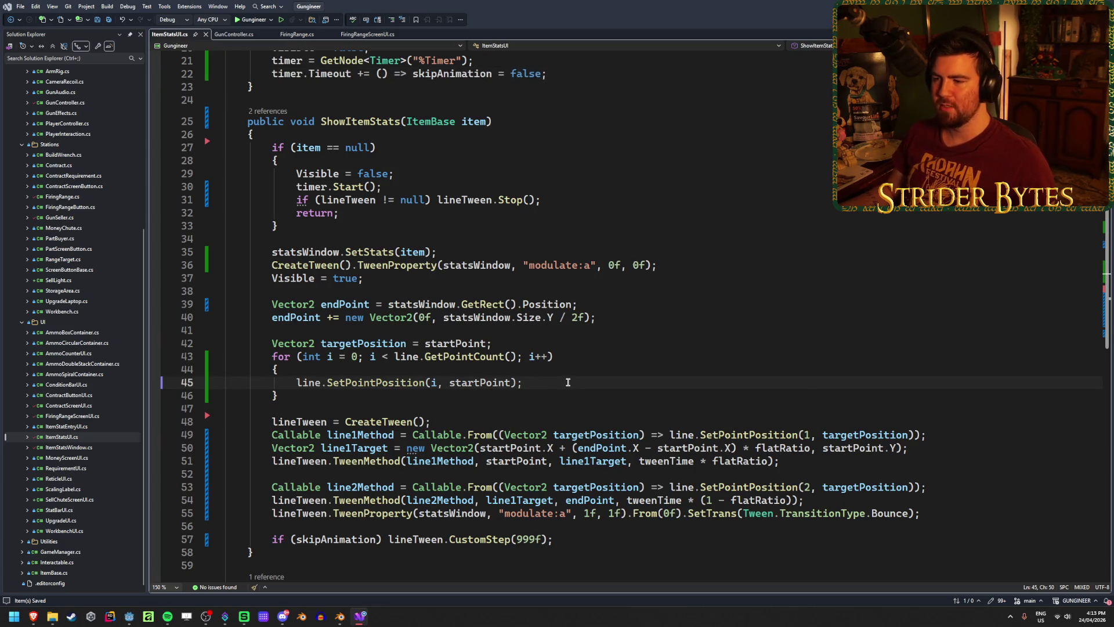
{"action": "scroll", "coordinate": [568, 383], "scroll_direction": "up", "scroll_amount": 3}
{"action": "left_click", "coordinate": [592, 319]}
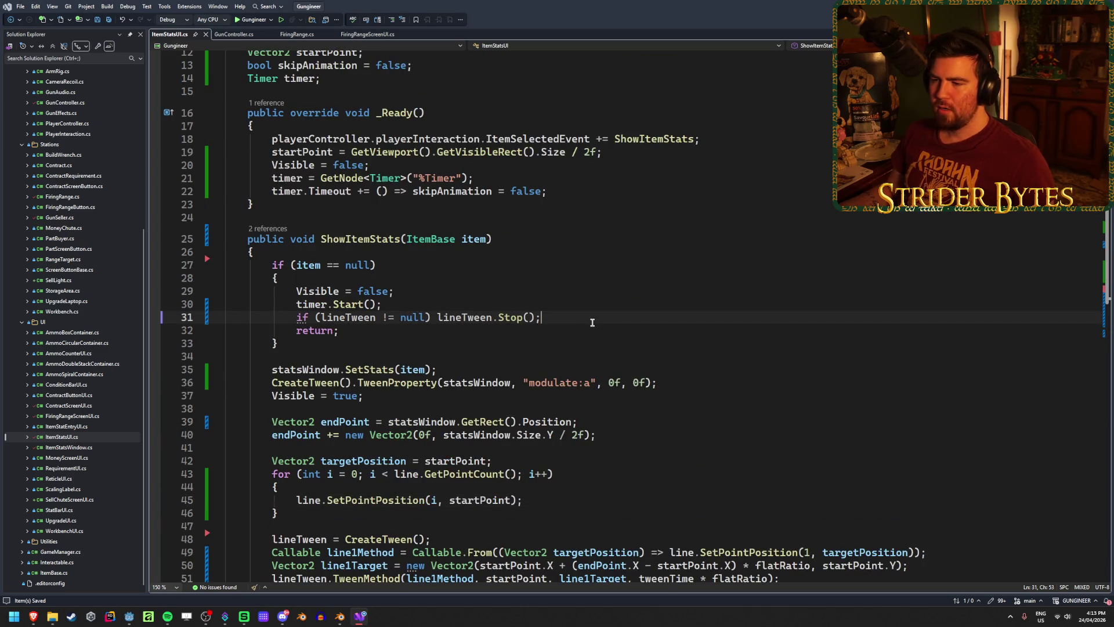
{"action": "key", "text": "ctrl+shift+Left"}
{"action": "key", "text": "ctrl+shift+Left"}
{"action": "key", "text": "ctrl+shift+Left"}
{"action": "left_click", "coordinate": [580, 320]}
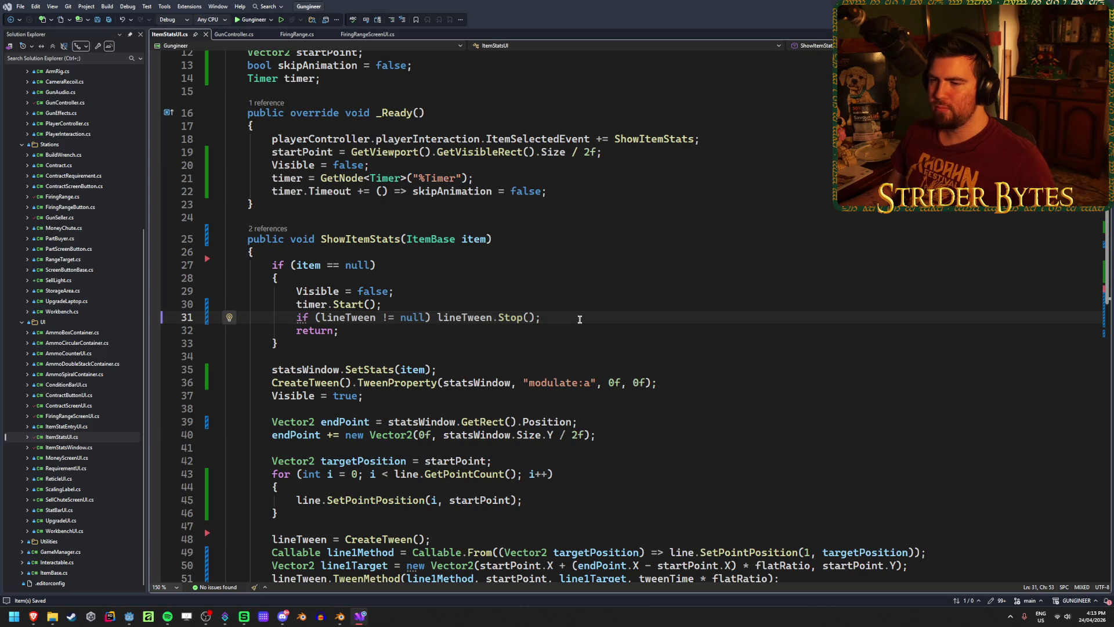
{"action": "scroll", "coordinate": [581, 325], "scroll_direction": "down", "scroll_amount": 5}
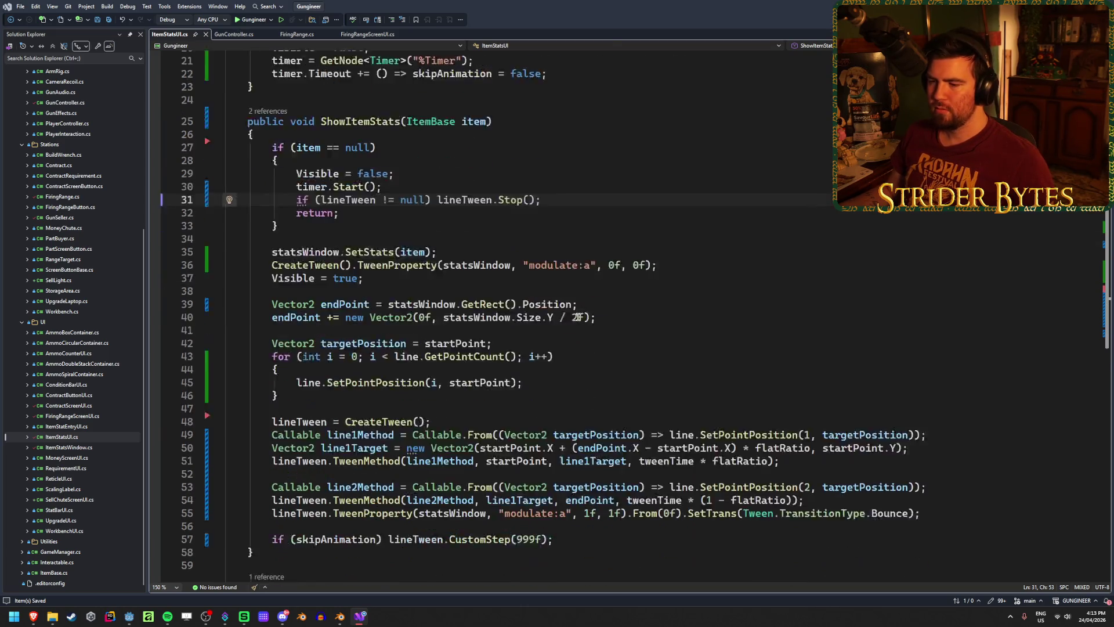
{"action": "left_click", "coordinate": [607, 463]}
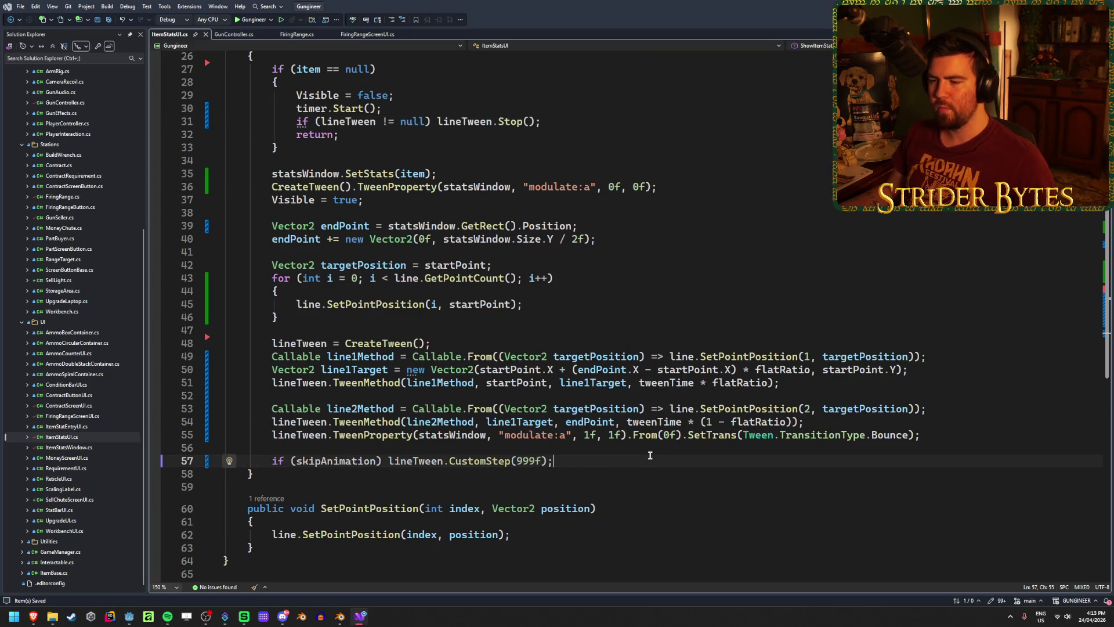
Add 'skipAnimation = true;' below the CustomStep call, then switch to Godot to rebuild.
{"action": "key", "text": "Return"}
{"action": "key", "text": "Return"}
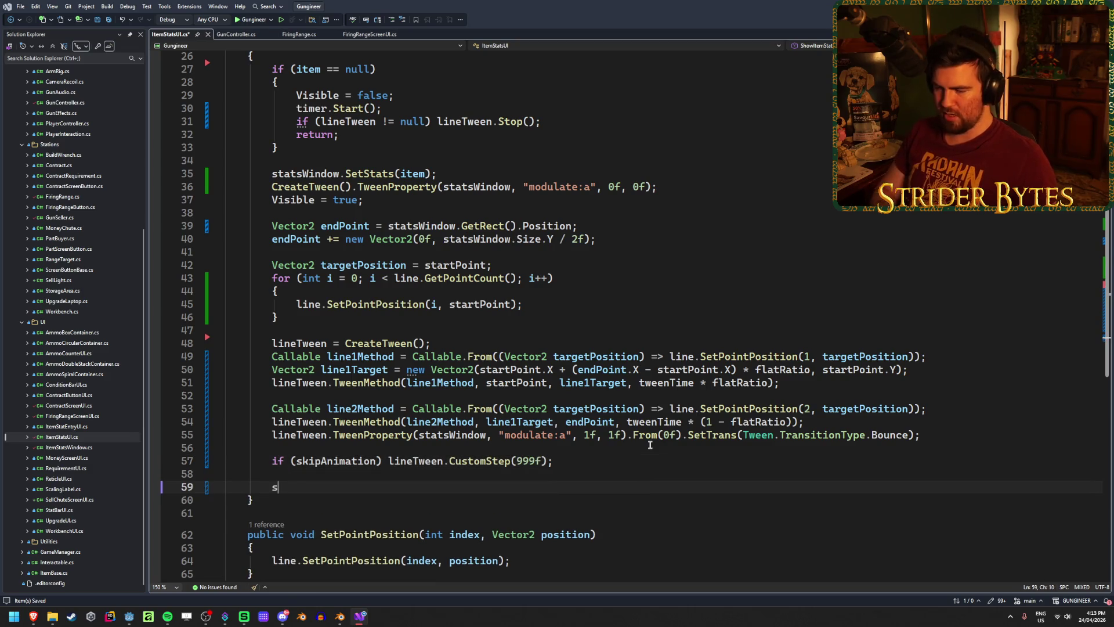
{"action": "type", "text": "skipAnimation = true;"}
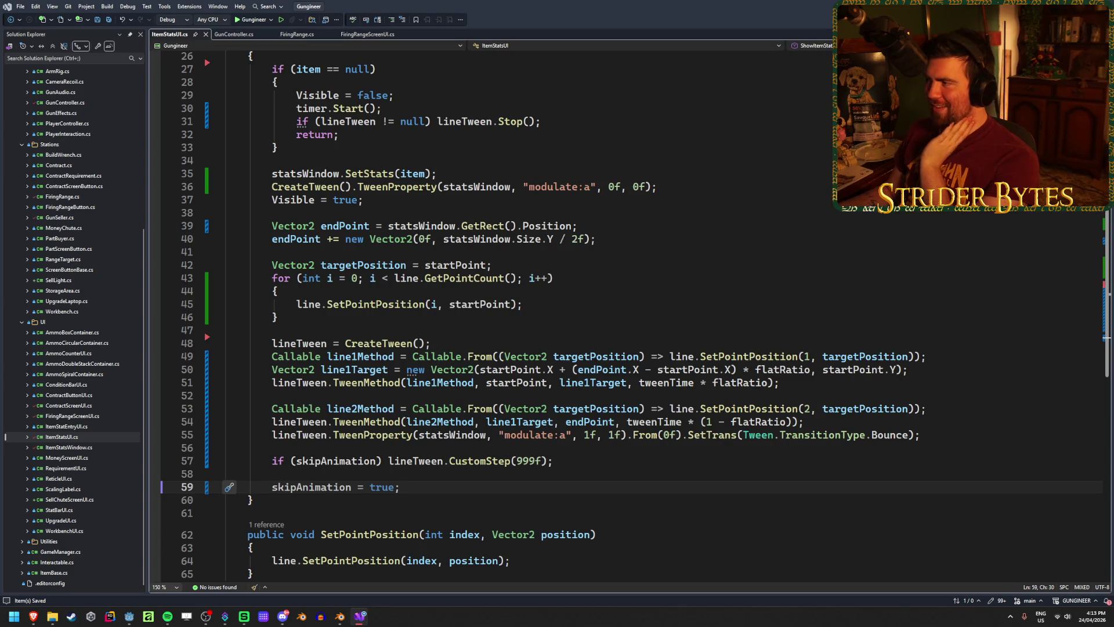
{"action": "key", "text": "alt+Tab"}
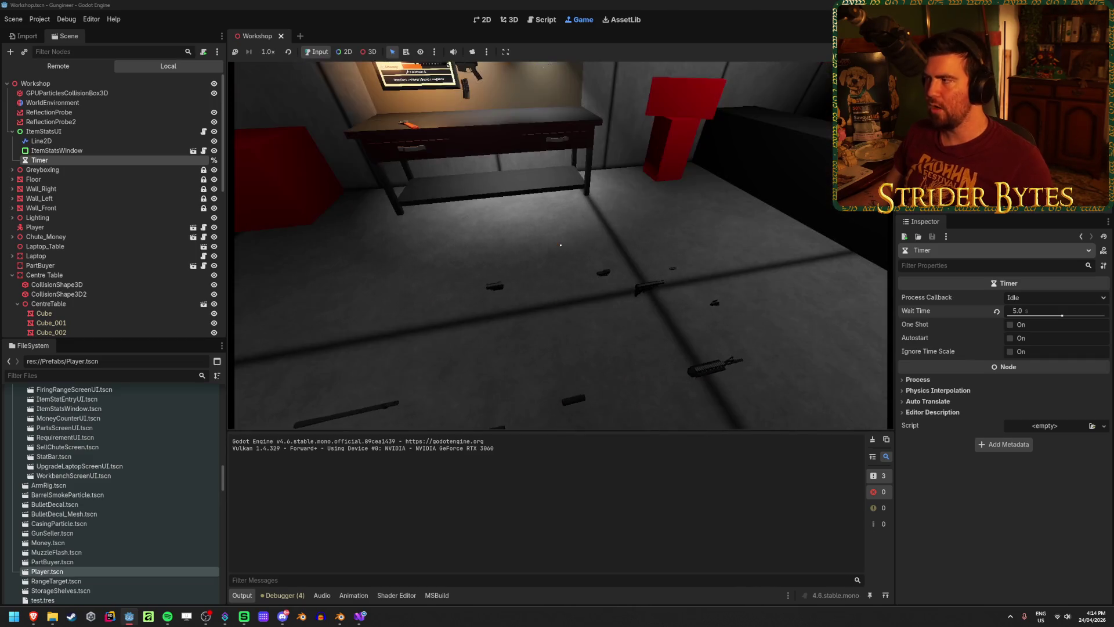
Stop the running game, check the script, then relaunch the game with F5.
{"action": "key", "text": "F8"}
{"action": "left_click", "coordinate": [359, 618]}
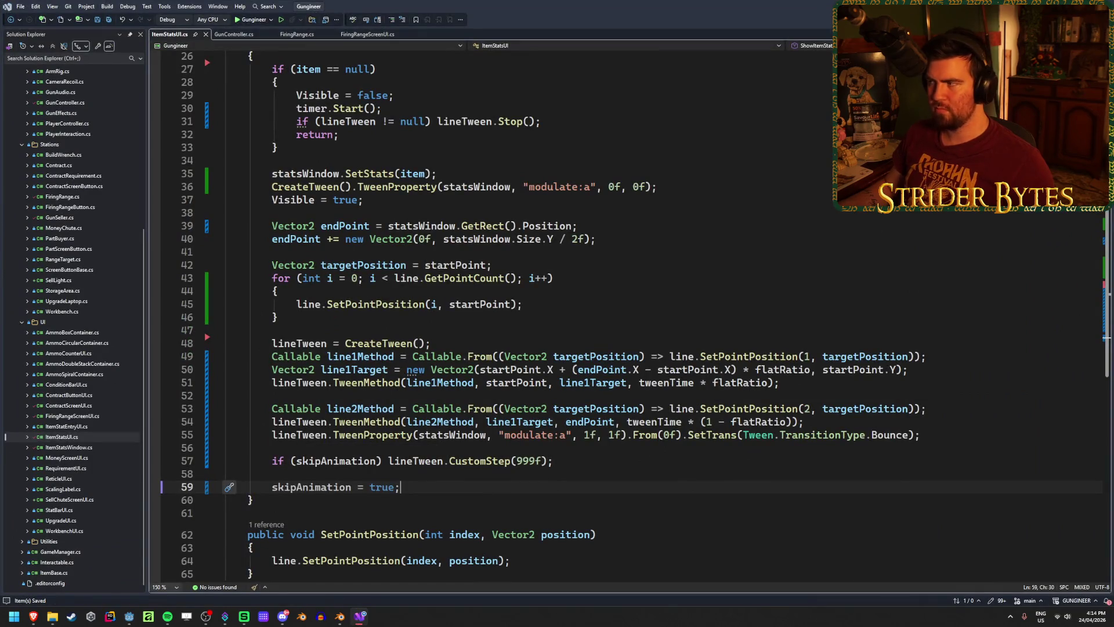
{"action": "key", "text": "alt+Tab"}
{"action": "key", "text": "F5"}
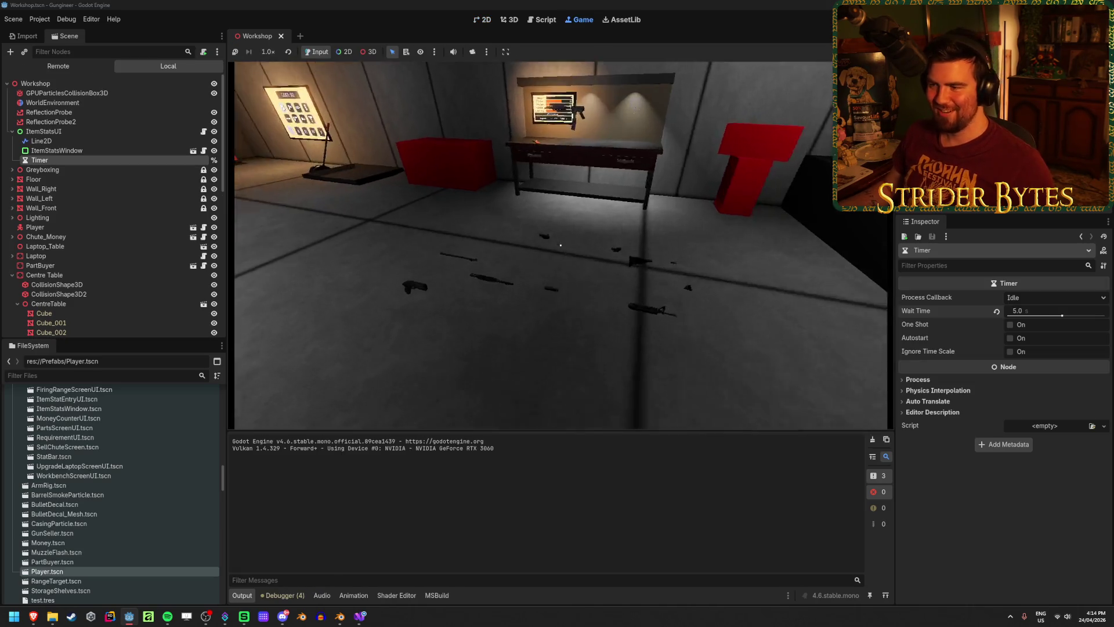
Walk to the floor items, pick one up, look around, then stop and return to ItemStatsUI.cs.
{"action": "key", "text": "w"}
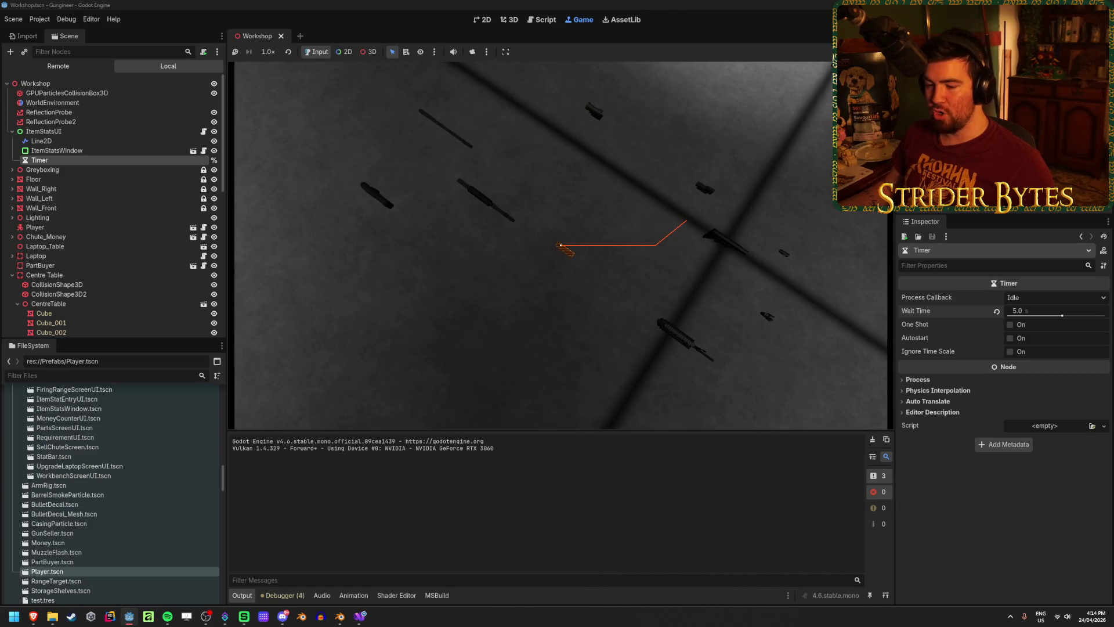
{"action": "key", "text": "w"}
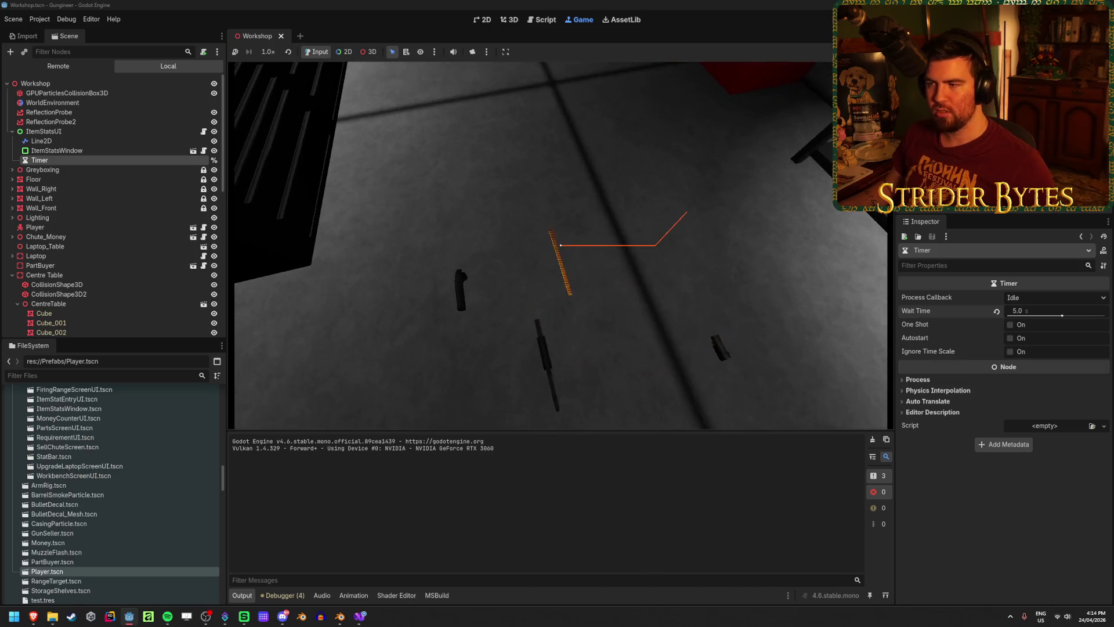
{"action": "key", "text": "e"}
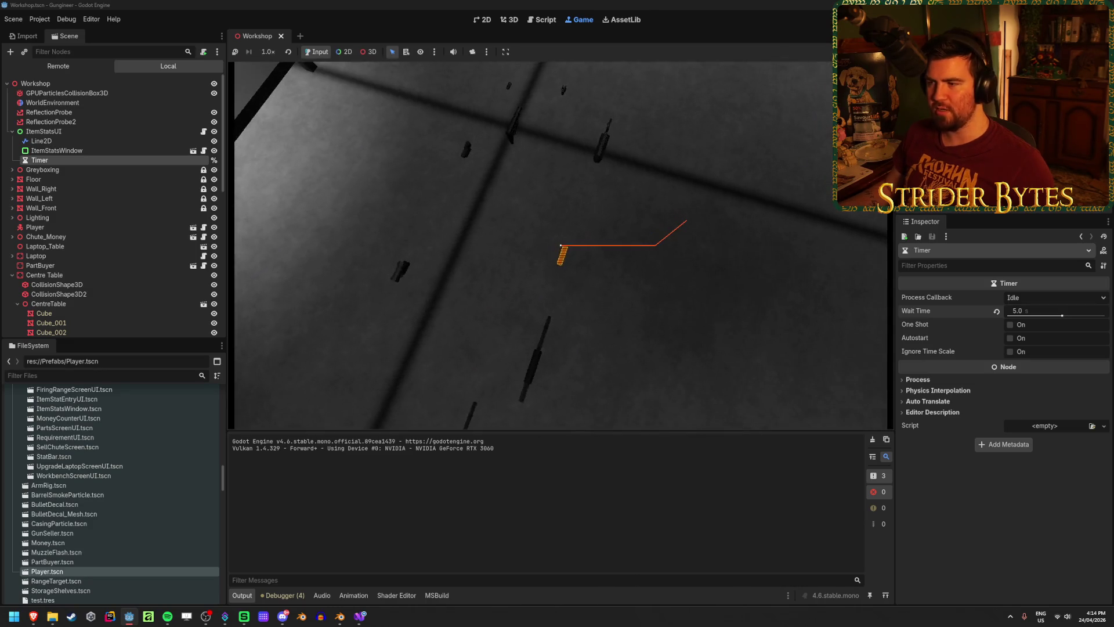
{"action": "key", "text": "e"}
{"action": "key", "text": "e"}
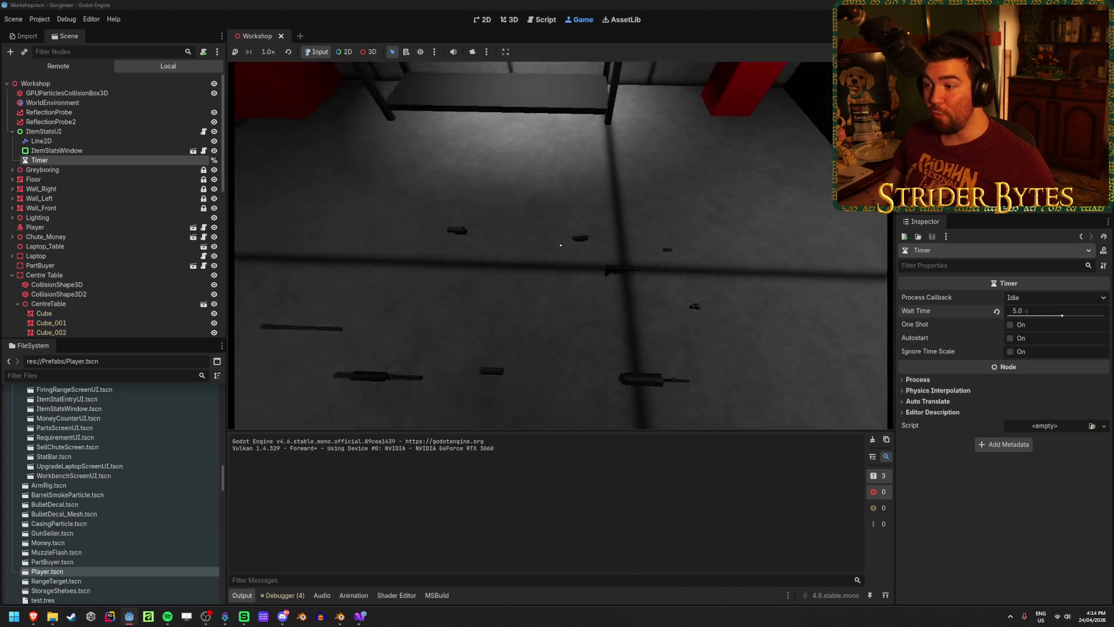
{"action": "key", "text": "e"}
{"action": "key", "text": "e"}
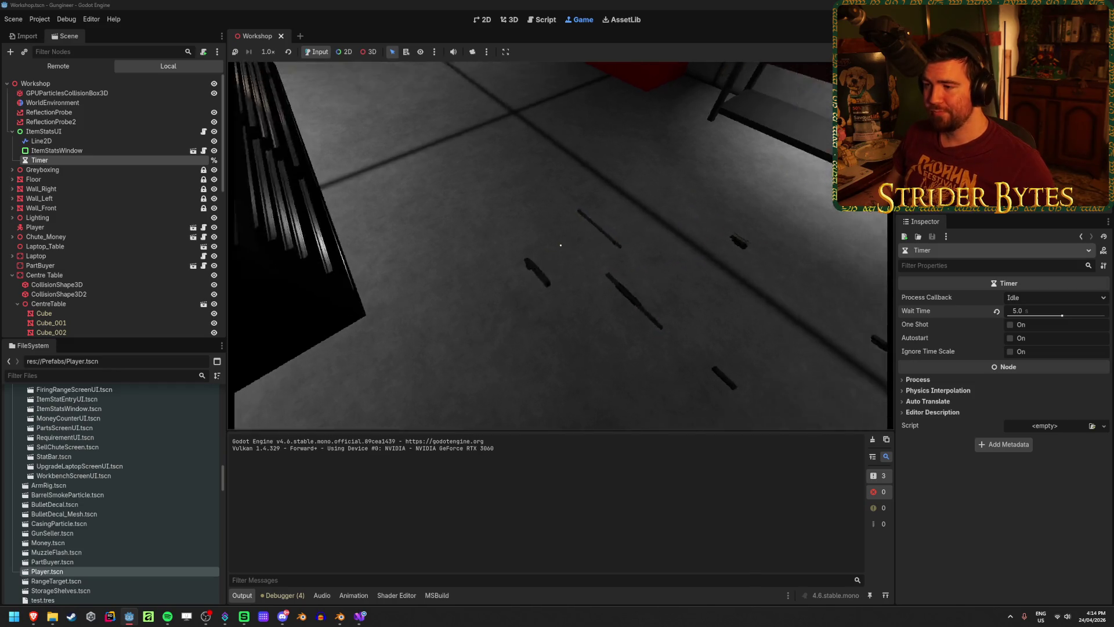
{"action": "key", "text": "F8"}
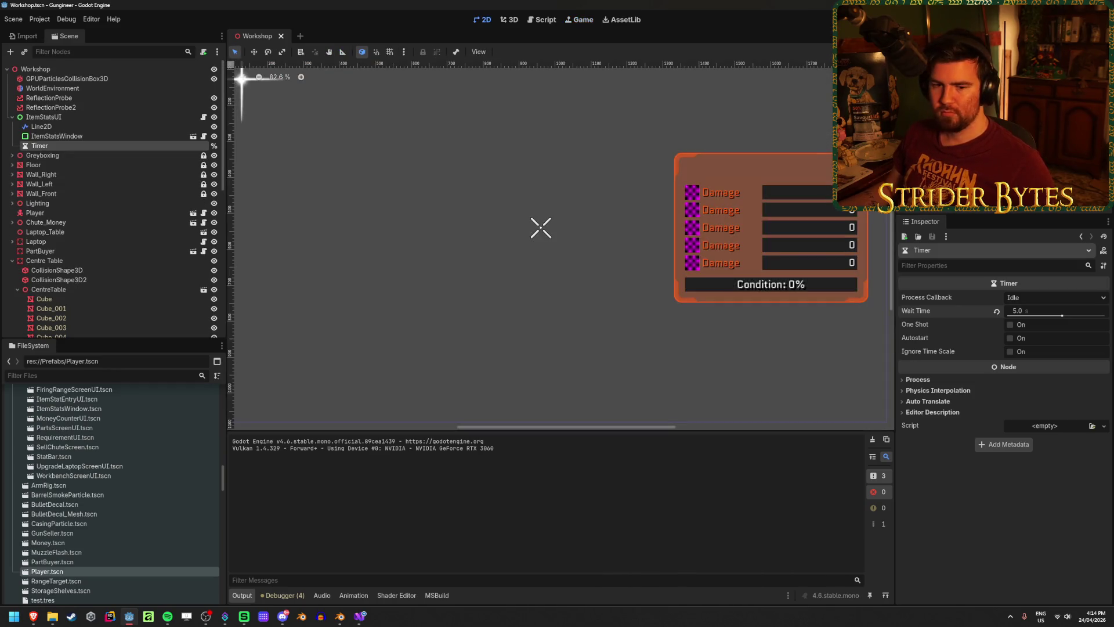
{"action": "left_click", "coordinate": [360, 616]}
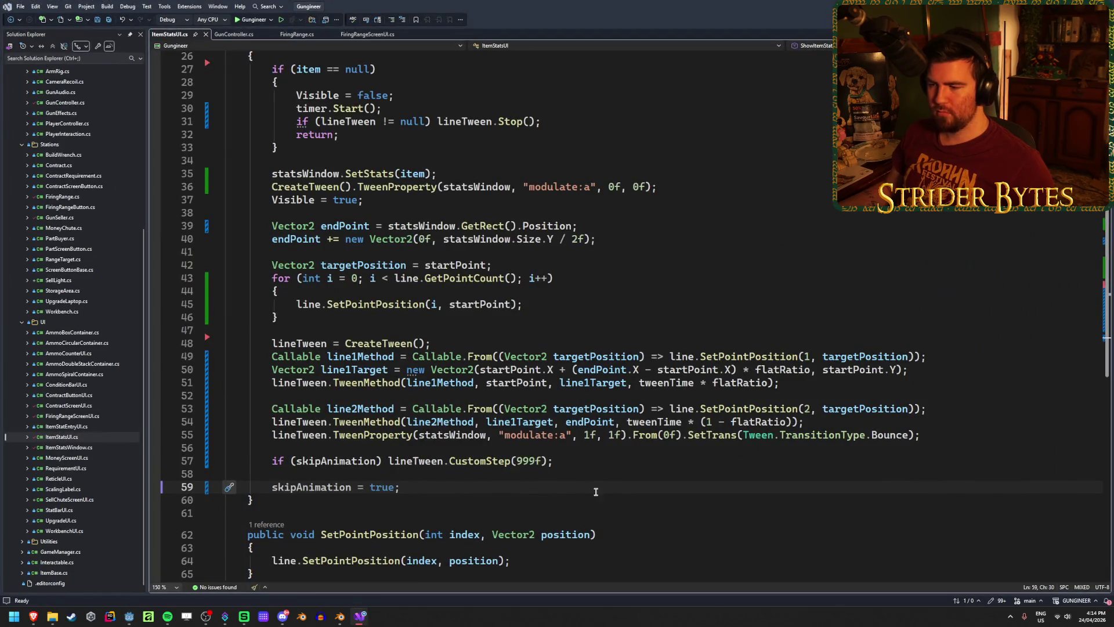
Review the lineTween, fade tween From(0f) and CustomStep(999f) code on lines 54–57.
{"action": "left_click_drag", "start_coordinate": [555, 461], "coordinate": [262, 461]}
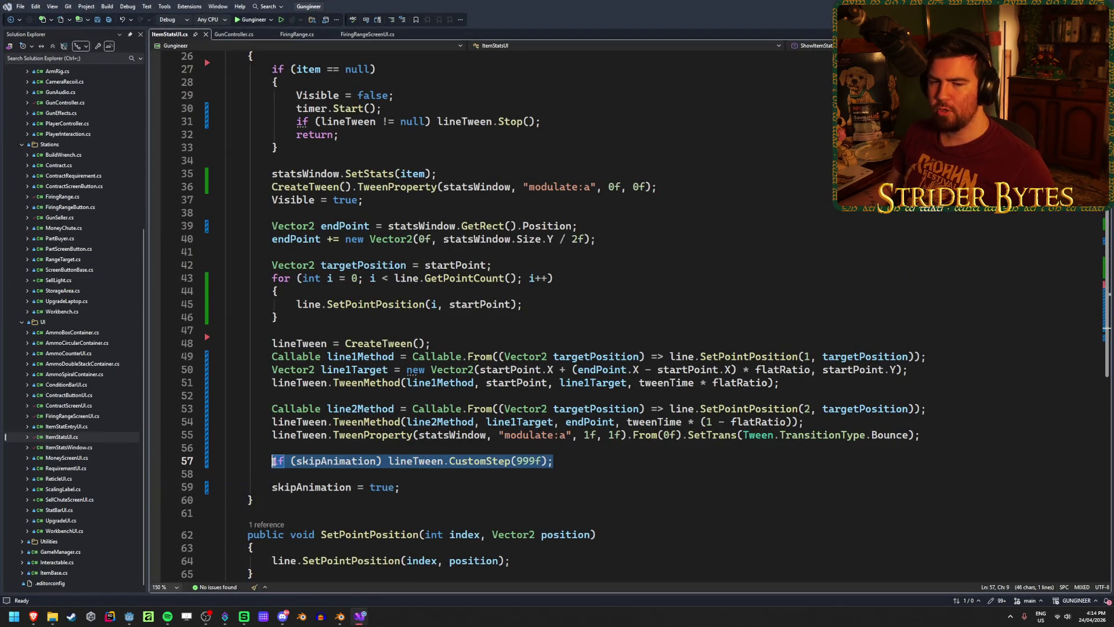
{"action": "left_click", "coordinate": [582, 460]}
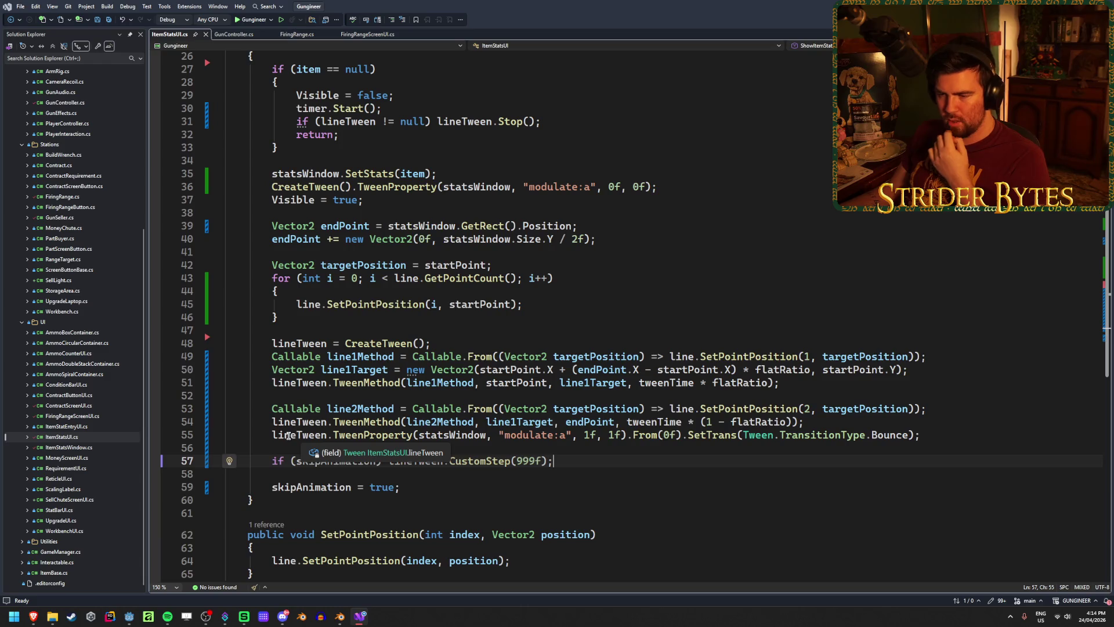
{"action": "mouse_move", "coordinate": [273, 435]}
{"action": "left_mouse_down"}
{"action": "mouse_move", "coordinate": [928, 435]}
{"action": "mouse_move", "coordinate": [249, 434]}
{"action": "mouse_move", "coordinate": [274, 440]}
{"action": "left_mouse_up"}
{"action": "left_click", "coordinate": [968, 435]}
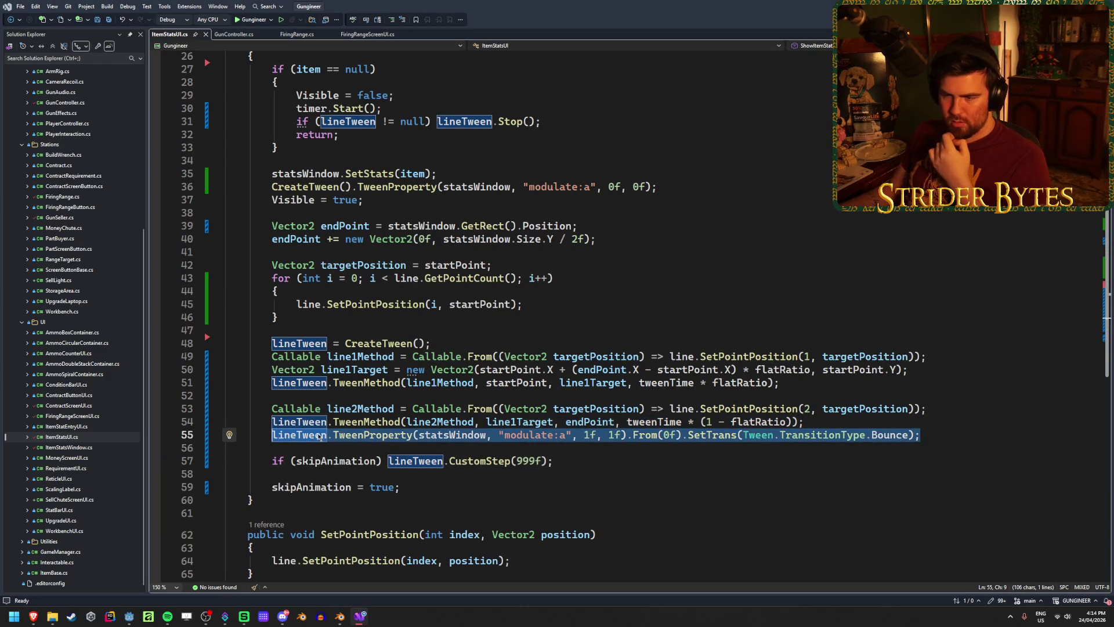
{"action": "left_click", "coordinate": [670, 435]}
{"action": "left_click_drag", "start_coordinate": [671, 435], "coordinate": [665, 438]}
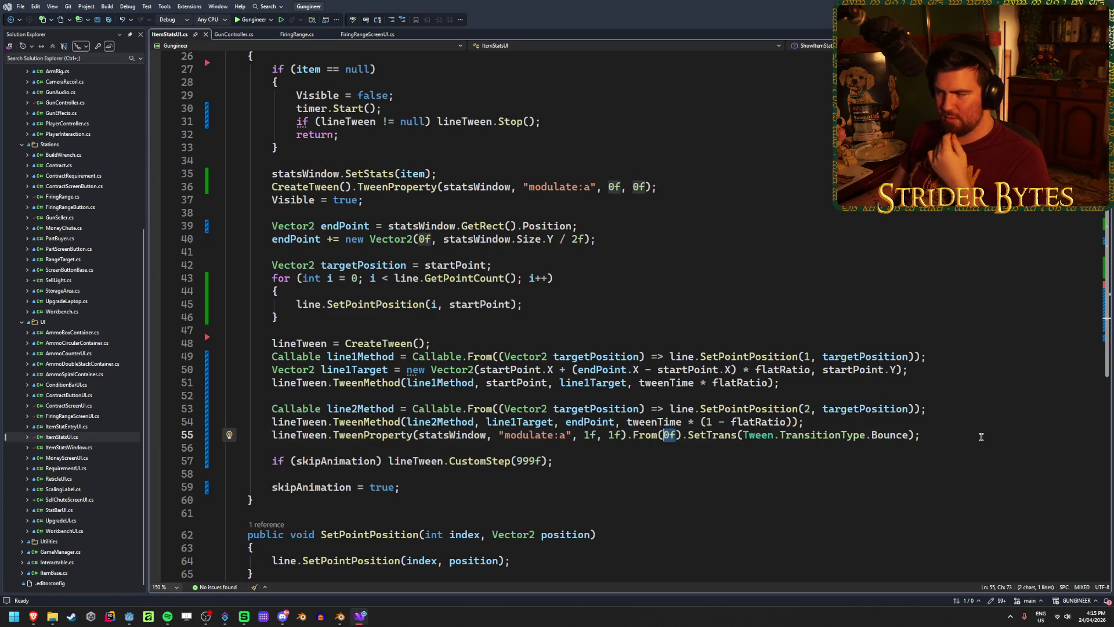
{"action": "left_click", "coordinate": [305, 423]}
{"action": "double_click", "coordinate": [304, 423]}
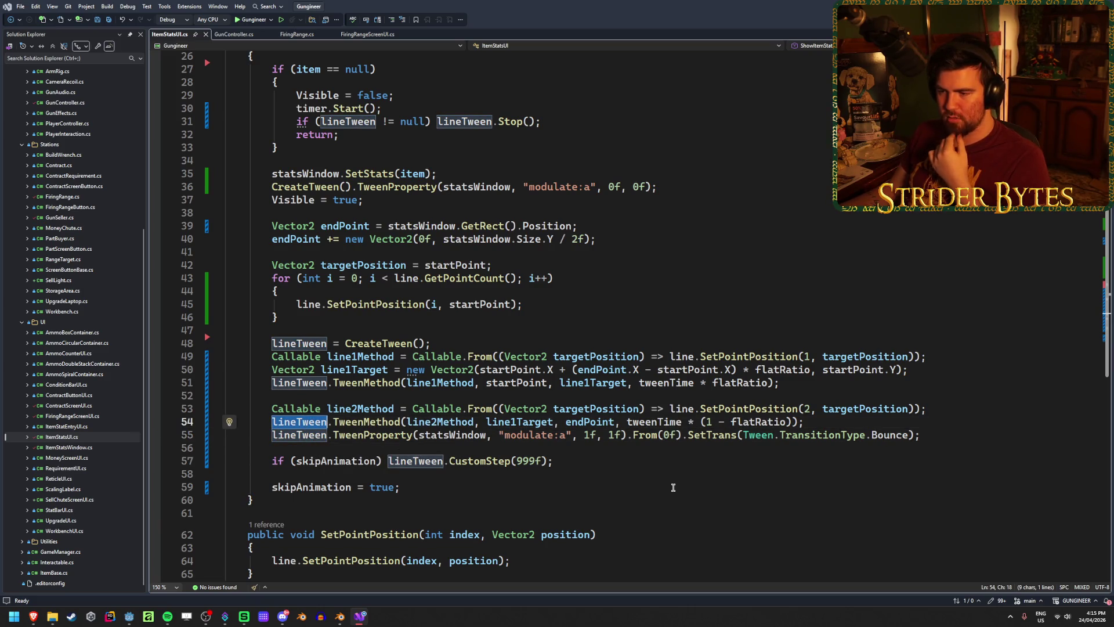
{"action": "left_click", "coordinate": [625, 465]}
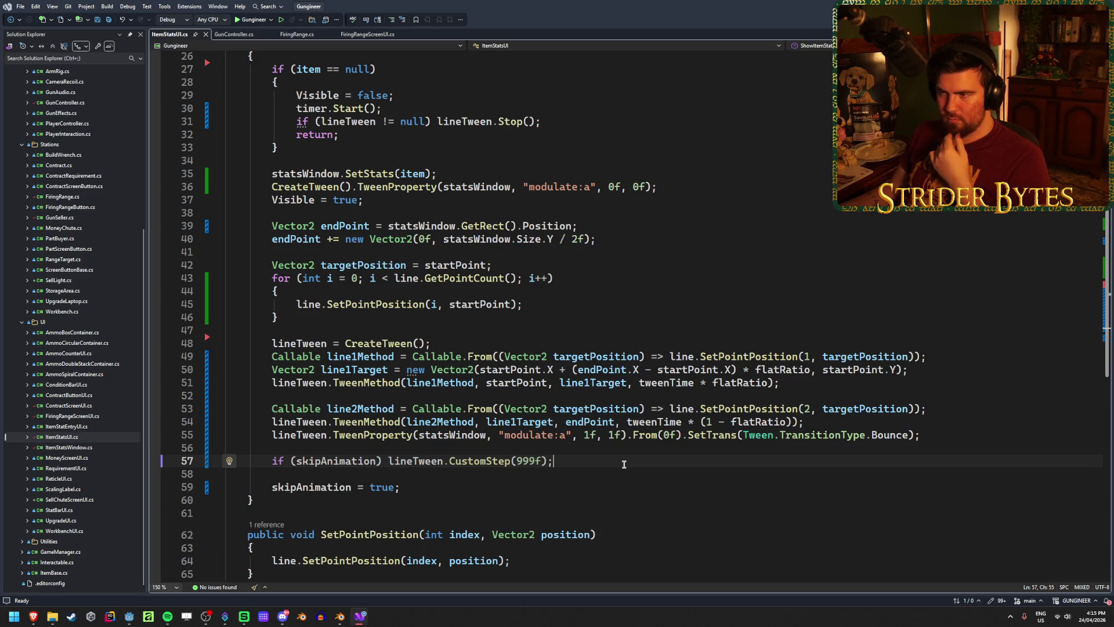
Paste CustomStep(999f) over Stop() on line 31.
{"action": "scroll", "coordinate": [624, 464], "scroll_direction": "up", "scroll_amount": 2}
{"action": "left_click_drag", "start_coordinate": [547, 540], "coordinate": [450, 540]}
{"action": "key", "text": "ctrl+c"}
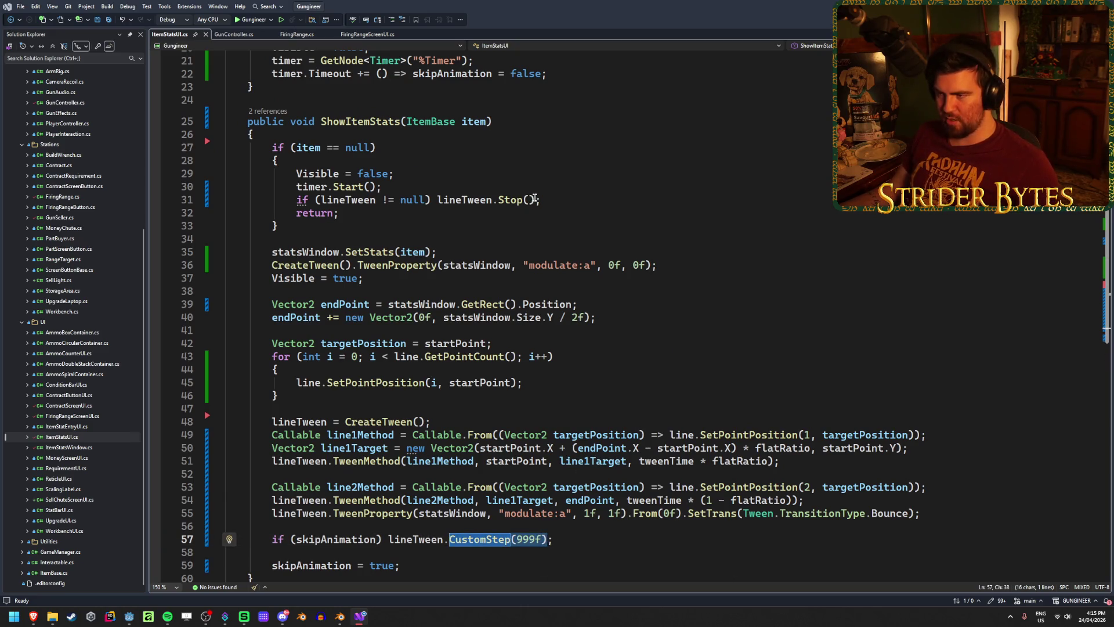
{"action": "left_click_drag", "start_coordinate": [535, 200], "coordinate": [498, 199]}
{"action": "key", "text": "ctrl+v"}
Save ItemStatsUI.cs, then build and launch the game in Godot with F5.
{"action": "key", "text": "ctrl+s"}
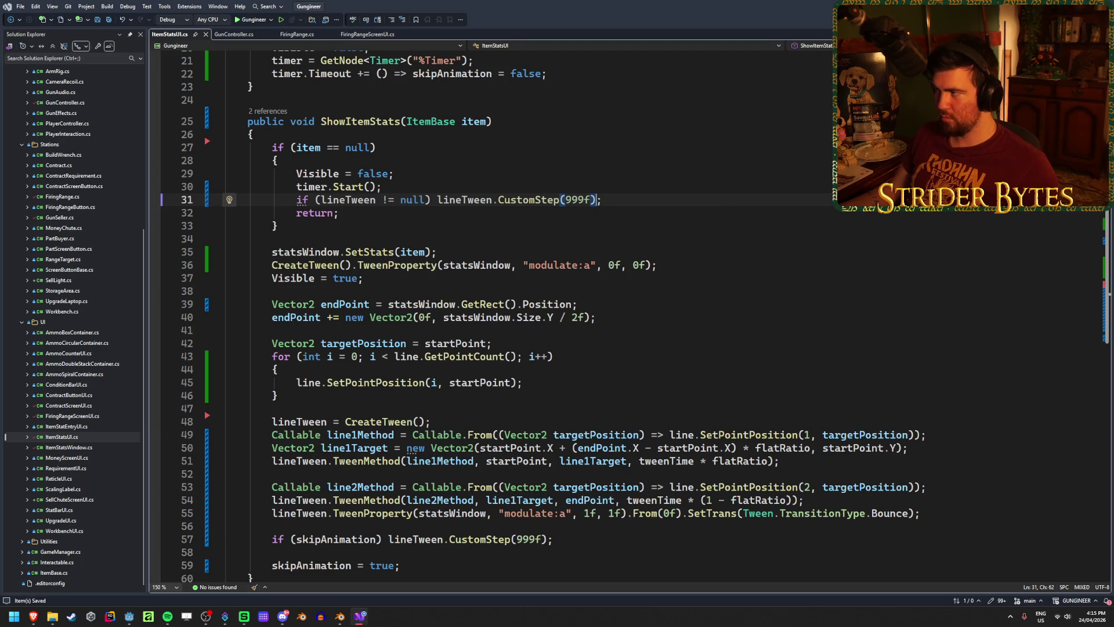
{"action": "key", "text": "alt+Tab"}
{"action": "key", "text": "F5"}
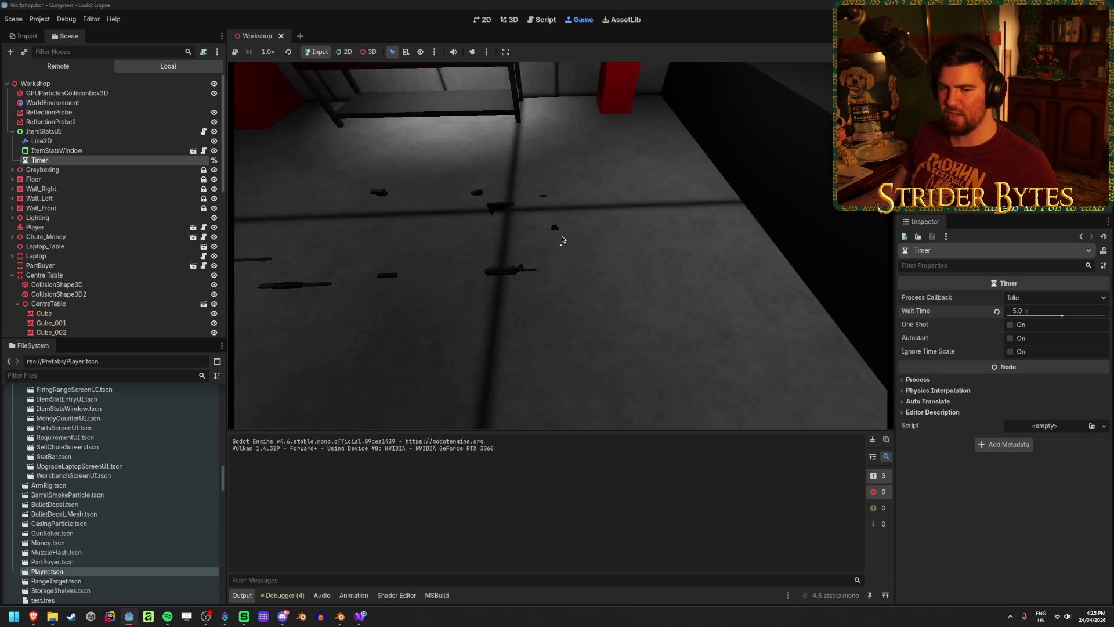
Stop the game with F8 and bring Visual Studio back to the front.
{"action": "key", "text": "F8"}
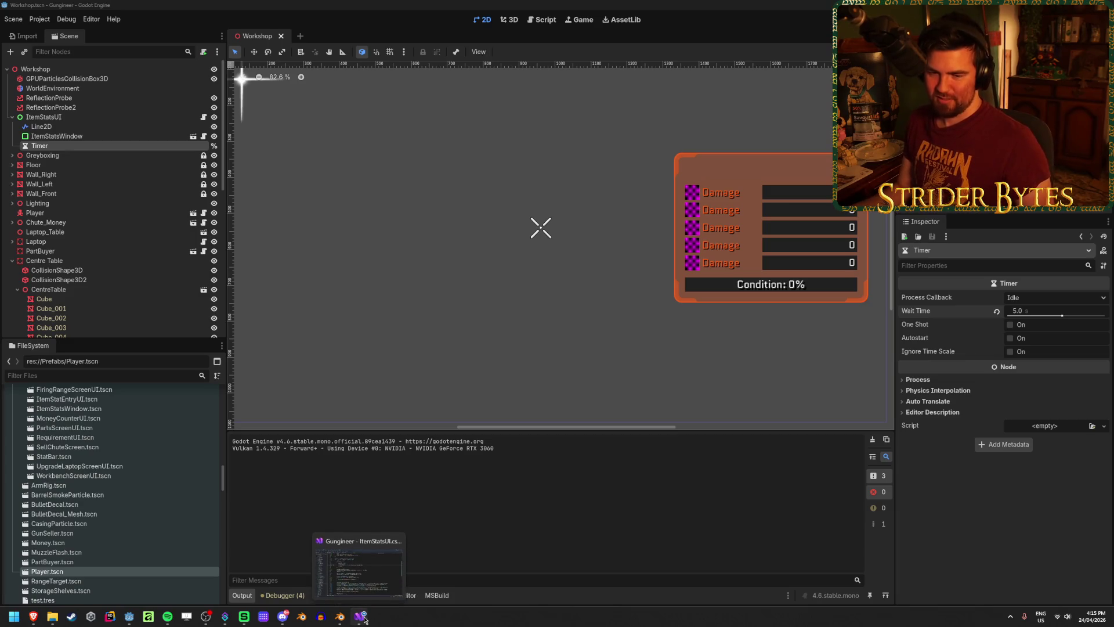
{"action": "left_click", "coordinate": [364, 620]}
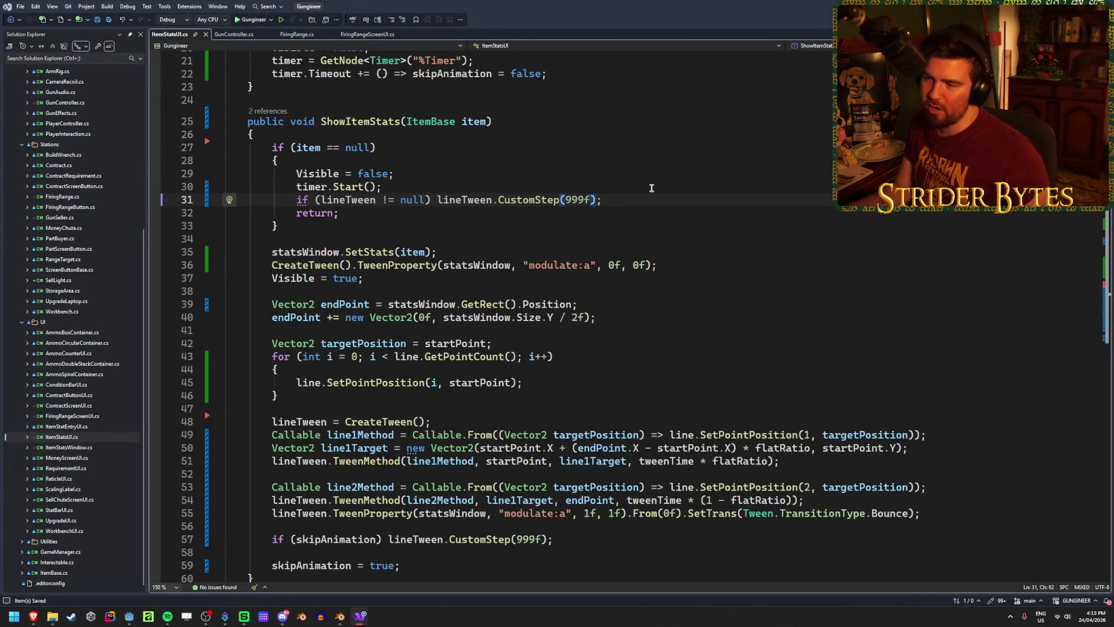
Replace CustomStep(999f) on line 31 with Stop() and save the script.
{"action": "key", "text": "BackSpace"}
{"action": "key", "text": "BackSpace"}
{"action": "key", "text": "BackSpace"}
{"action": "type", "text": "Stop()"}
{"action": "scroll", "coordinate": [677, 249], "scroll_direction": "down", "scroll_amount": 4}
{"action": "left_click", "coordinate": [580, 408]}
{"action": "key", "text": "ctrl+s"}
Read the CustomStep tooltip and inspect the skipAnimation lines 57–59.
{"action": "left_click", "coordinate": [337, 382]}
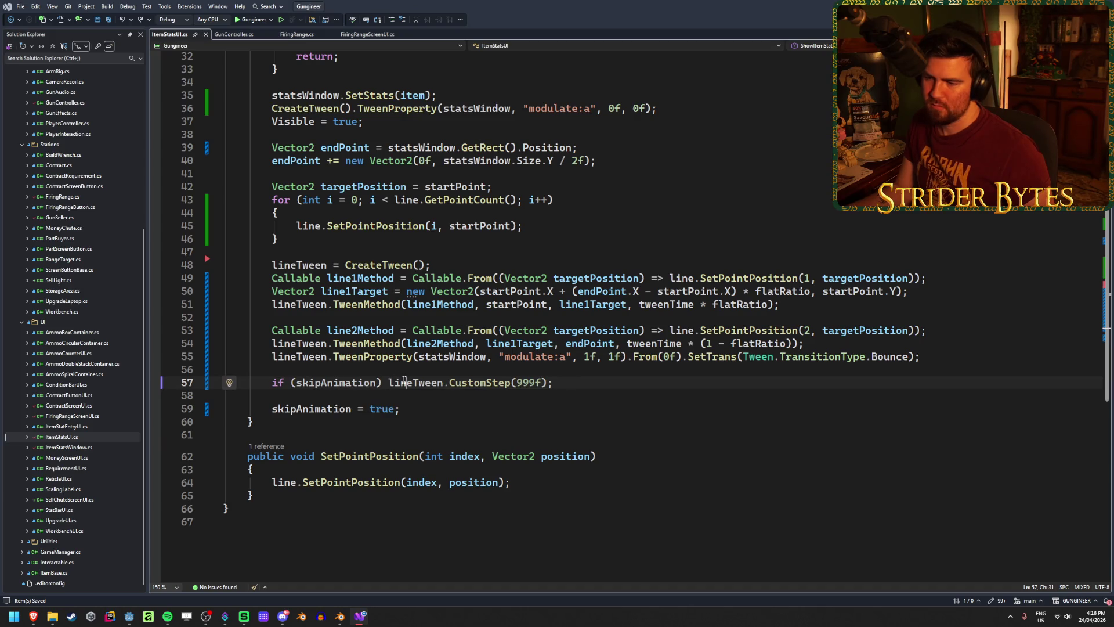
{"action": "left_click", "coordinate": [528, 383]}
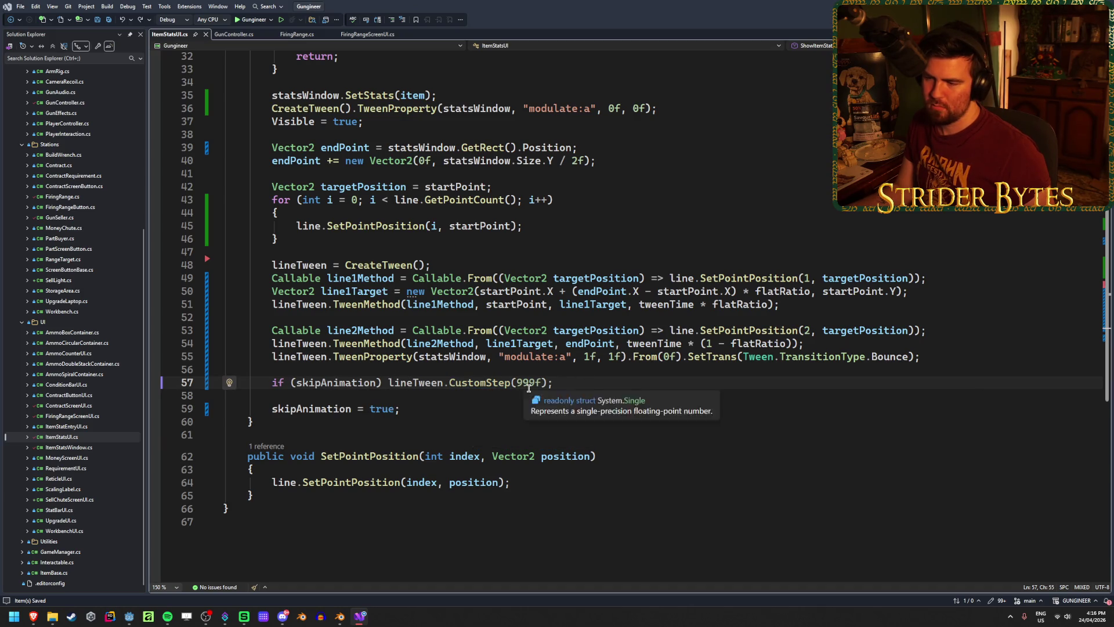
{"action": "left_click", "coordinate": [479, 383]}
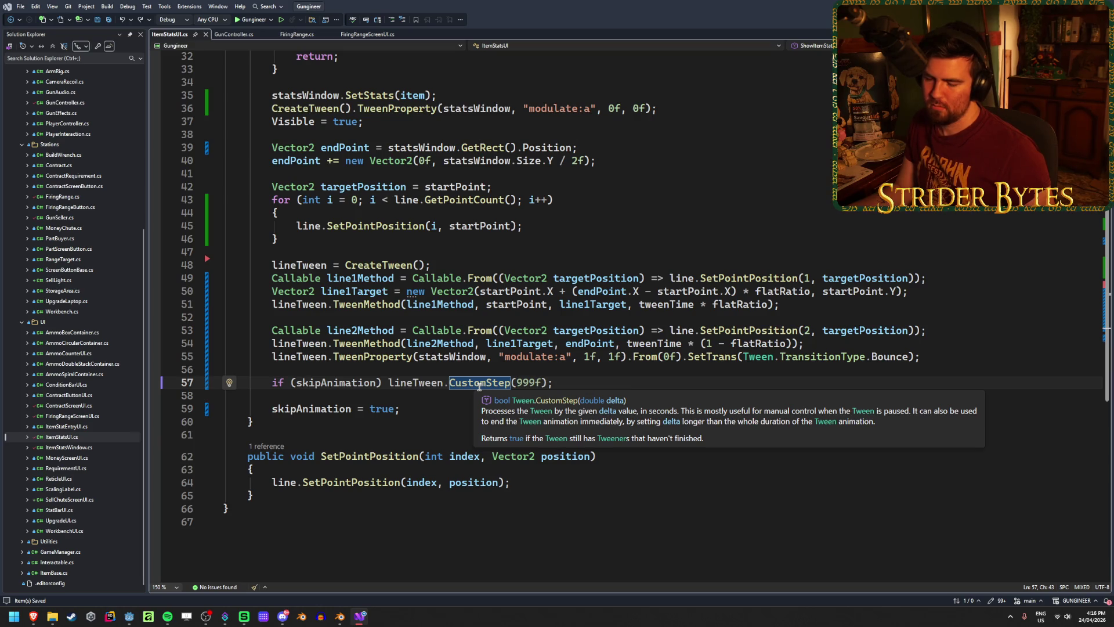
{"action": "left_click", "coordinate": [570, 384]}
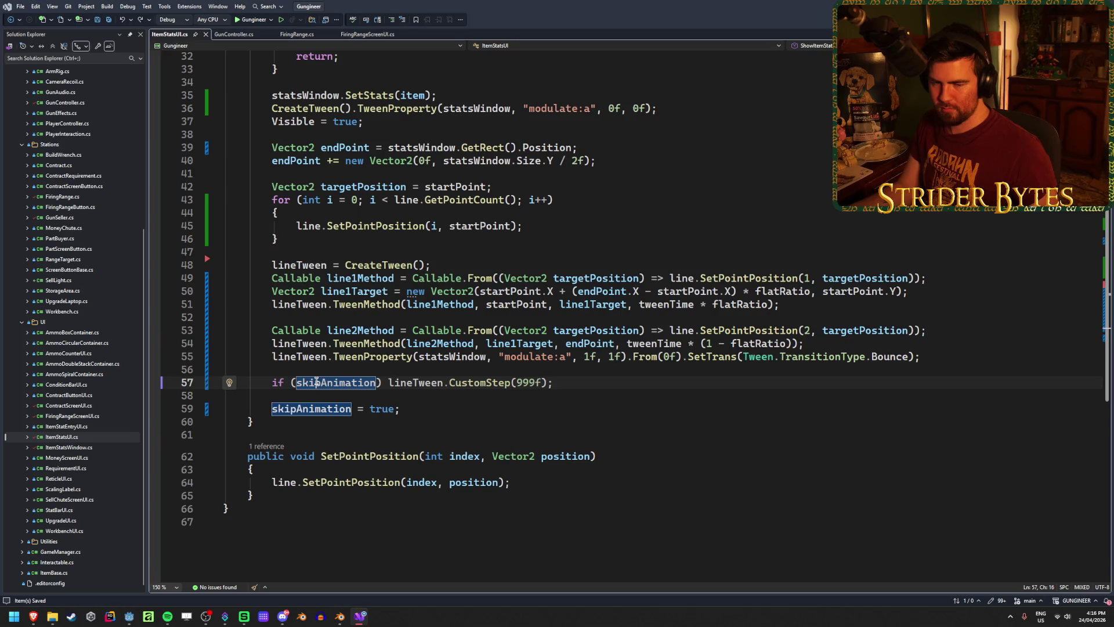
{"action": "left_click", "coordinate": [423, 412]}
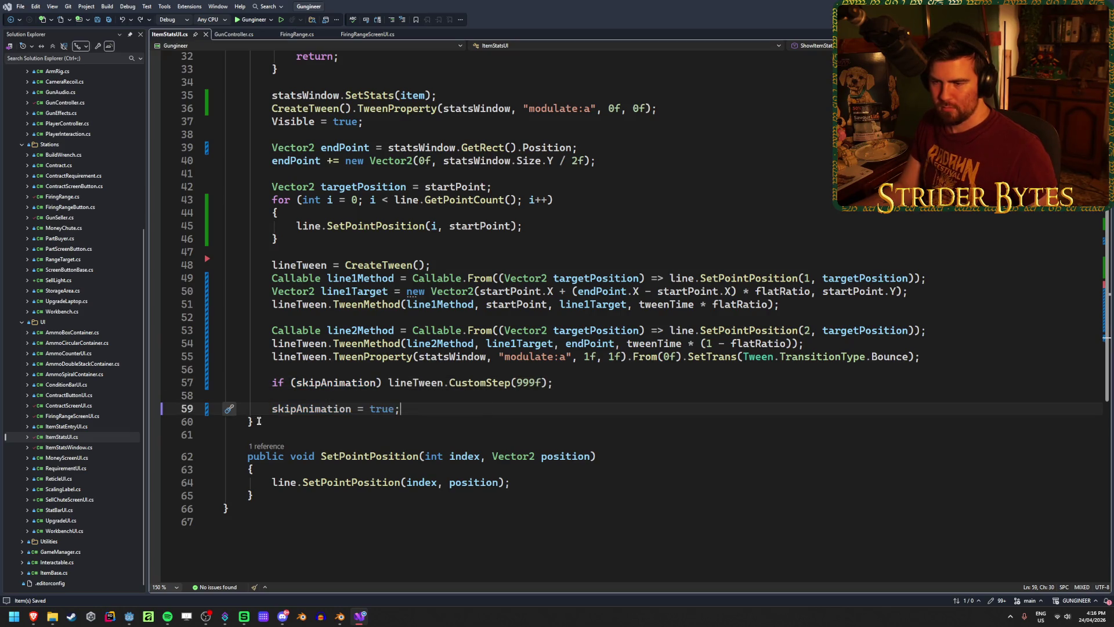
{"action": "left_click", "coordinate": [287, 408]}
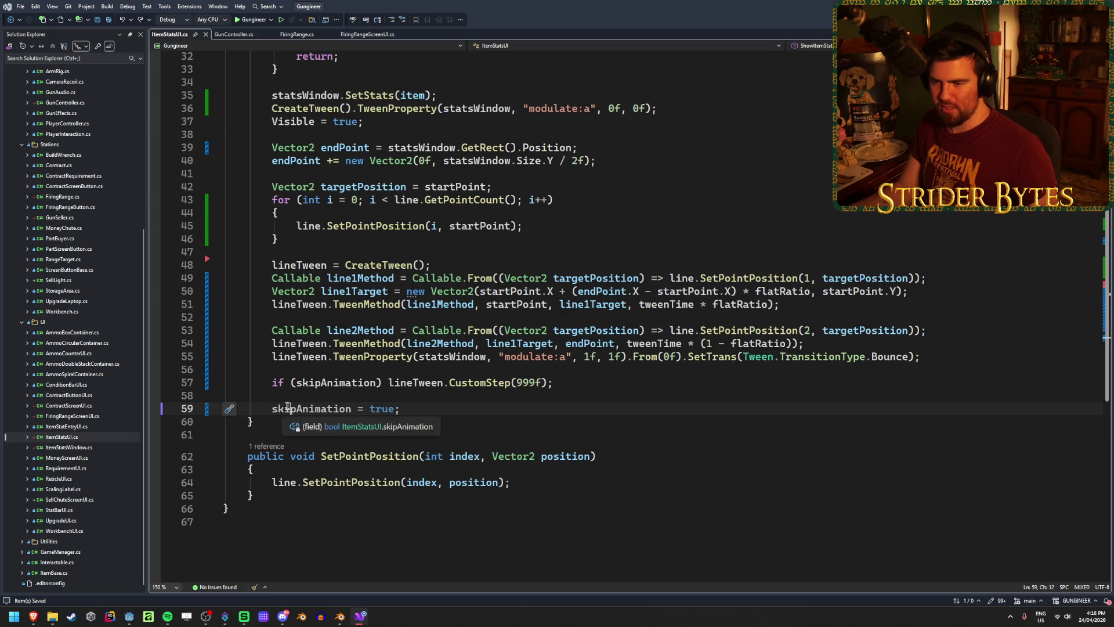
{"action": "key", "text": "Down"}
{"action": "left_click", "coordinate": [429, 407]}
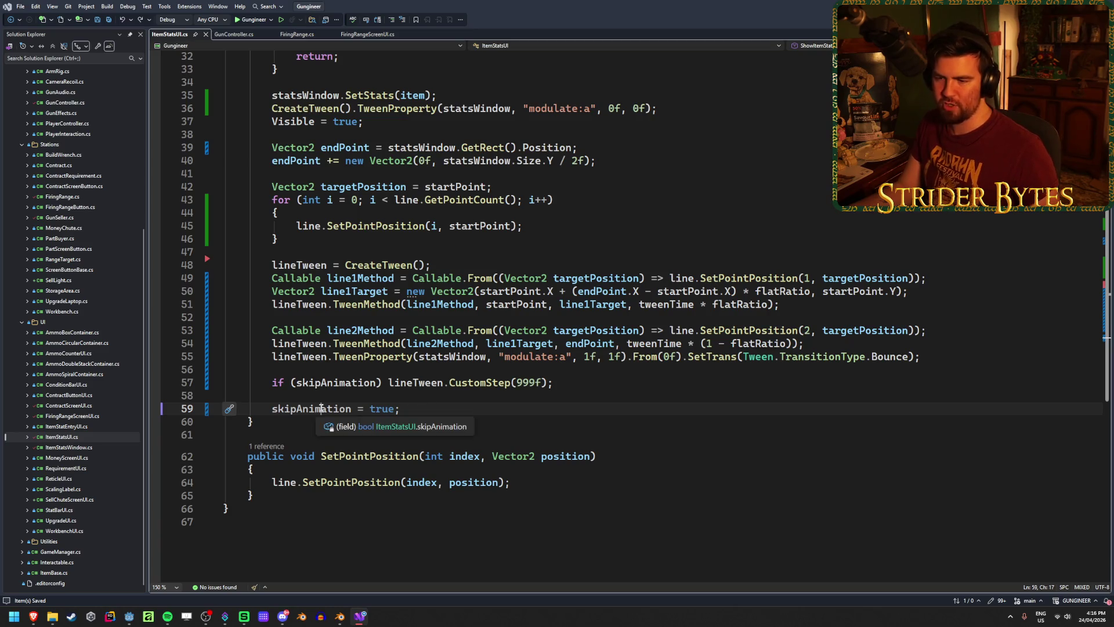
{"action": "scroll", "coordinate": [418, 421], "scroll_direction": "up", "scroll_amount": 3}
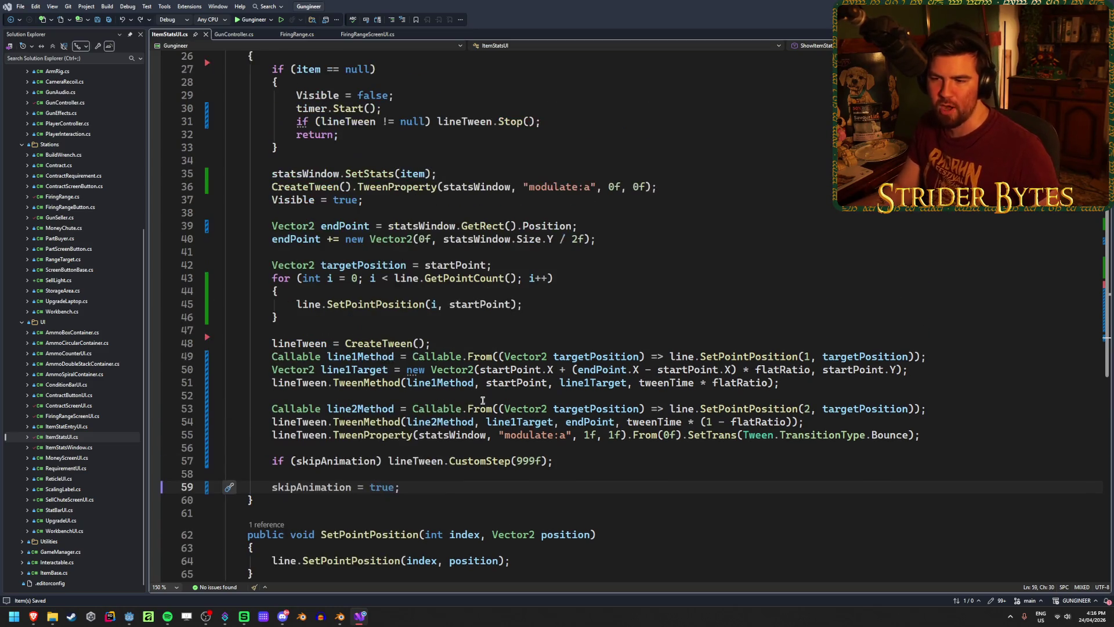
{"action": "scroll", "coordinate": [560, 474], "scroll_direction": "up", "scroll_amount": 1}
{"action": "scroll", "coordinate": [561, 473], "scroll_direction": "down", "scroll_amount": 3}
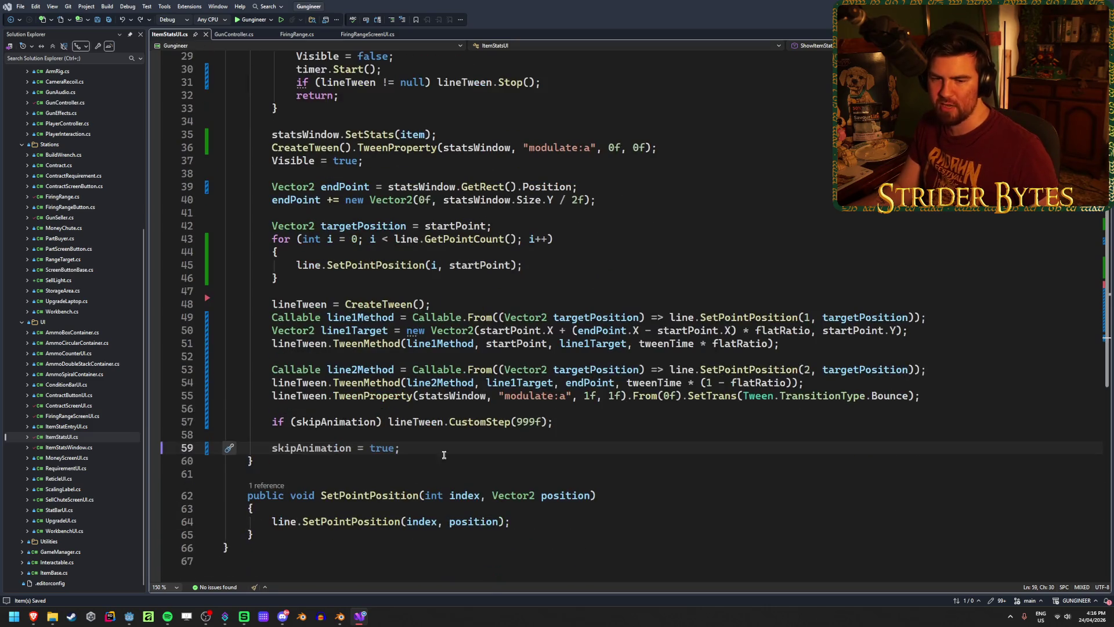
{"action": "left_click_drag", "start_coordinate": [403, 450], "coordinate": [271, 449]}
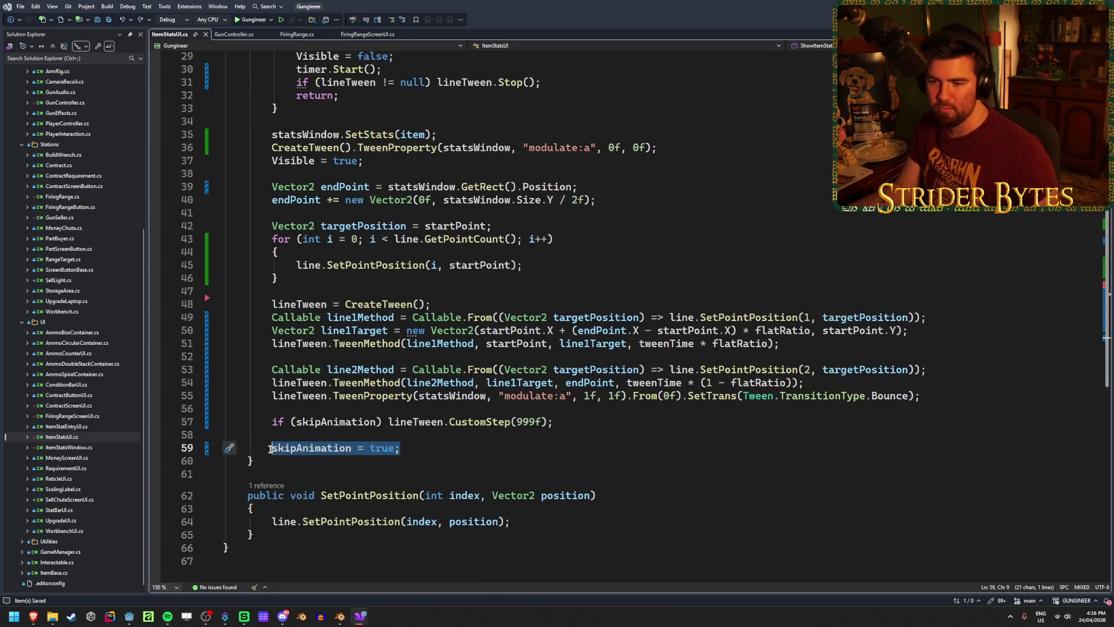
{"action": "key", "text": "BackSpace"}
{"action": "key", "text": "BackSpace"}
{"action": "key", "text": "BackSpace"}
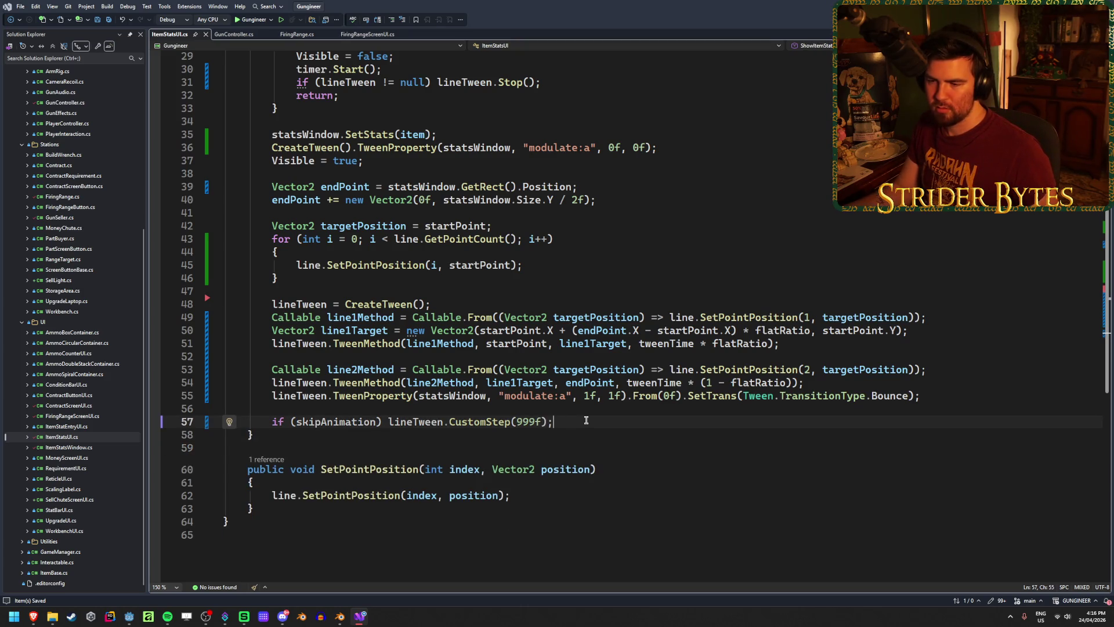
{"action": "key", "text": "ctrl+z"}
{"action": "key", "text": "ctrl+z"}
{"action": "key", "text": "ctrl+z"}
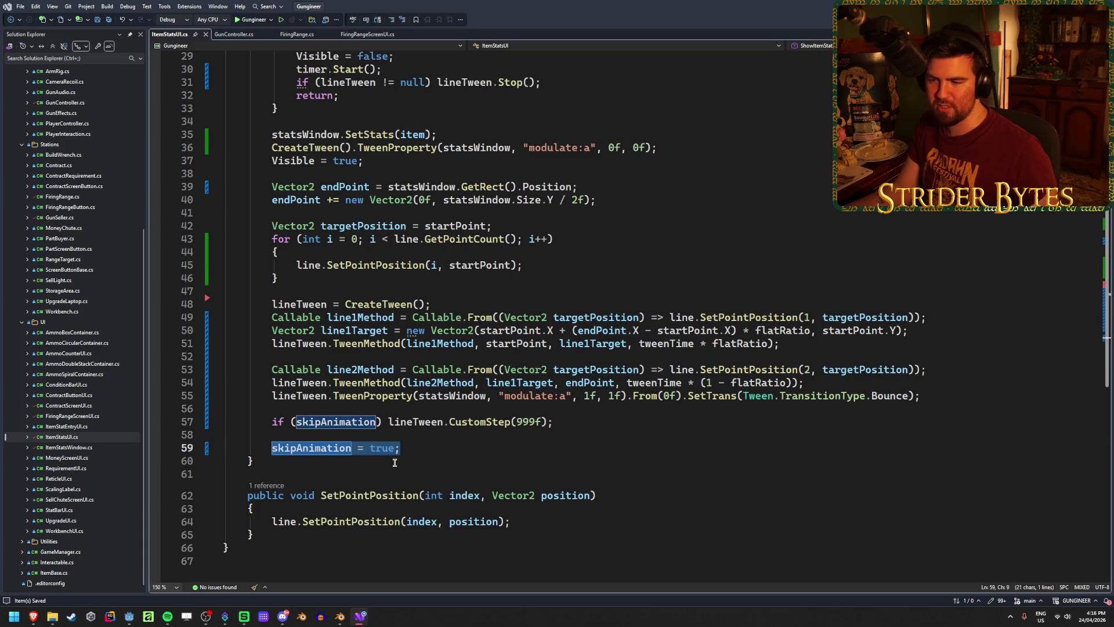
{"action": "left_click", "coordinate": [415, 448]}
{"action": "left_click", "coordinate": [569, 425]}
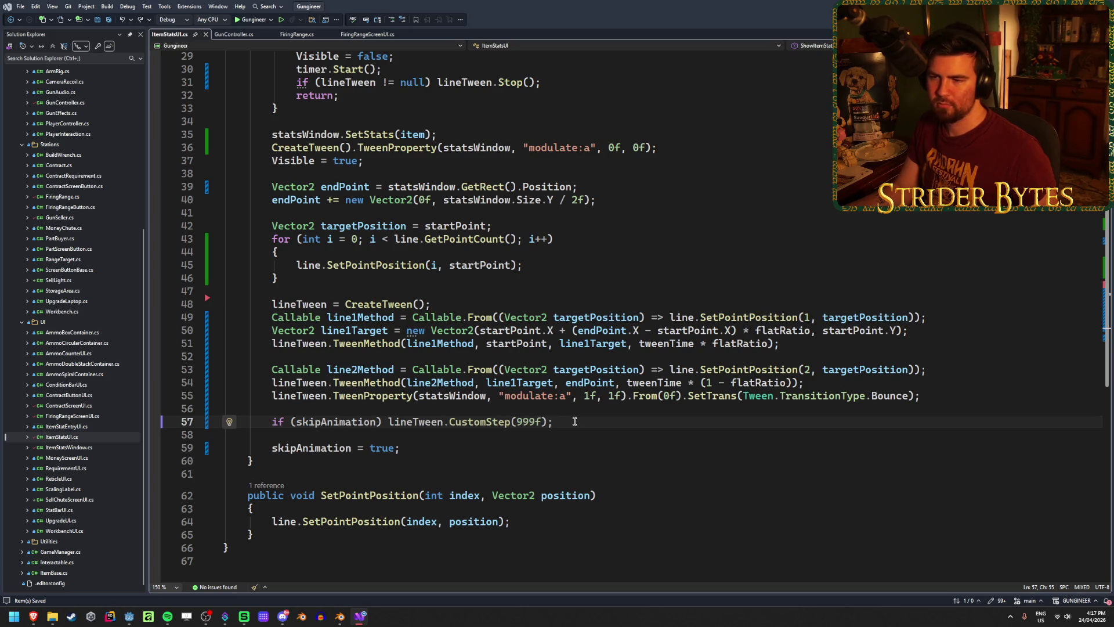
{"action": "scroll", "coordinate": [575, 421], "scroll_direction": "up", "scroll_amount": 3}
{"action": "scroll", "coordinate": [572, 421], "scroll_direction": "down", "scroll_amount": 1}
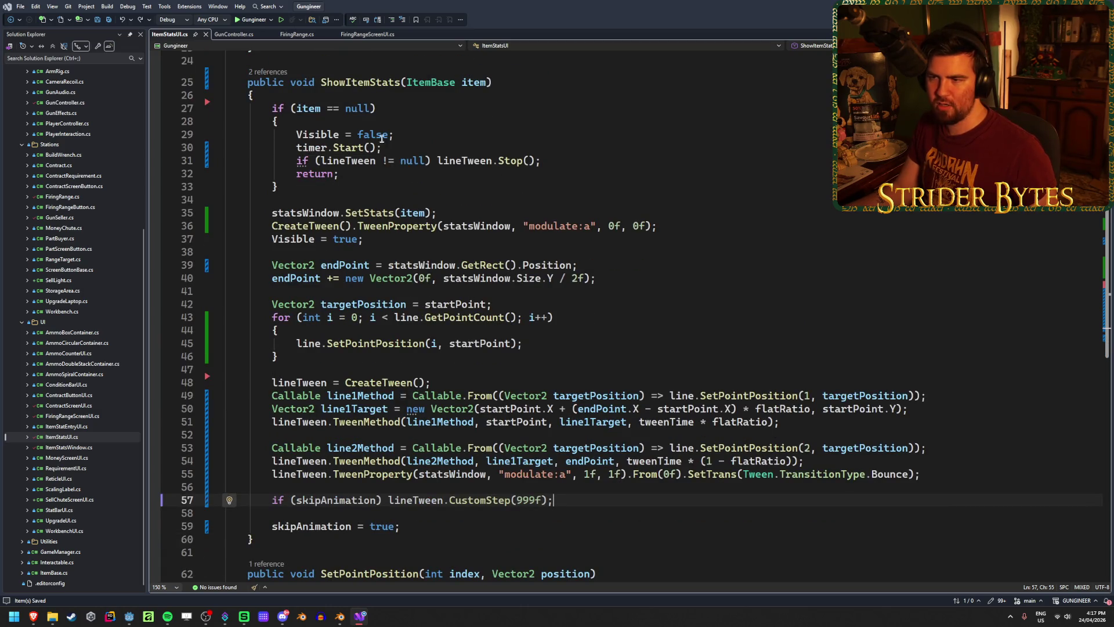
{"action": "left_click", "coordinate": [569, 158]}
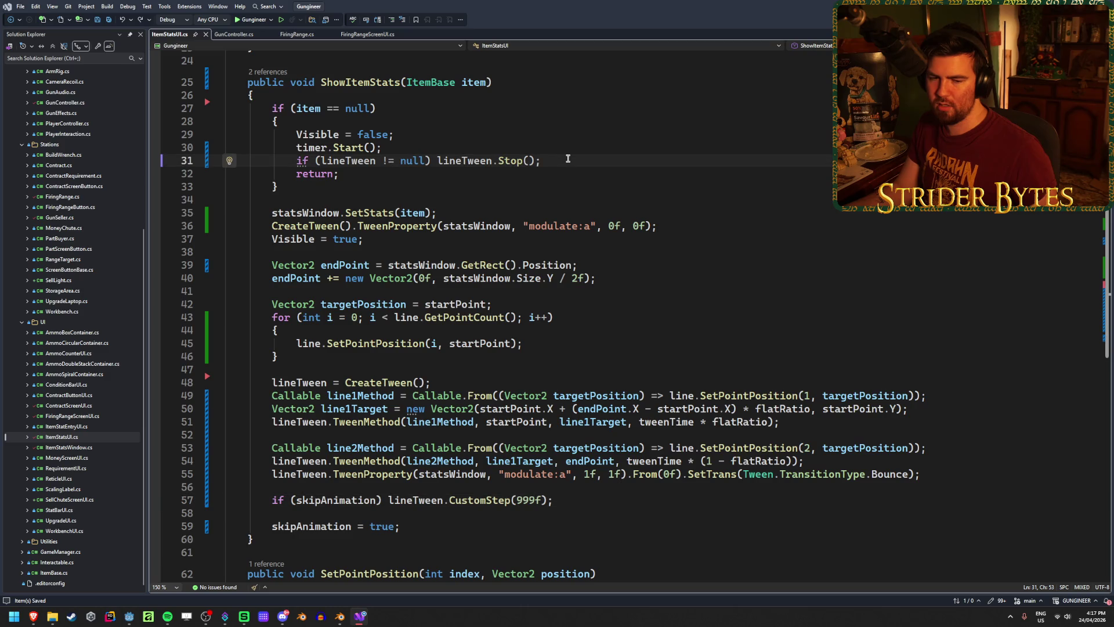
{"action": "scroll", "coordinate": [522, 464], "scroll_direction": "up", "scroll_amount": 8}
{"action": "left_click", "coordinate": [315, 221]}
{"action": "left_click", "coordinate": [463, 220]}
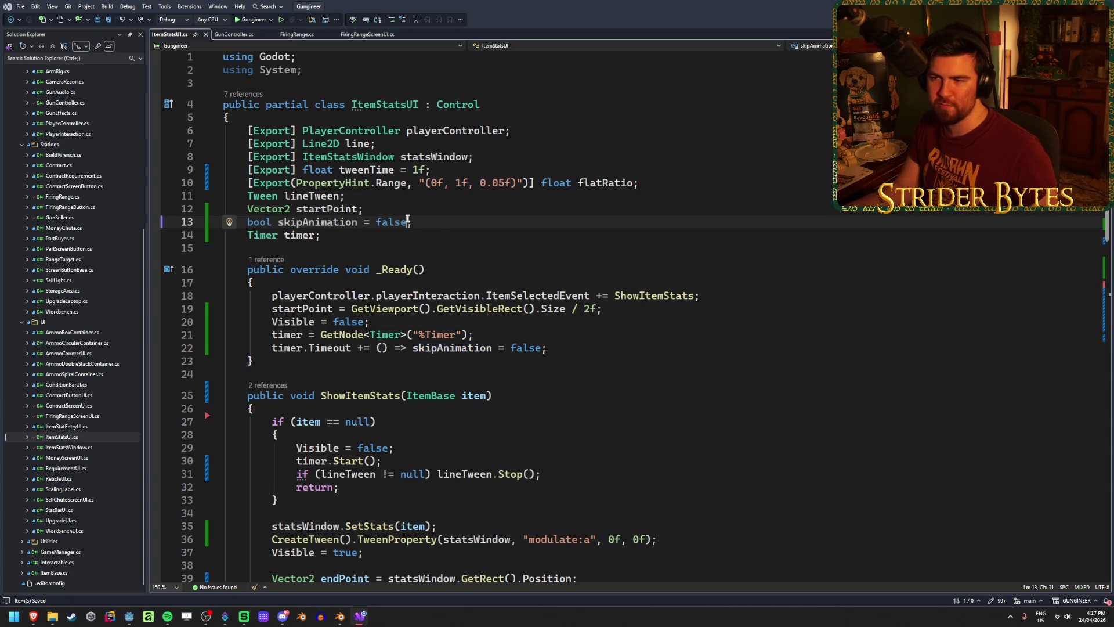
{"action": "type", "text": ";"}
{"action": "scroll", "coordinate": [453, 398], "scroll_direction": "down", "scroll_amount": 4}
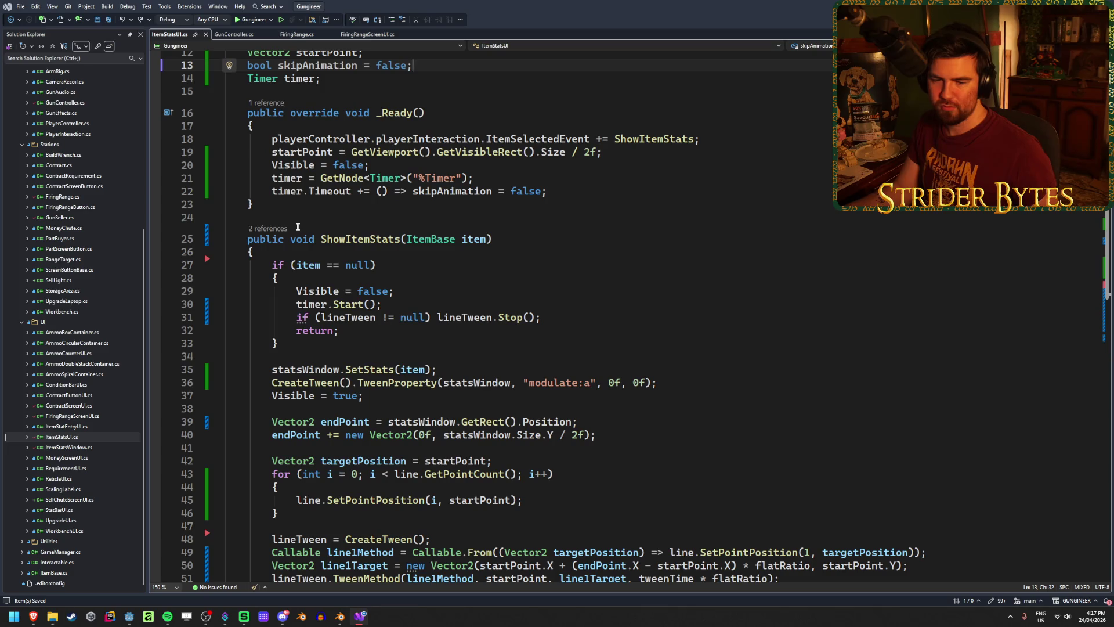
{"action": "scroll", "coordinate": [298, 227], "scroll_direction": "down", "scroll_amount": 4}
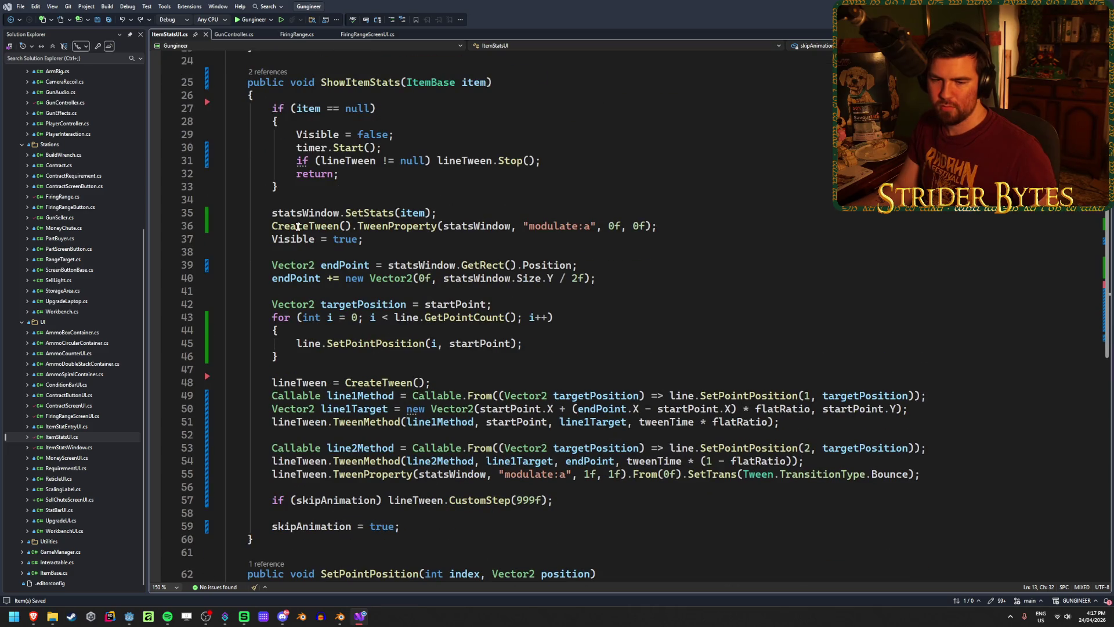
{"action": "left_click", "coordinate": [309, 498]}
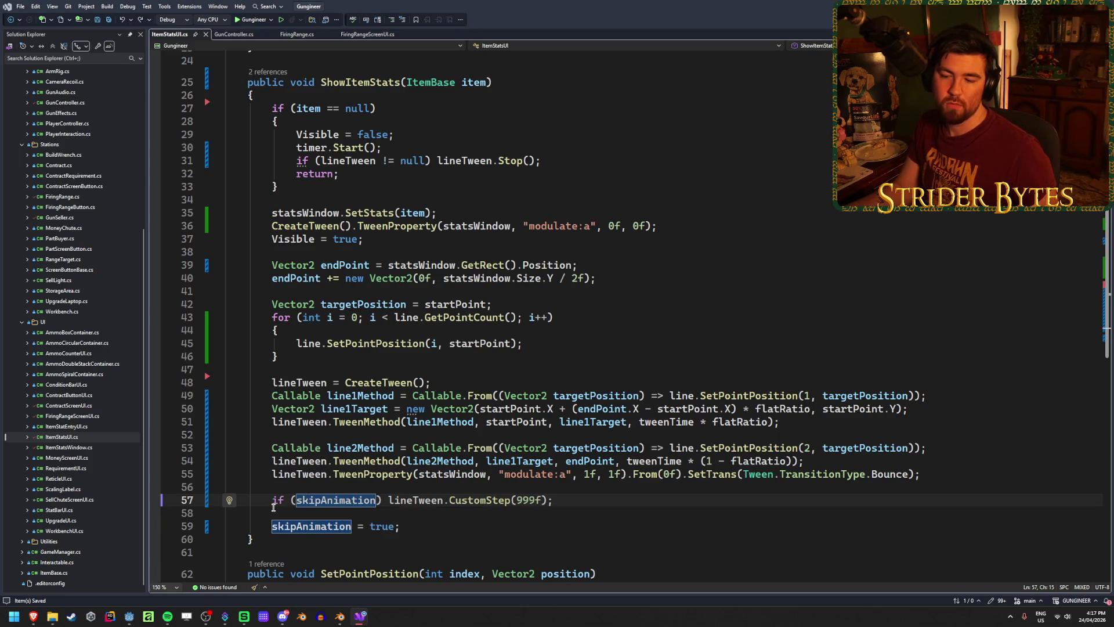
{"action": "left_click", "coordinate": [416, 527]}
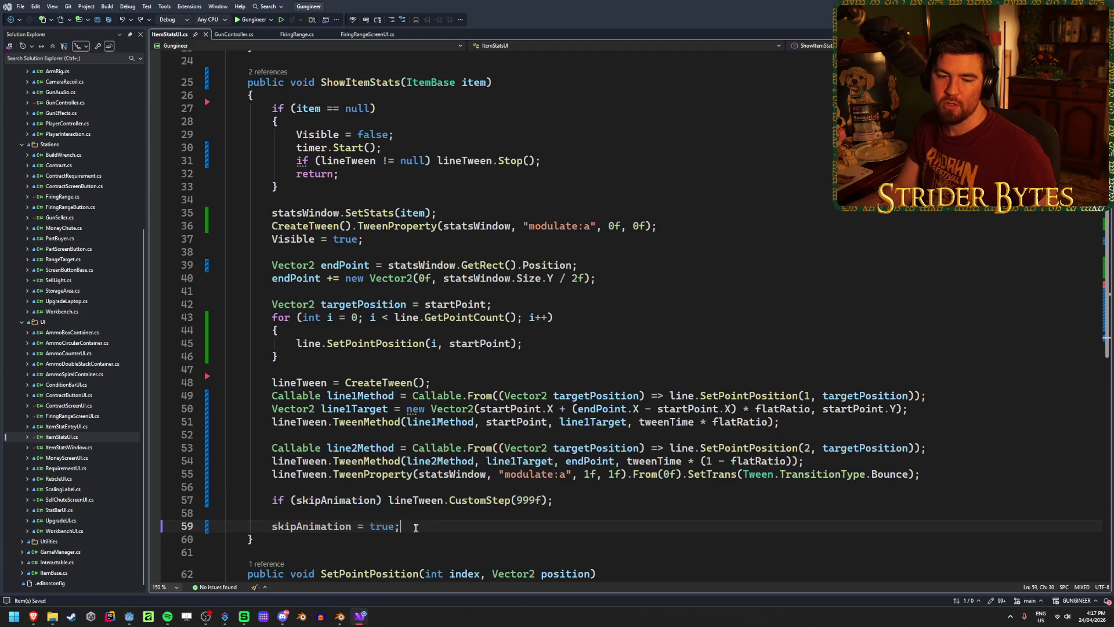
{"action": "scroll", "coordinate": [428, 382], "scroll_direction": "up", "scroll_amount": 6}
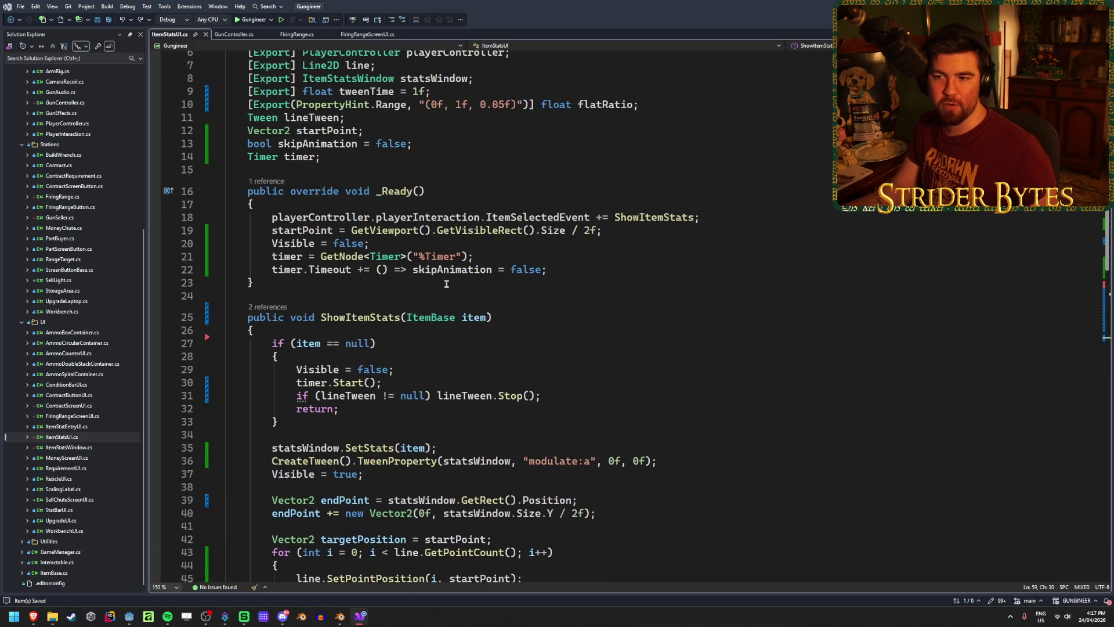
{"action": "scroll", "coordinate": [428, 382], "scroll_direction": "down", "scroll_amount": 6}
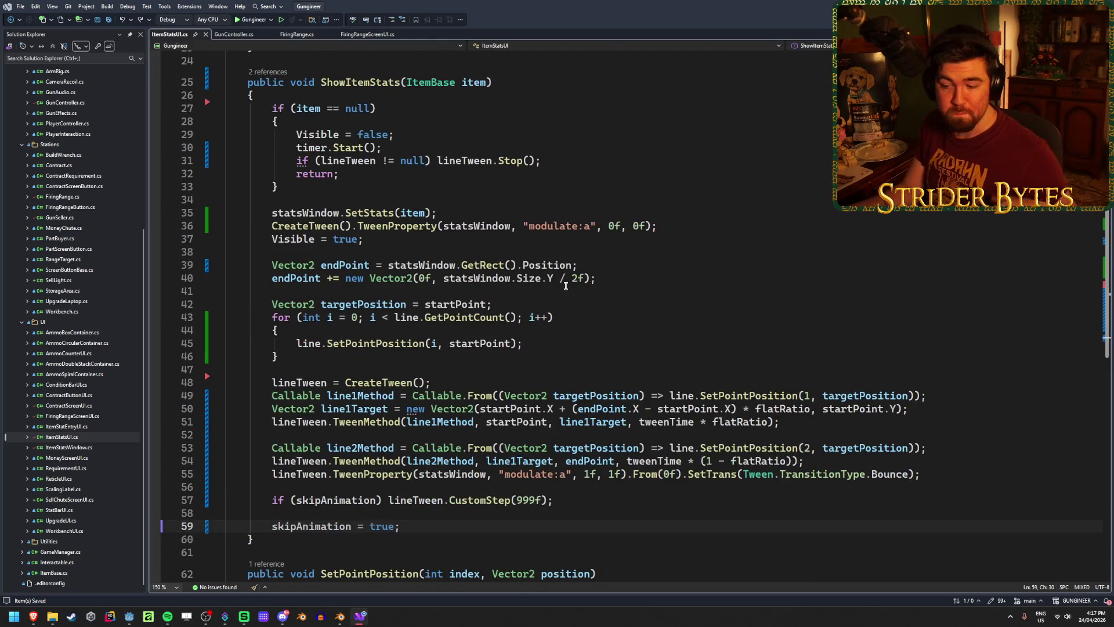
{"action": "scroll", "coordinate": [566, 285], "scroll_direction": "down", "scroll_amount": 1}
{"action": "scroll", "coordinate": [286, 185], "scroll_direction": "up", "scroll_amount": 2}
{"action": "scroll", "coordinate": [305, 248], "scroll_direction": "down", "scroll_amount": 2}
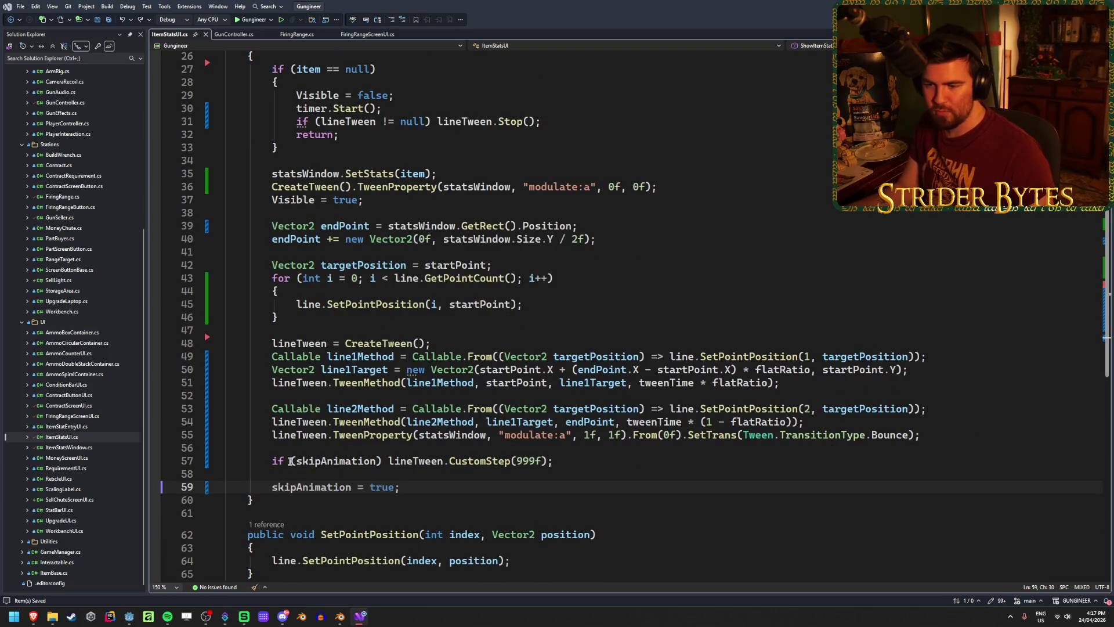
{"action": "left_click", "coordinate": [270, 462]}
{"action": "key", "text": "shift+End"}
{"action": "left_click", "coordinate": [315, 461]}
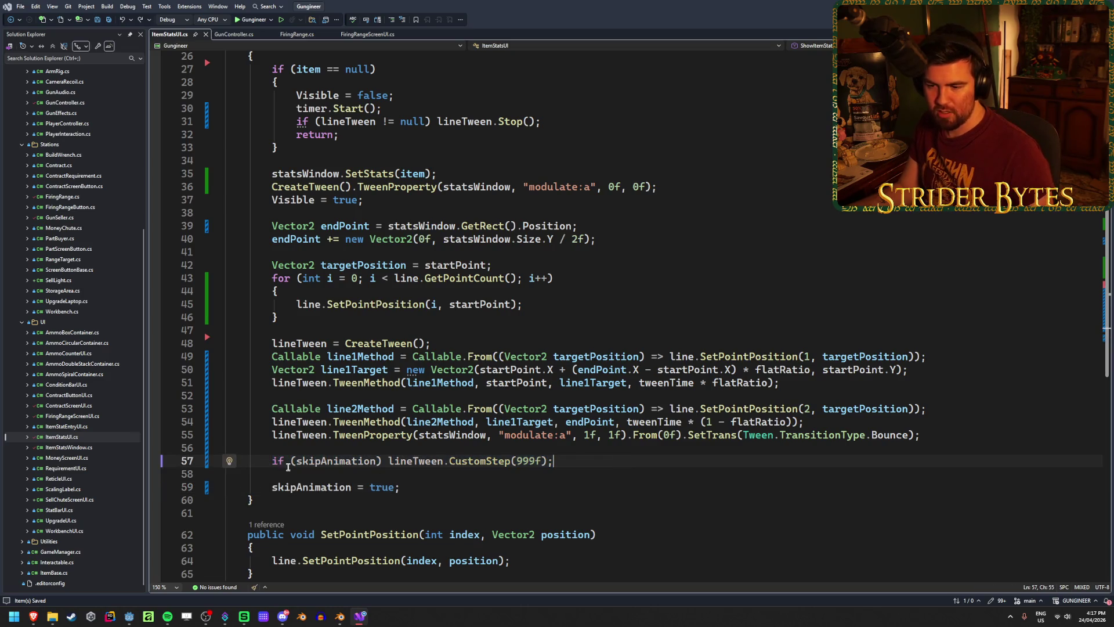
{"action": "mouse_move", "coordinate": [268, 460]}
{"action": "left_mouse_down"}
{"action": "mouse_move", "coordinate": [571, 462]}
{"action": "mouse_move", "coordinate": [267, 464]}
{"action": "left_mouse_up"}
{"action": "key", "text": "ctrl+c"}
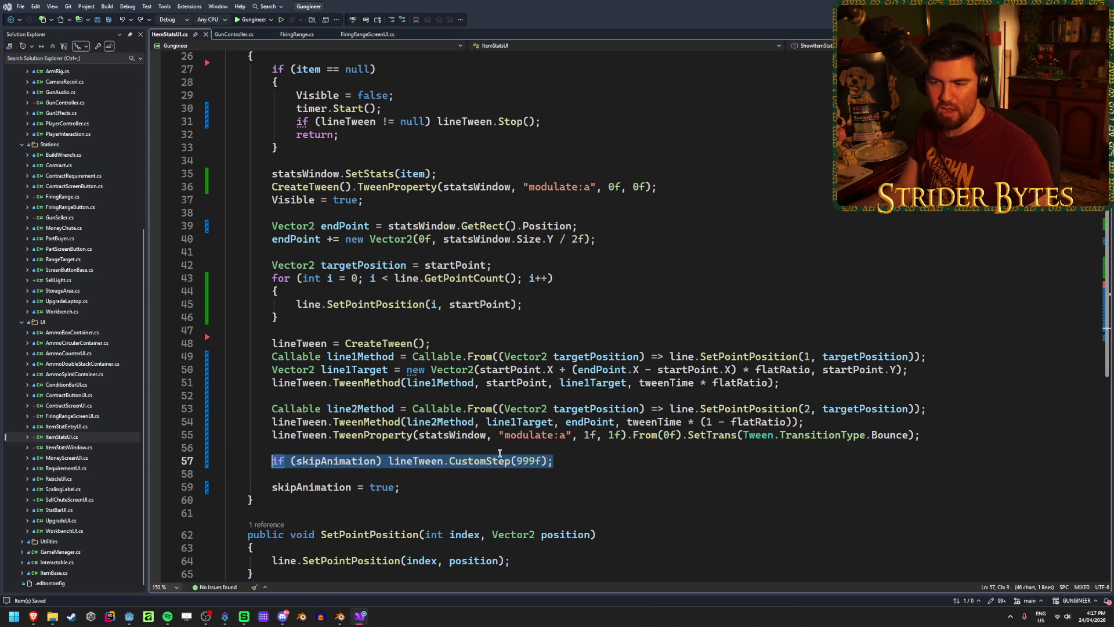
{"action": "left_click", "coordinate": [570, 462]}
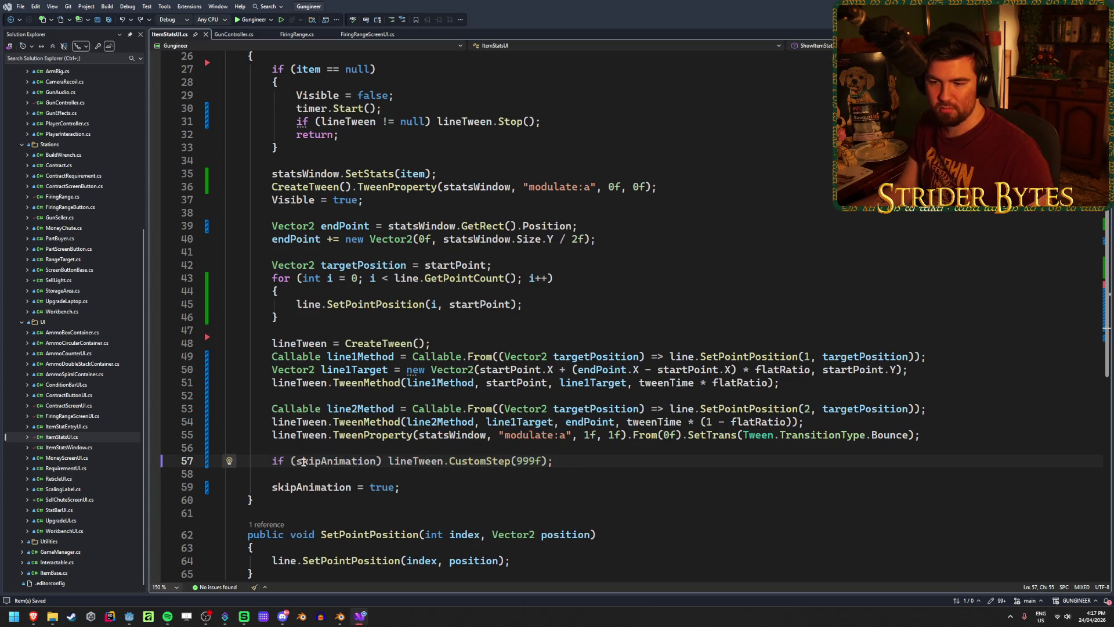
{"action": "left_click", "coordinate": [418, 489]}
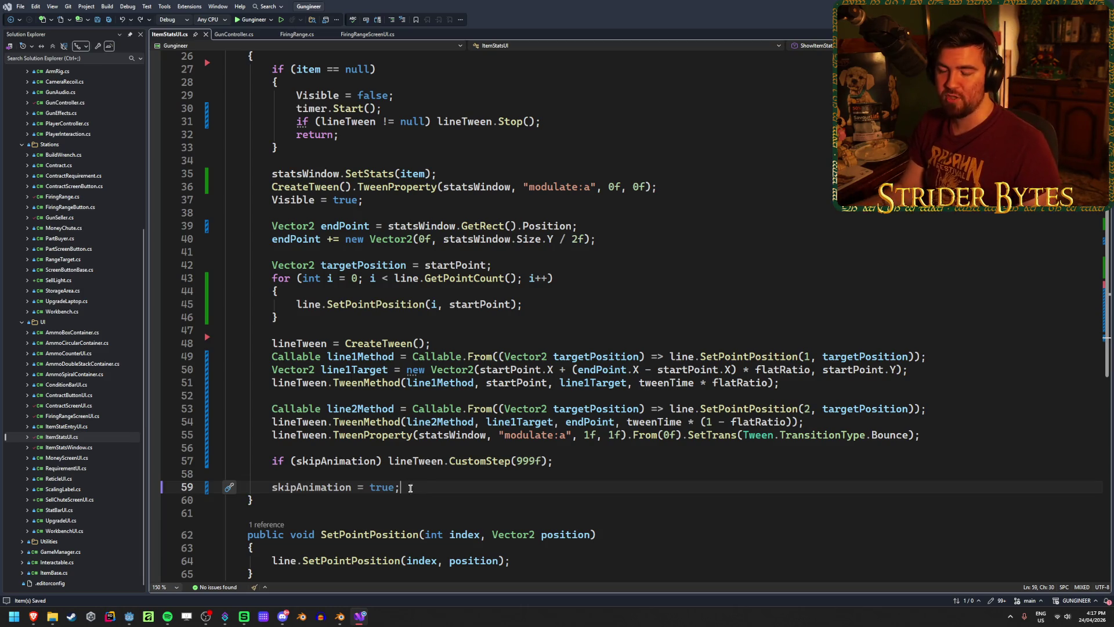
{"action": "left_click", "coordinate": [267, 460]}
{"action": "left_click", "coordinate": [589, 460]}
{"action": "mouse_move", "coordinate": [589, 460]}
{"action": "left_mouse_down"}
{"action": "mouse_move", "coordinate": [296, 460]}
{"action": "mouse_move", "coordinate": [307, 437]}
{"action": "mouse_move", "coordinate": [941, 436]}
{"action": "left_mouse_up"}
{"action": "key", "text": "Right"}
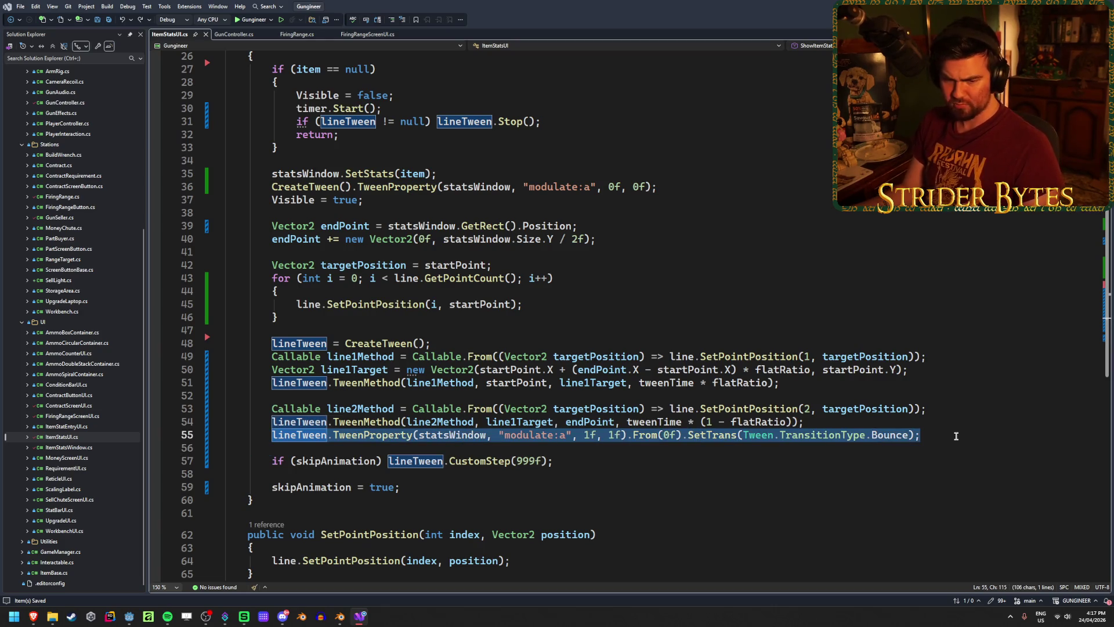
{"action": "left_click", "coordinate": [956, 436]}
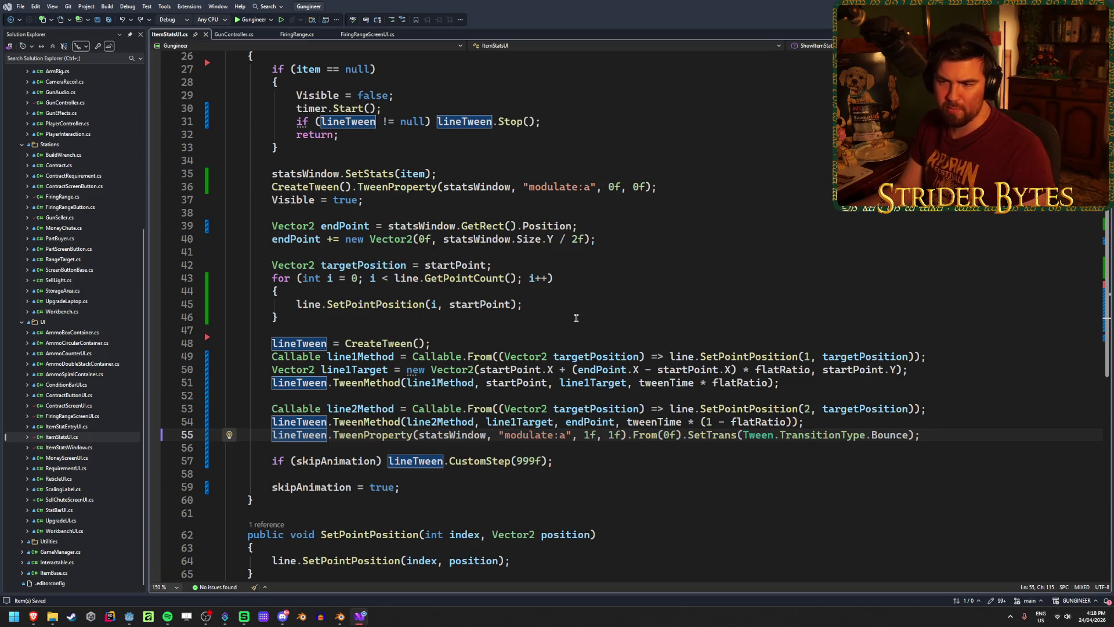
{"action": "left_click", "coordinate": [575, 326]}
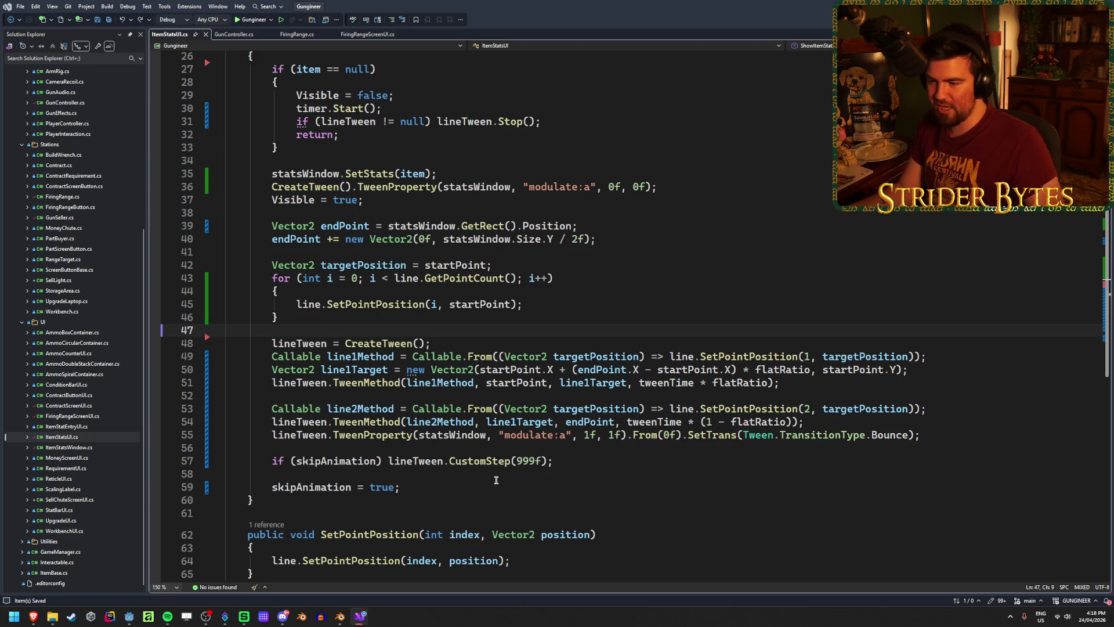
Change skipAnimation's default value from false to true and run the game in Godot.
{"action": "scroll", "coordinate": [498, 481], "scroll_direction": "up", "scroll_amount": 8}
{"action": "double_click", "coordinate": [390, 221]}
{"action": "type", "text": "true"}
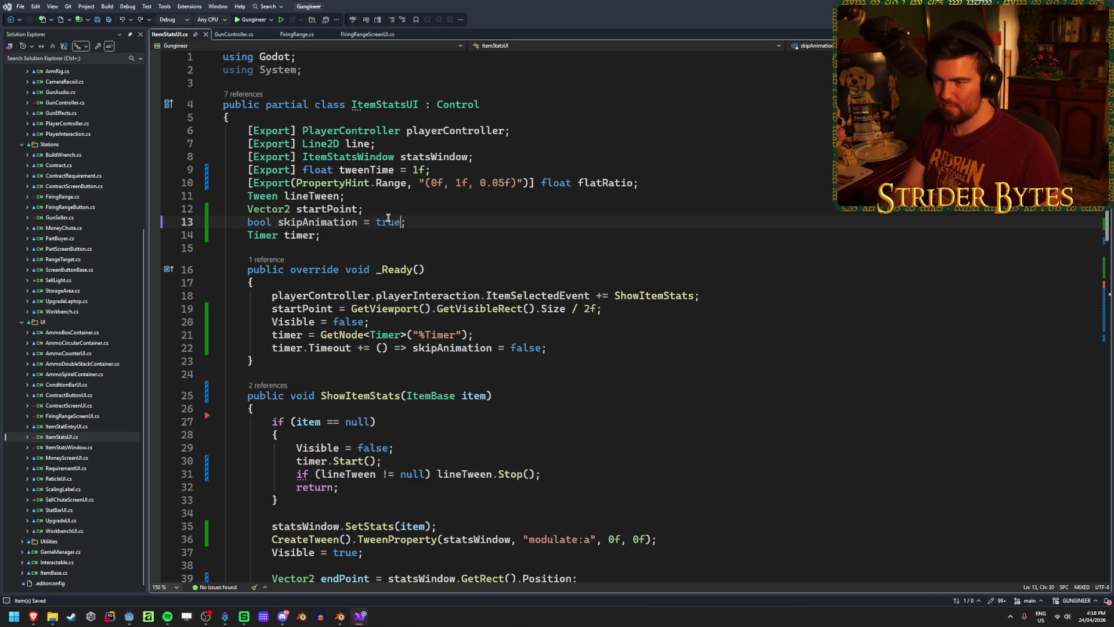
{"action": "key", "text": "alt+Tab"}
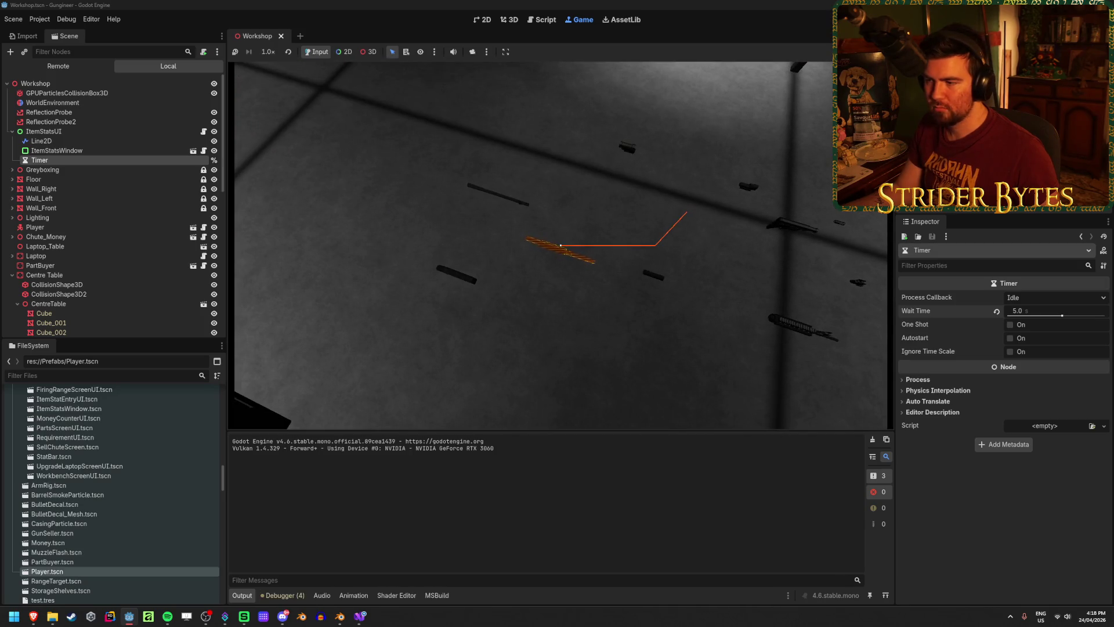
Stop the test run and undo skipAnimation's default back to false in Visual Studio.
{"action": "left_click", "coordinate": [658, 218]}
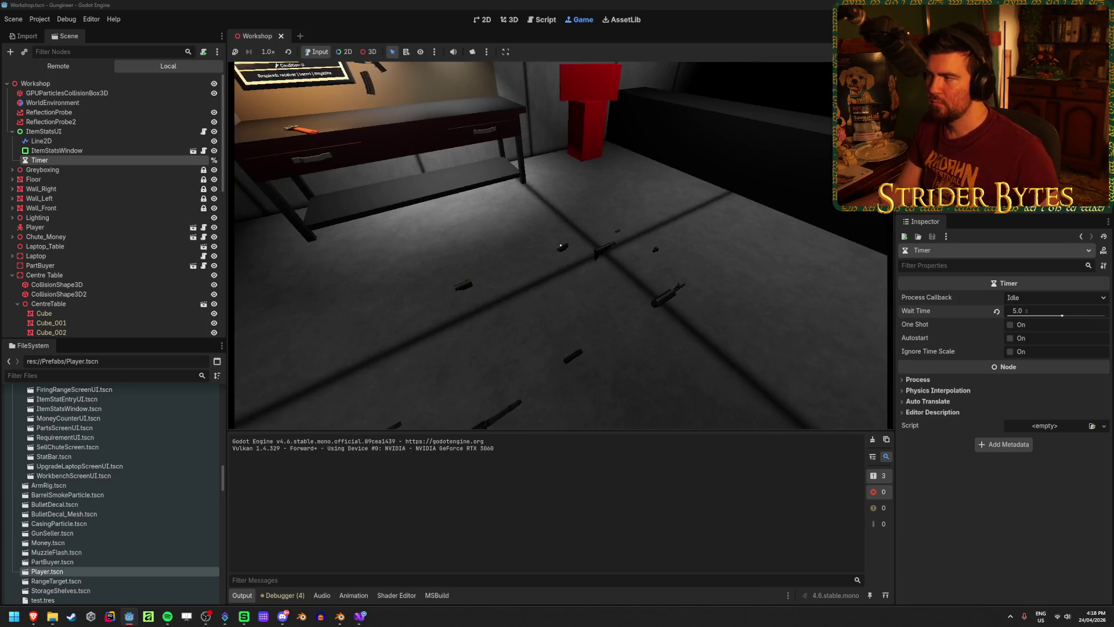
{"action": "key", "text": "F8"}
{"action": "left_click", "coordinate": [360, 617]}
{"action": "scroll", "coordinate": [389, 489], "scroll_direction": "down", "scroll_amount": 4}
{"action": "scroll", "coordinate": [389, 489], "scroll_direction": "down", "scroll_amount": 8}
{"action": "key", "text": "ctrl+z"}
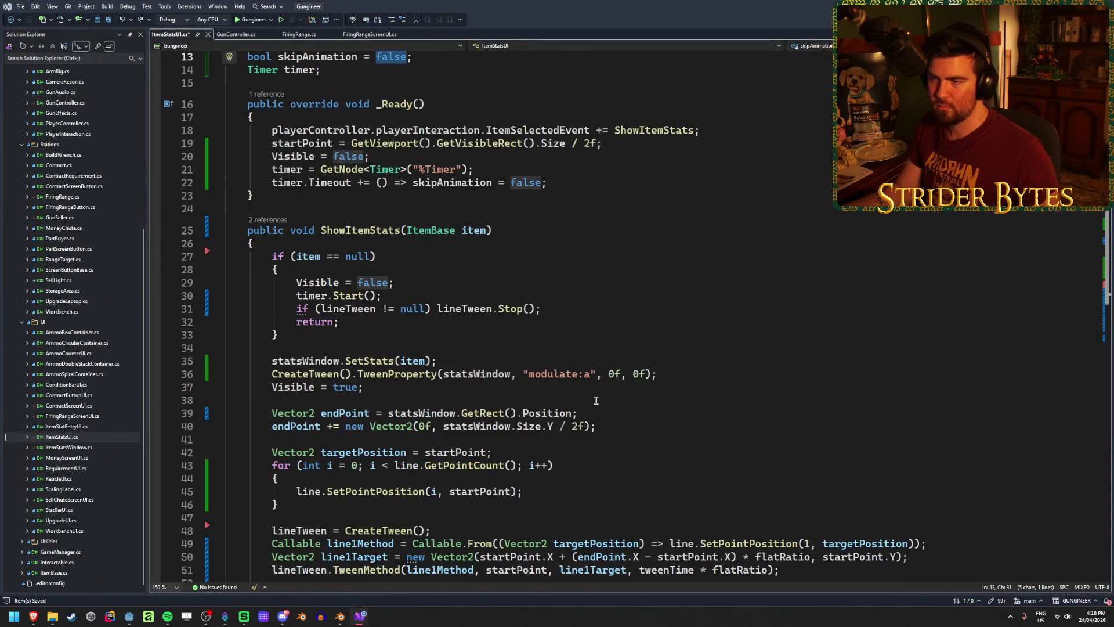
Restore the 'skipAnimation = true;' line and save the script.
{"action": "key", "text": "ctrl+y"}
{"action": "scroll", "coordinate": [596, 400], "scroll_direction": "down", "scroll_amount": 3}
{"action": "type", "text": "= true;"}
{"action": "key", "text": "ctrl+s"}
Move the CustomStep statement from line 57 to just above lineTween = CreateTween().
{"action": "left_click", "coordinate": [584, 432]}
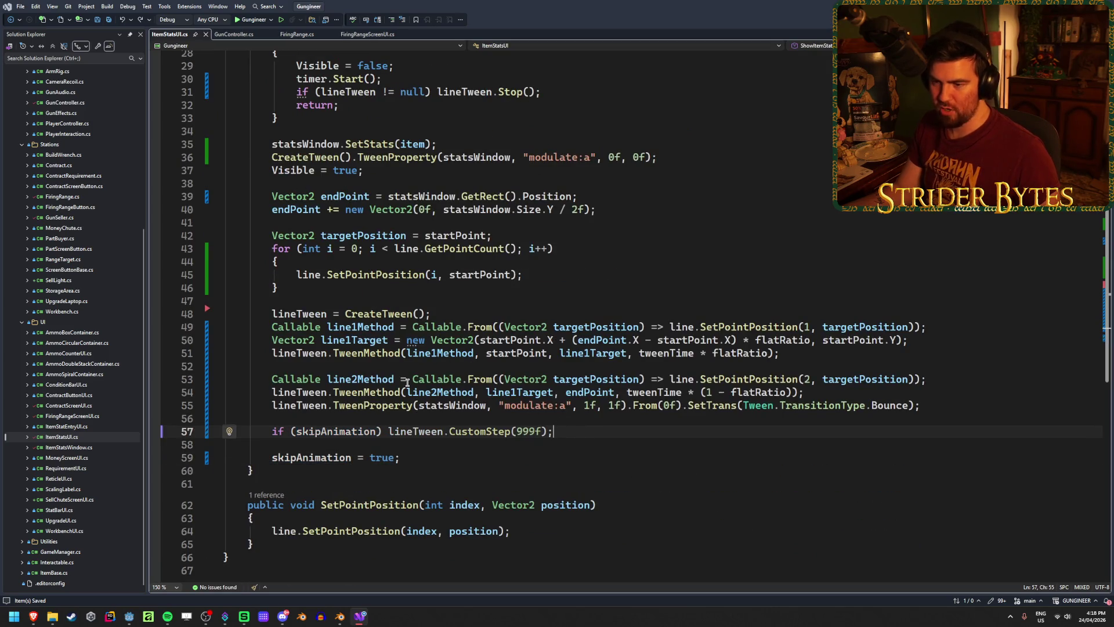
{"action": "left_click_drag", "start_coordinate": [574, 431], "coordinate": [271, 431]}
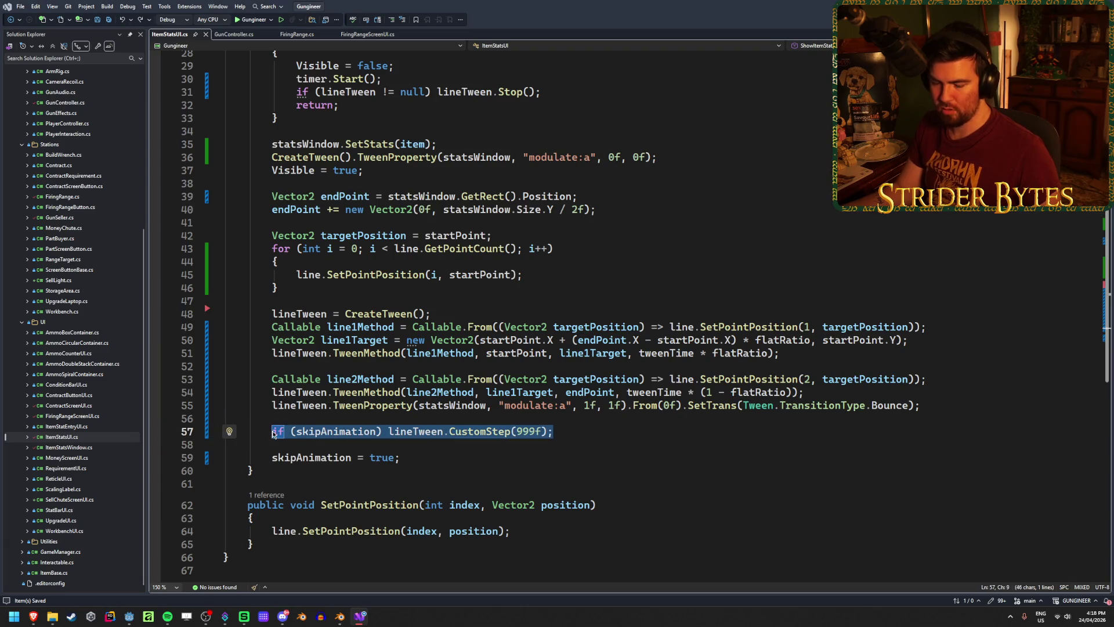
{"action": "key", "text": "Delete"}
{"action": "left_click", "coordinate": [334, 301]}
{"action": "key", "text": "Return"}
{"action": "key", "text": "Return"}
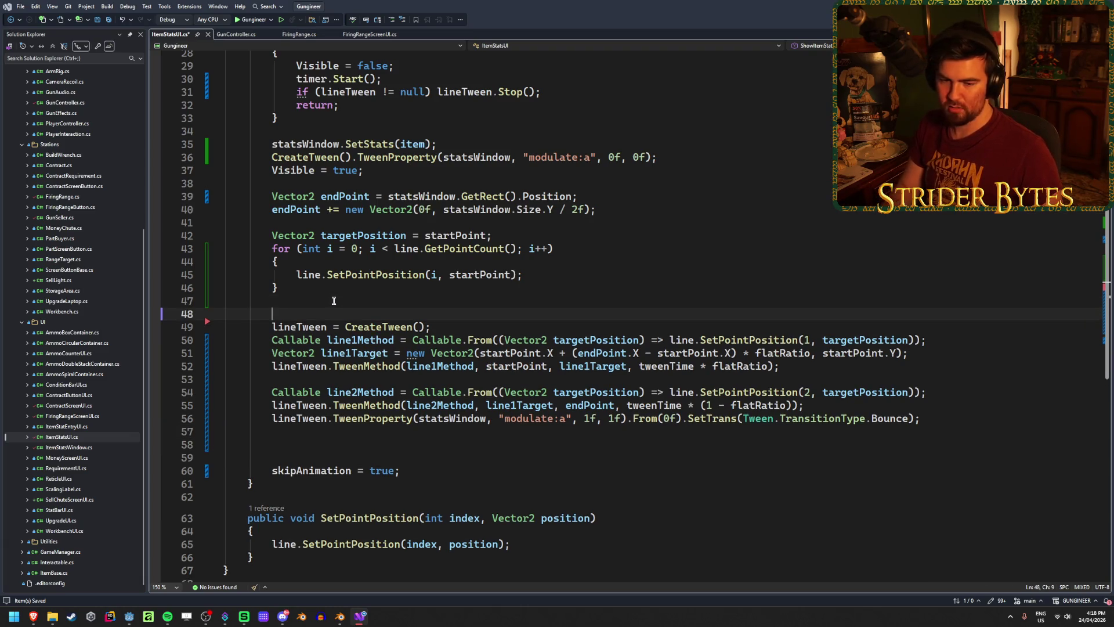
{"action": "key", "text": "Up"}
{"action": "key", "text": "ctrl+v"}
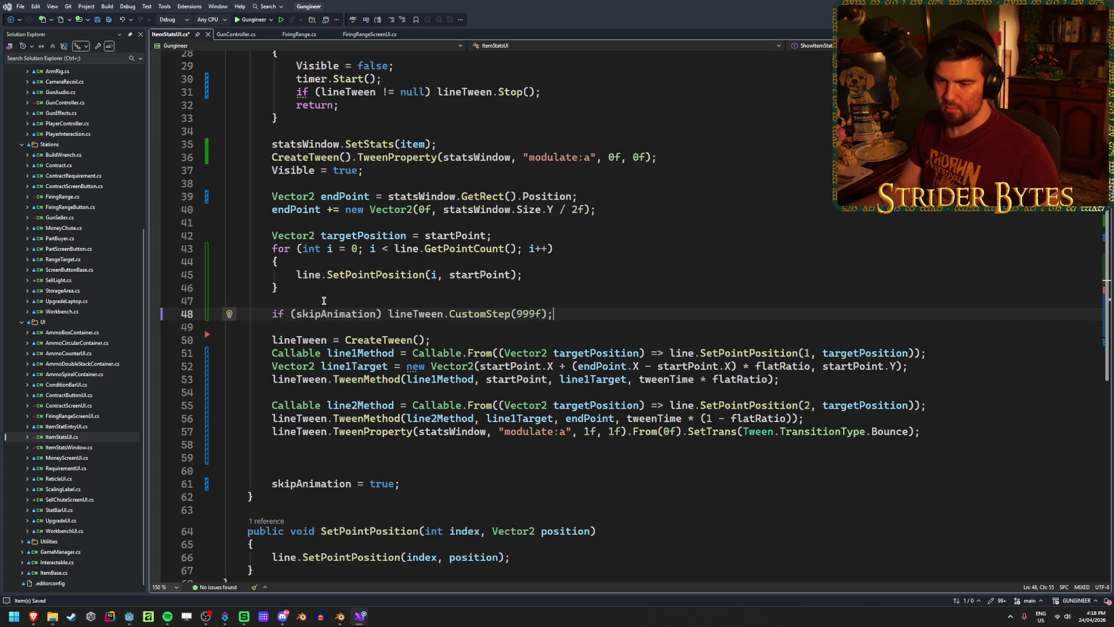
{"action": "key", "text": "alt+Tab"}
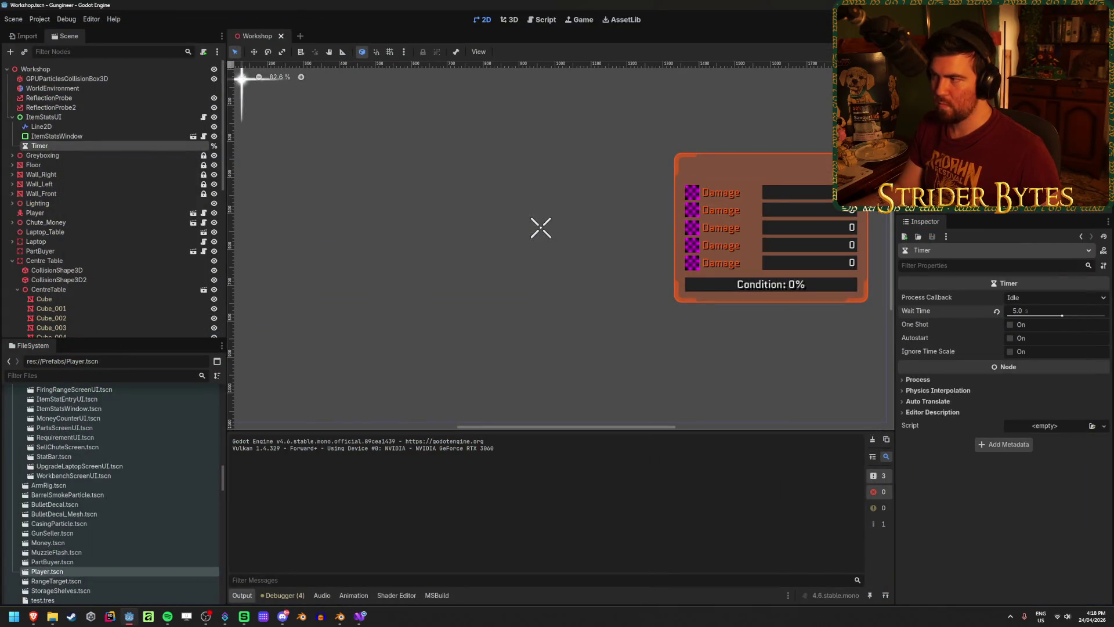
Run and stop the game, then start undoing the moved CustomStep line in Visual Studio.
{"action": "key", "text": "F5"}
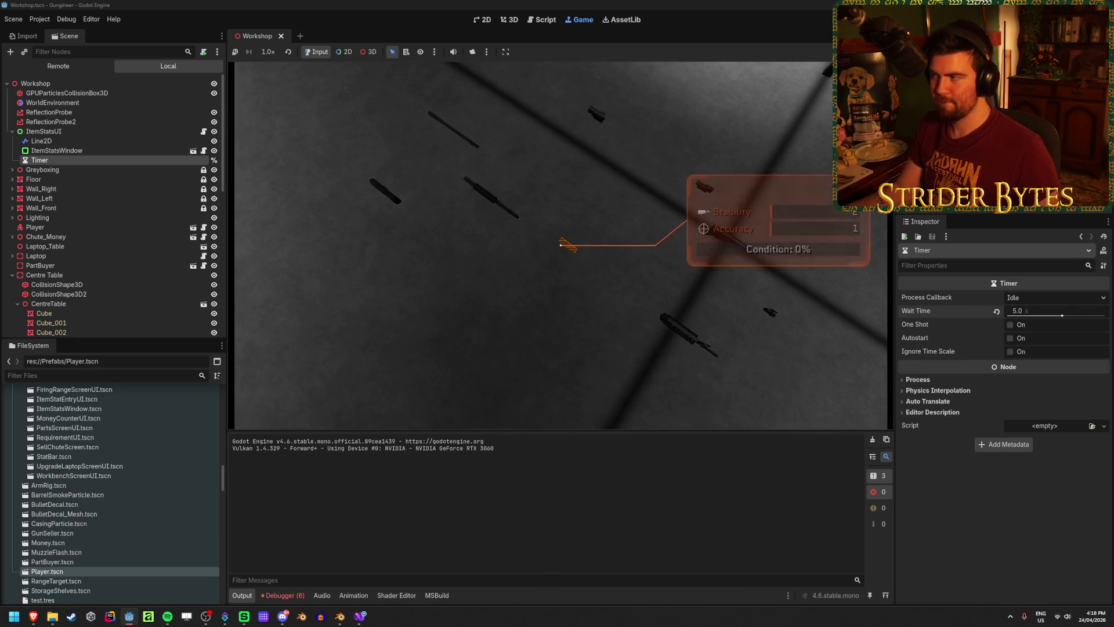
{"action": "key", "text": "F8"}
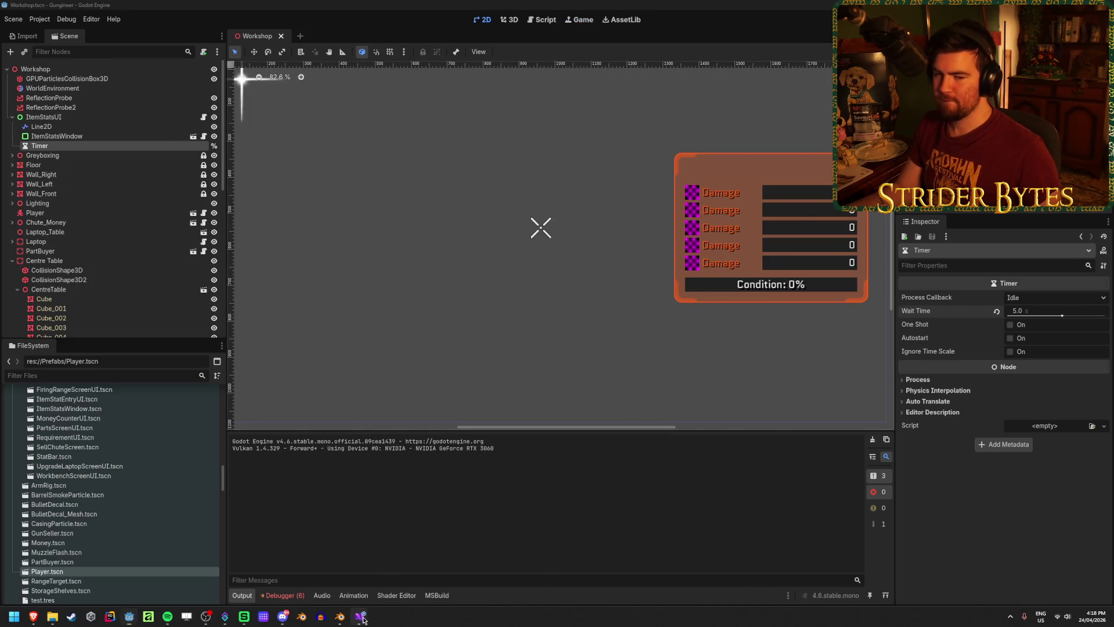
{"action": "left_click", "coordinate": [362, 619]}
{"action": "key", "text": "shift+Home"}
{"action": "key", "text": "ctrl+x"}
{"action": "key", "text": "Delete"}
{"action": "key", "text": "Delete"}
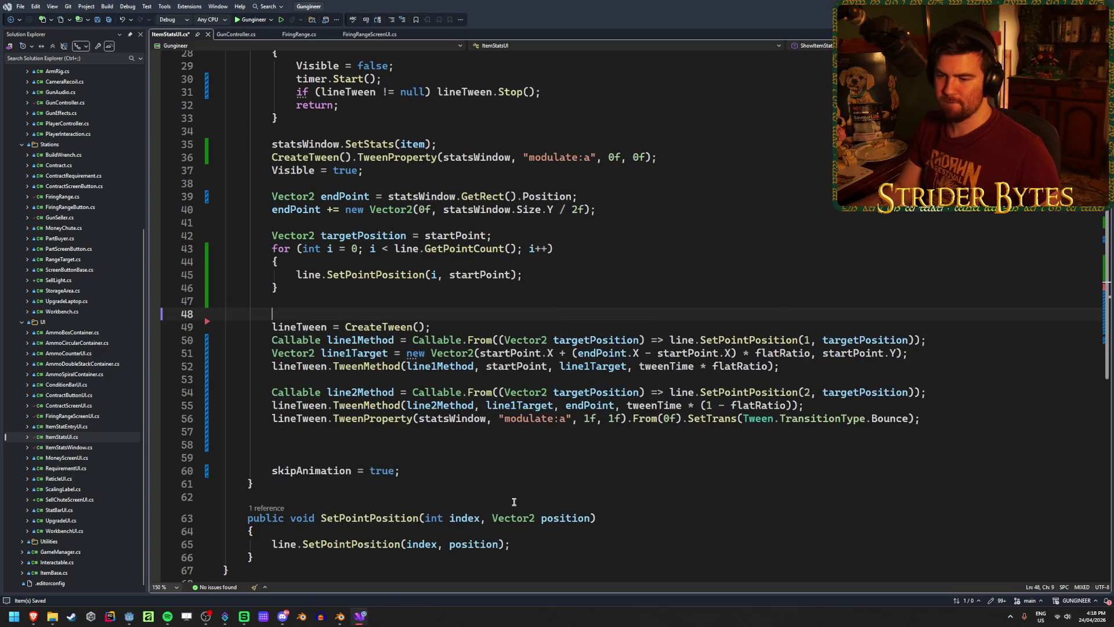
Restore the skipAnimation-guarded lineTween.CustomStep(999f) line to line 57, after the fade tween setup.
{"action": "key", "text": "ctrl+v"}
{"action": "left_click", "coordinate": [556, 476]}
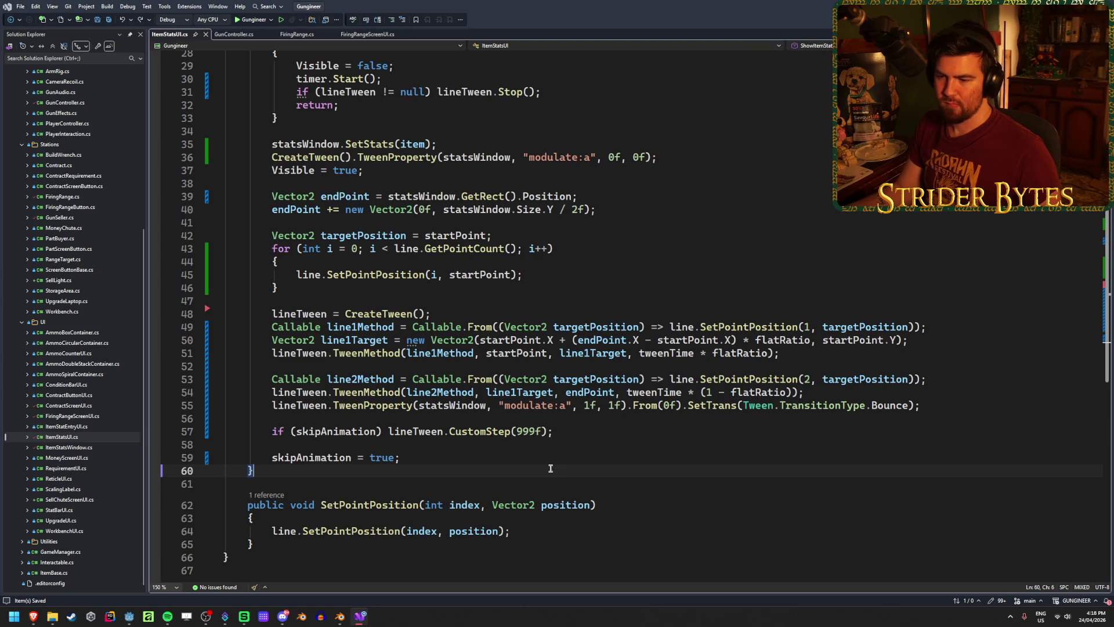
{"action": "left_click", "coordinate": [571, 432]}
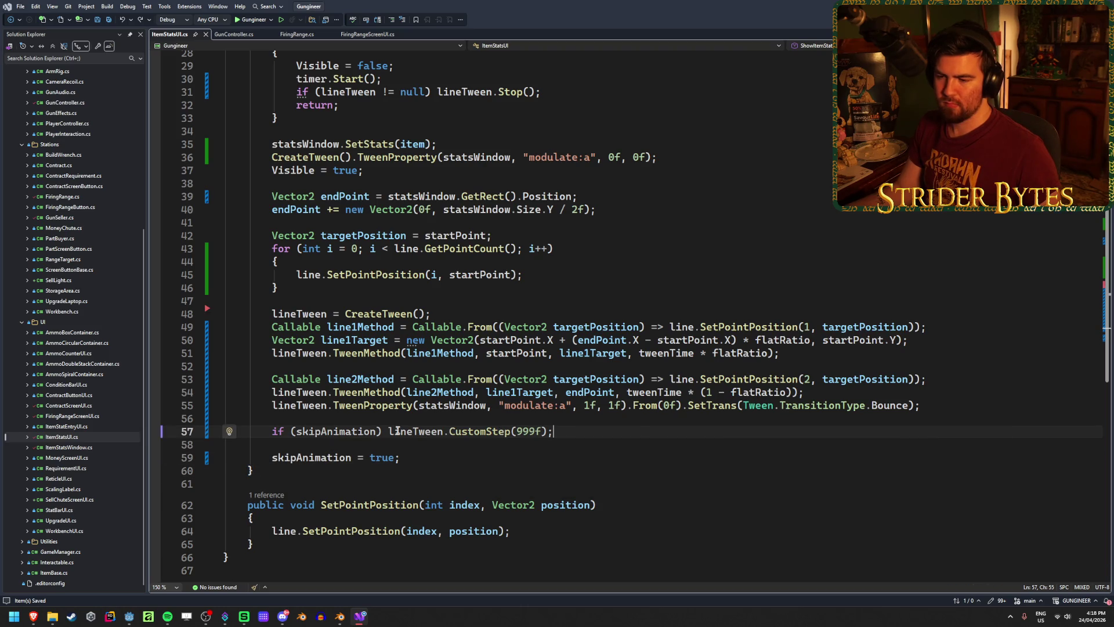
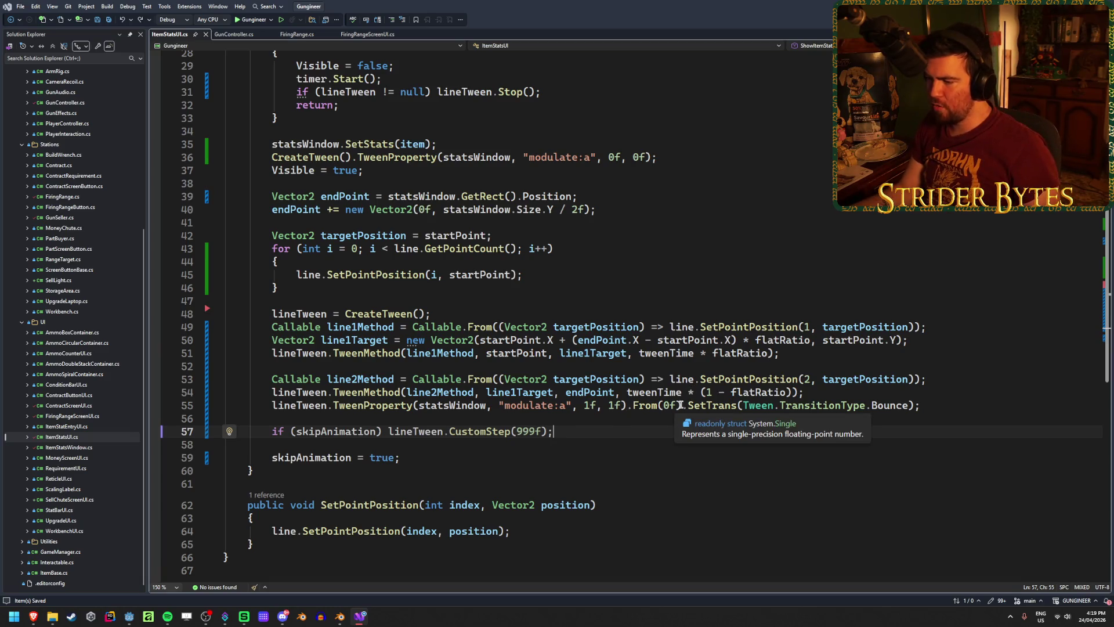
Delete .From(0f) from the line 55 stats-window fade tween and test the game in Godot.
{"action": "left_click_drag", "start_coordinate": [680, 405], "coordinate": [620, 405]}
{"action": "key", "text": "Delete"}
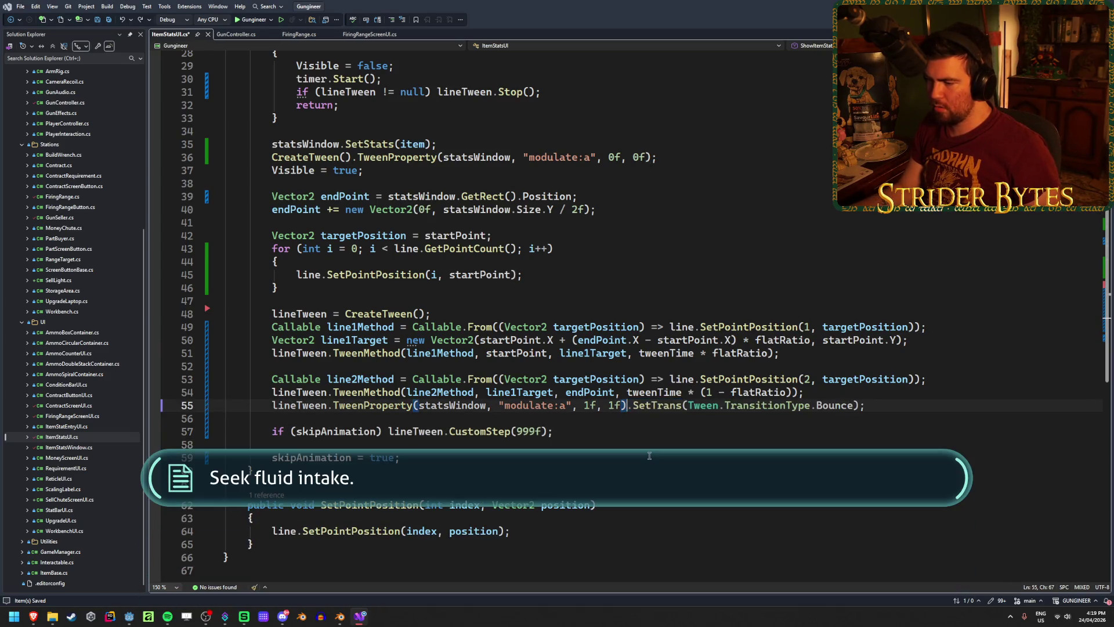
{"action": "key", "text": "alt+Tab"}
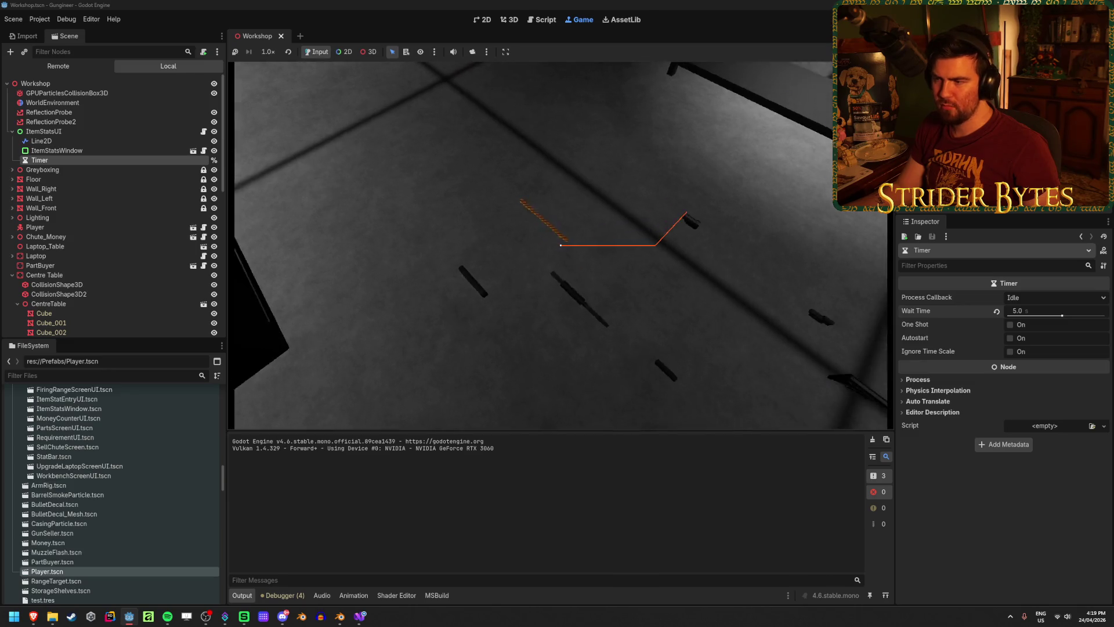
{"action": "key", "text": "F8"}
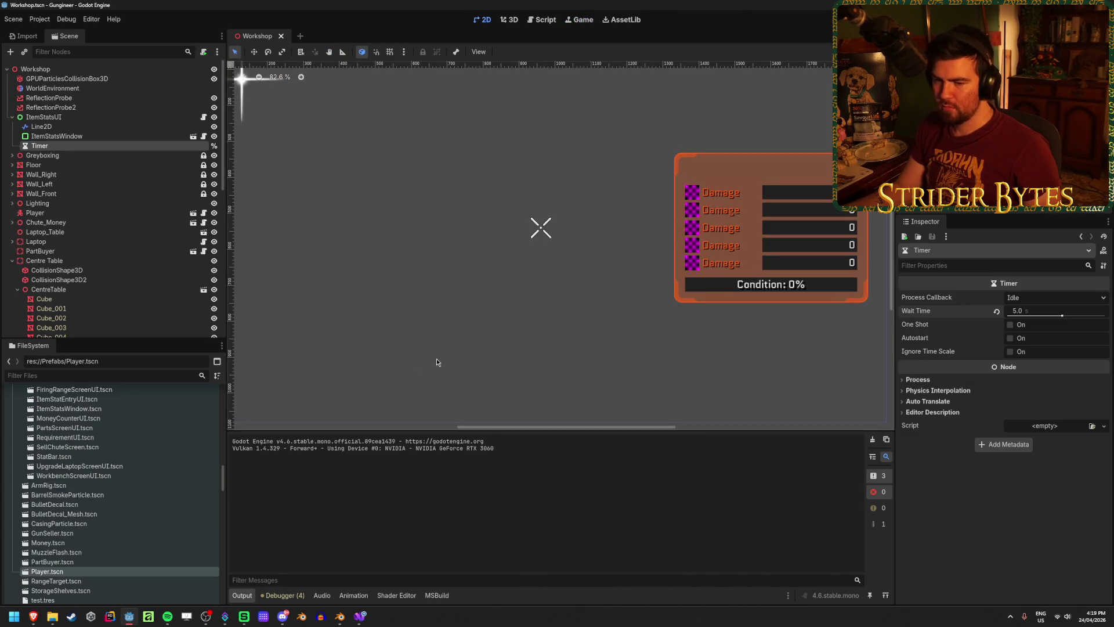
{"action": "left_click", "coordinate": [360, 615]}
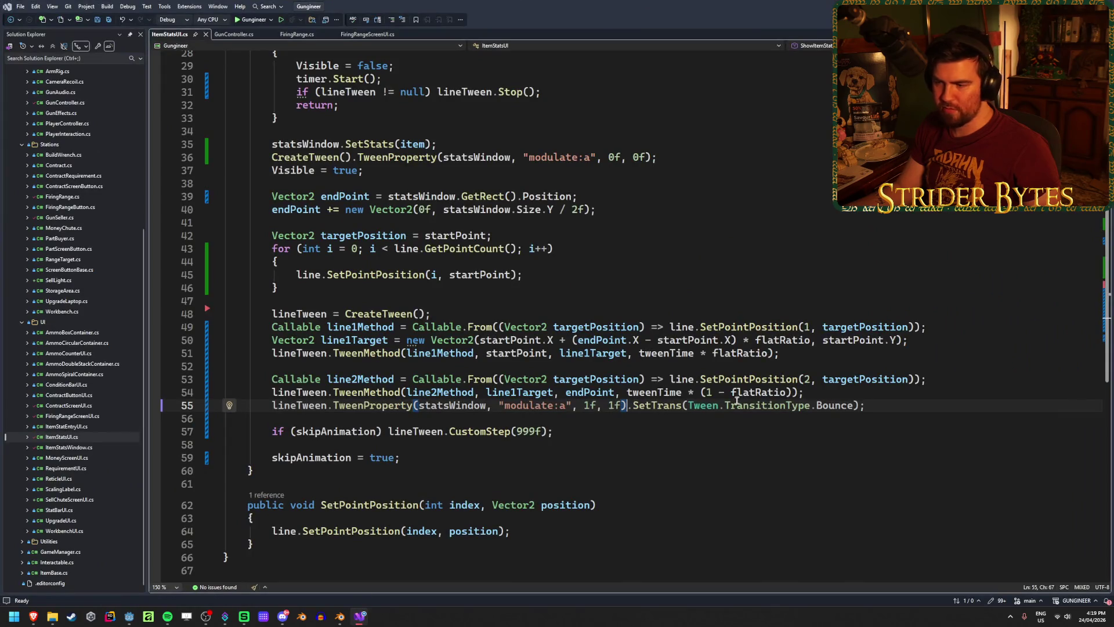
Restore .From(0f) on line 55 and change the CustomStep value from 999f to 9999999f.
{"action": "type", "text": ".From(0f)"}
{"action": "key", "text": "ctrl+s"}
{"action": "left_click", "coordinate": [955, 404]}
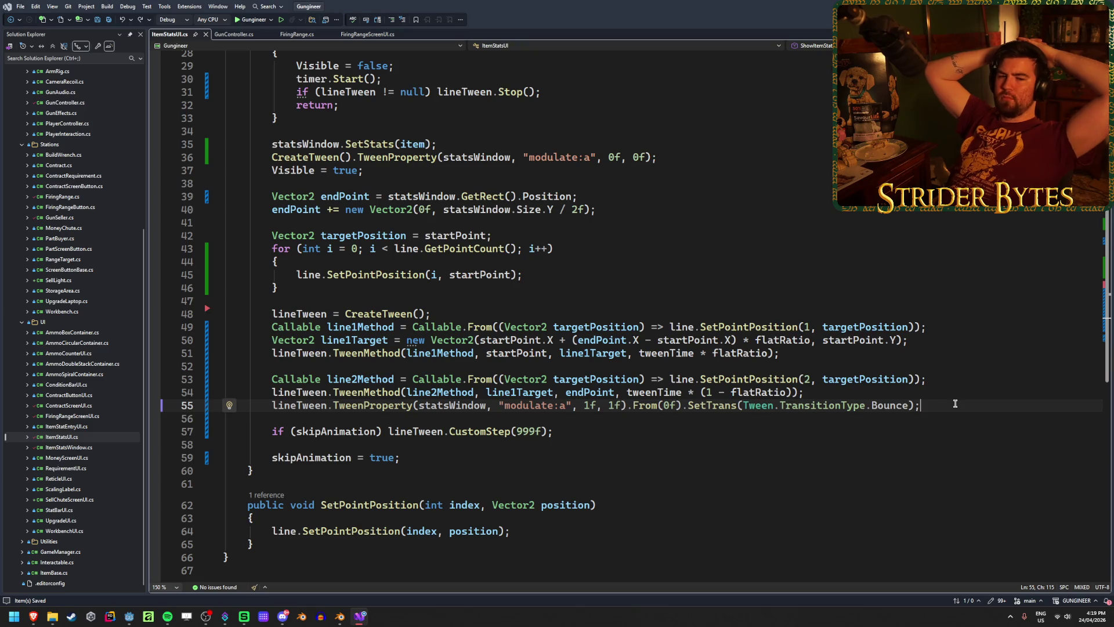
{"action": "left_click", "coordinate": [534, 431]}
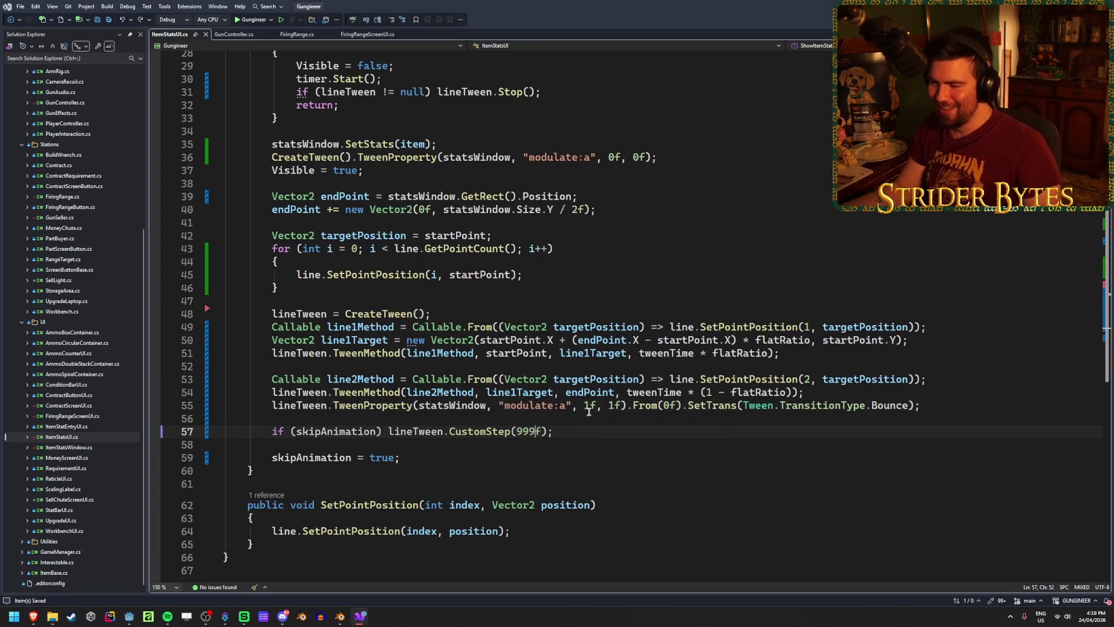
{"action": "type", "text": "9999"}
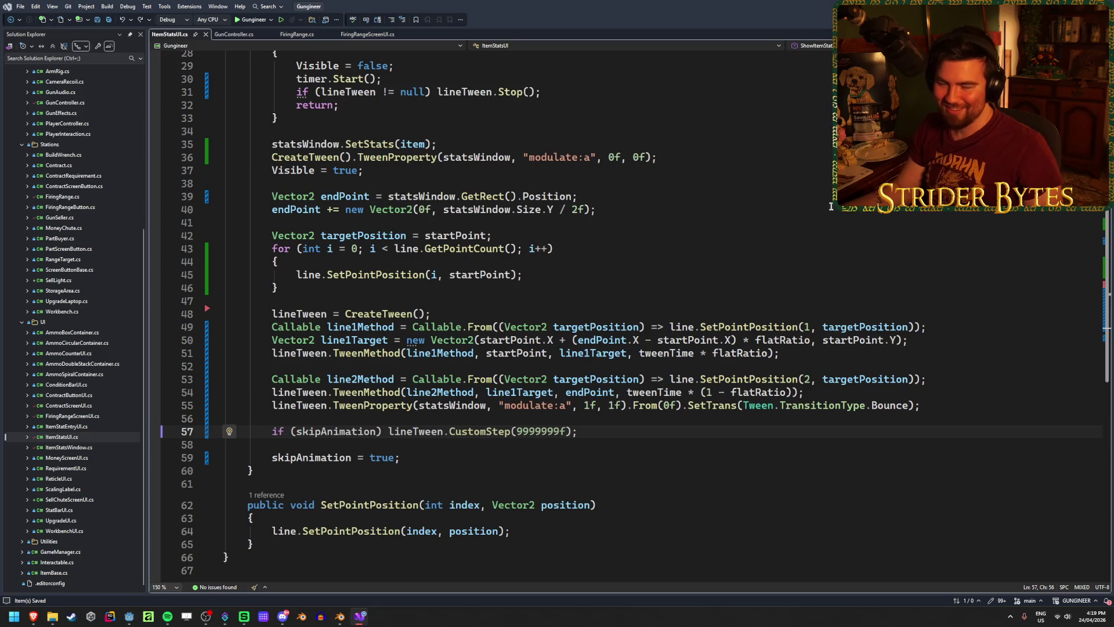
Run the game in Godot to test the change, then stop it.
{"action": "key", "text": "alt+Tab"}
{"action": "key", "text": "F5"}
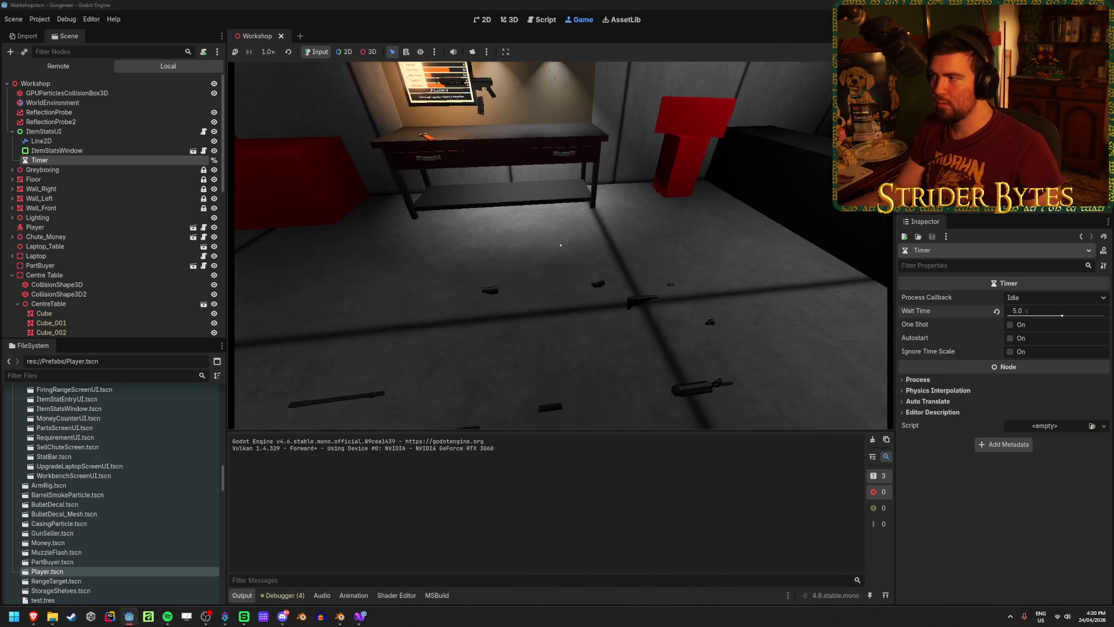
{"action": "key", "text": "F8"}
{"action": "left_click", "coordinate": [360, 620]}
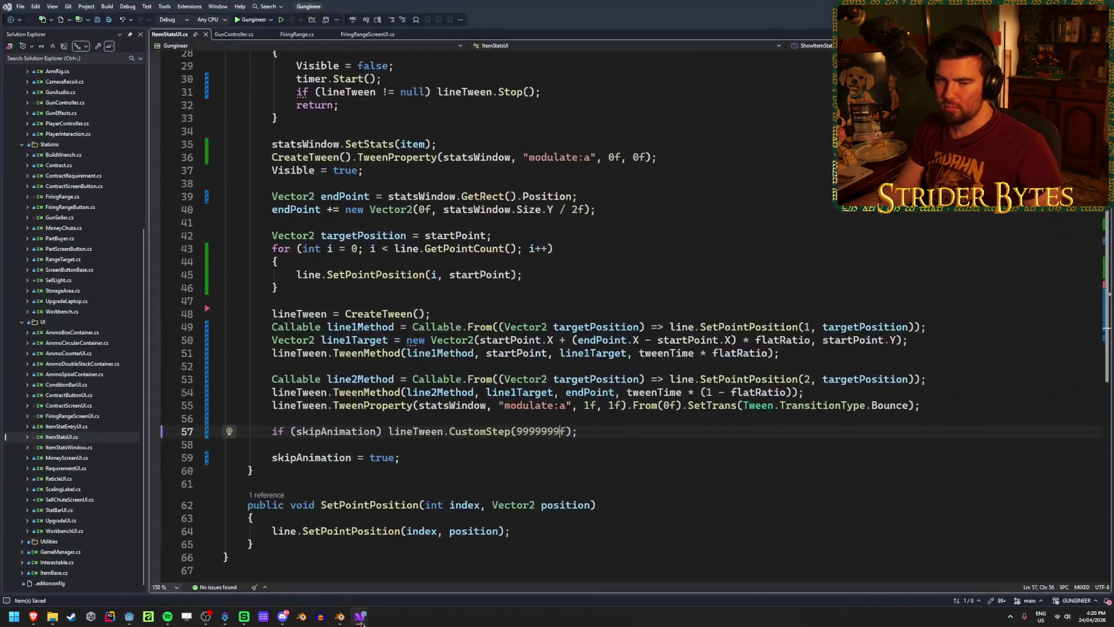
Inspect the 1f fade duration on line 55, then open a blank line after the point-reset loop.
{"action": "left_click", "coordinate": [594, 429]}
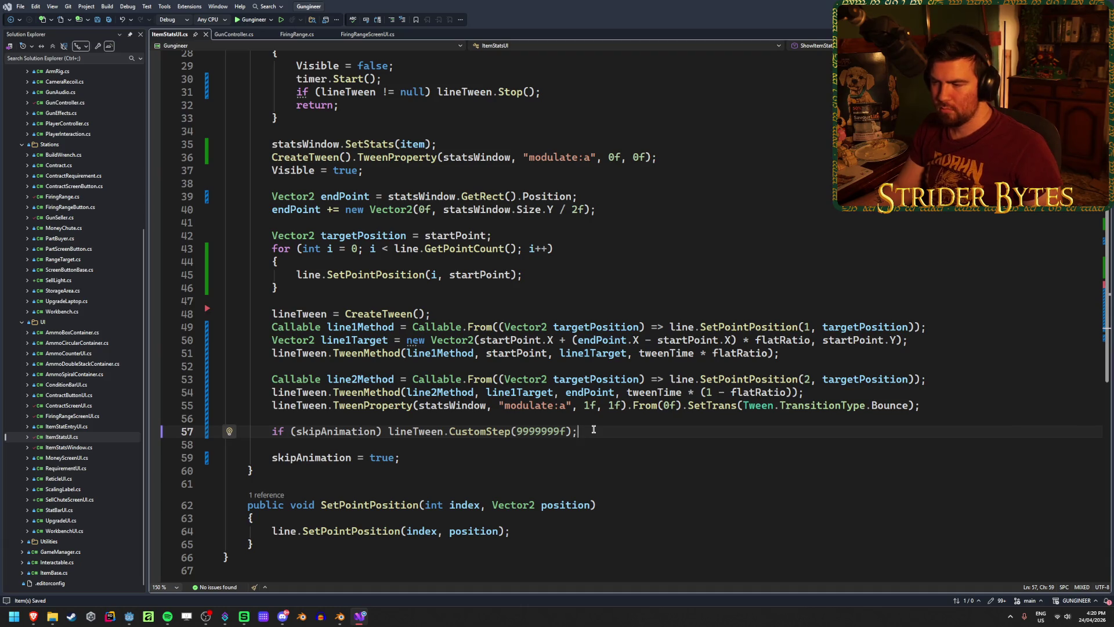
{"action": "left_click", "coordinate": [590, 406]}
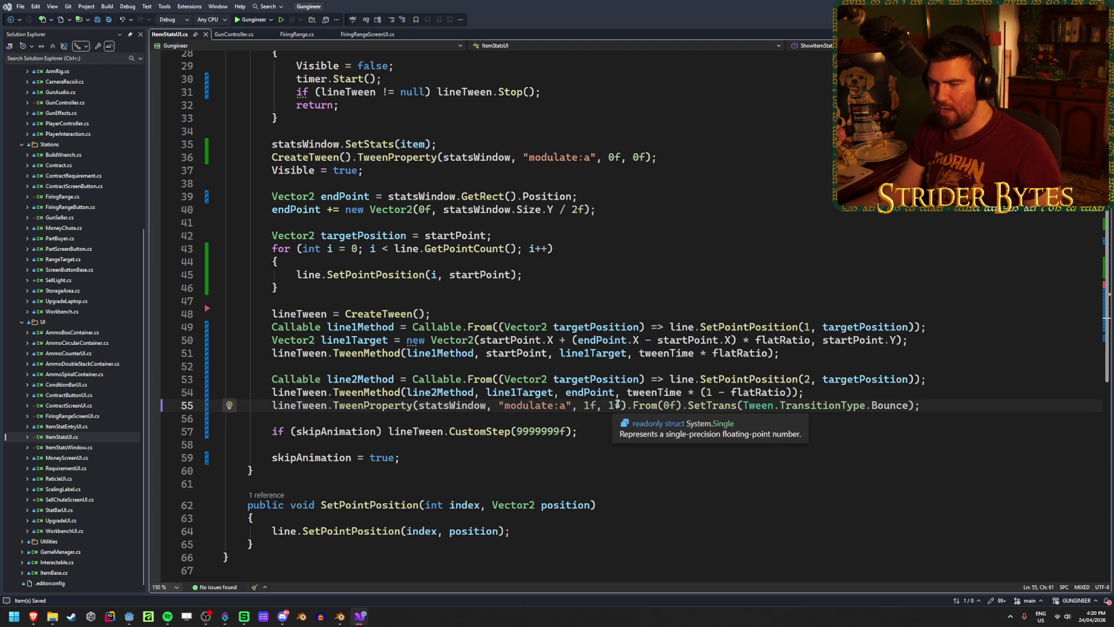
{"action": "double_click", "coordinate": [617, 405]}
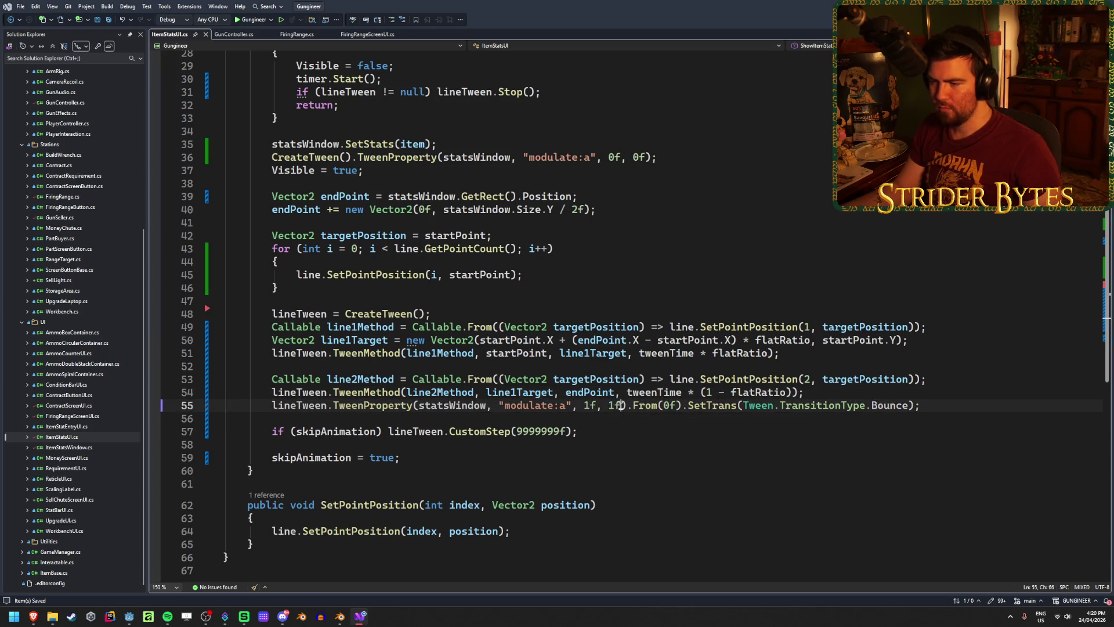
{"action": "left_click_drag", "start_coordinate": [622, 405], "coordinate": [606, 408]}
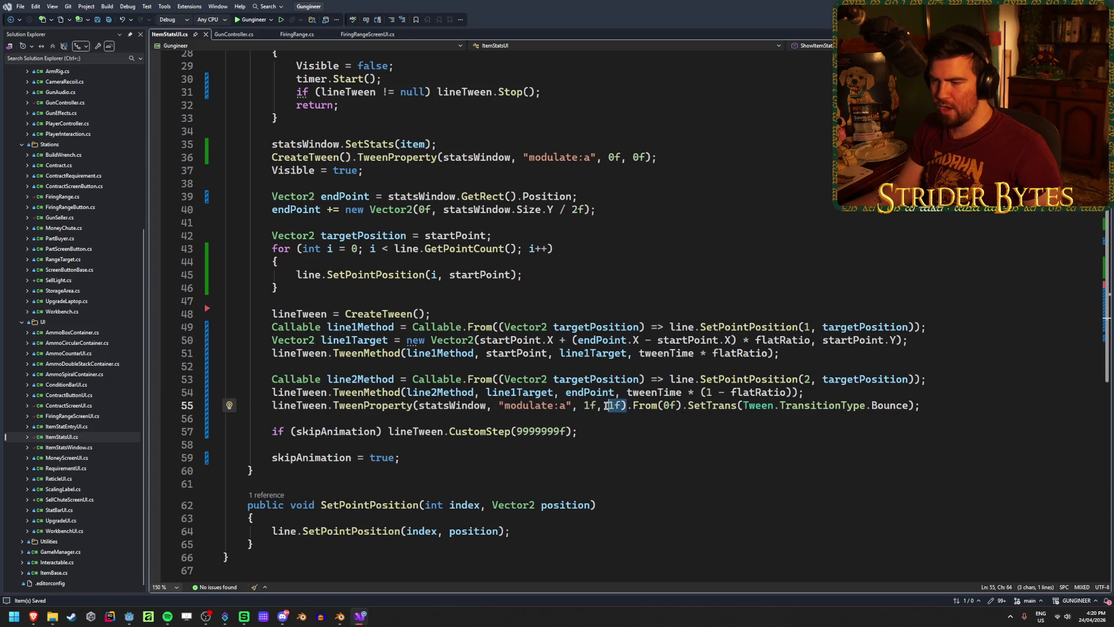
{"action": "left_click", "coordinate": [621, 406]}
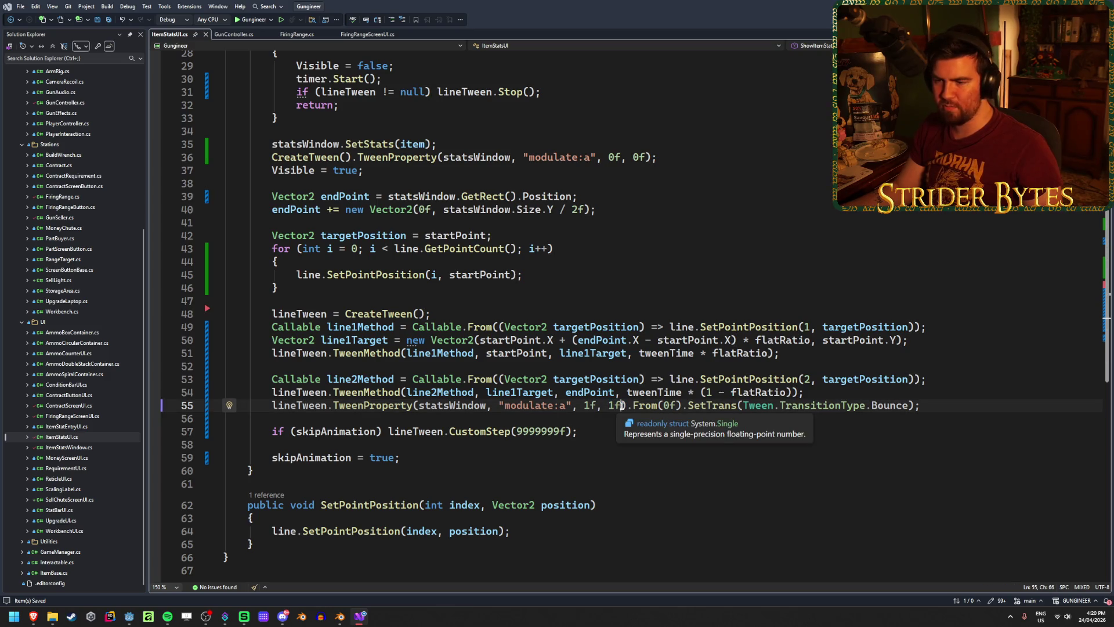
{"action": "left_click", "coordinate": [379, 292]}
{"action": "key", "text": "Return"}
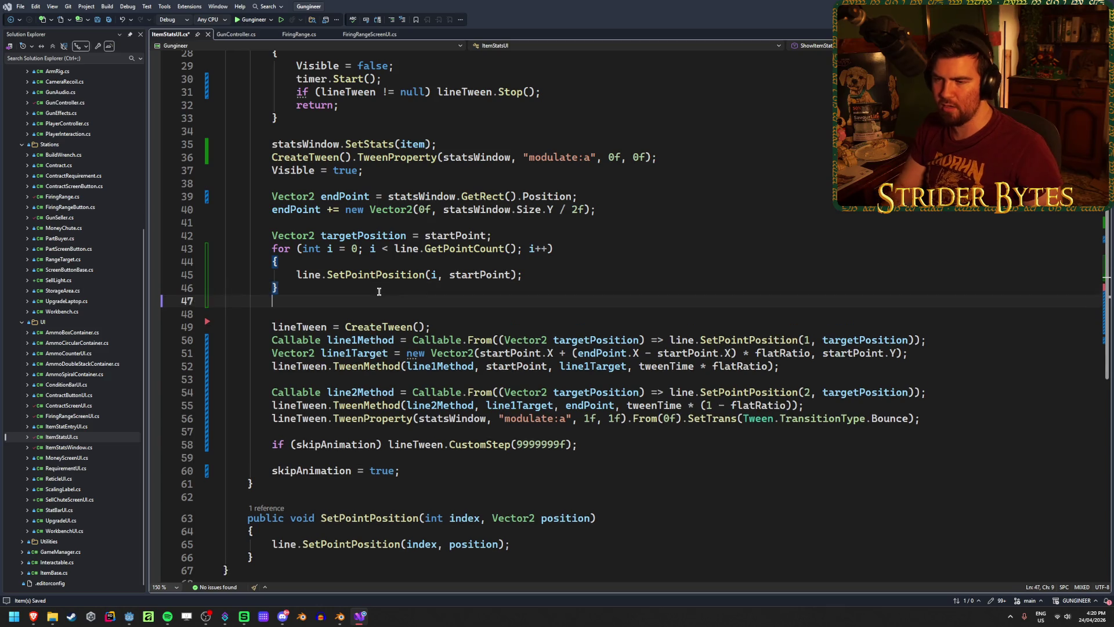
Add a second blank line after the loop and check CustomStep's Quick Info on line 59.
{"action": "key", "text": "Return"}
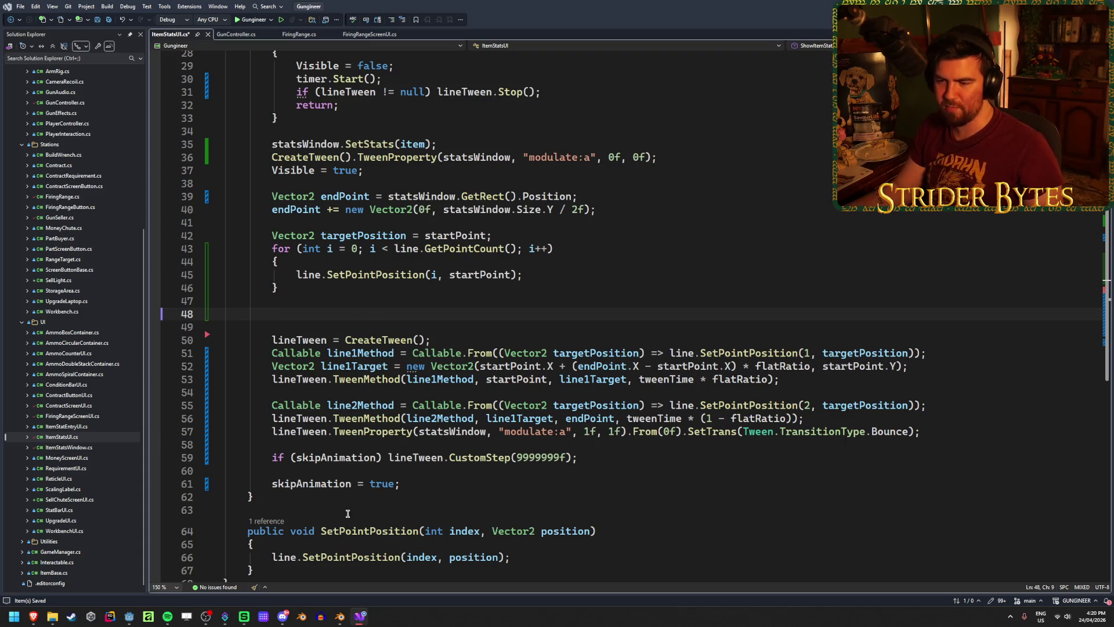
{"action": "left_click", "coordinate": [706, 452]}
{"action": "double_click", "coordinate": [548, 458]}
{"action": "left_click", "coordinate": [540, 458]}
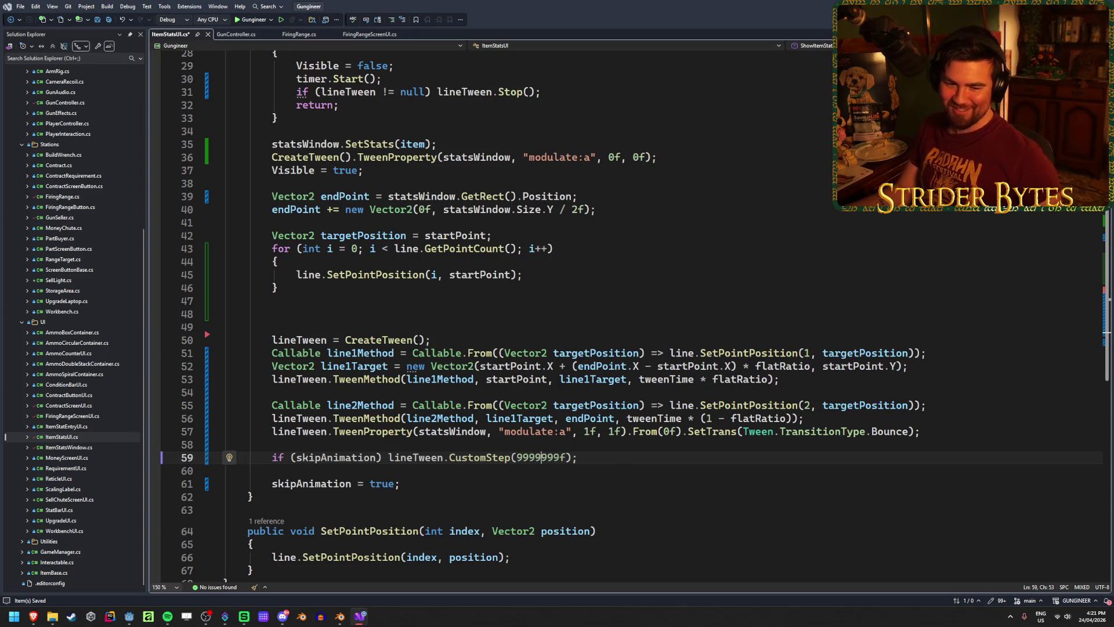
{"action": "key", "text": "End"}
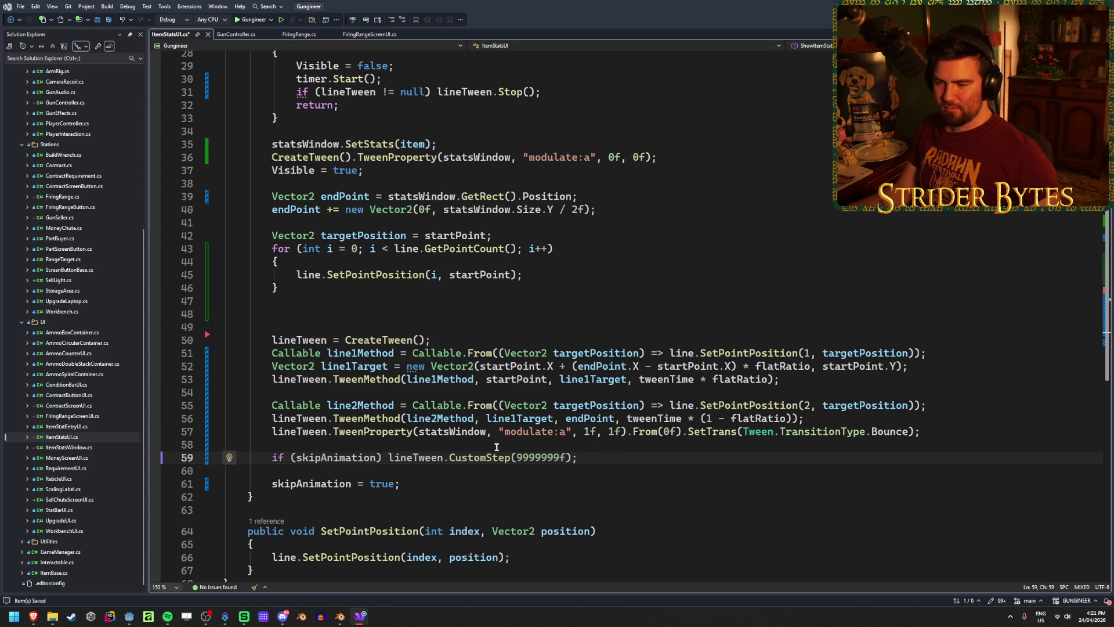
{"action": "mouse_move", "coordinate": [476, 462]}
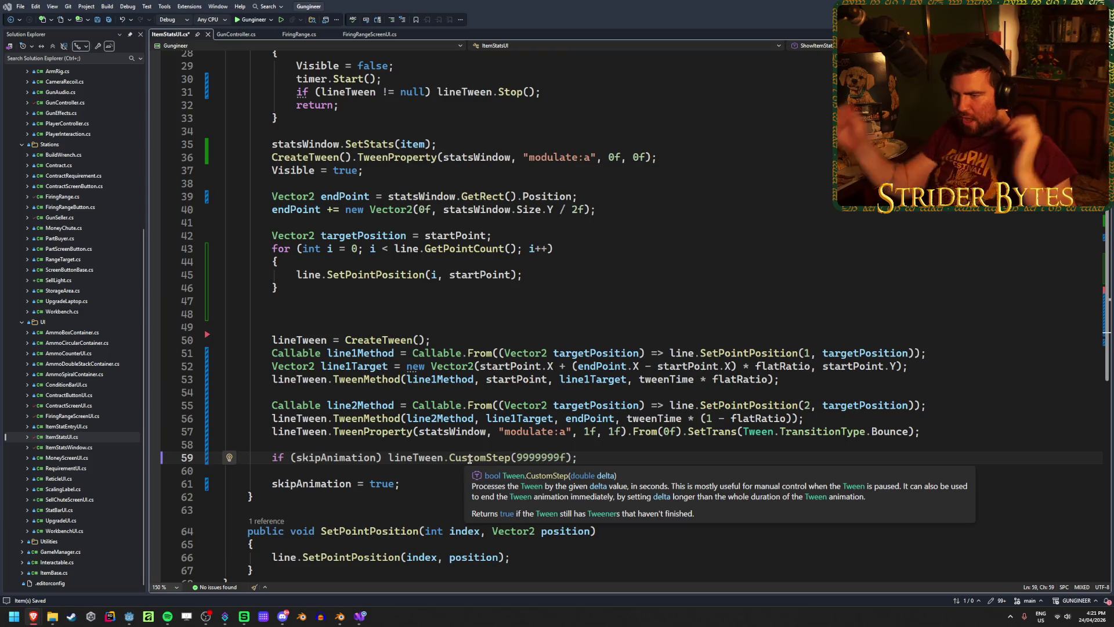
Set a breakpoint on the line 59 skipAnimation check and start debugging.
{"action": "left_click", "coordinate": [155, 457]}
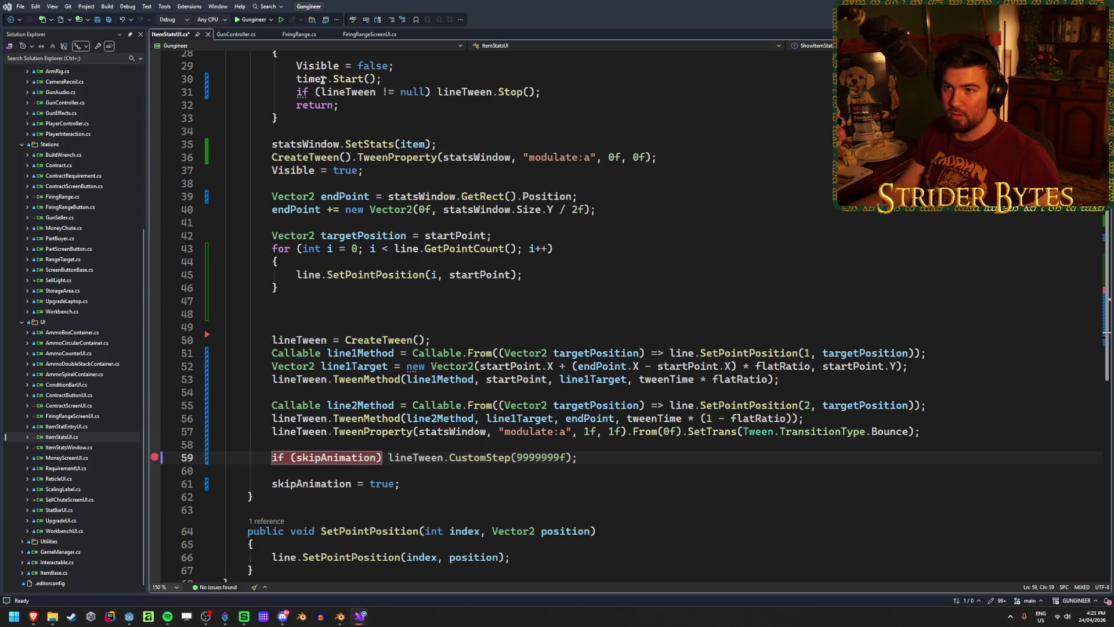
{"action": "left_click", "coordinate": [155, 457]}
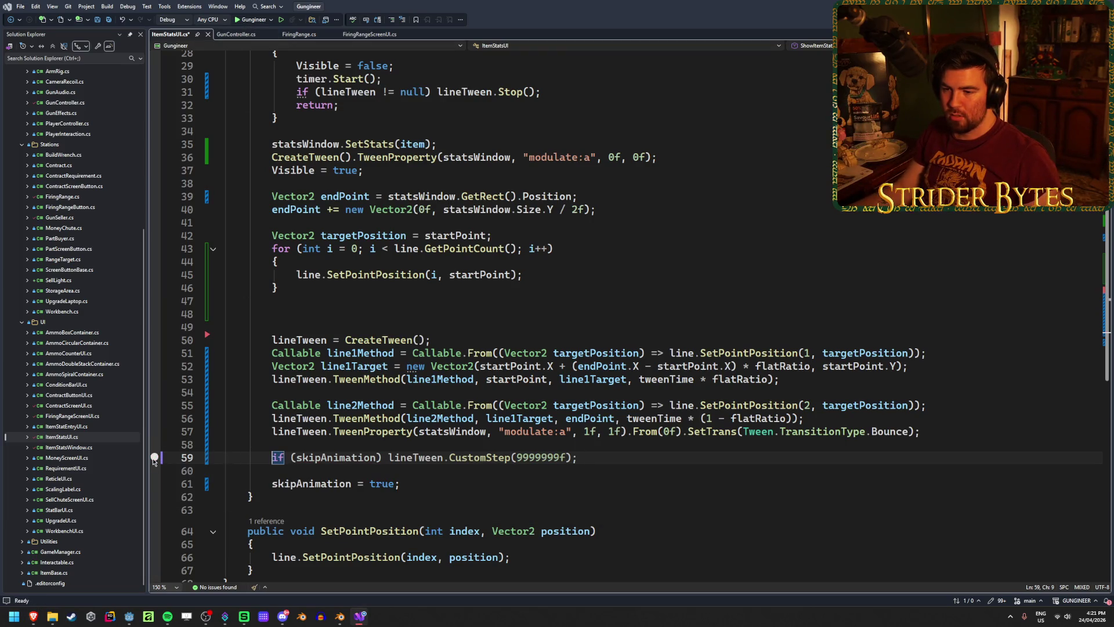
{"action": "left_click", "coordinate": [155, 458]}
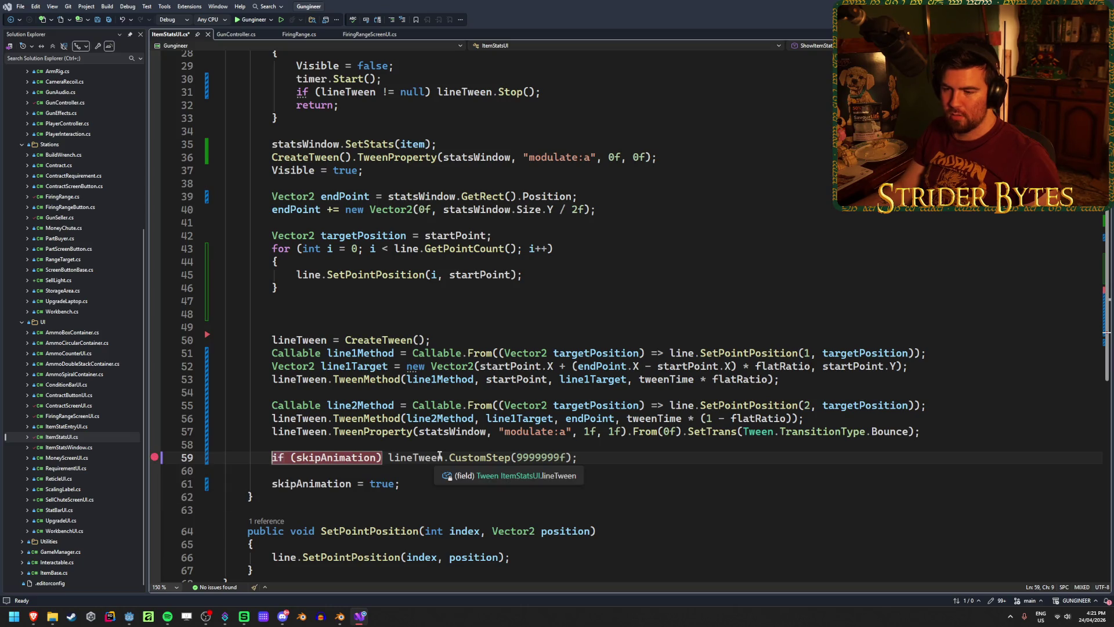
{"action": "left_click", "coordinate": [281, 21]}
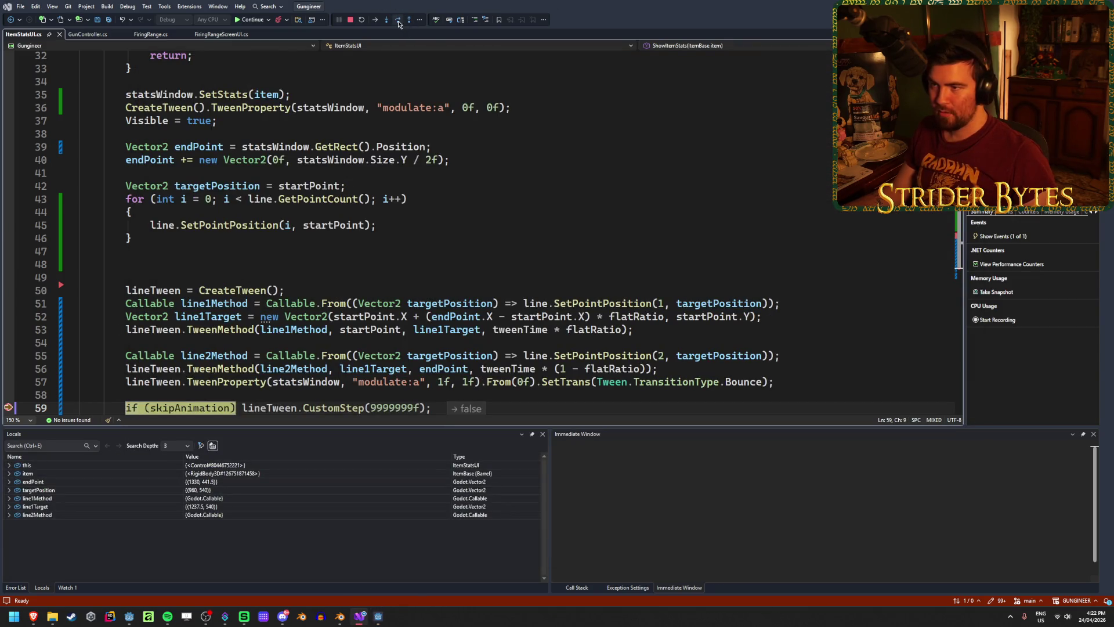
Step over the CustomStep(9999999f) call, confirm its data tip shows true, then stop debugging.
{"action": "left_click", "coordinate": [398, 23]}
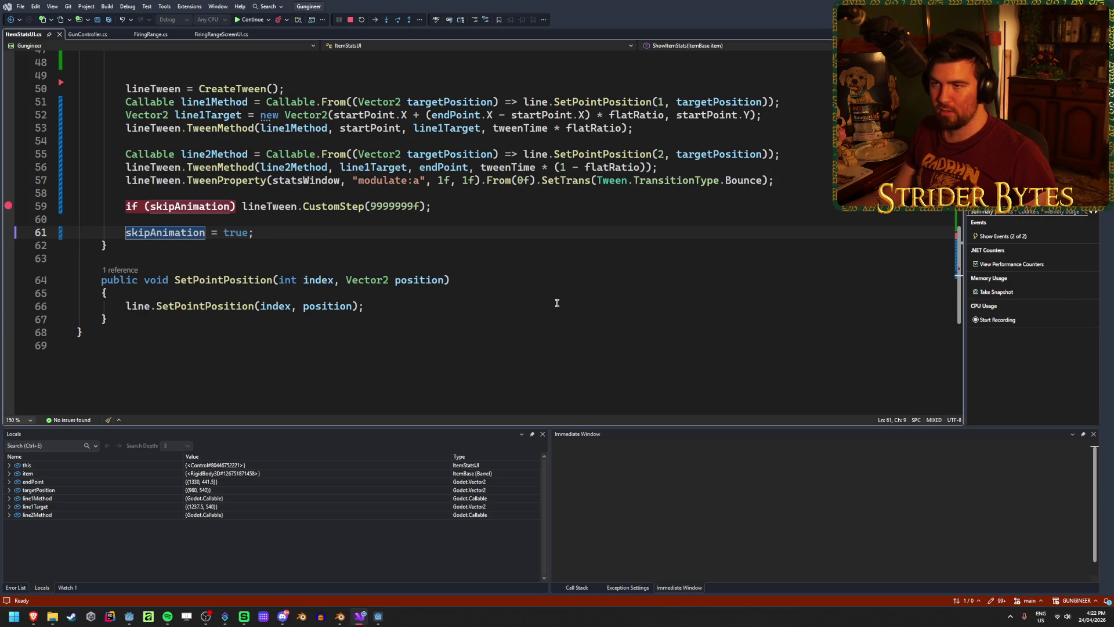
{"action": "key", "text": "F5"}
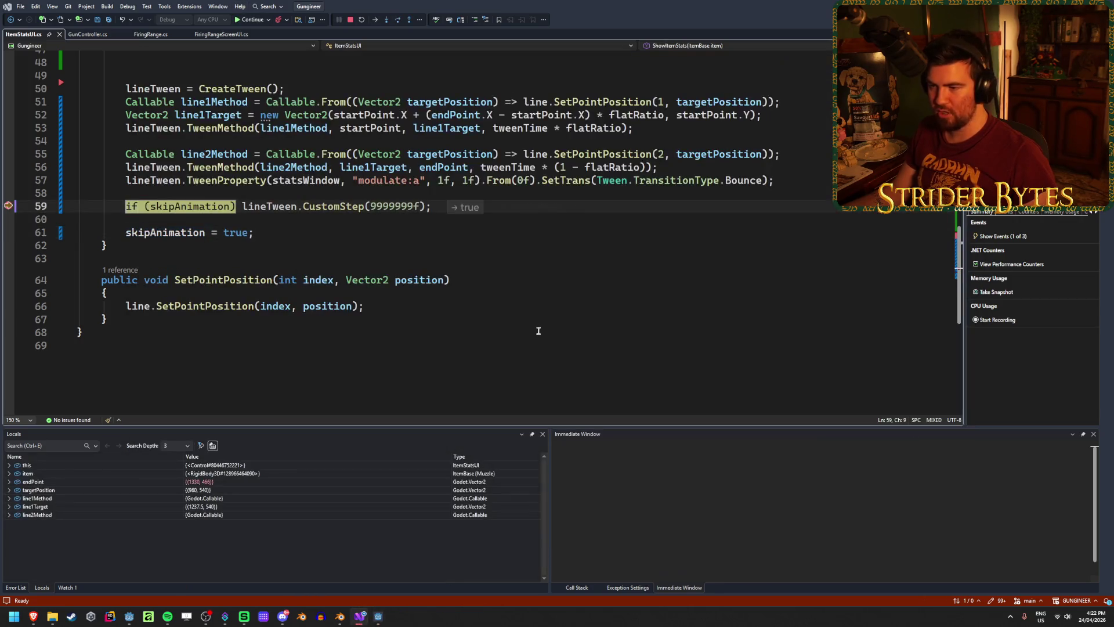
{"action": "left_click", "coordinate": [399, 21]}
{"action": "mouse_move", "coordinate": [328, 206]}
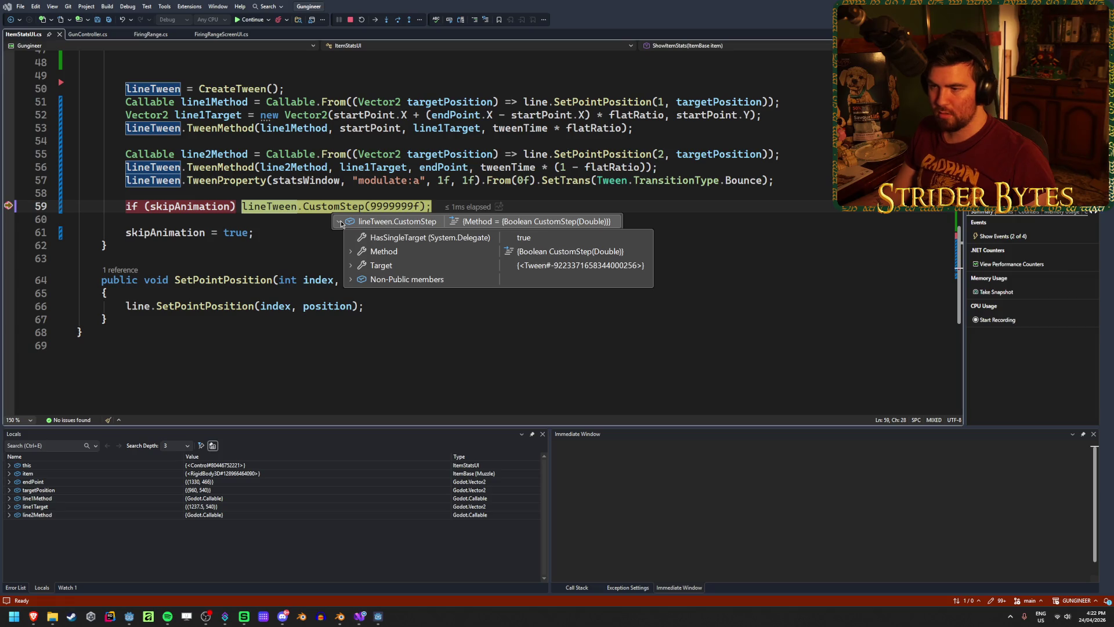
{"action": "left_click", "coordinate": [341, 223]}
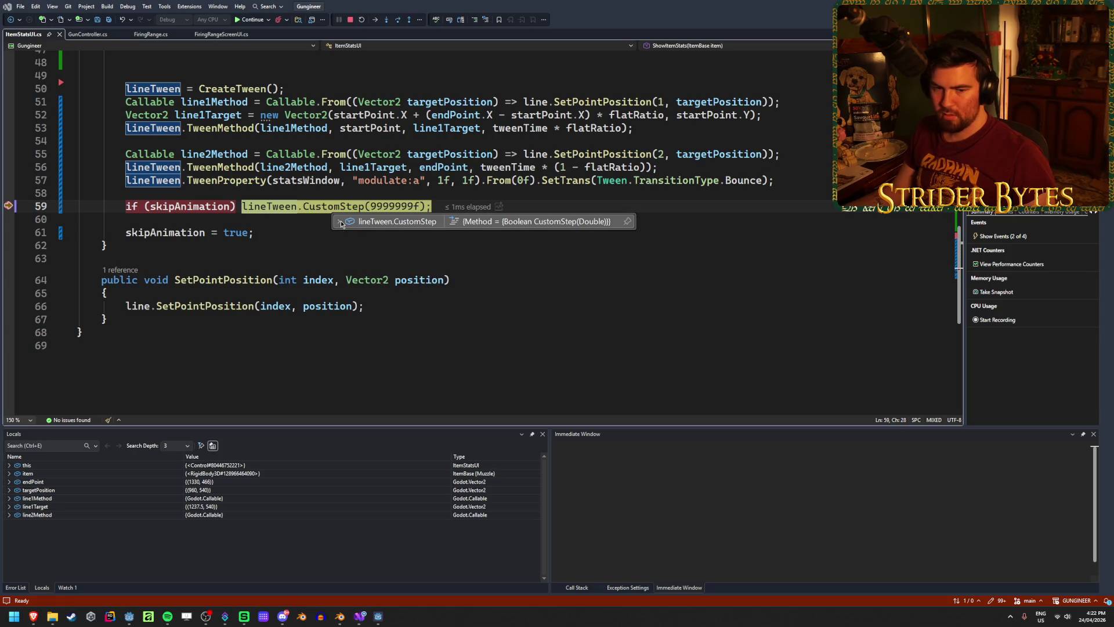
{"action": "key", "text": "F10"}
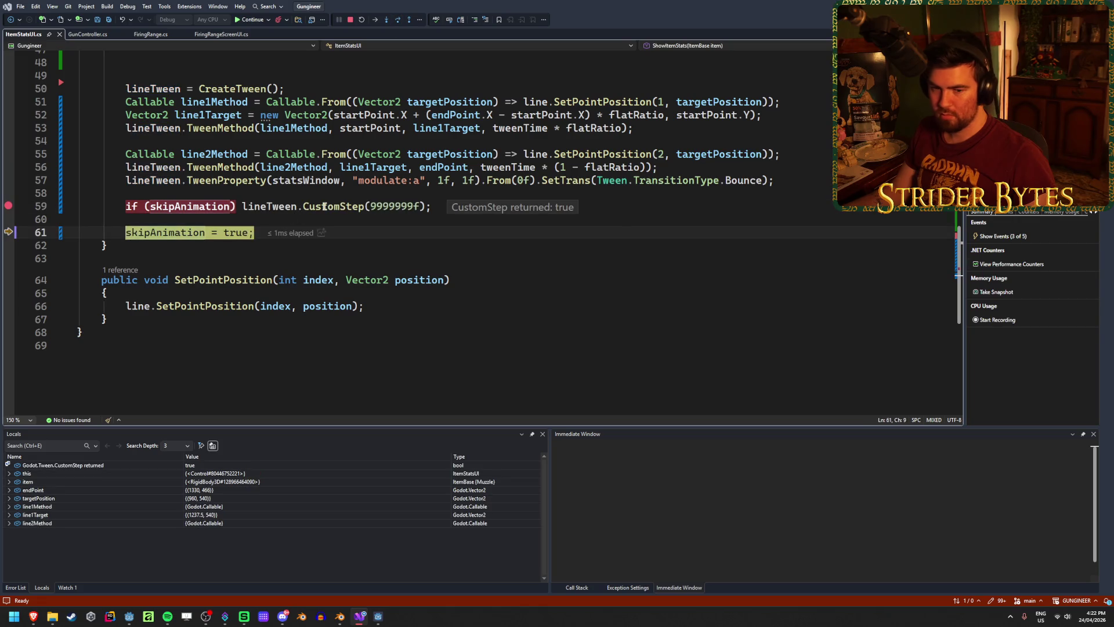
{"action": "mouse_move", "coordinate": [325, 207]}
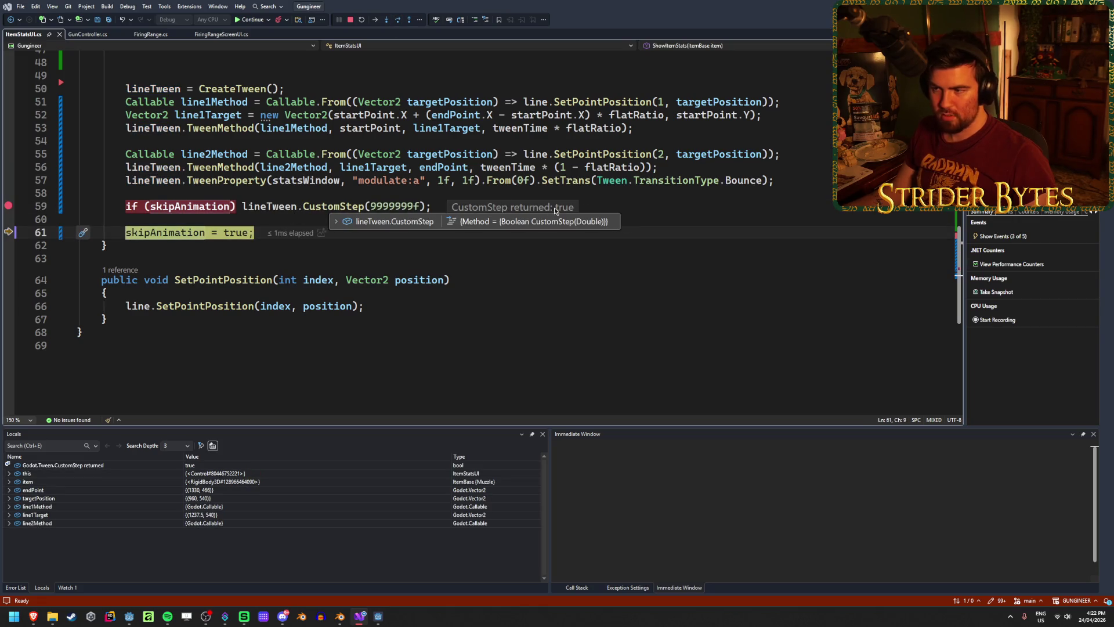
{"action": "left_click", "coordinate": [336, 223]}
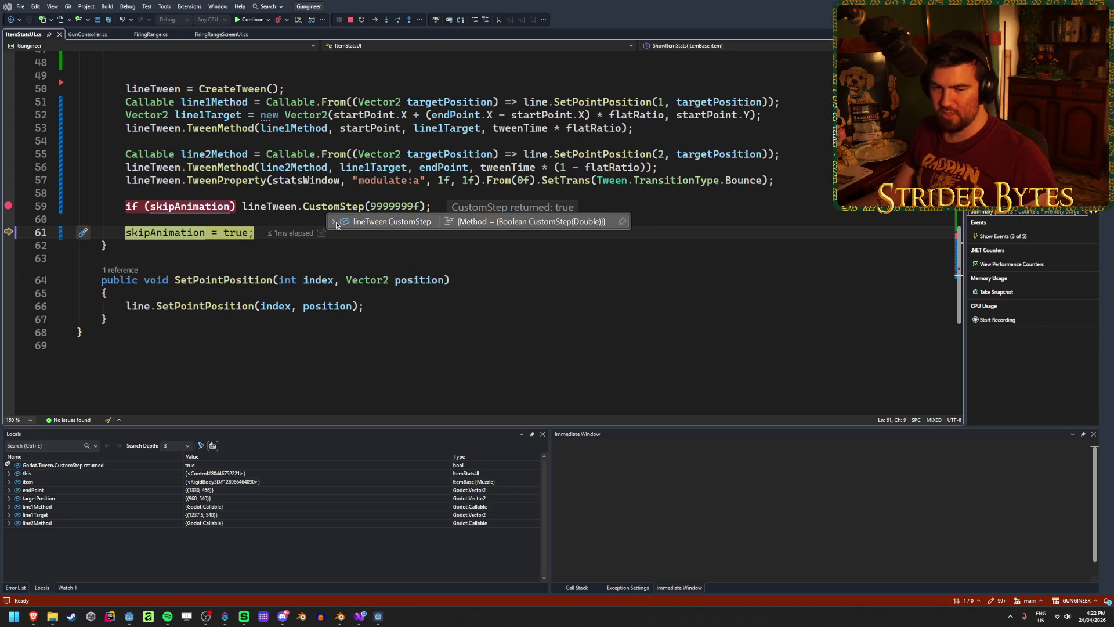
{"action": "left_click", "coordinate": [351, 19]}
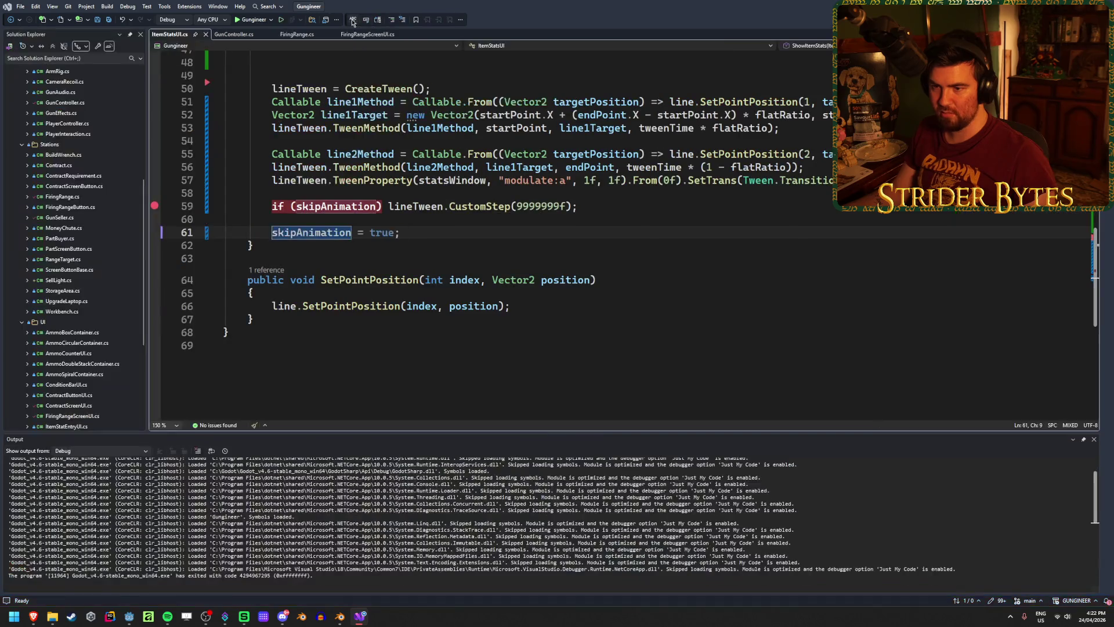
Remove the CustomStep line breakpoint and close the Output panel.
{"action": "left_click", "coordinate": [154, 285]}
{"action": "left_click", "coordinate": [650, 282]}
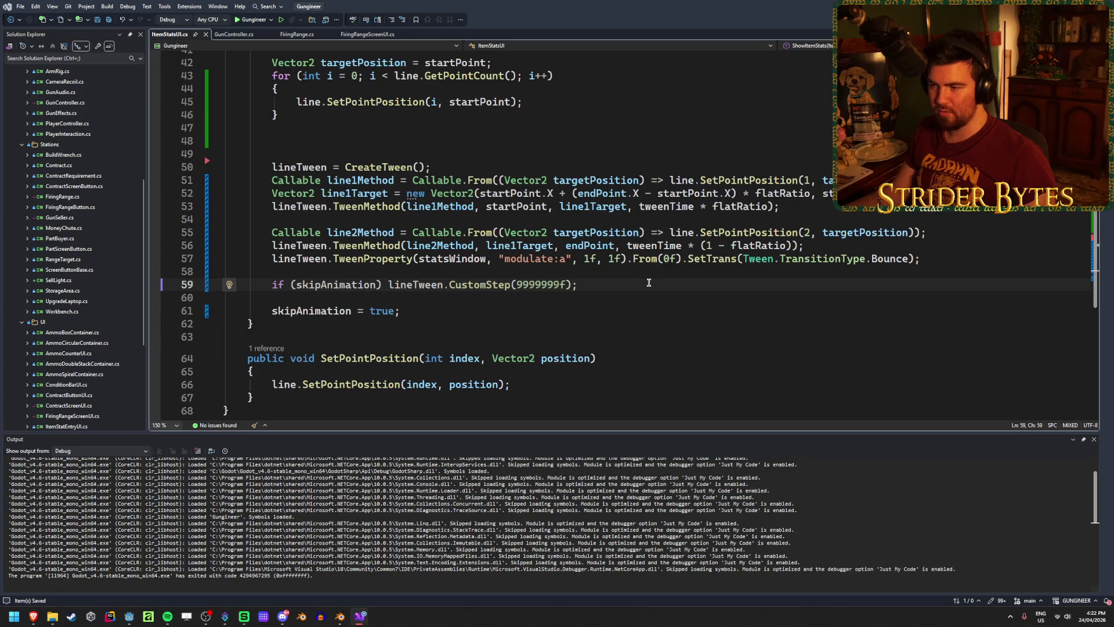
{"action": "mouse_move", "coordinate": [467, 285]}
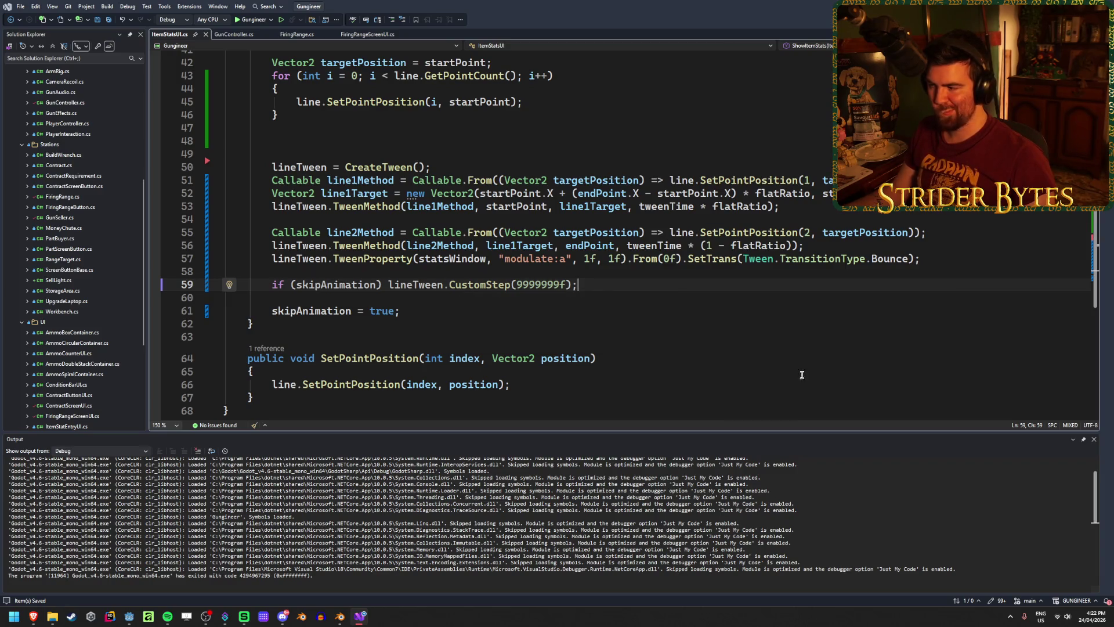
{"action": "left_click", "coordinate": [1094, 440]}
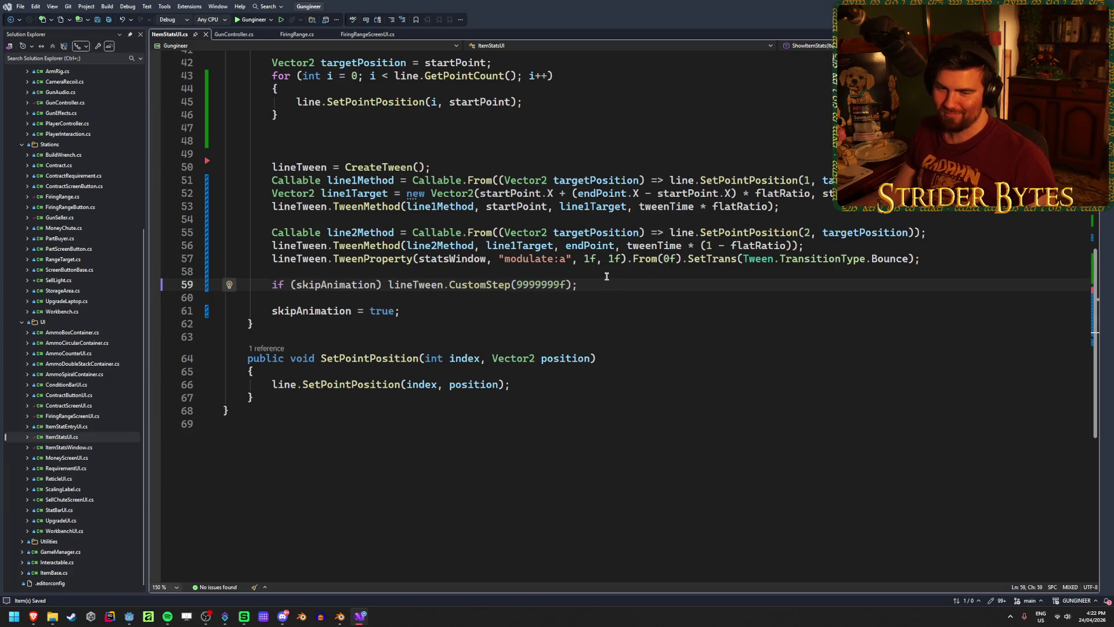
{"action": "scroll", "coordinate": [617, 297], "scroll_direction": "up", "scroll_amount": 4}
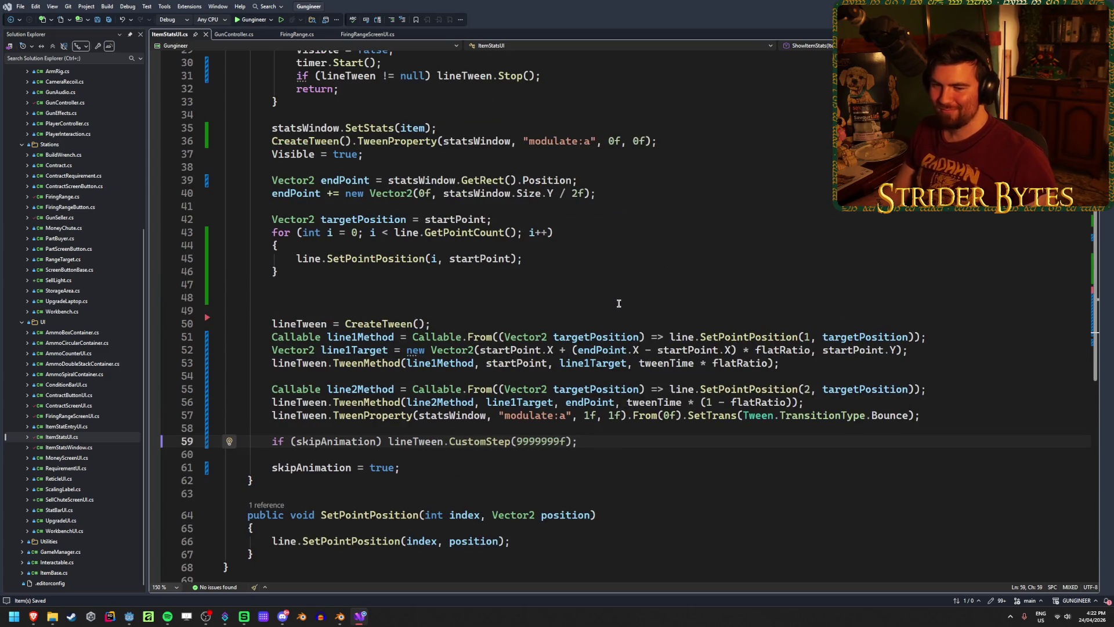
{"action": "left_click", "coordinate": [281, 297]}
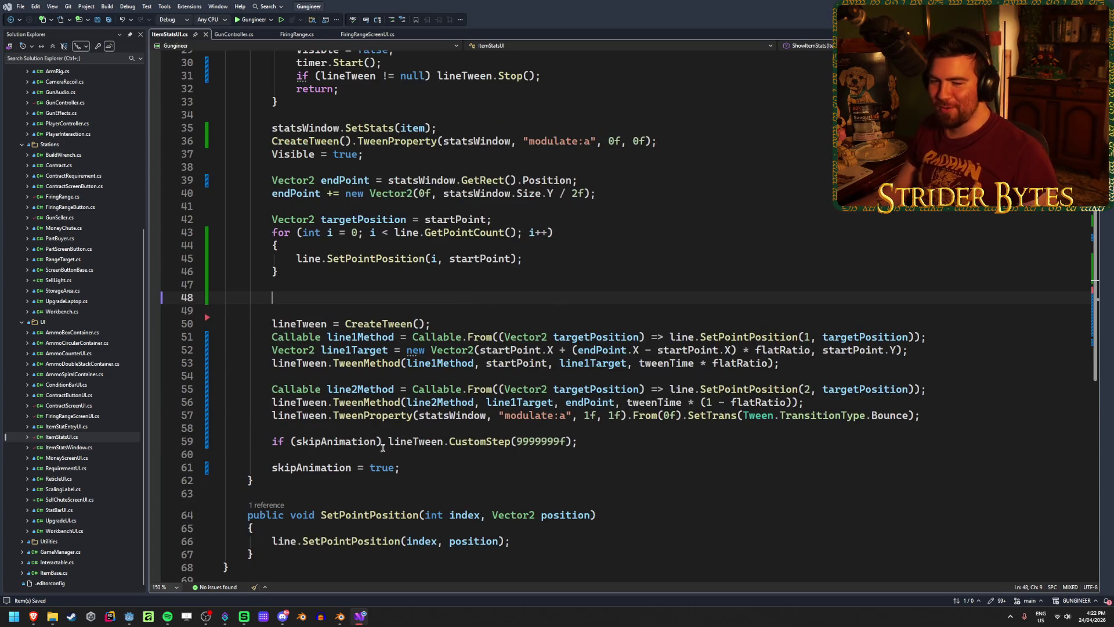
Delete the CustomStep call and move the if (skipAnimation) check onto line 48 above the tween creation.
{"action": "left_click_drag", "start_coordinate": [577, 441], "coordinate": [269, 441]}
{"action": "key", "text": "Delete"}
{"action": "key", "text": "ctrl+x"}
{"action": "left_click", "coordinate": [359, 293]}
{"action": "key", "text": "ctrl+v"}
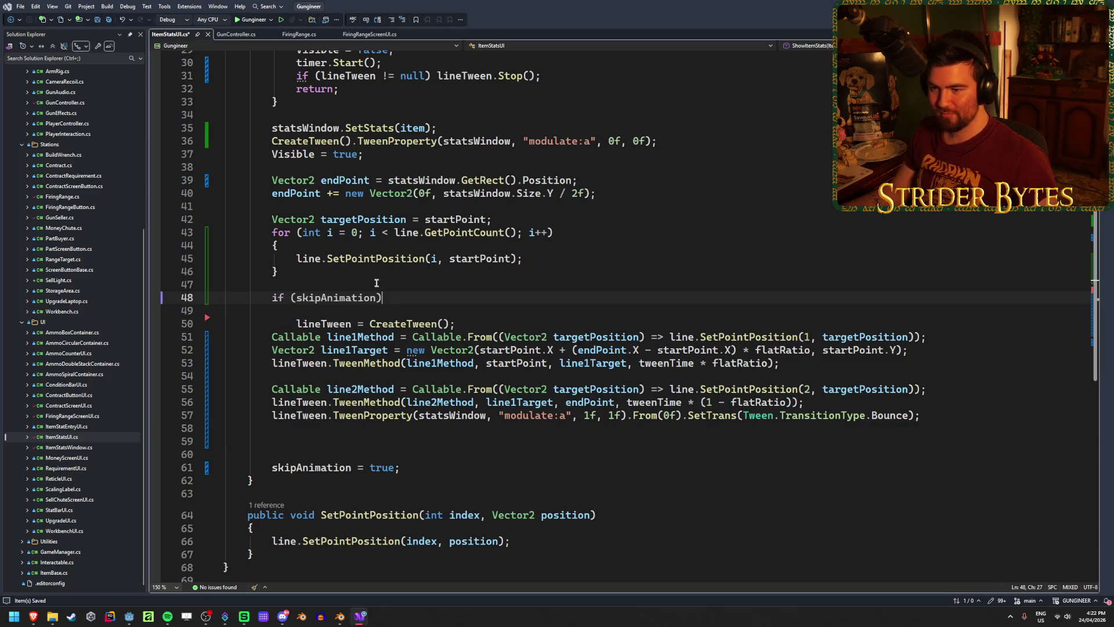
{"action": "key", "text": "Down"}
{"action": "key", "text": "Down"}
{"action": "key", "text": "Home"}
{"action": "key", "text": "shift+Tab"}
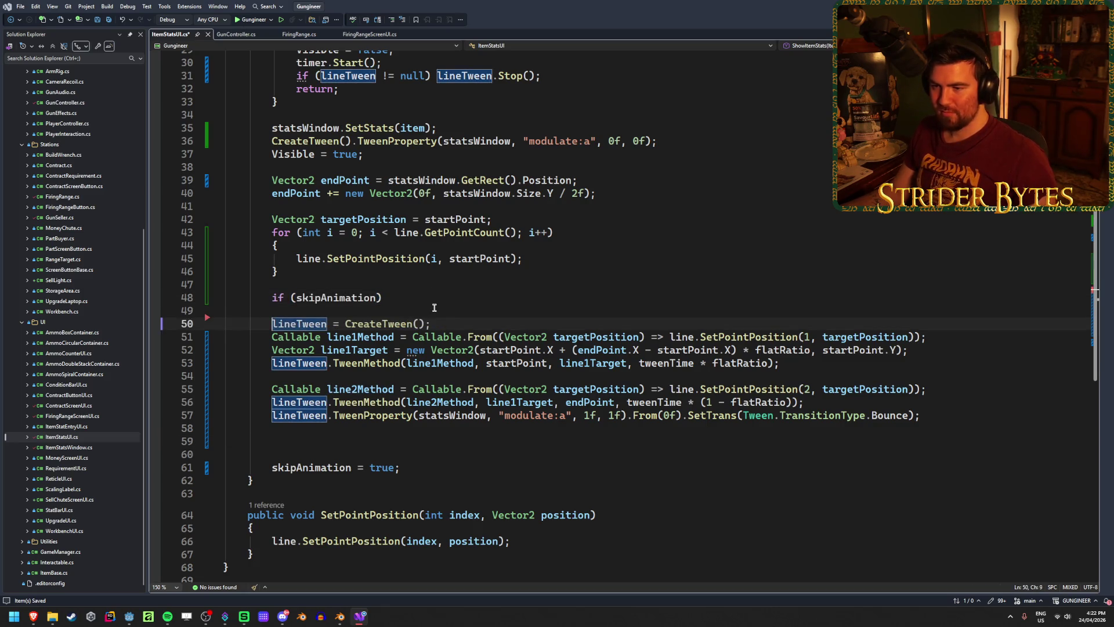
{"action": "left_click", "coordinate": [419, 300]}
Change the tweenTime default from 1f to 1.5f and save.
{"action": "scroll", "coordinate": [405, 302], "scroll_direction": "up", "scroll_amount": 10}
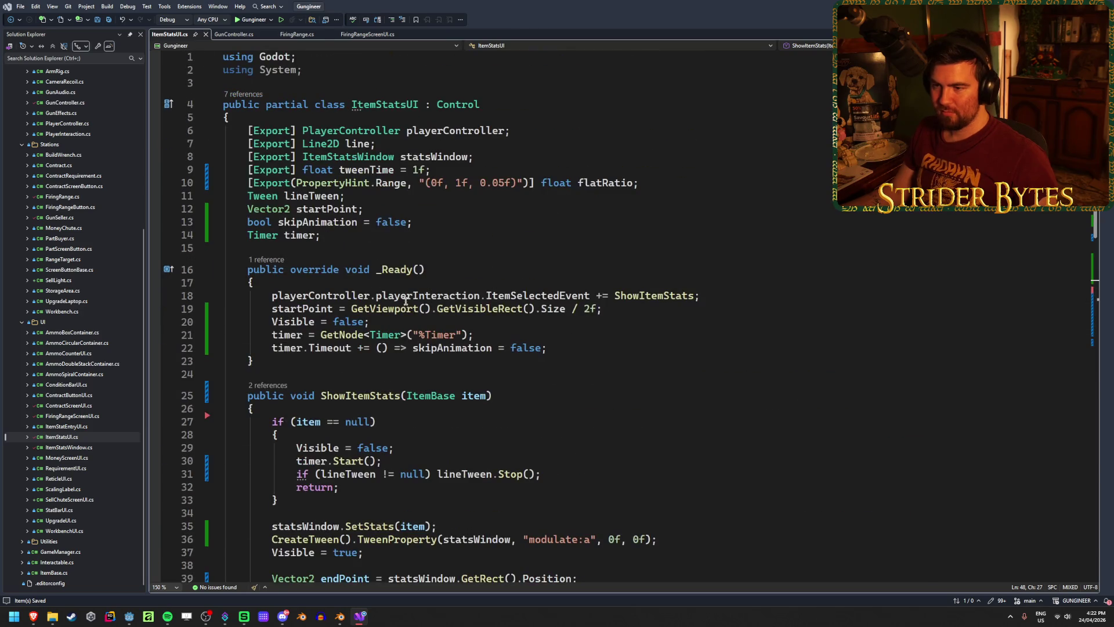
{"action": "left_click", "coordinate": [340, 232]}
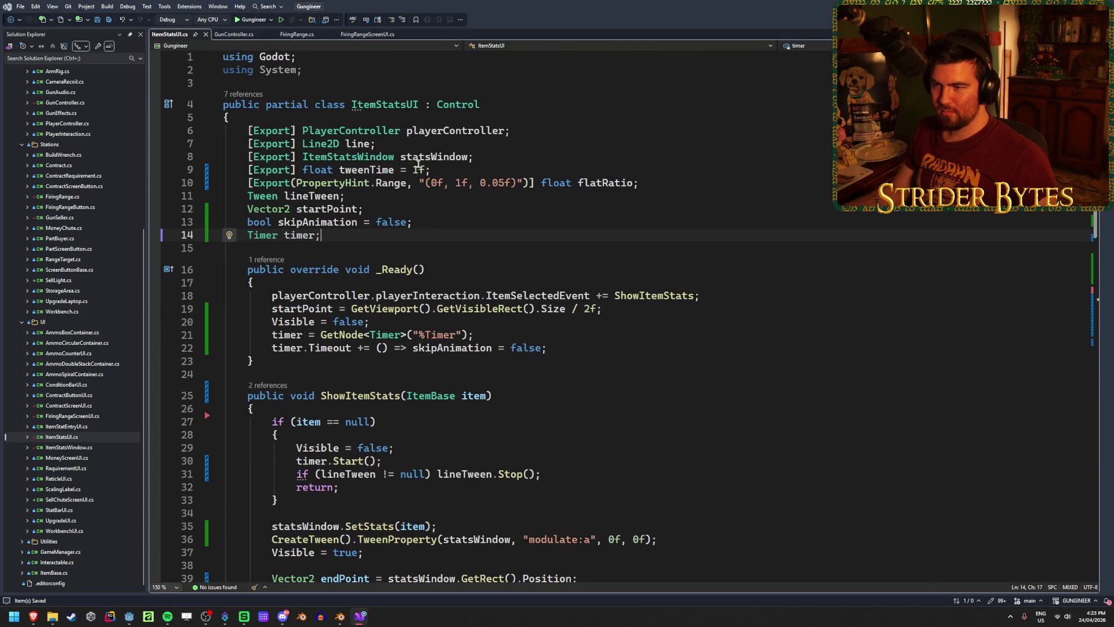
{"action": "left_click", "coordinate": [441, 170]}
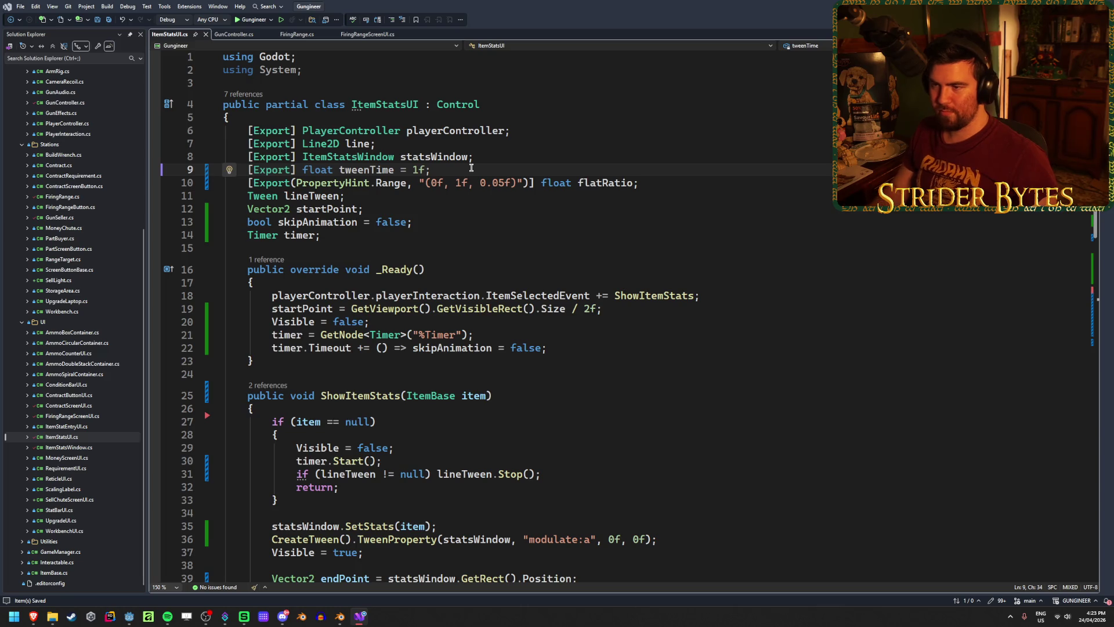
{"action": "key", "text": "Left"}
{"action": "type", "text": ".5"}
{"action": "key", "text": "ctrl+s"}
{"action": "key", "text": "End"}
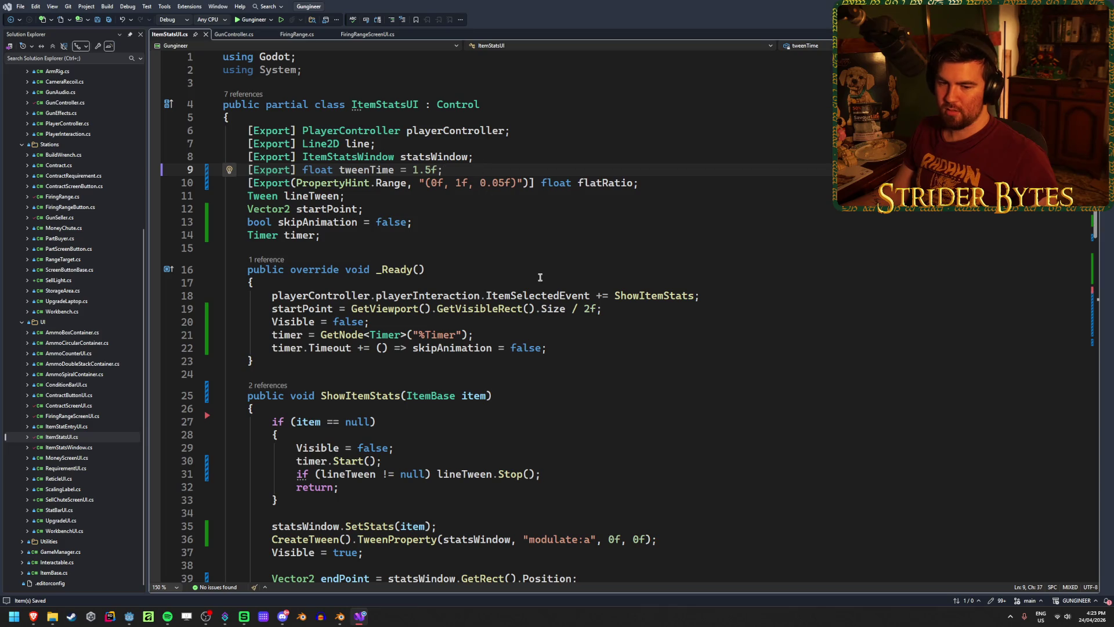
{"action": "scroll", "coordinate": [539, 277], "scroll_direction": "down", "scroll_amount": 11}
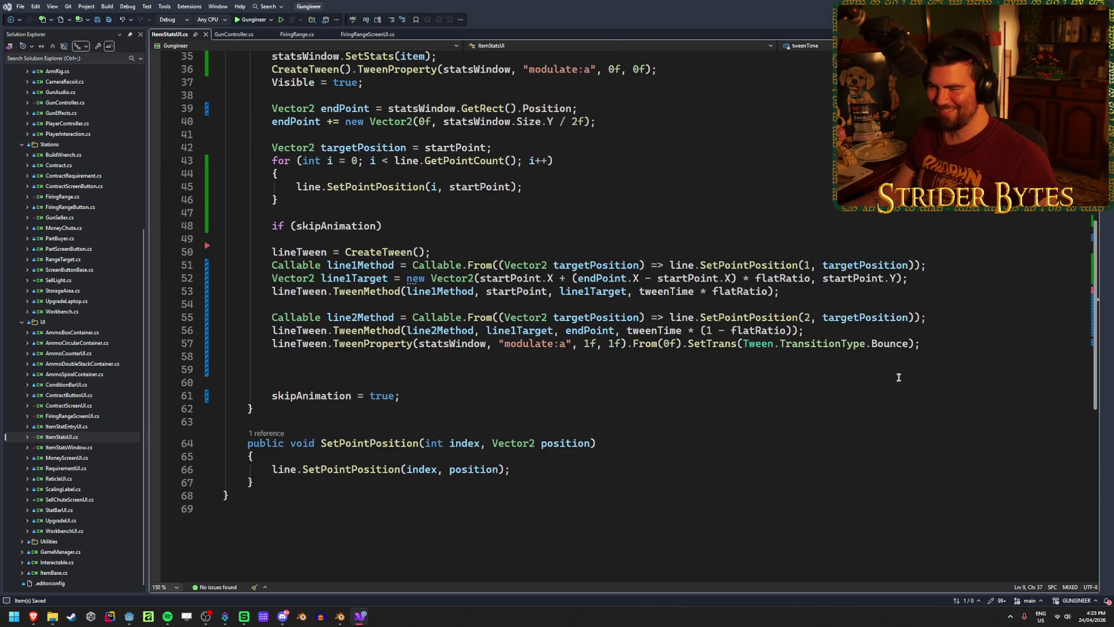
{"action": "double_click", "coordinate": [614, 343]}
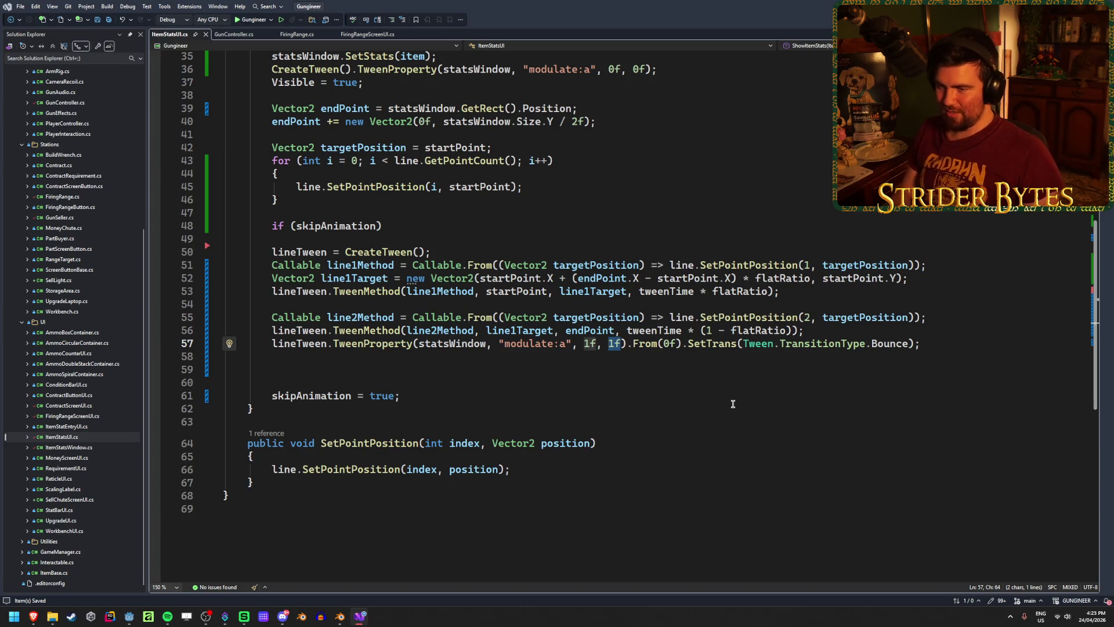
{"action": "left_click", "coordinate": [443, 212]}
Declare float time = tweenTime and complete the check as if (skipAnimation) time = 0f; then save.
{"action": "key", "text": "Return"}
{"action": "type", "text": "float time = tween"}
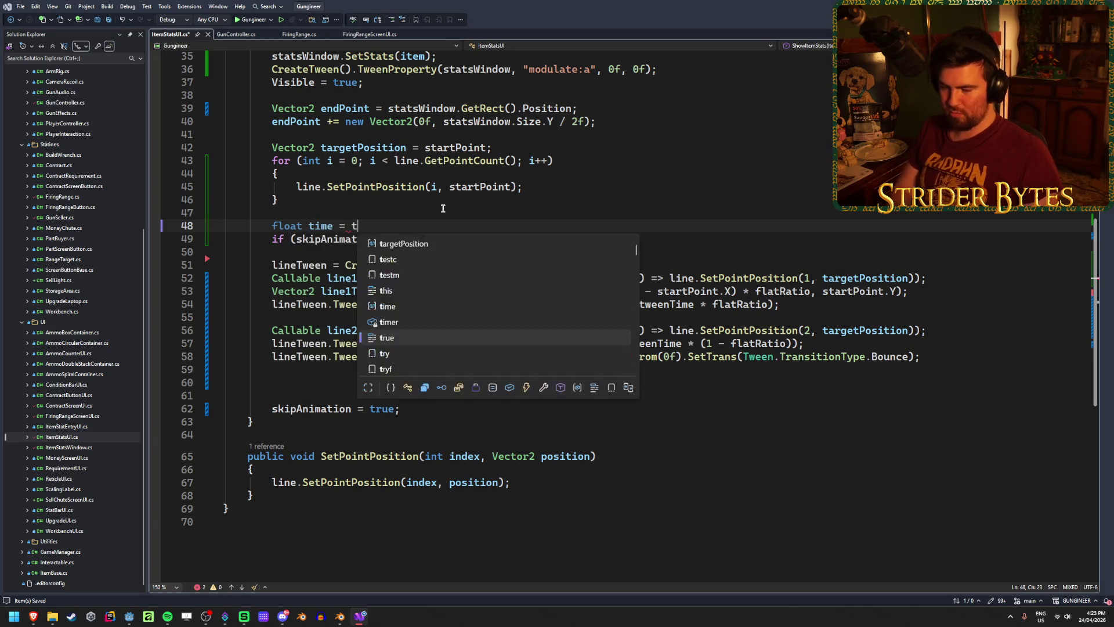
{"action": "type", "text": "Time;"}
{"action": "left_click", "coordinate": [434, 238]}
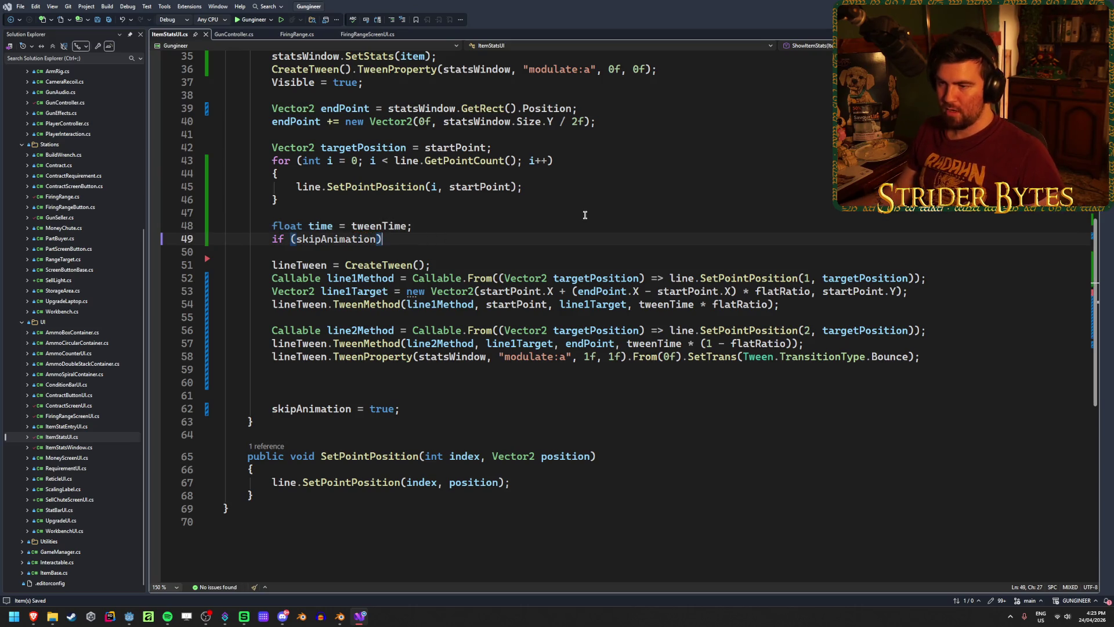
{"action": "type", "text": " t"}
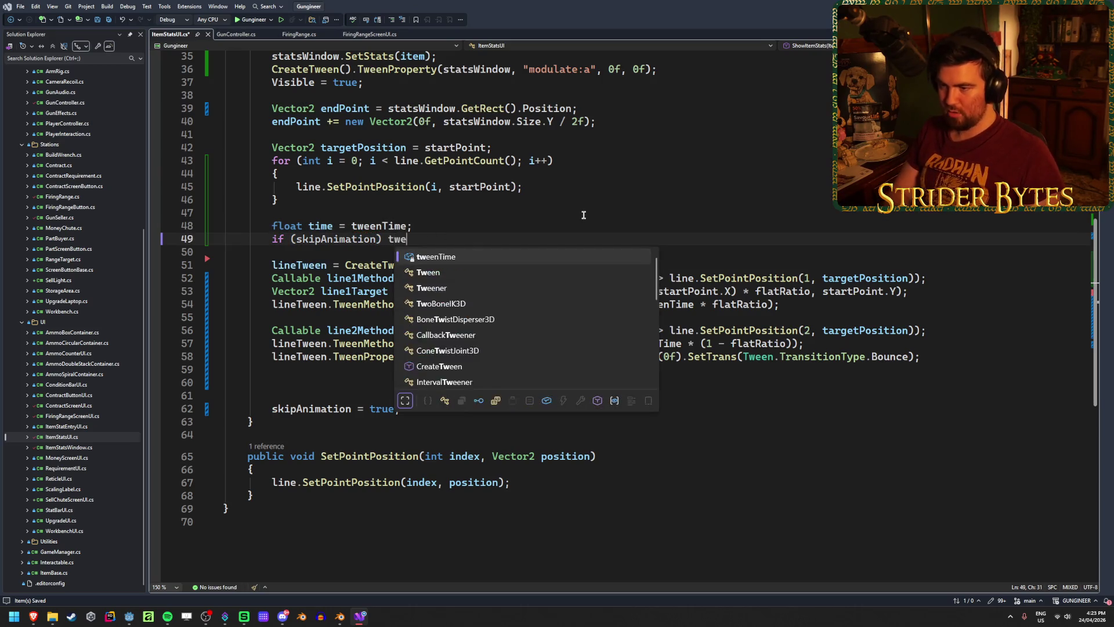
{"action": "type", "text": "ime = 0f;"}
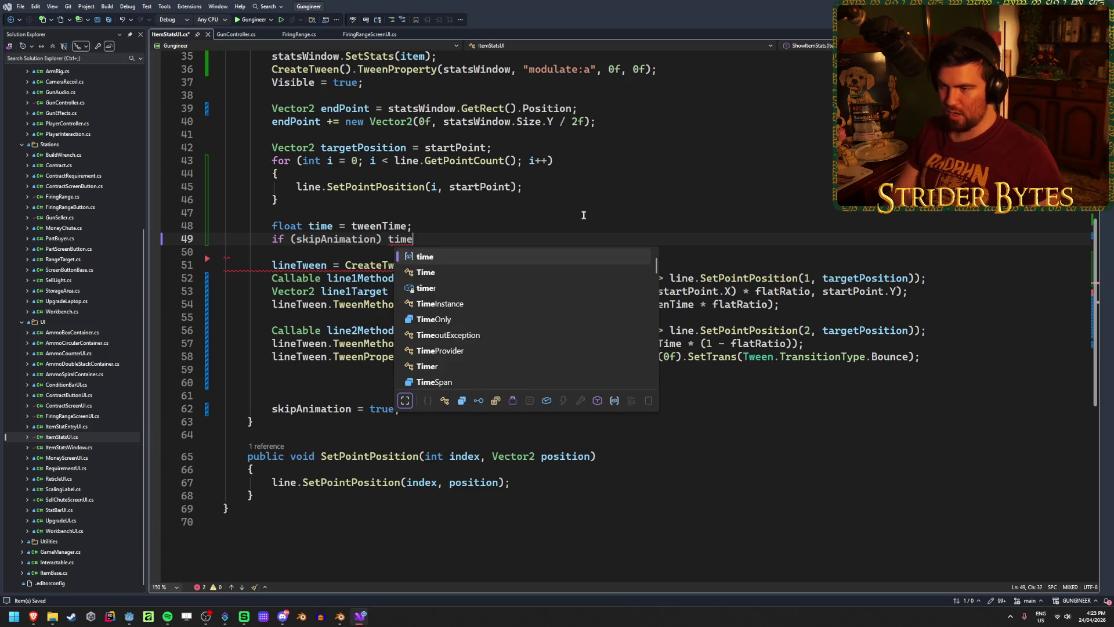
{"action": "key", "text": "Tab"}
{"action": "key", "text": "ctrl+s"}
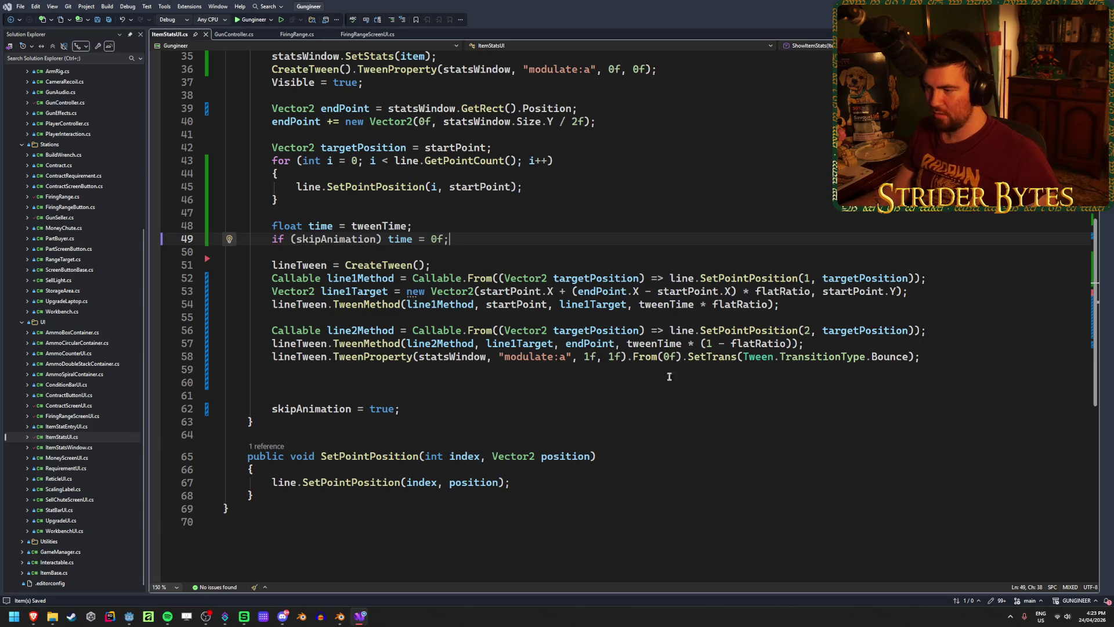
{"action": "left_click_drag", "start_coordinate": [620, 356], "coordinate": [610, 356]}
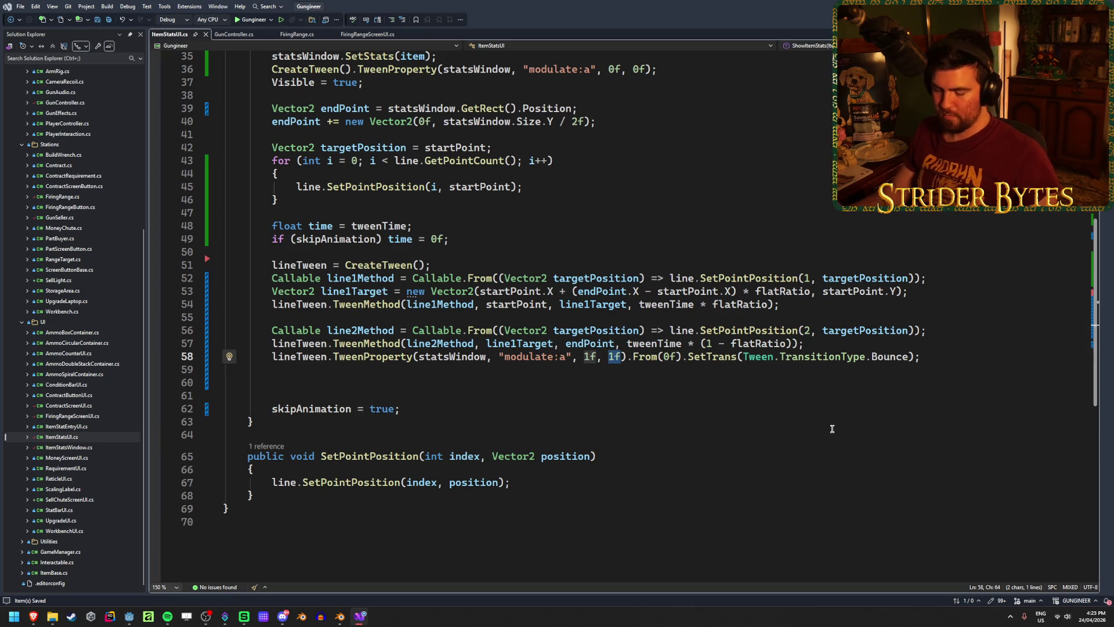
Replace the fade-in's fixed 1f duration with tweenTime * (2f/3f).
{"action": "key", "text": "BackSpace"}
{"action": "type", "text": "tweenTime"}
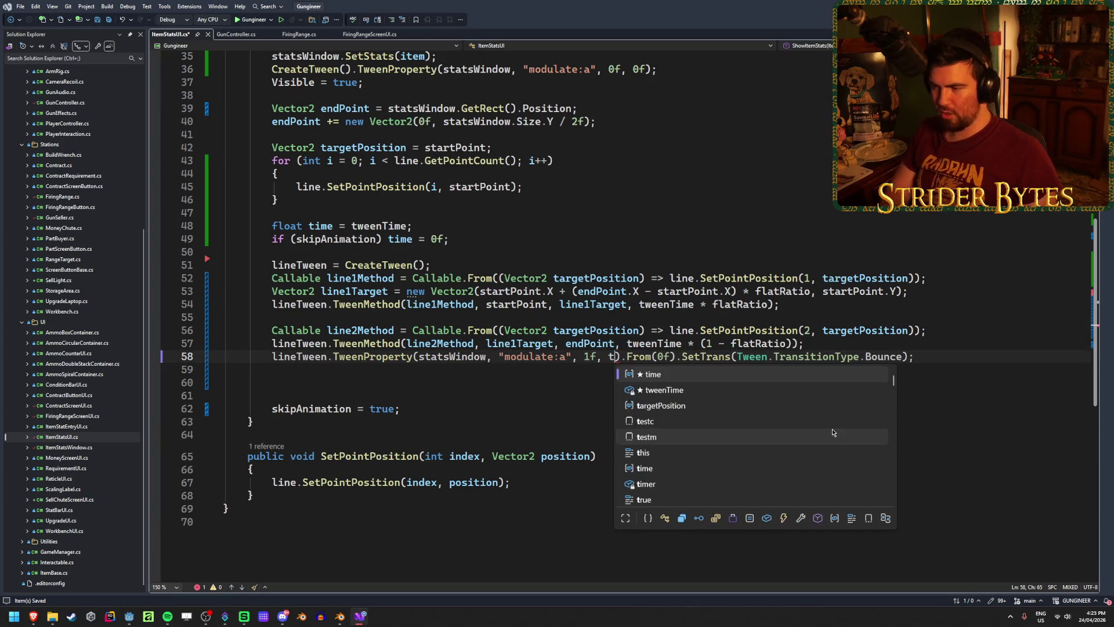
{"action": "type", "text": " * "}
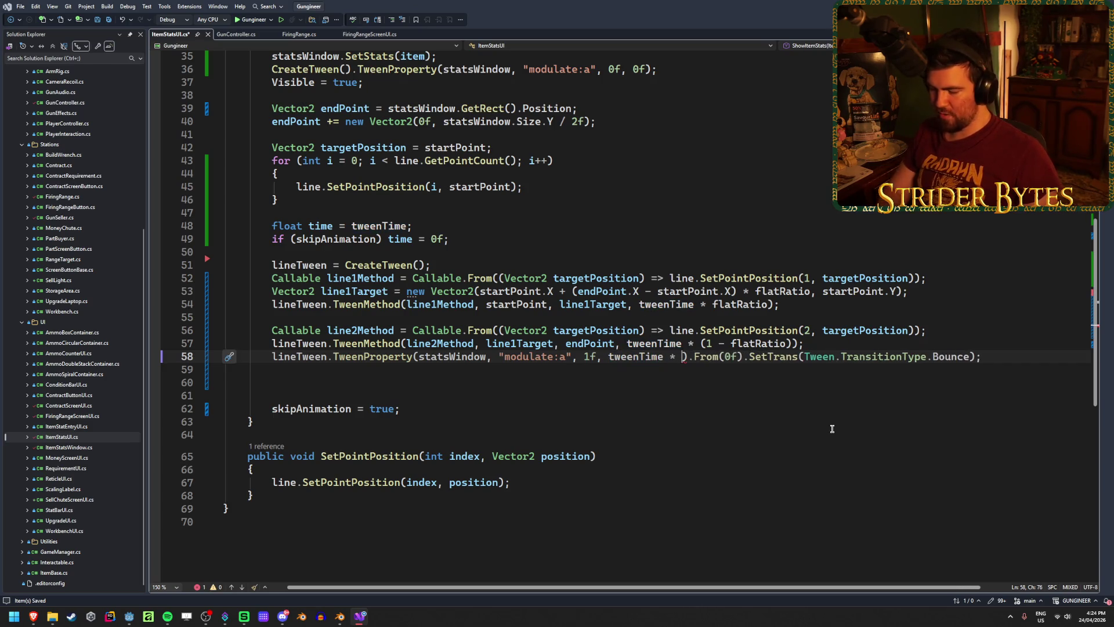
{"action": "type", "text": "("}
{"action": "type", "text": "2/3"}
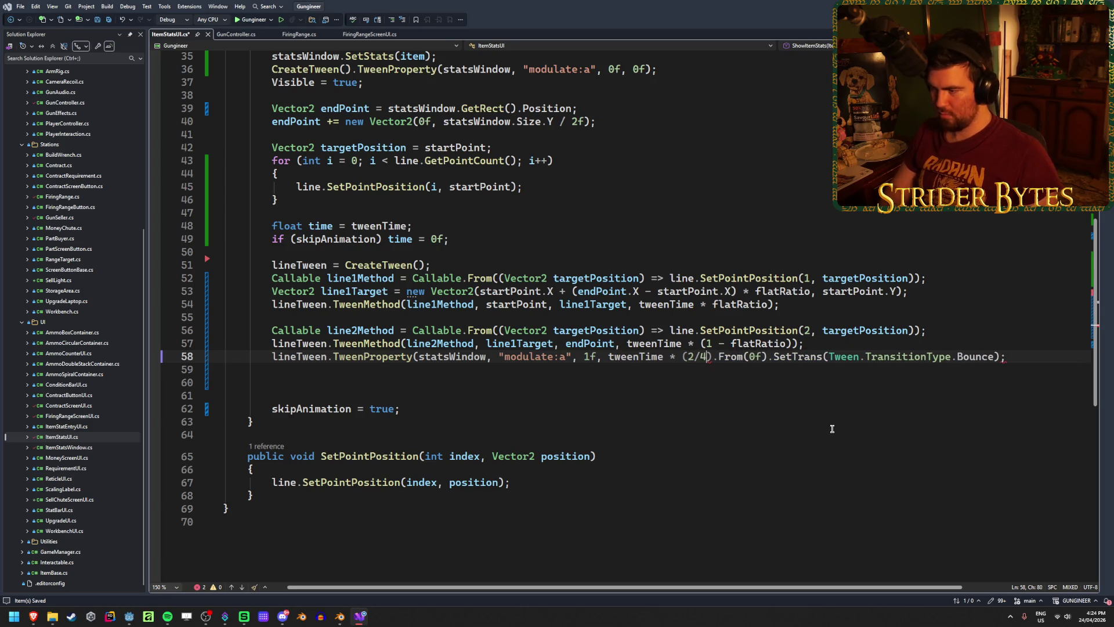
{"action": "key", "text": "ctrl+s"}
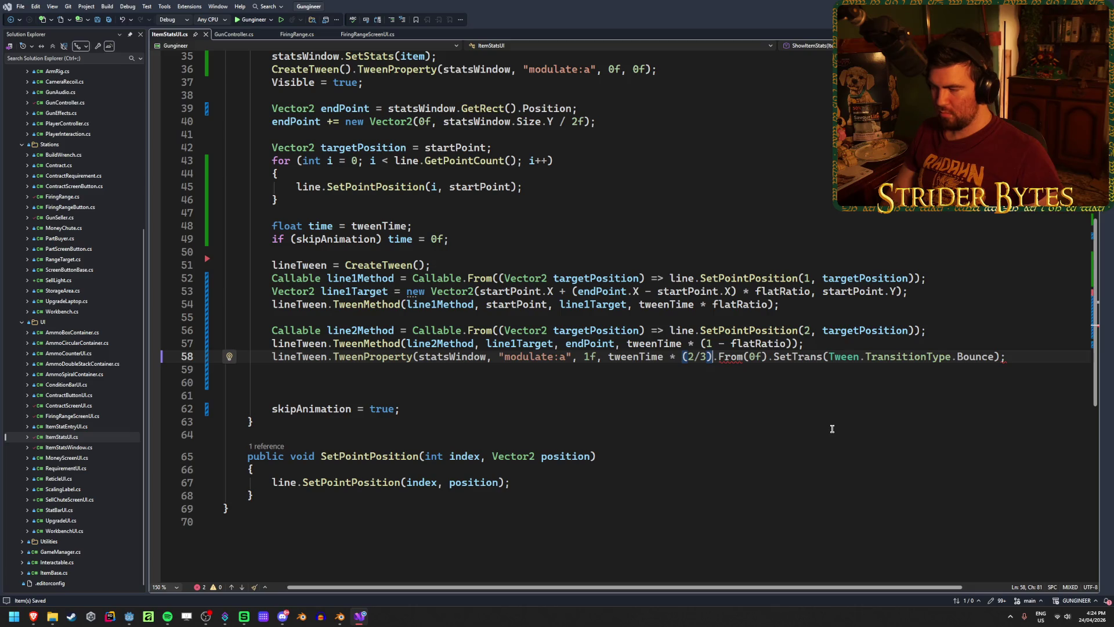
{"action": "type", "text": ")"}
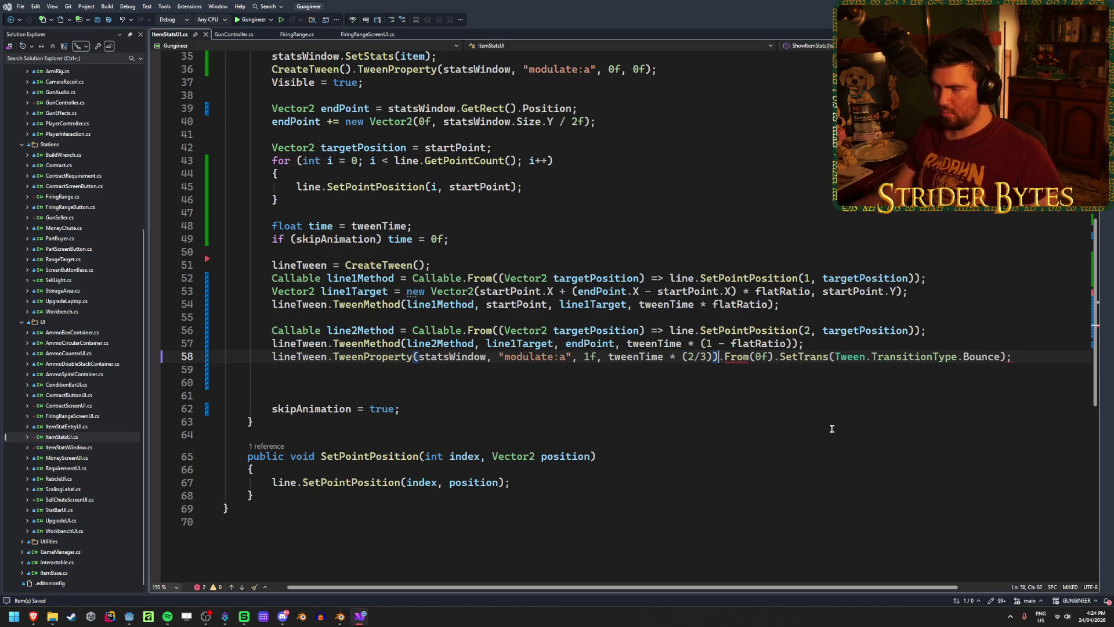
{"action": "left_click", "coordinate": [695, 356]}
{"action": "type", "text": "f"}
{"action": "key", "text": "Right"}
{"action": "key", "text": "Right"}
{"action": "type", "text": "f"}
{"action": "key", "text": "ctrl+s"}
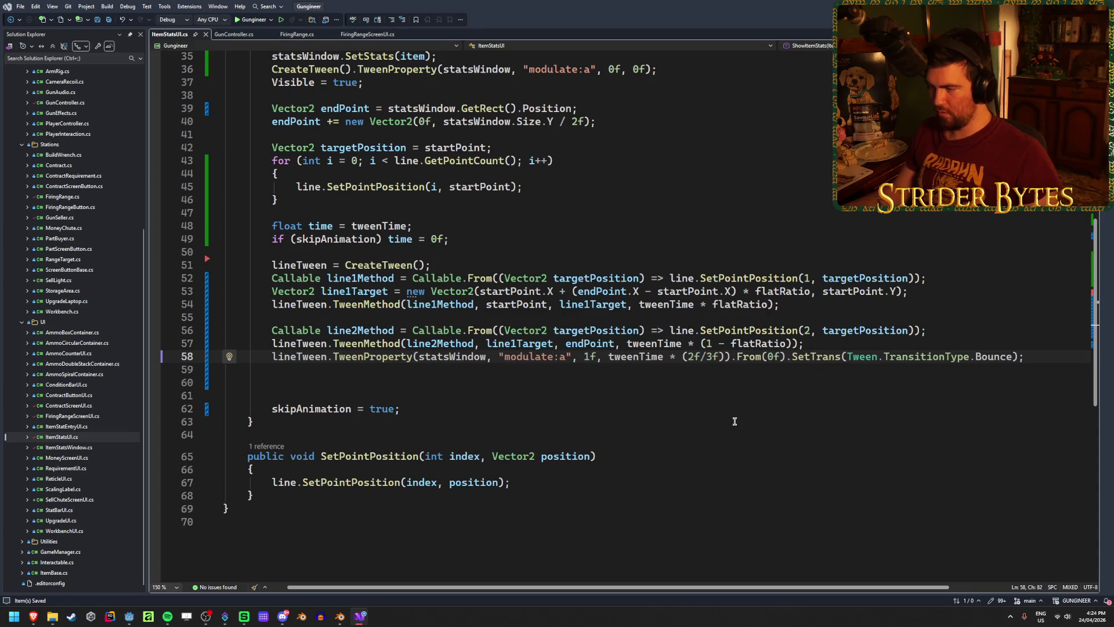
Multiply the line 57 tween duration by (1f/3f) and save.
{"action": "left_click", "coordinate": [702, 342]}
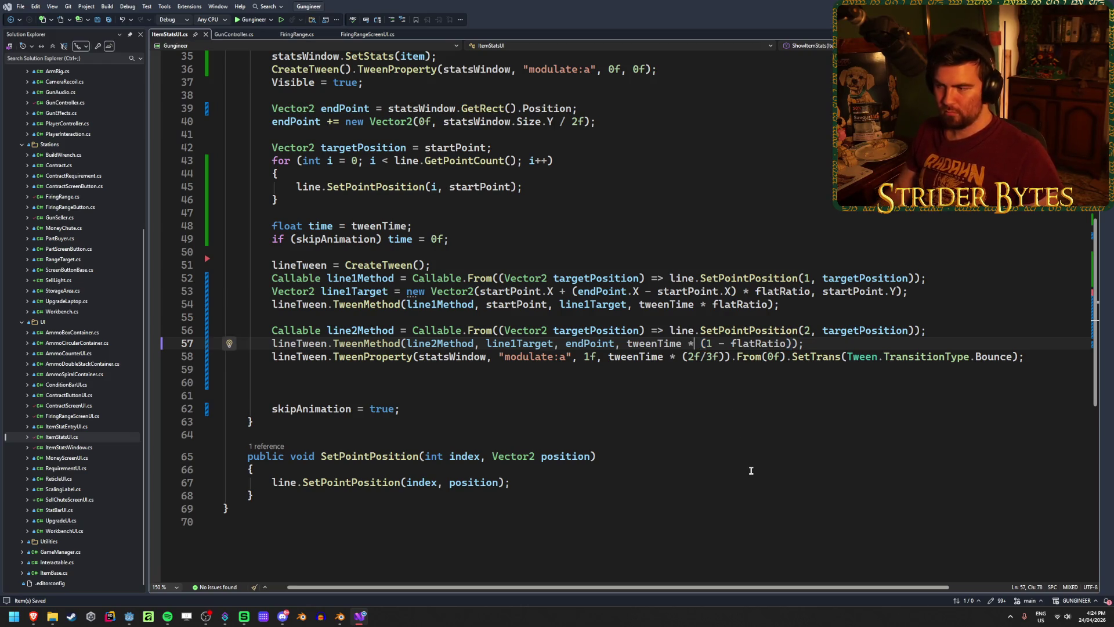
{"action": "type", "text": "(1f"}
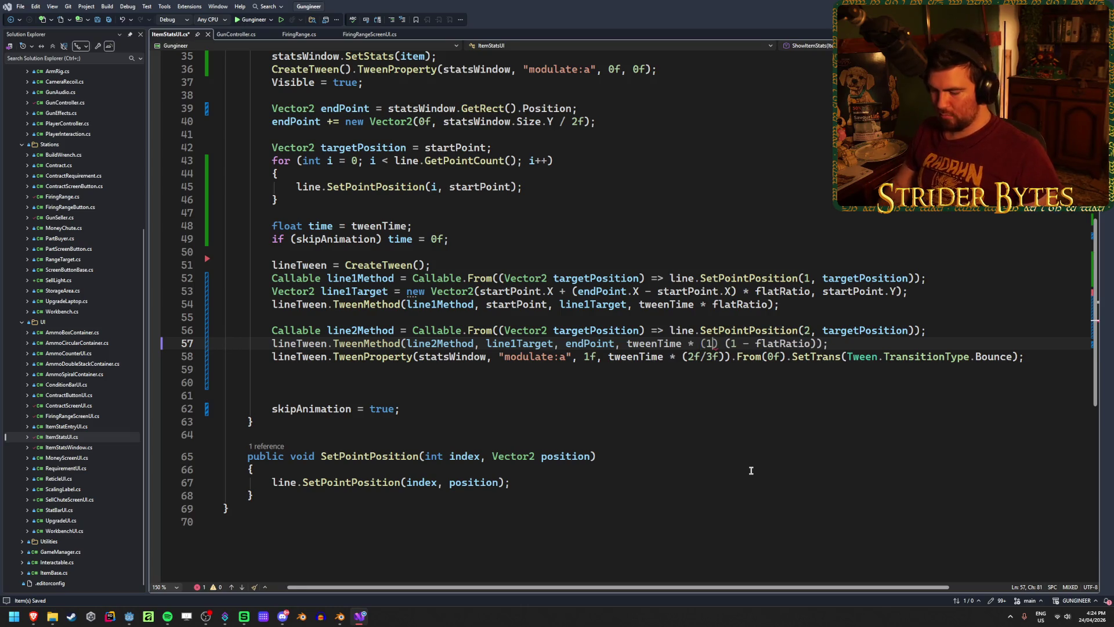
{"action": "type", "text": "/1"}
{"action": "key", "text": "BackSpace"}
{"action": "type", "text": "3f"}
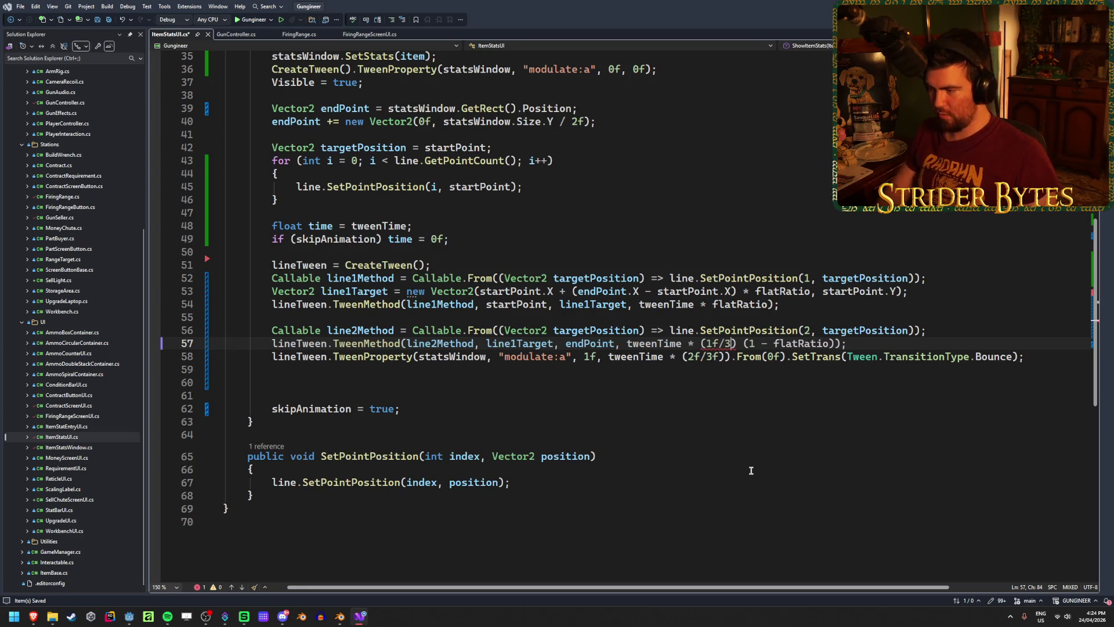
{"action": "key", "text": "ctrl+s"}
{"action": "type", "text": "*"}
{"action": "key", "text": "ctrl+s"}
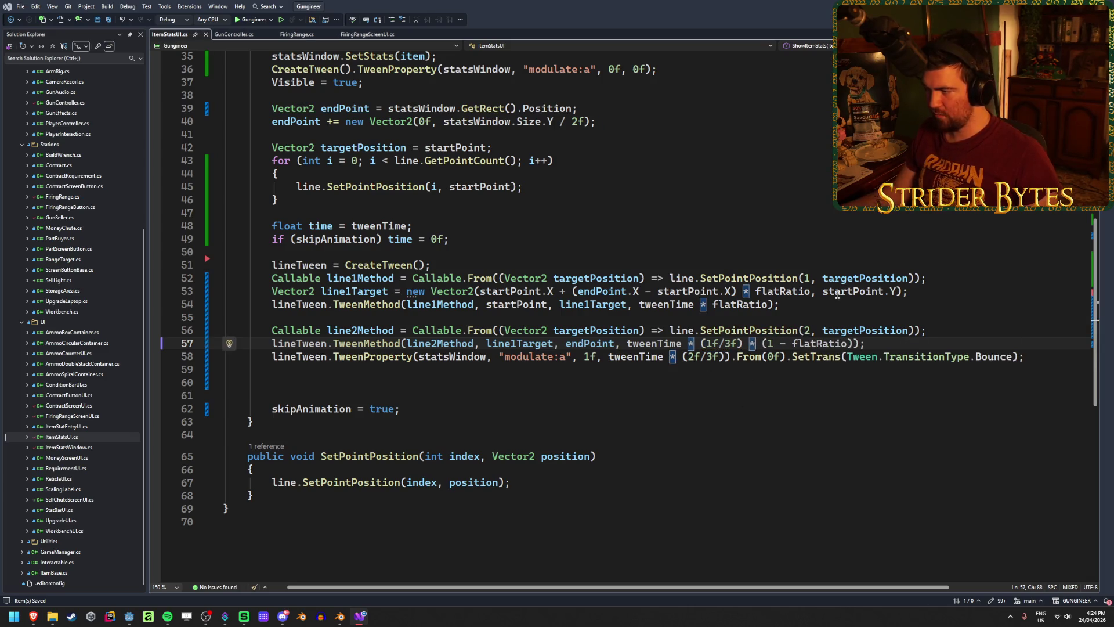
Multiply the first line tween's tweenTime on line 54 by (1f/3f) and save.
{"action": "left_click", "coordinate": [726, 303]}
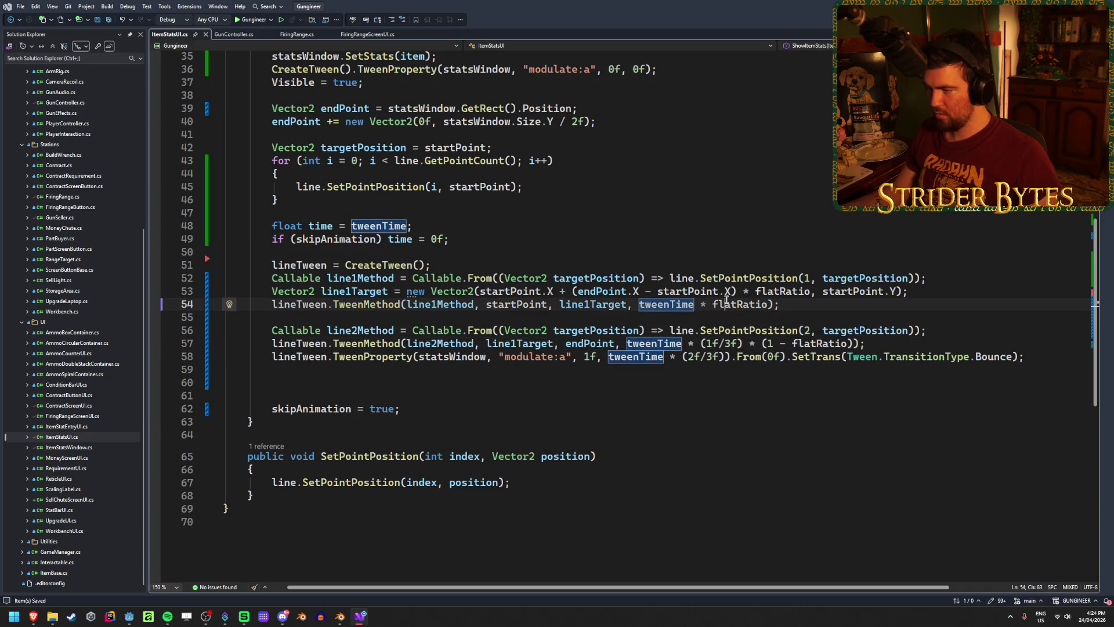
{"action": "left_click", "coordinate": [706, 304]}
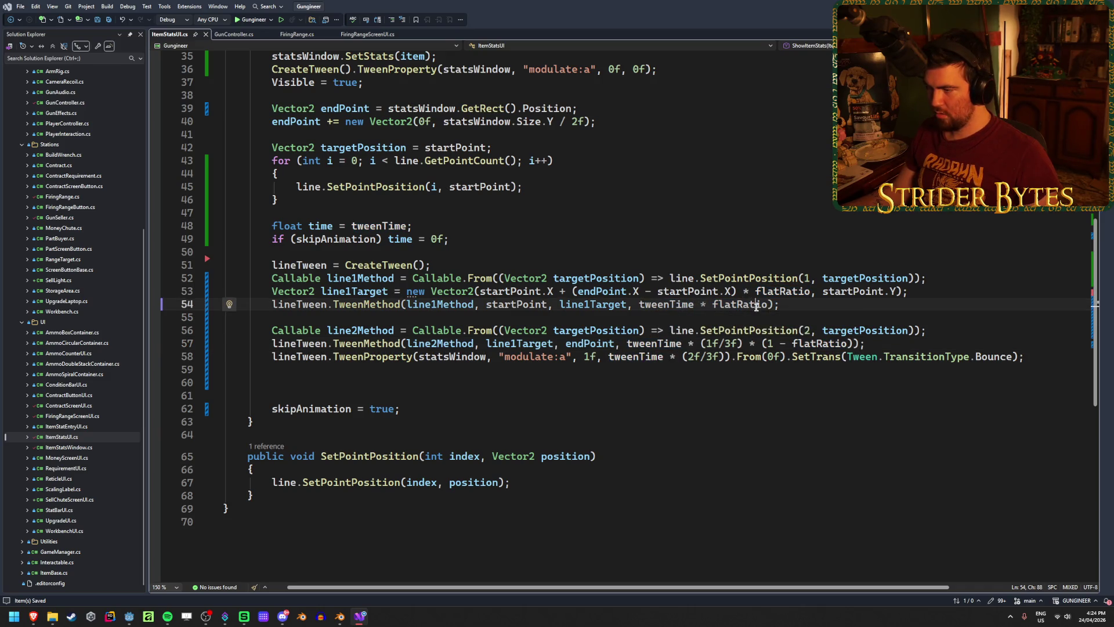
{"action": "type", "text": "*"}
{"action": "key", "text": "Left"}
{"action": "key", "text": "Left"}
{"action": "type", "text": "(1f"}
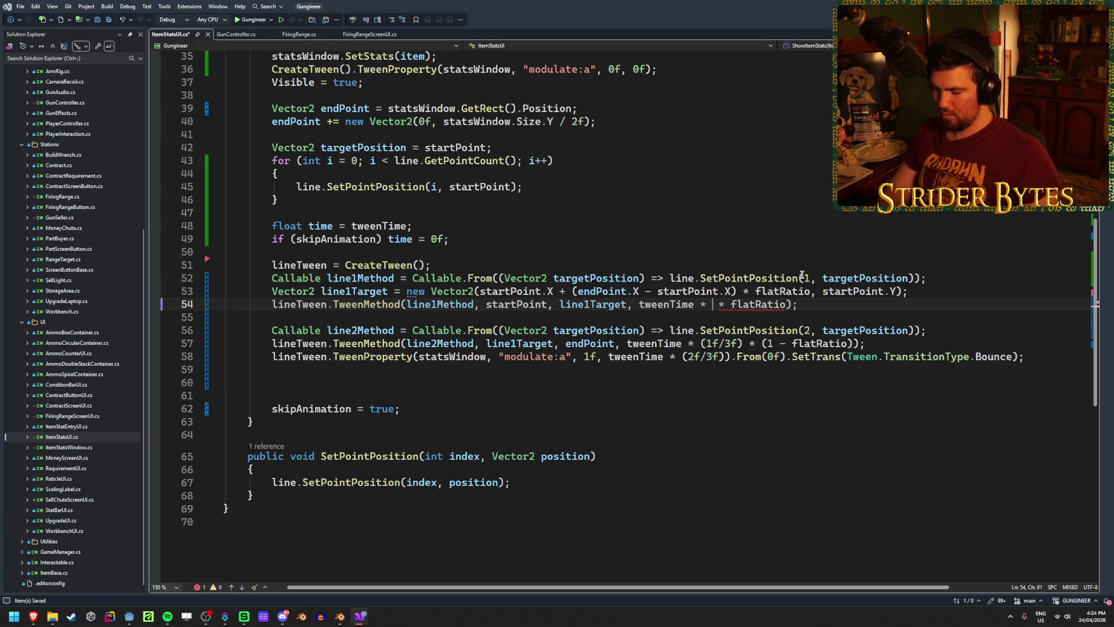
{"action": "type", "text": "/3f)"}
{"action": "key", "text": "ctrl+s"}
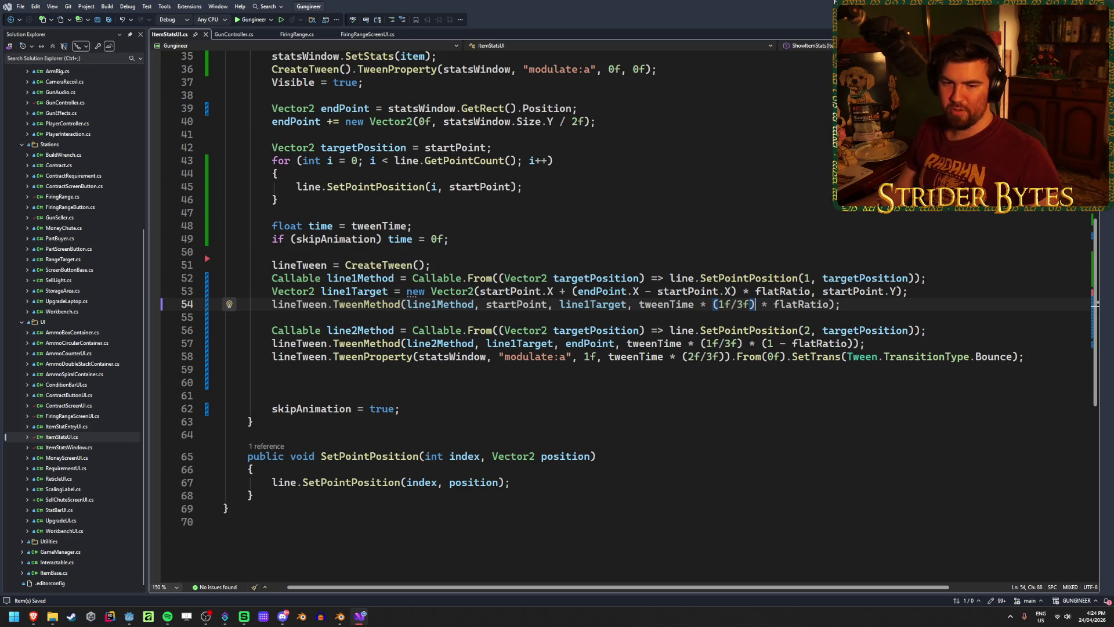
{"action": "key", "text": "alt+Tab"}
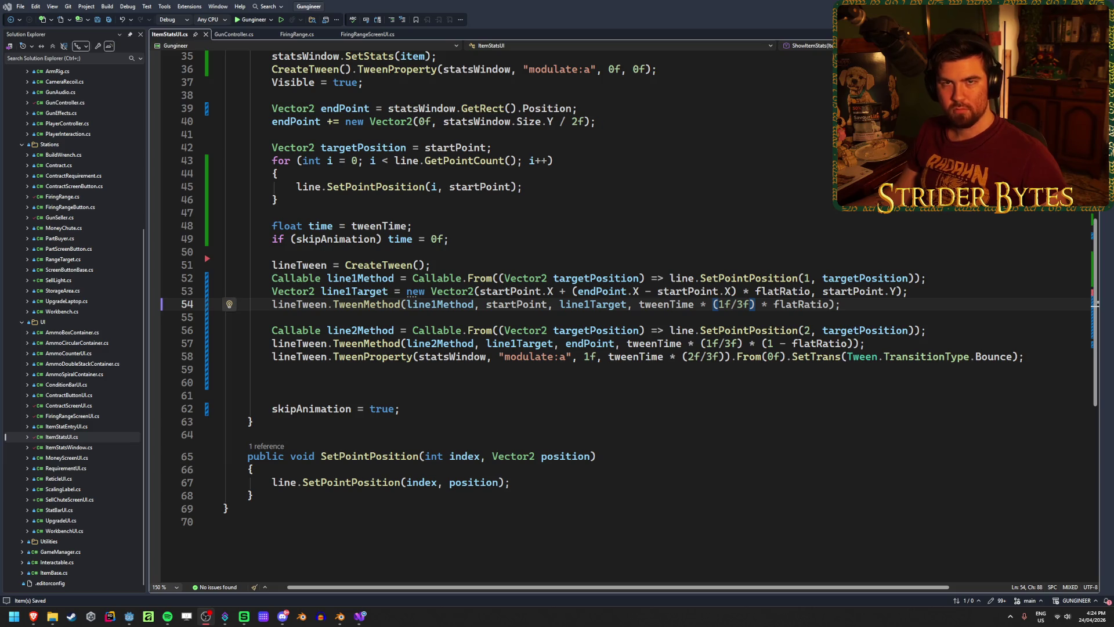
{"action": "key", "text": "alt+Tab"}
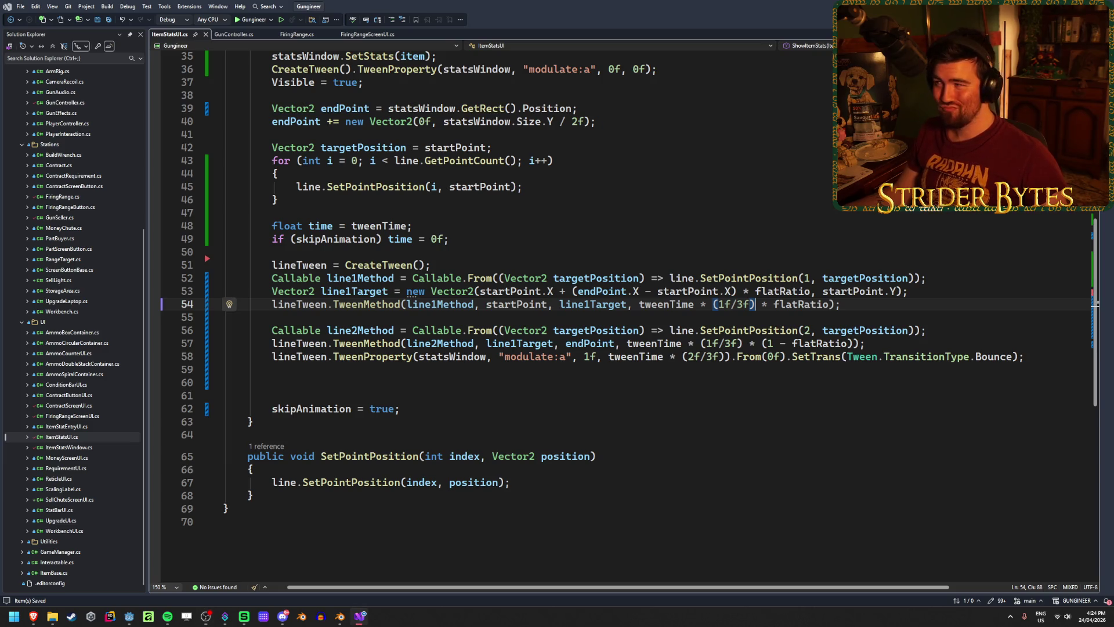
{"action": "key", "text": "alt+Tab"}
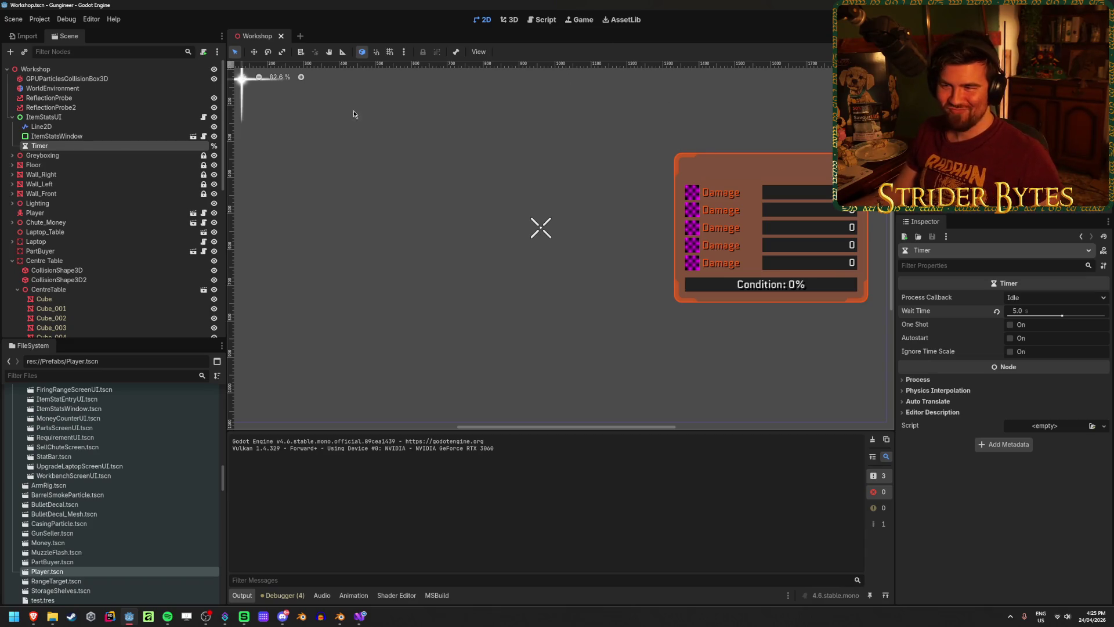
Test the stats popup in-game, then set ItemStatsUI's Tween Time to 1.5 in the Inspector.
{"action": "key", "text": "F5"}
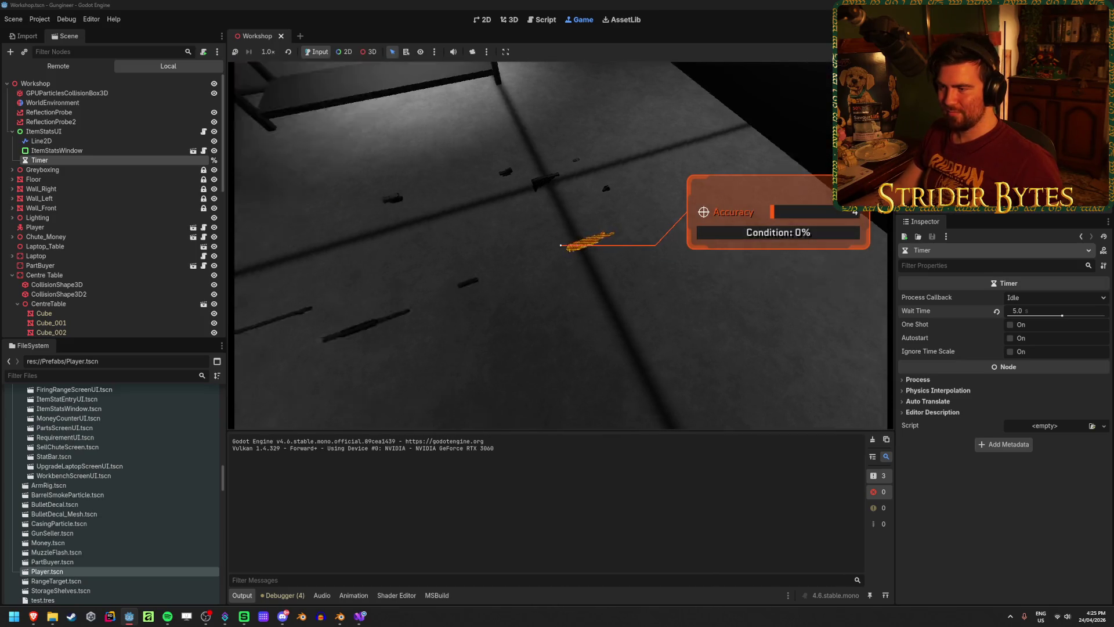
{"action": "key", "text": "F8"}
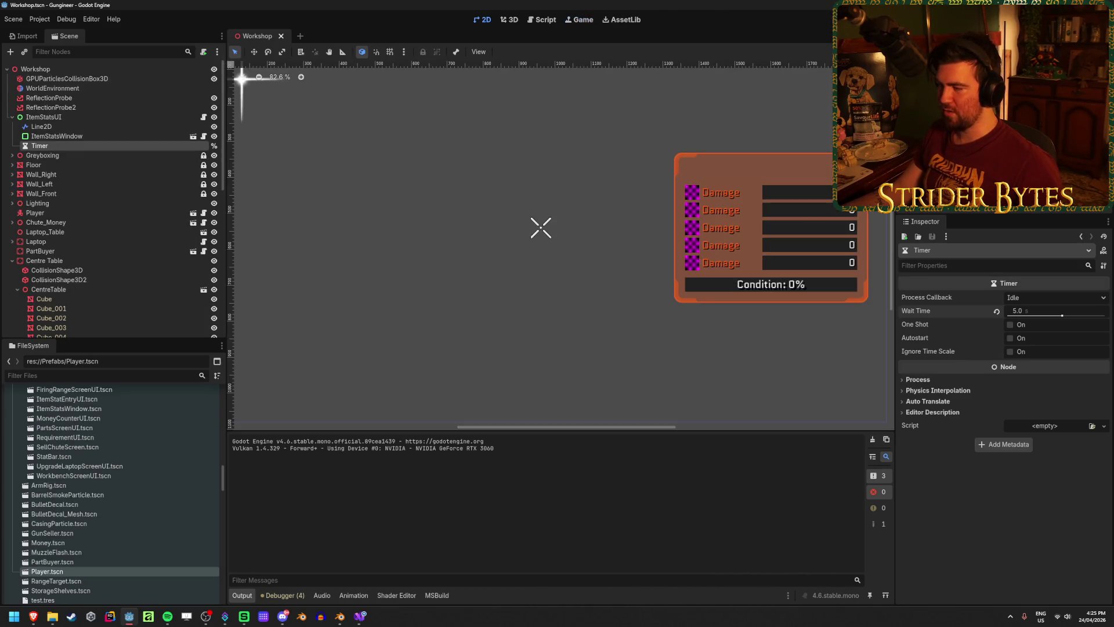
{"action": "left_click", "coordinate": [44, 116]}
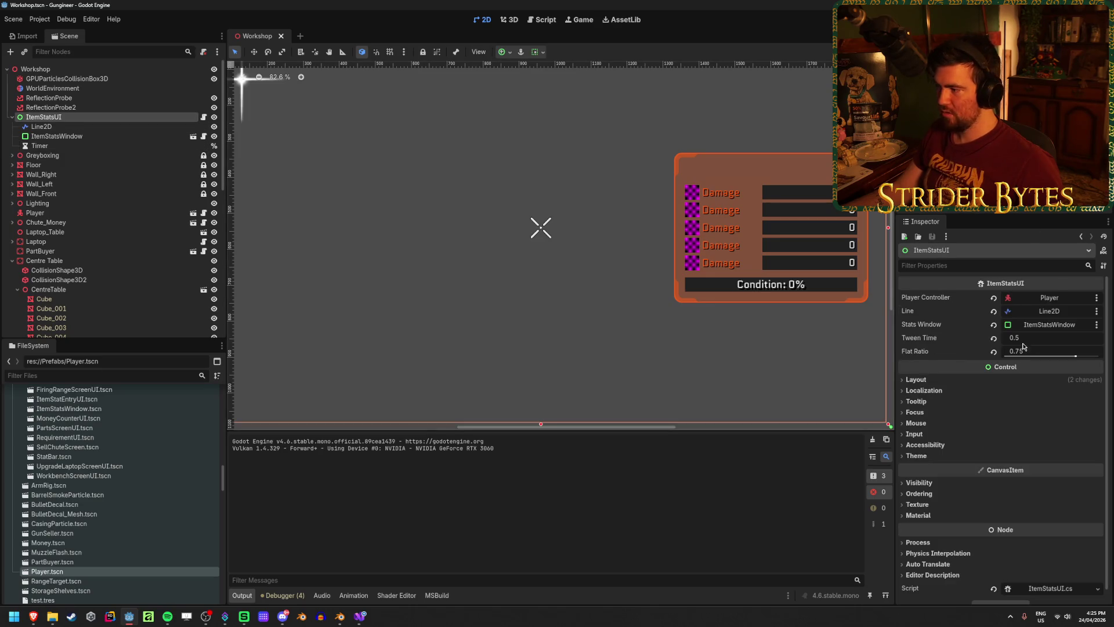
{"action": "left_click", "coordinate": [1031, 340]}
{"action": "type", "text": "1.5"}
{"action": "key", "text": "Return"}
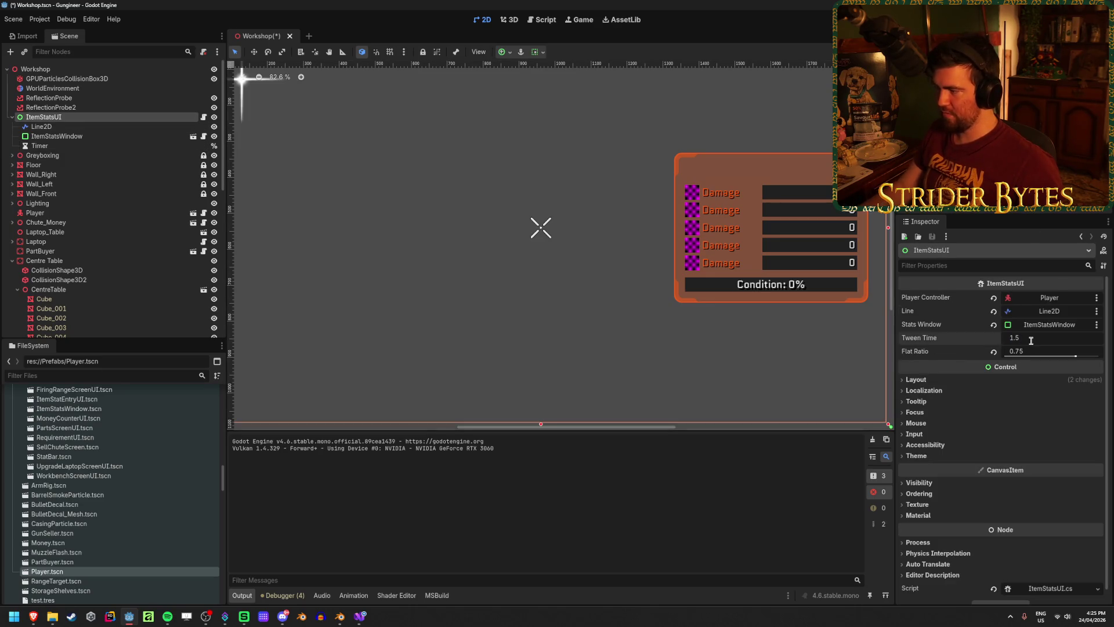
Rerun the game with the 1.5 Tween Time, then return to Visual Studio.
{"action": "key", "text": "F5"}
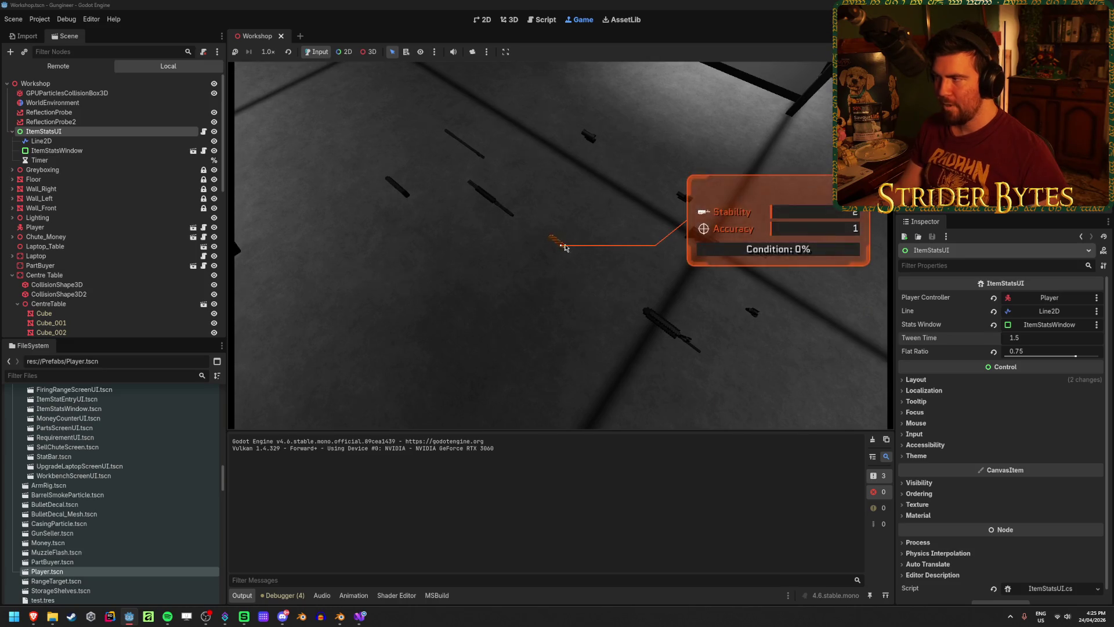
{"action": "key", "text": "F8"}
{"action": "key", "text": "alt+Tab"}
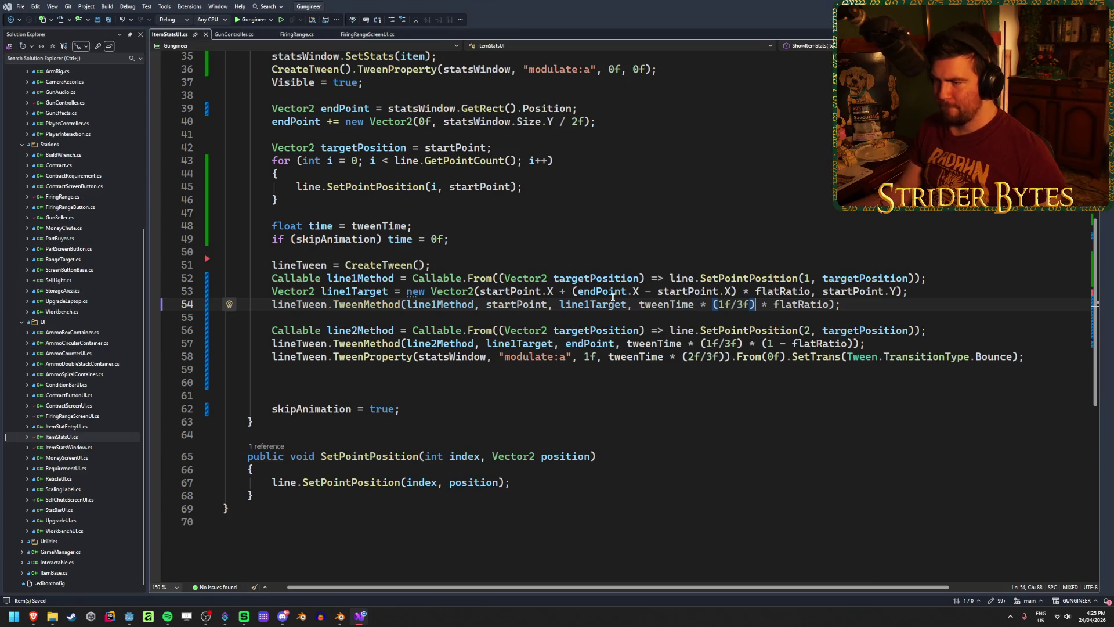
Replace tweenTime with time in the tween durations on lines 54, 57 and 58.
{"action": "double_click", "coordinate": [679, 305]}
{"action": "type", "text": "time"}
{"action": "key", "text": "Escape"}
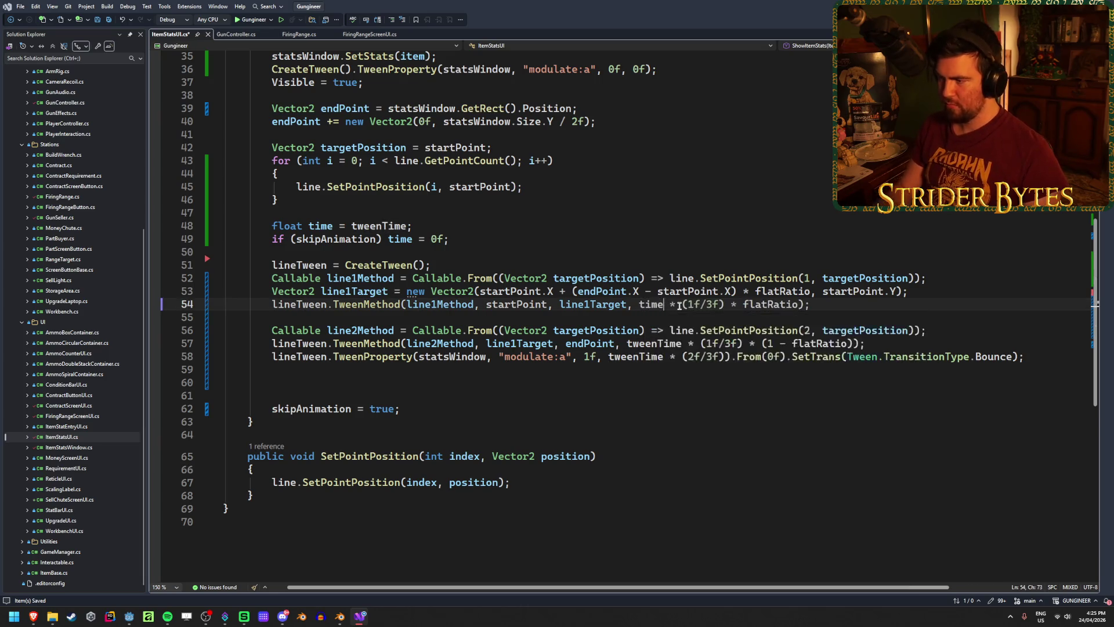
{"action": "double_click", "coordinate": [644, 343]}
{"action": "type", "text": "time"}
{"action": "key", "text": "Escape"}
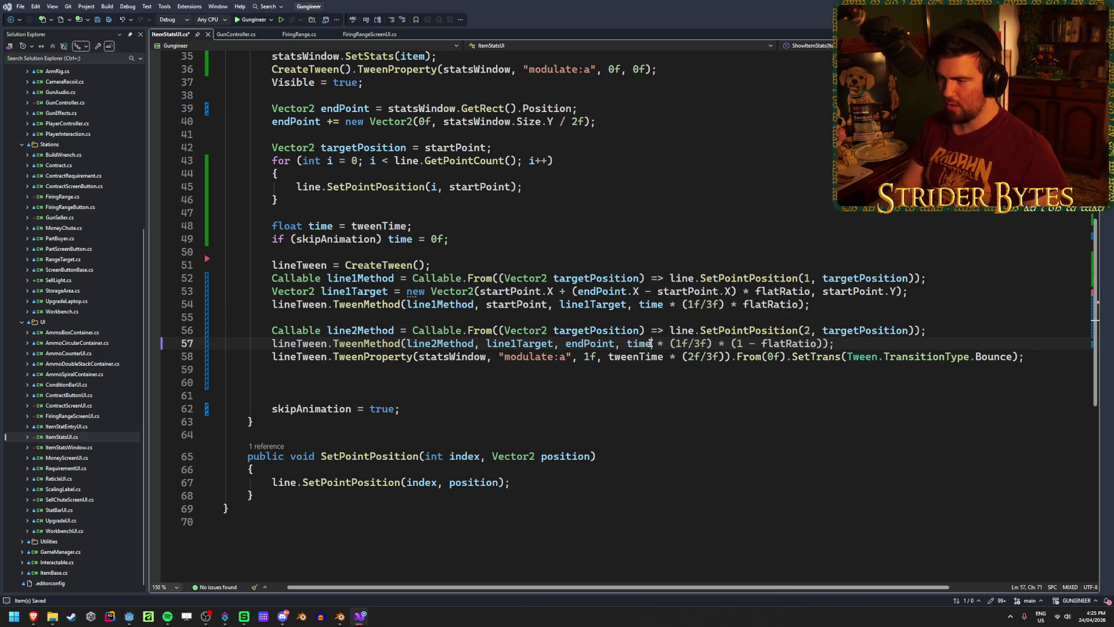
{"action": "double_click", "coordinate": [635, 358]}
{"action": "type", "text": "time"}
{"action": "key", "text": "Escape"}
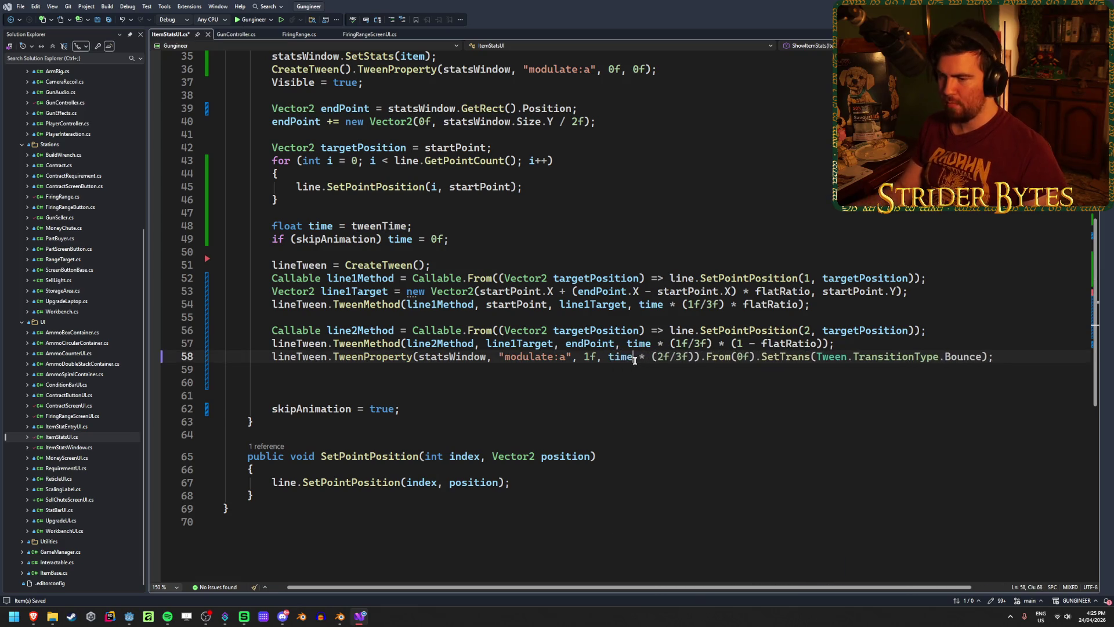
Delete the two surplus blank lines below the fade tween.
{"action": "left_click", "coordinate": [296, 396]}
{"action": "key", "text": "BackSpace"}
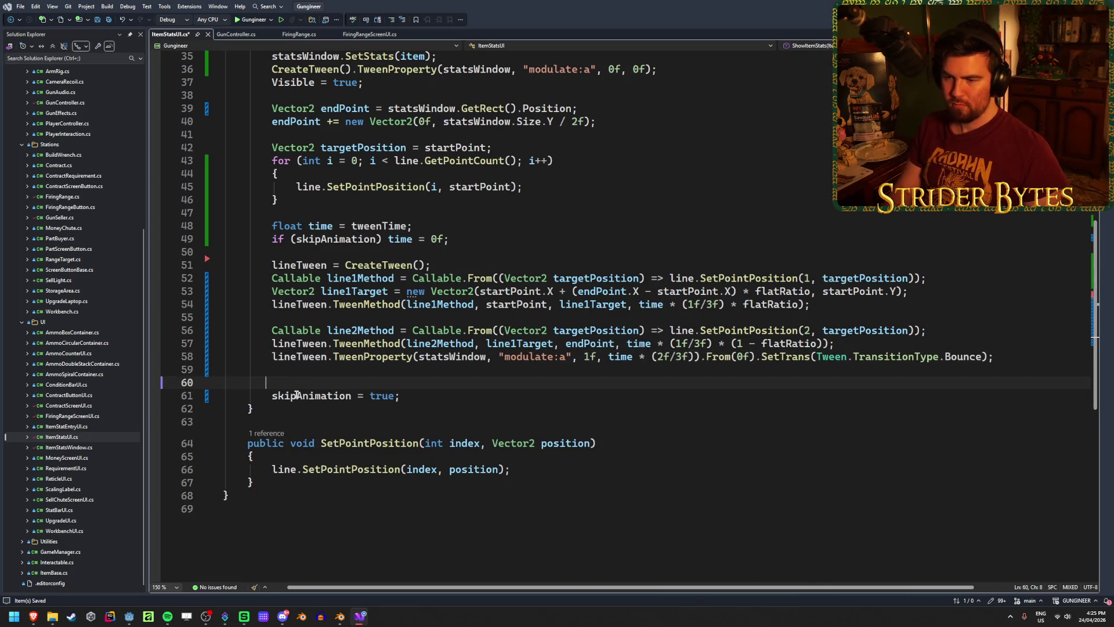
{"action": "key", "text": "BackSpace"}
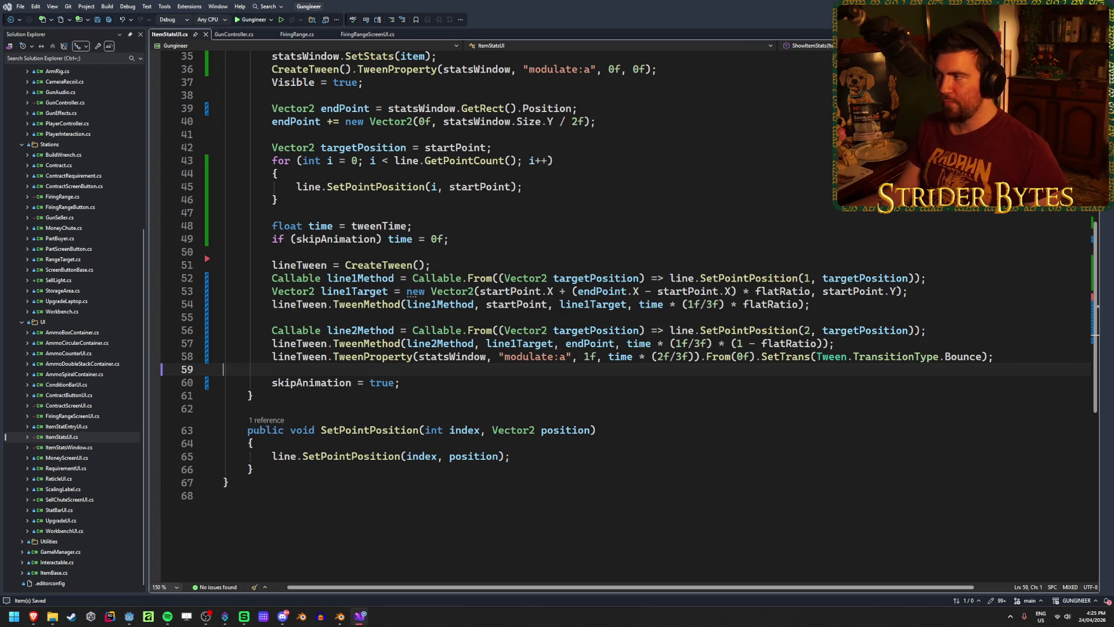
{"action": "key", "text": "alt+Tab"}
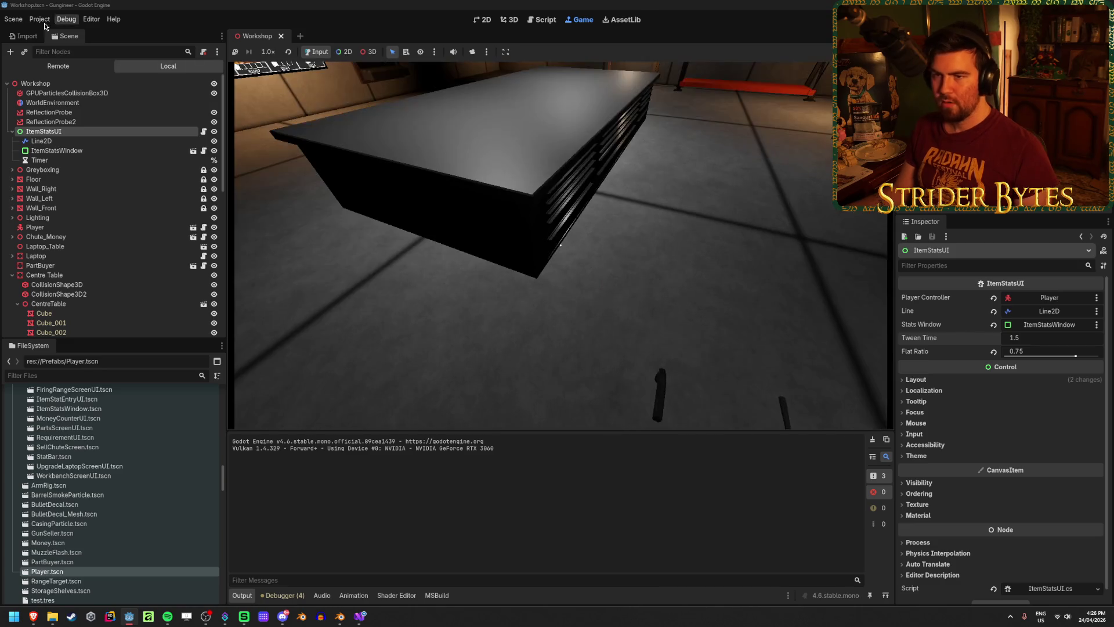
In the Remote scene tree, expand Workshop > ItemStatsUI and inspect the live Timer node.
{"action": "left_click", "coordinate": [58, 66]}
{"action": "left_click", "coordinate": [9, 112]}
{"action": "left_click", "coordinate": [18, 161]}
{"action": "left_click", "coordinate": [50, 190]}
{"action": "left_click", "coordinate": [290, 221]}
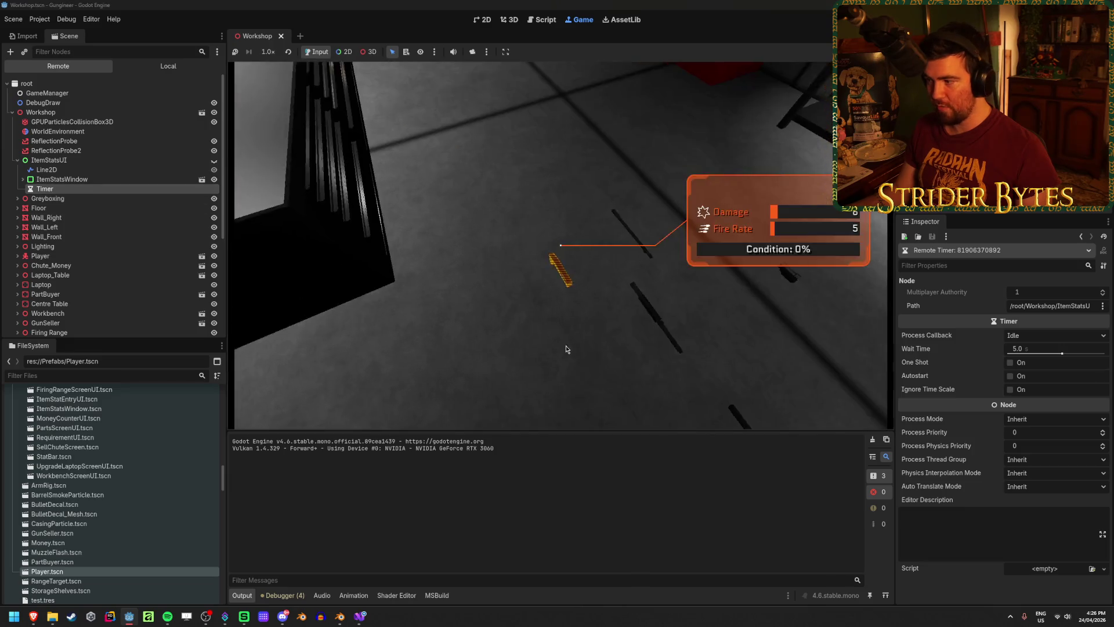